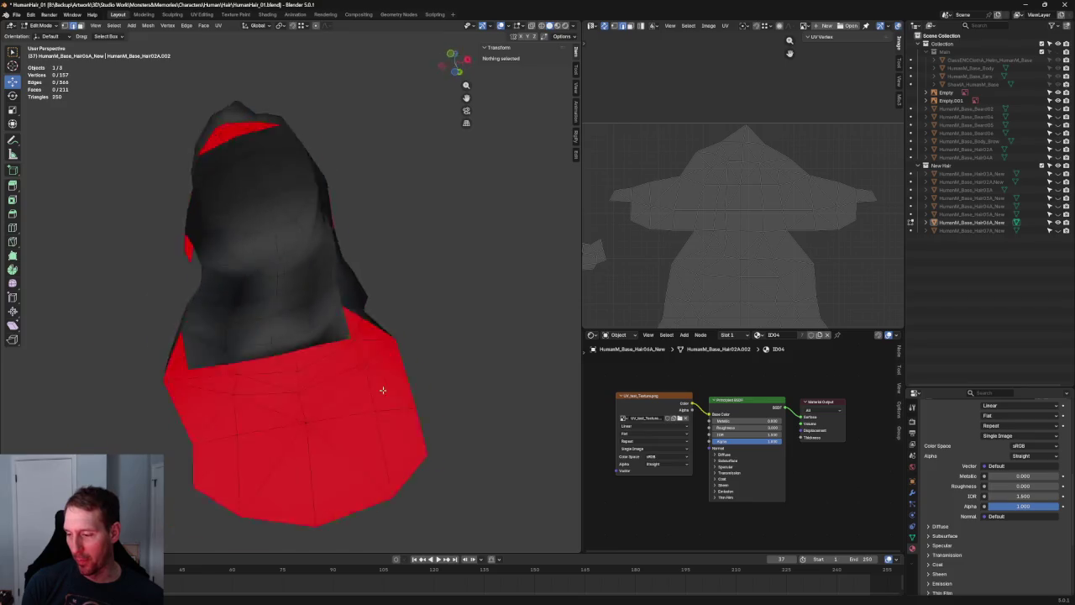
Snap and move a vertex on the red hair's lower edge onto the reference
{"action": "left_click", "coordinate": [353, 308]}
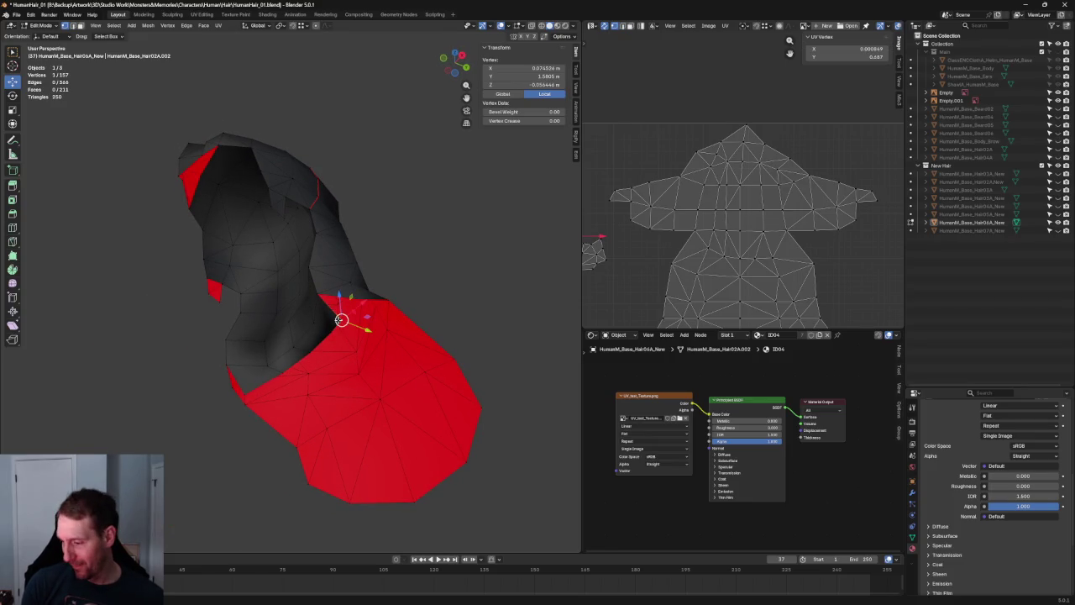
{"action": "key", "text": "shift+Tab"}
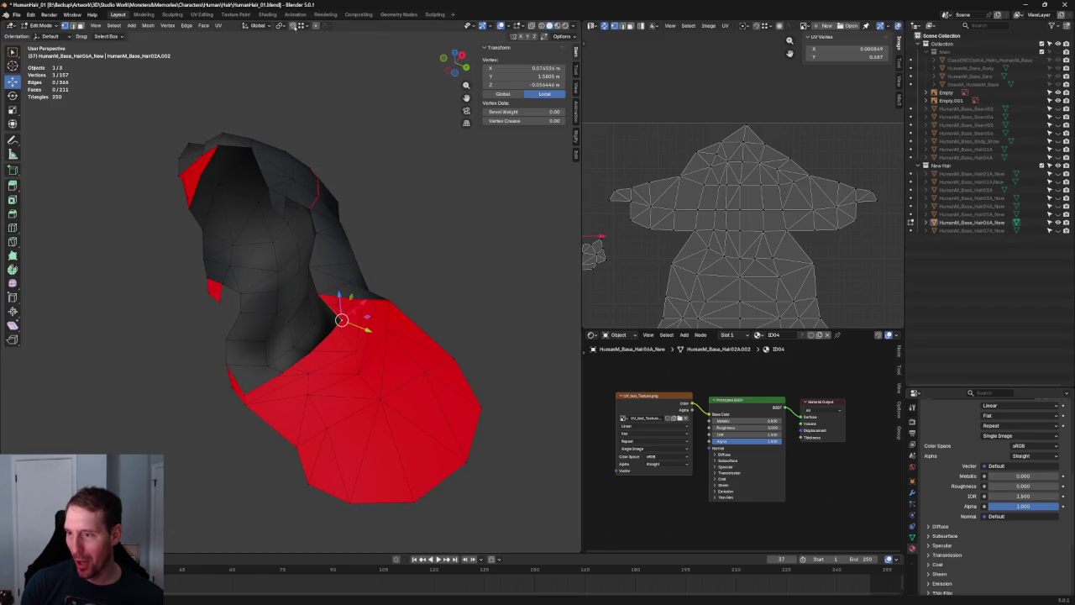
{"action": "key", "text": "g"}
{"action": "left_click", "coordinate": [357, 298]}
{"action": "mouse_move", "coordinate": [357, 299]}
{"action": "middle_mouse_down"}
{"action": "mouse_move", "coordinate": [168, 312]}
{"action": "mouse_move", "coordinate": [149, 270]}
{"action": "middle_mouse_up"}
{"action": "key", "text": "g"}
{"action": "left_click", "coordinate": [149, 314]}
Scale a second vertex pair together and move them down onto the hair edge
{"action": "left_click", "coordinate": [247, 333], "text": "shift"}
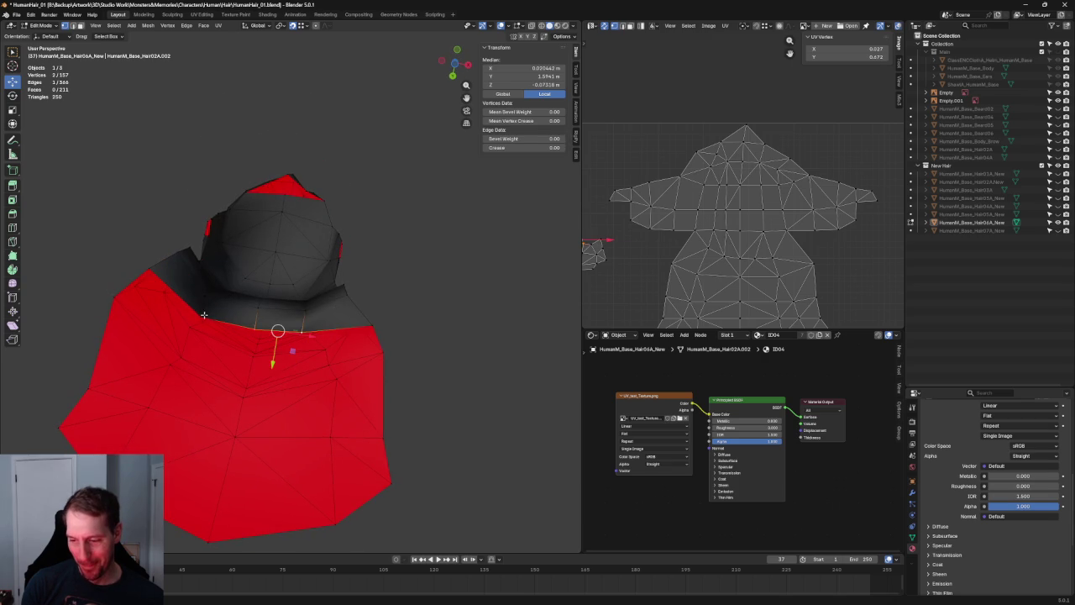
{"action": "key", "text": "shift+space"}
{"action": "key", "text": "s"}
{"action": "key", "text": "KP_3"}
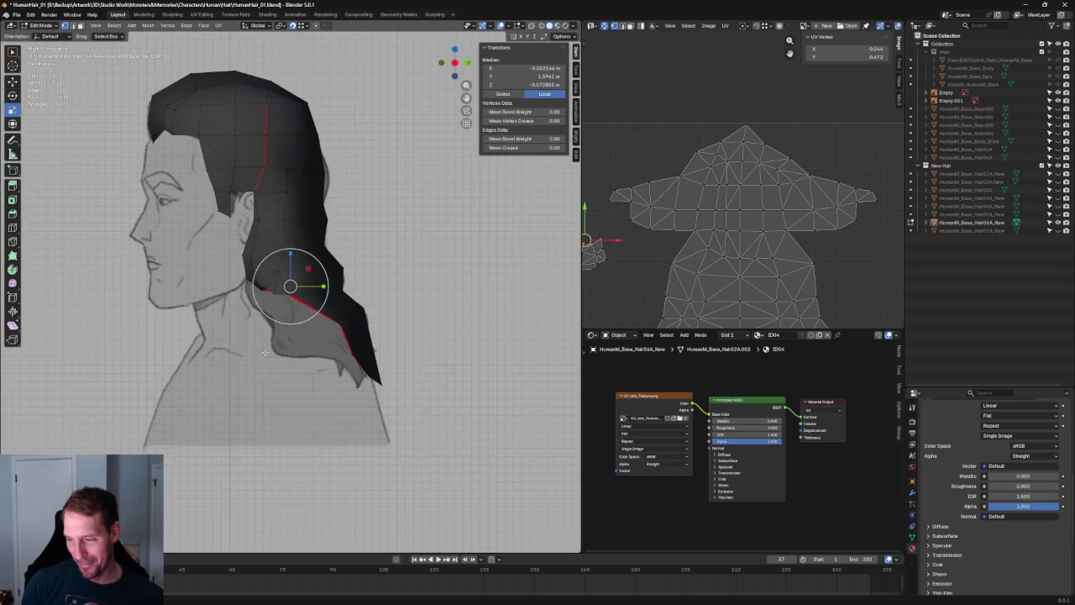
{"action": "scroll", "coordinate": [264, 353], "scroll_direction": "up", "scroll_amount": 5}
{"action": "key", "text": "shift+space"}
{"action": "key", "text": "g"}
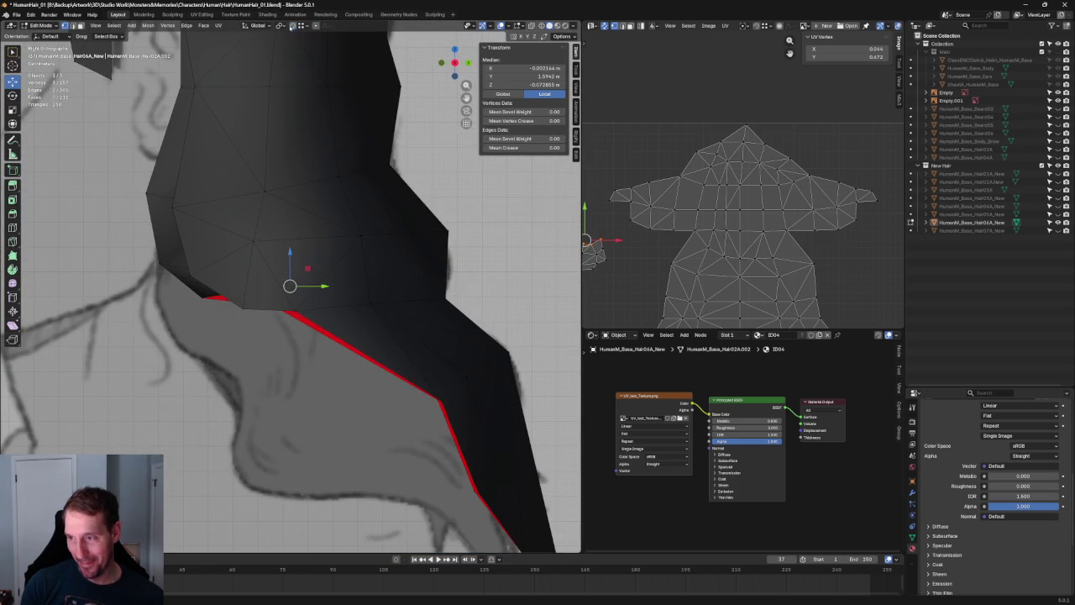
{"action": "key", "text": "g"}
{"action": "left_click", "coordinate": [264, 296]}
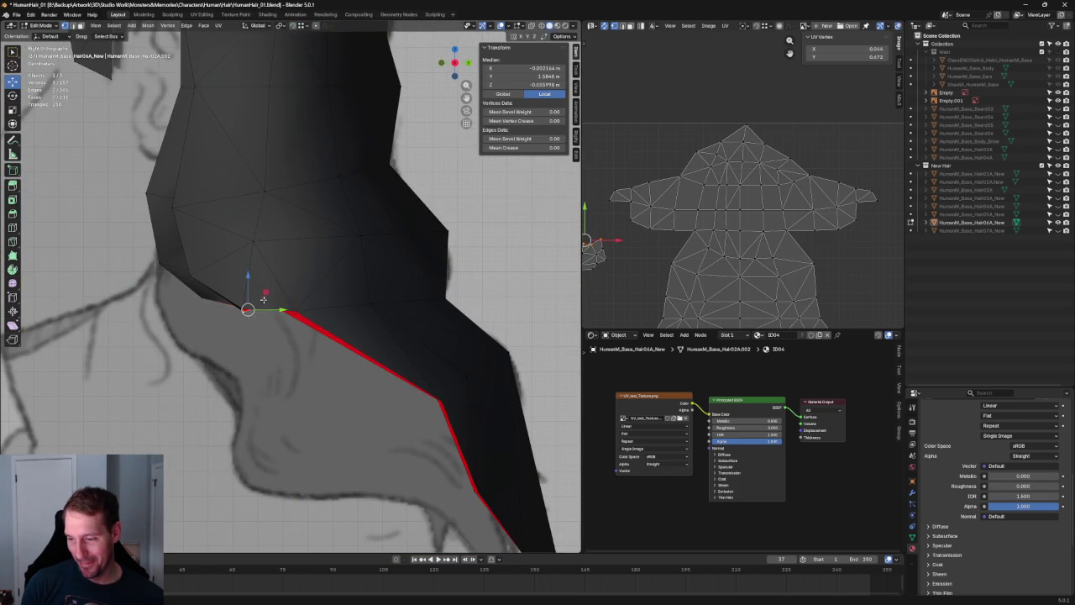
{"action": "scroll", "coordinate": [264, 296], "scroll_direction": "down", "scroll_amount": 5}
Vertex-slide the edge loop up the hair in two passes, checked in front view
{"action": "middle_click_drag", "start_coordinate": [265, 295], "coordinate": [360, 299]}
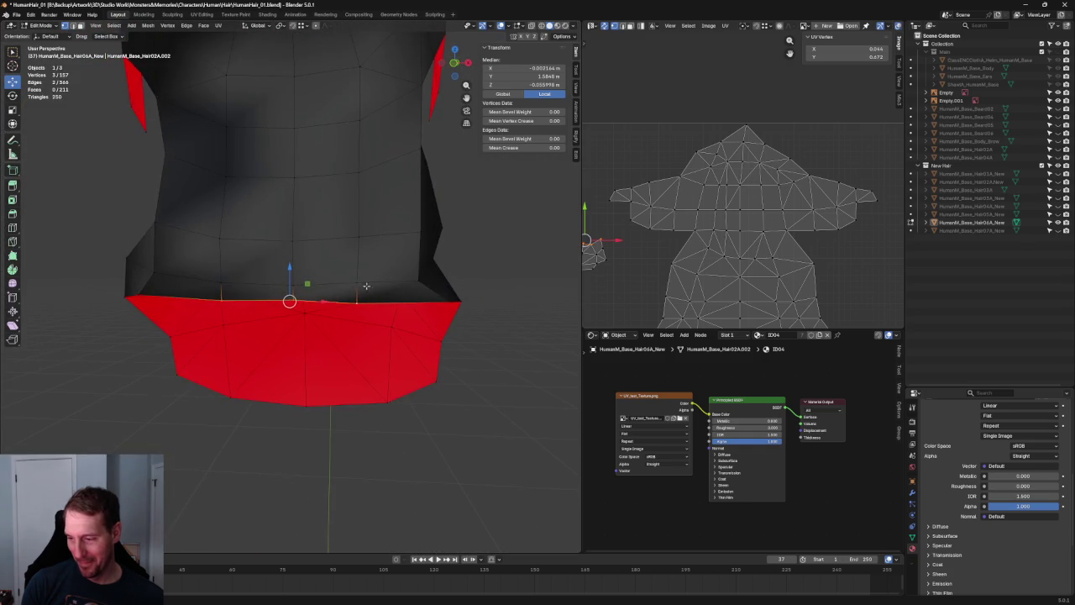
{"action": "key", "text": "g"}
{"action": "key", "text": "g"}
{"action": "left_click", "coordinate": [304, 260]}
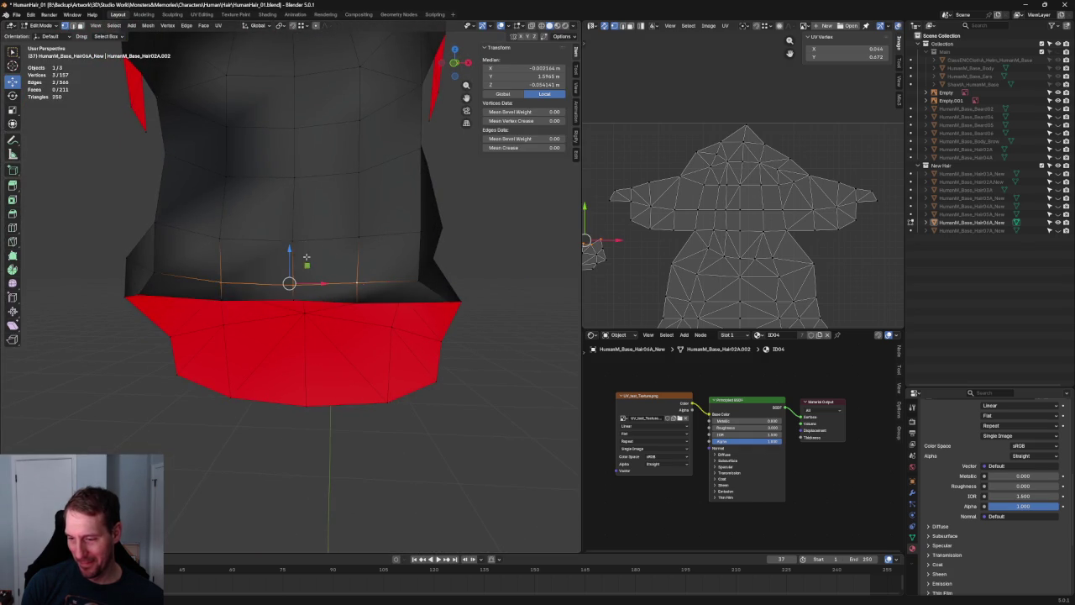
{"action": "key", "text": "KP_1"}
{"action": "key", "text": "g"}
{"action": "key", "text": "g"}
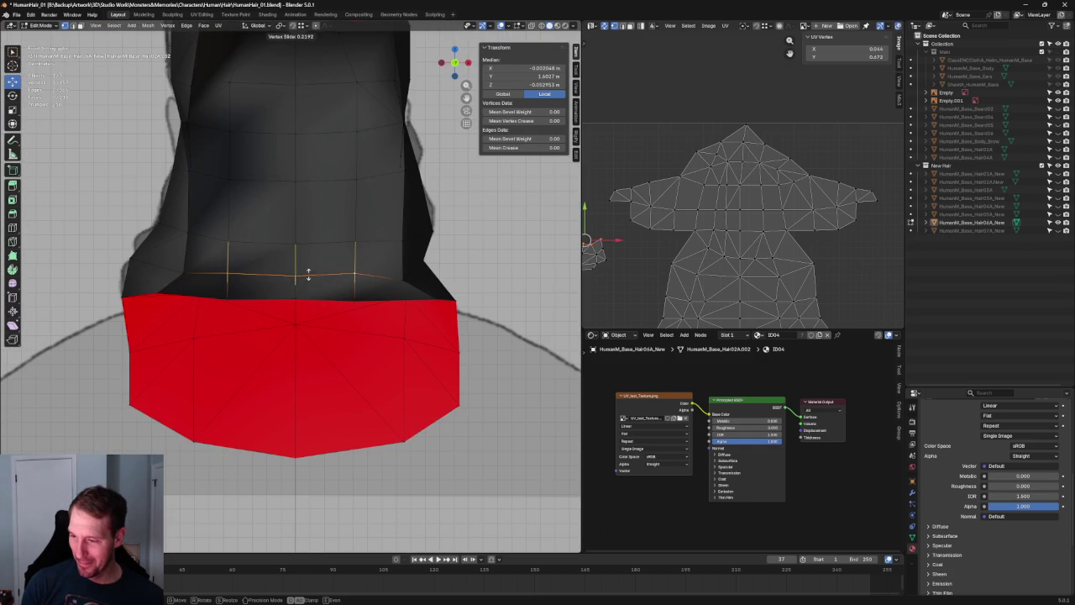
{"action": "left_click", "coordinate": [308, 274]}
{"action": "key", "text": "g"}
{"action": "key", "text": "g"}
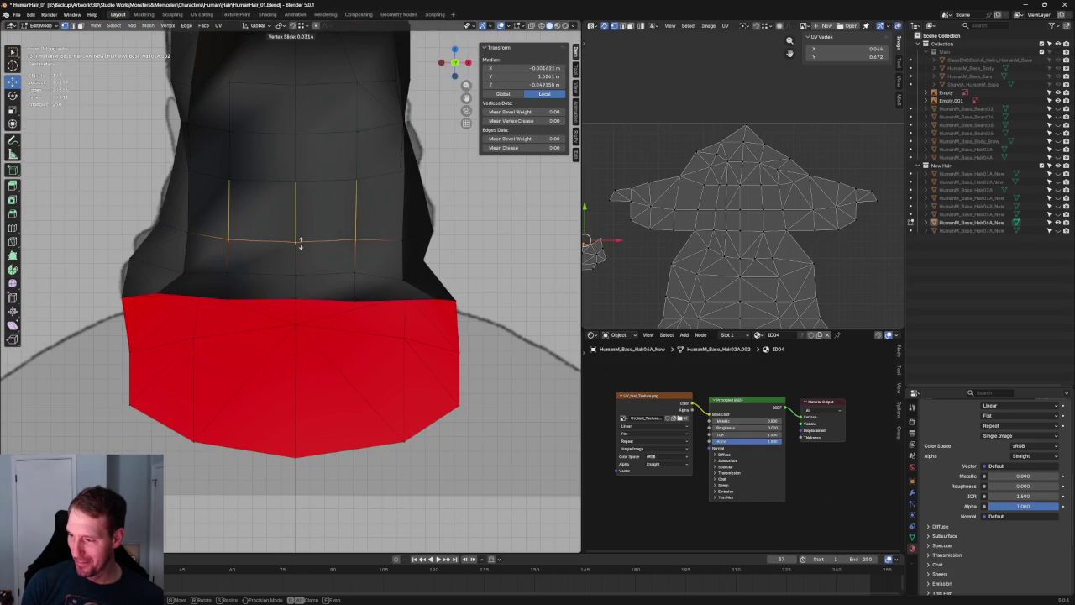
{"action": "left_click", "coordinate": [300, 242]}
{"action": "key", "text": "alt+a"}
Try vertical moves on single neck-outline vertices, cancelling them, then reframe the head
{"action": "left_click", "coordinate": [298, 222]}
{"action": "key", "text": "g"}
{"action": "key", "text": "g"}
{"action": "key", "text": "Escape"}
{"action": "left_click", "coordinate": [294, 274]}
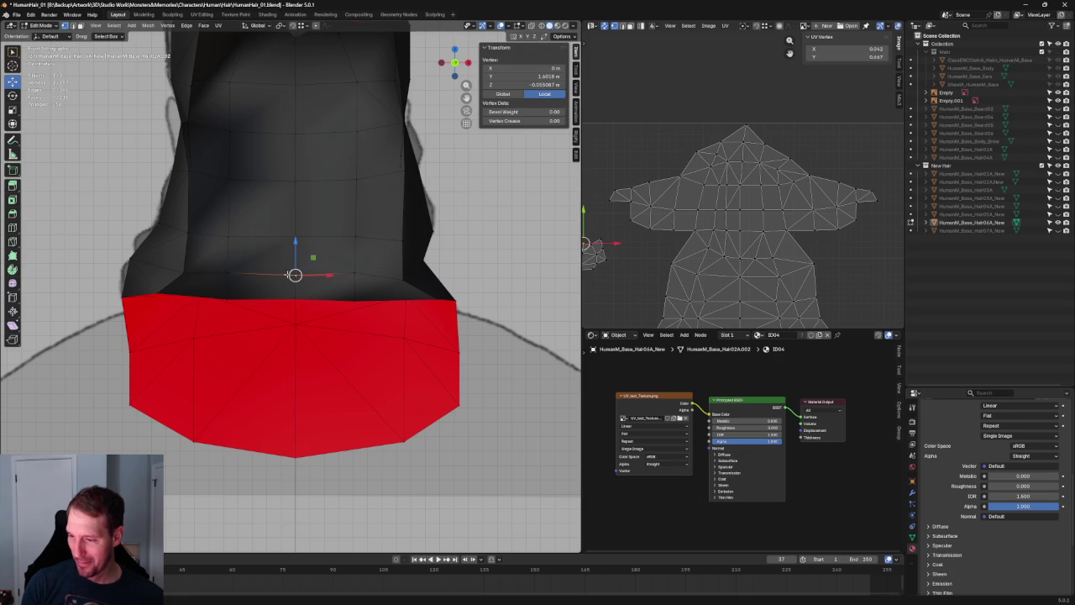
{"action": "key", "text": "g"}
{"action": "key", "text": "z"}
{"action": "key", "text": "Escape"}
{"action": "key", "text": "alt+a"}
{"action": "scroll", "coordinate": [351, 309], "scroll_direction": "down", "scroll_amount": 4}
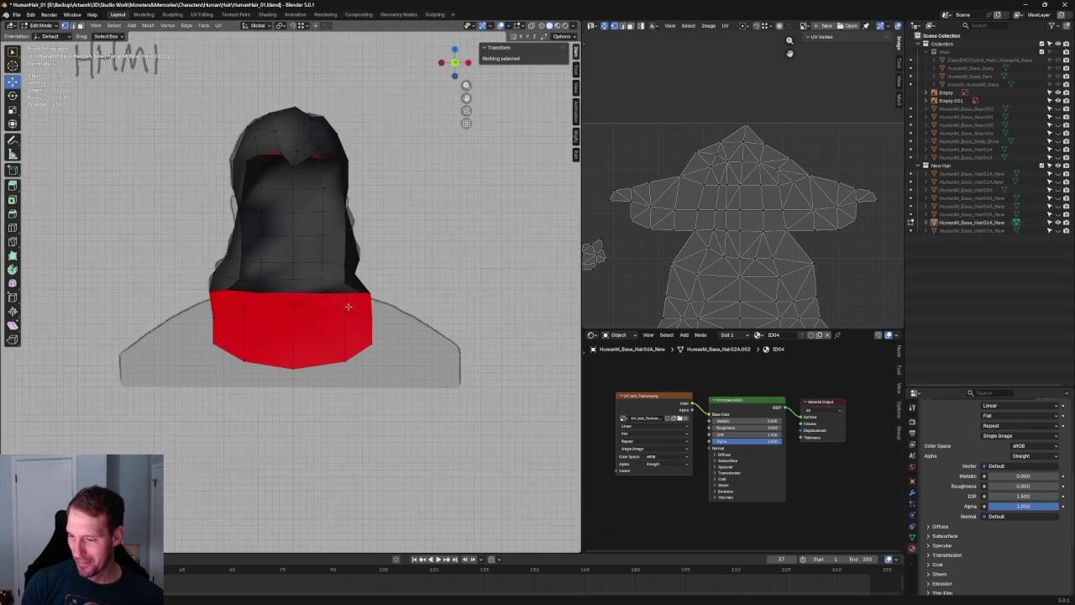
{"action": "scroll", "coordinate": [351, 309], "scroll_direction": "up", "scroll_amount": 5}
Box-select the neck vertex row in X-ray and flatten it with an S Z scale
{"action": "key", "text": "alt+z"}
{"action": "left_click_drag", "start_coordinate": [391, 300], "coordinate": [202, 314]}
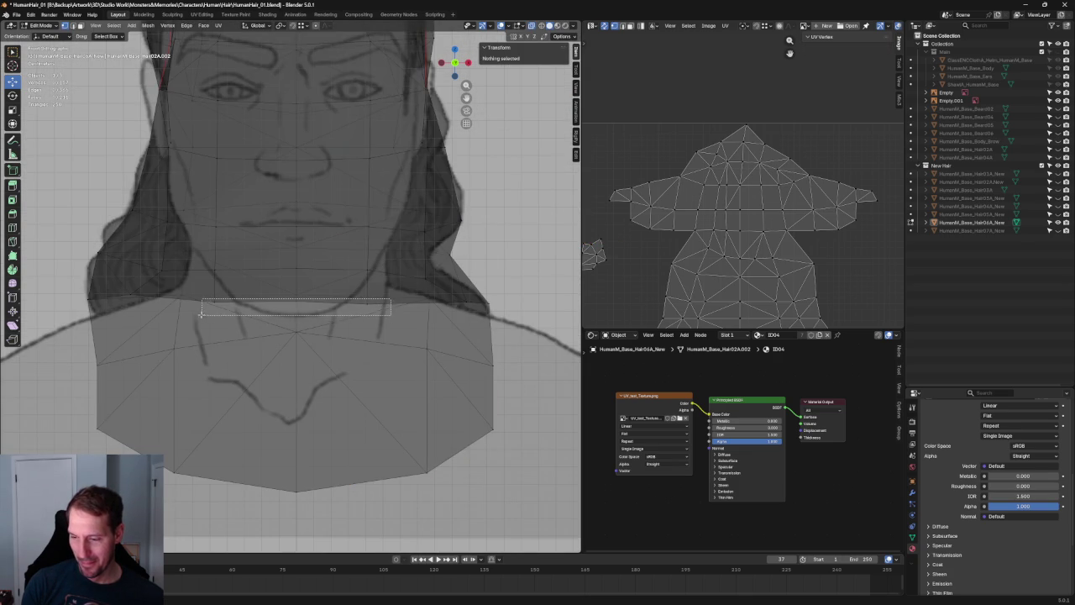
{"action": "key", "text": "alt+z"}
{"action": "key", "text": "s"}
{"action": "key", "text": "z"}
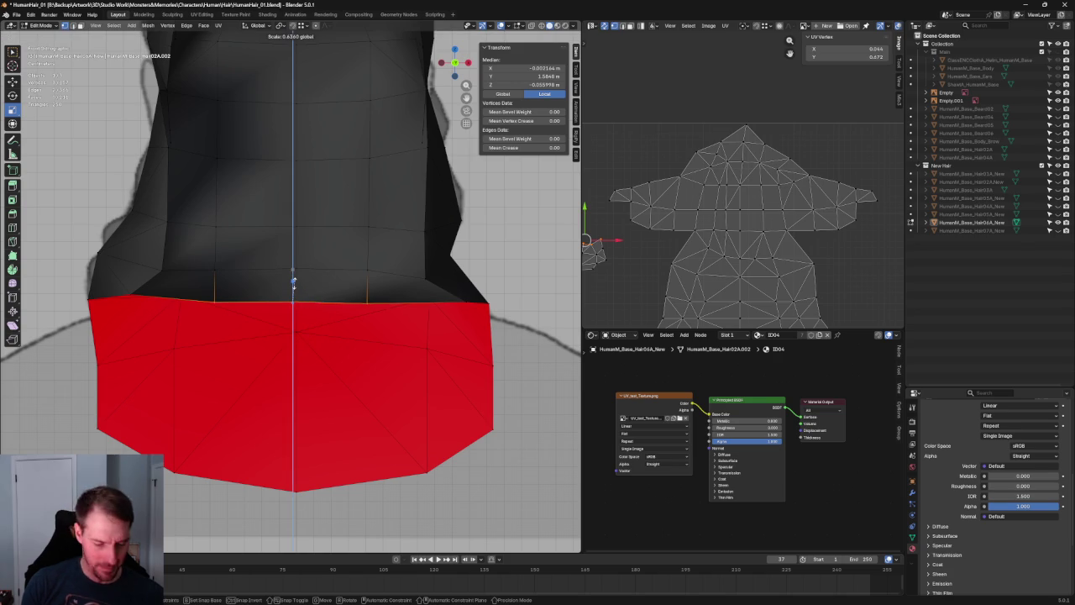
{"action": "left_click", "coordinate": [293, 285]}
{"action": "key", "text": "alt+a"}
Box-select a horizontal neck edge loop and trial a vertical move, then cancel it
{"action": "key", "text": "alt+z"}
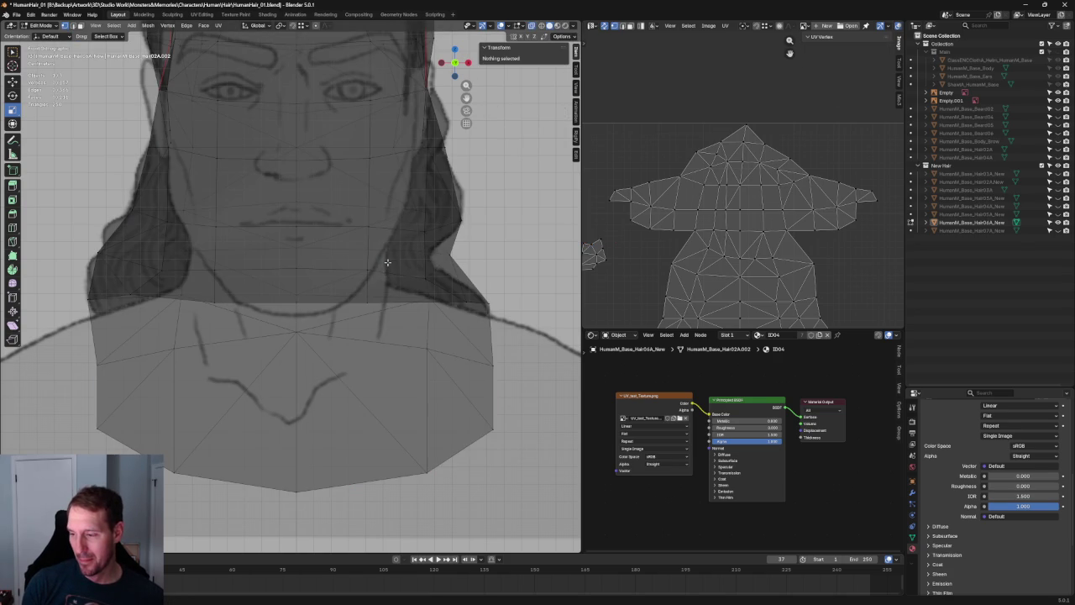
{"action": "key", "text": "alt+z"}
{"action": "left_click_drag", "start_coordinate": [381, 263], "coordinate": [206, 283]}
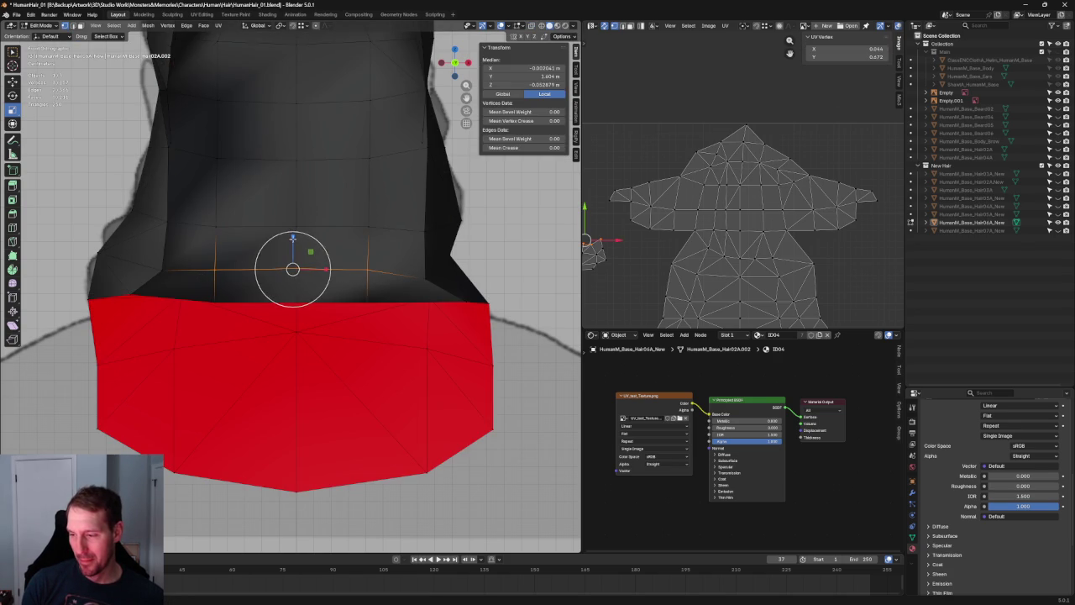
{"action": "key", "text": "g"}
{"action": "key", "text": "z"}
{"action": "key", "text": "Escape"}
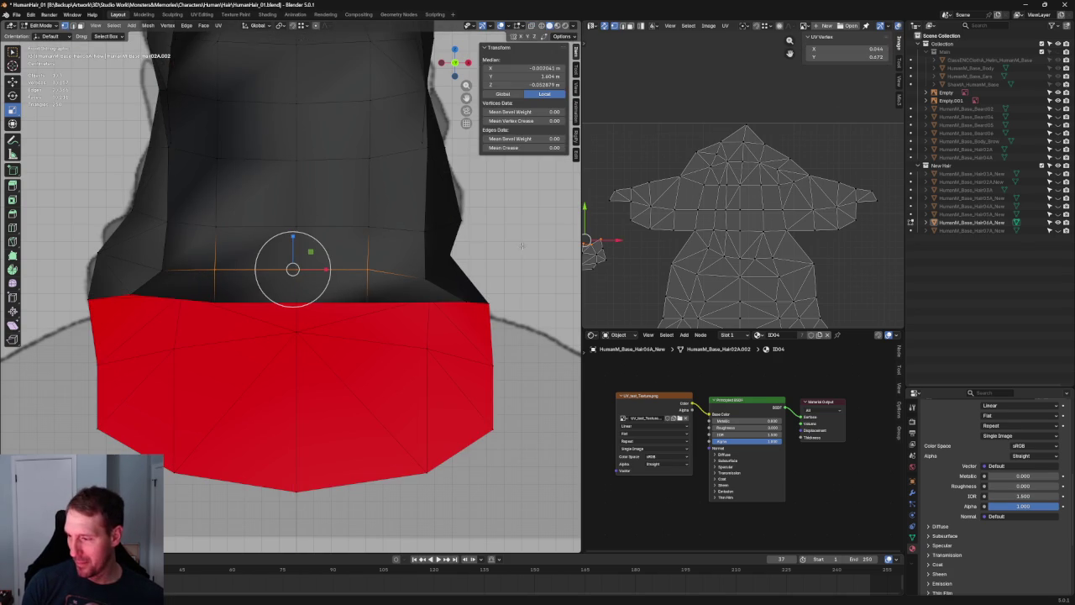
{"action": "key", "text": "alt+a"}
{"action": "scroll", "coordinate": [522, 244], "scroll_direction": "down", "scroll_amount": 3}
Select four vertices along the red neck's top and join them with Connect Vertex Pairs
{"action": "middle_click_drag", "start_coordinate": [522, 245], "coordinate": [442, 241]}
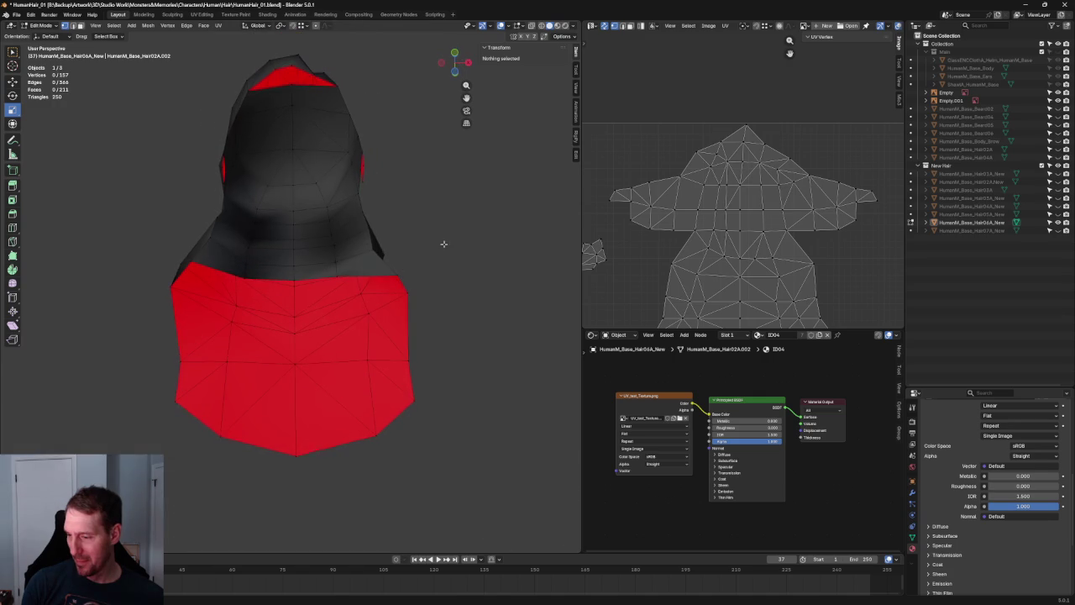
{"action": "left_click", "coordinate": [374, 250]}
{"action": "left_click", "coordinate": [337, 265], "text": "ctrl"}
{"action": "left_click", "coordinate": [251, 277], "text": "ctrl"}
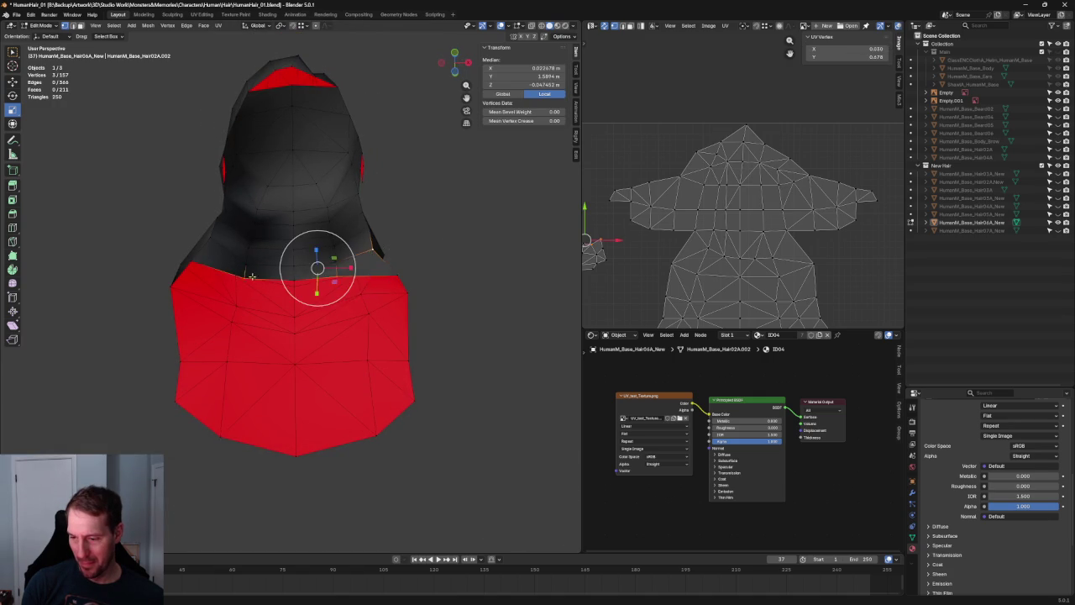
{"action": "middle_click_drag", "start_coordinate": [250, 279], "coordinate": [206, 273]}
{"action": "left_click", "coordinate": [205, 273], "text": "shift"}
{"action": "right_click", "coordinate": [213, 273]}
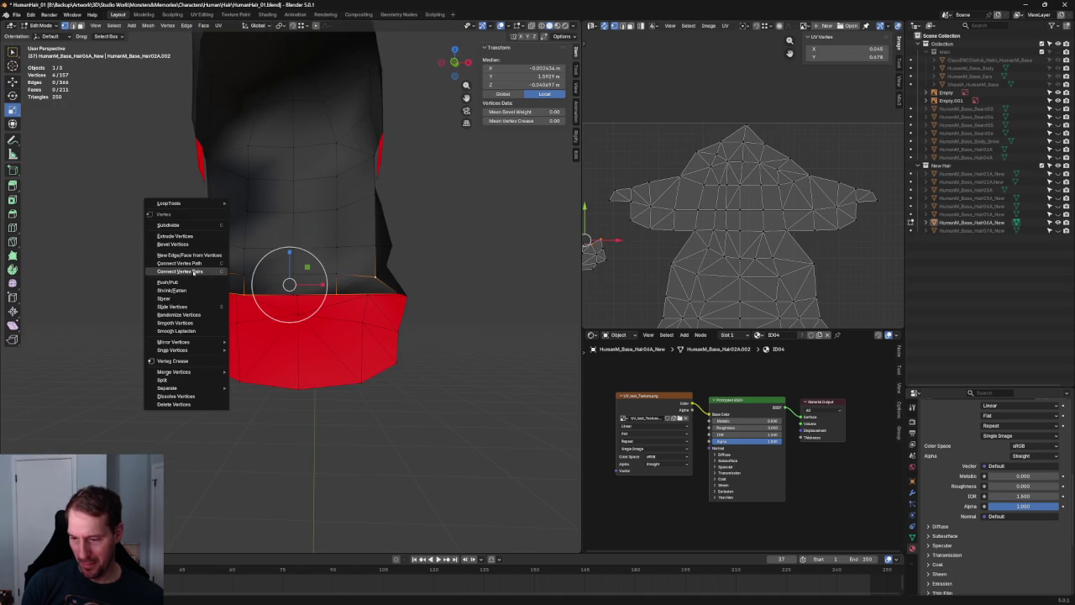
{"action": "left_click", "coordinate": [193, 271]}
{"action": "key", "text": "alt+a"}
Orbit the hair mesh from front and low side angles to inspect the new edge
{"action": "scroll", "coordinate": [504, 382], "scroll_direction": "down", "scroll_amount": 3}
{"action": "key", "text": "KP_1"}
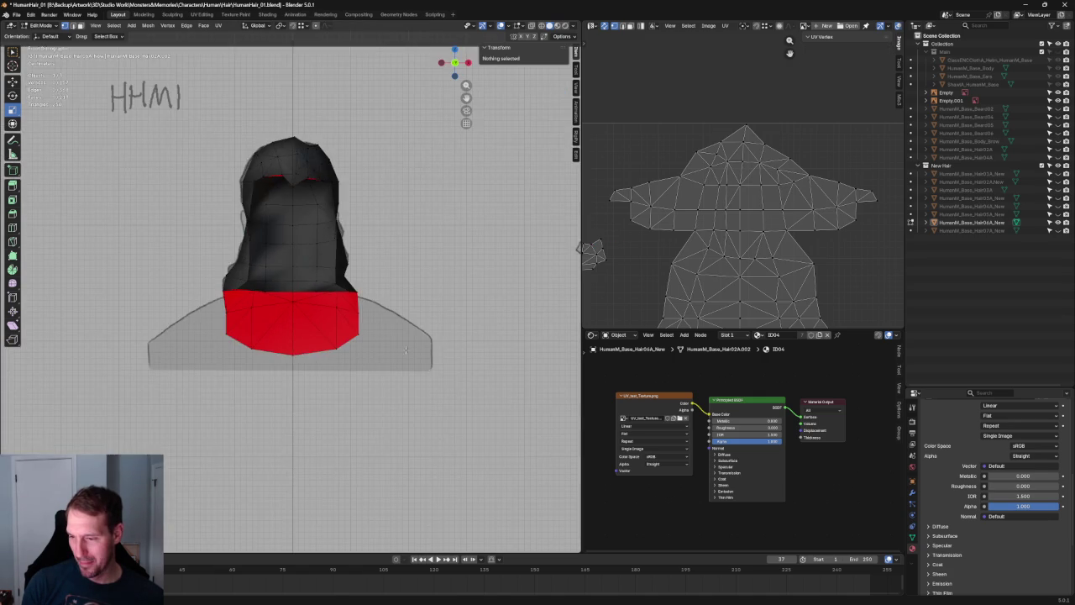
{"action": "scroll", "coordinate": [411, 361], "scroll_direction": "up", "scroll_amount": 4}
{"action": "mouse_move", "coordinate": [384, 356]}
{"action": "middle_mouse_down"}
{"action": "mouse_move", "coordinate": [440, 324]}
{"action": "mouse_move", "coordinate": [395, 353]}
{"action": "mouse_move", "coordinate": [284, 350]}
{"action": "mouse_move", "coordinate": [300, 353]}
{"action": "middle_mouse_up"}
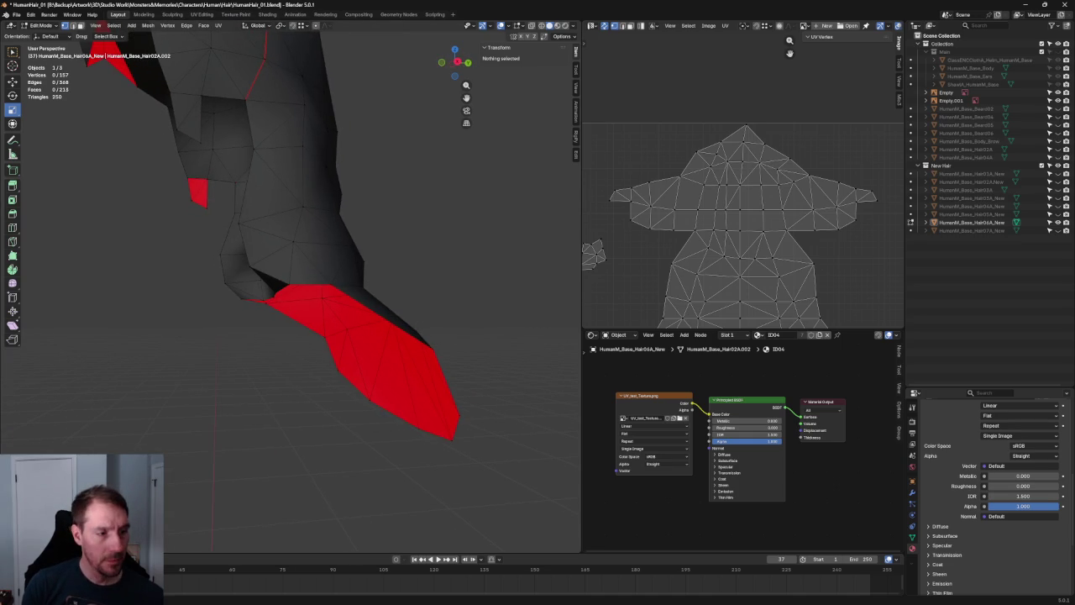
{"action": "mouse_move", "coordinate": [171, 412]}
{"action": "middle_mouse_down"}
{"action": "mouse_move", "coordinate": [235, 374]}
{"action": "mouse_move", "coordinate": [221, 377]}
{"action": "mouse_move", "coordinate": [272, 378]}
{"action": "middle_mouse_up"}
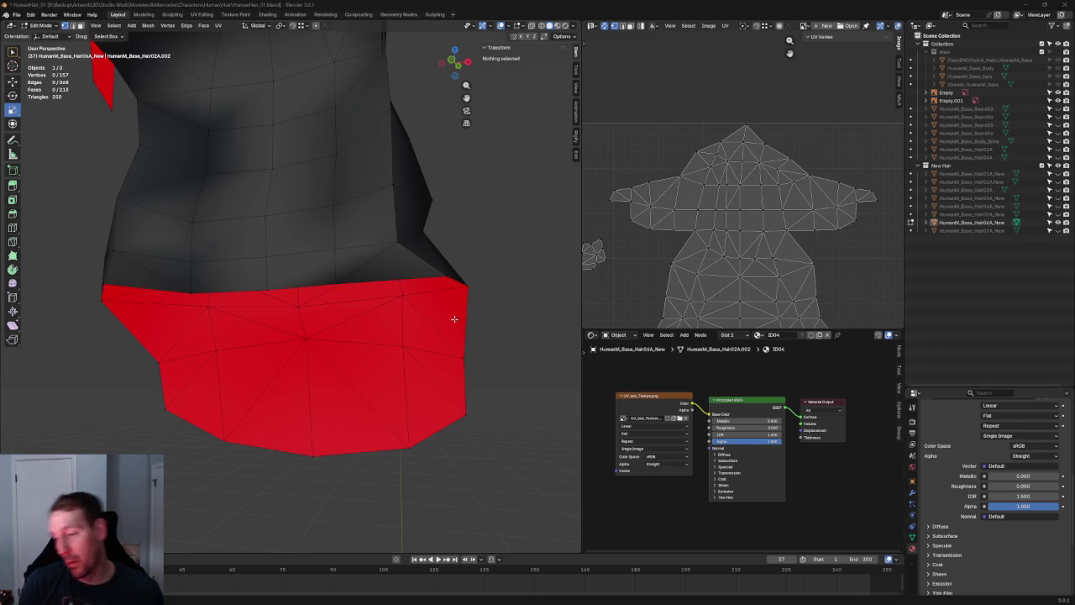
{"action": "mouse_move", "coordinate": [482, 282]}
{"action": "middle_mouse_down"}
{"action": "mouse_move", "coordinate": [462, 293]}
{"action": "mouse_move", "coordinate": [286, 228]}
{"action": "mouse_move", "coordinate": [384, 257]}
{"action": "mouse_move", "coordinate": [440, 242]}
{"action": "mouse_move", "coordinate": [170, 240]}
{"action": "middle_mouse_up"}
Select the side vertices above the neck and join them with Connect Vertex Pairs
{"action": "left_click", "coordinate": [463, 238], "text": "alt"}
{"action": "left_click", "coordinate": [82, 225], "text": "shift"}
{"action": "right_click", "coordinate": [159, 270]}
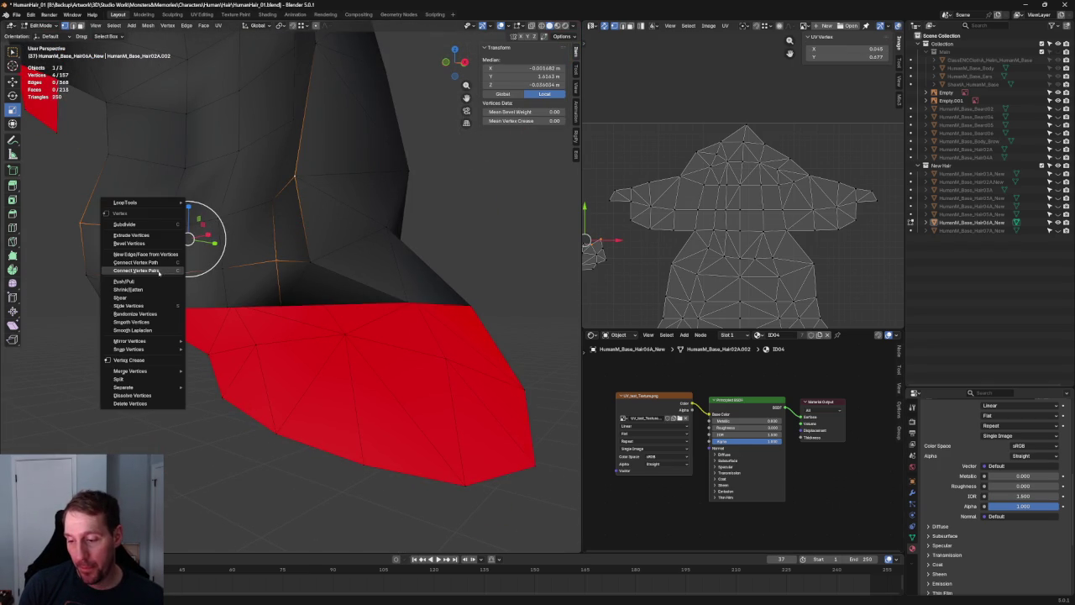
{"action": "left_click", "coordinate": [152, 273]}
{"action": "middle_click_drag", "start_coordinate": [151, 275], "coordinate": [390, 288]}
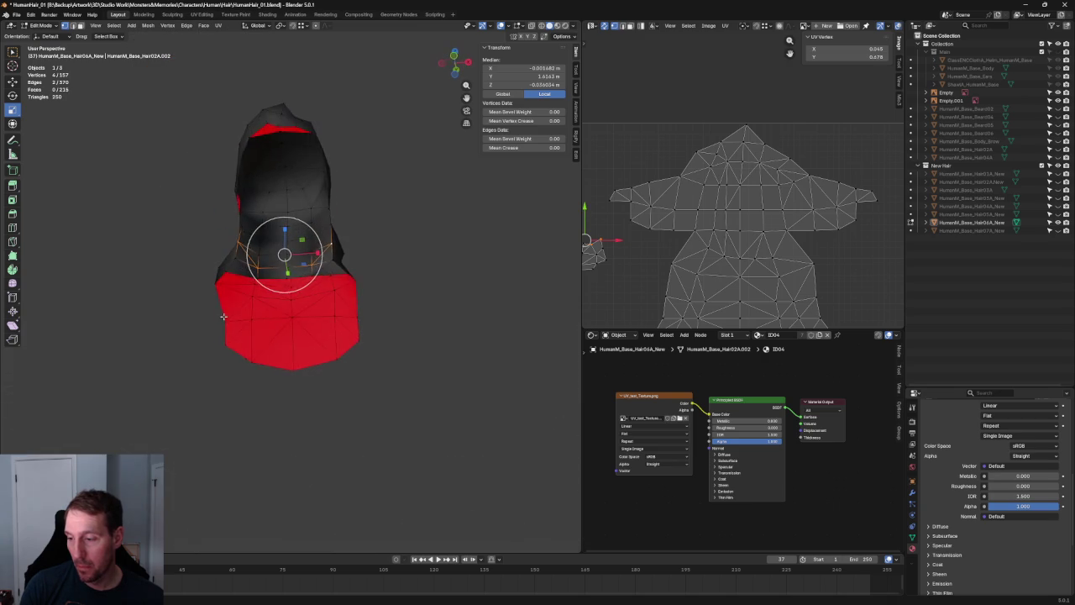
{"action": "scroll", "coordinate": [428, 233], "scroll_direction": "up", "scroll_amount": 2}
{"action": "scroll", "coordinate": [428, 233], "scroll_direction": "down", "scroll_amount": 2}
Select the whole mesh, review the Mesh > Normals options, then deselect all
{"action": "left_click", "coordinate": [432, 237]}
{"action": "key", "text": "a"}
{"action": "right_click", "coordinate": [312, 207]}
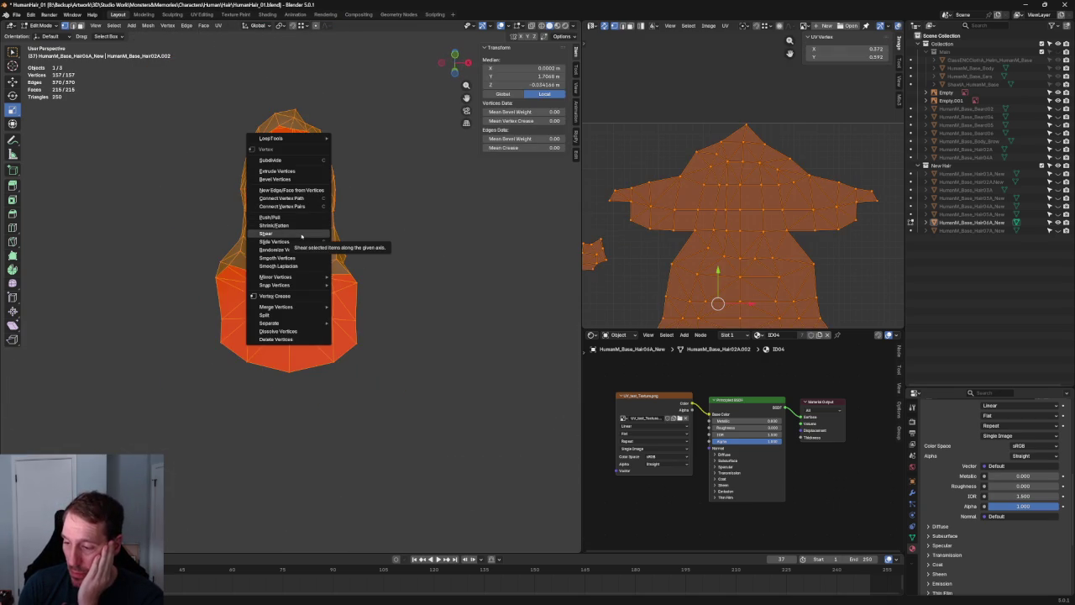
{"action": "left_click", "coordinate": [148, 26]}
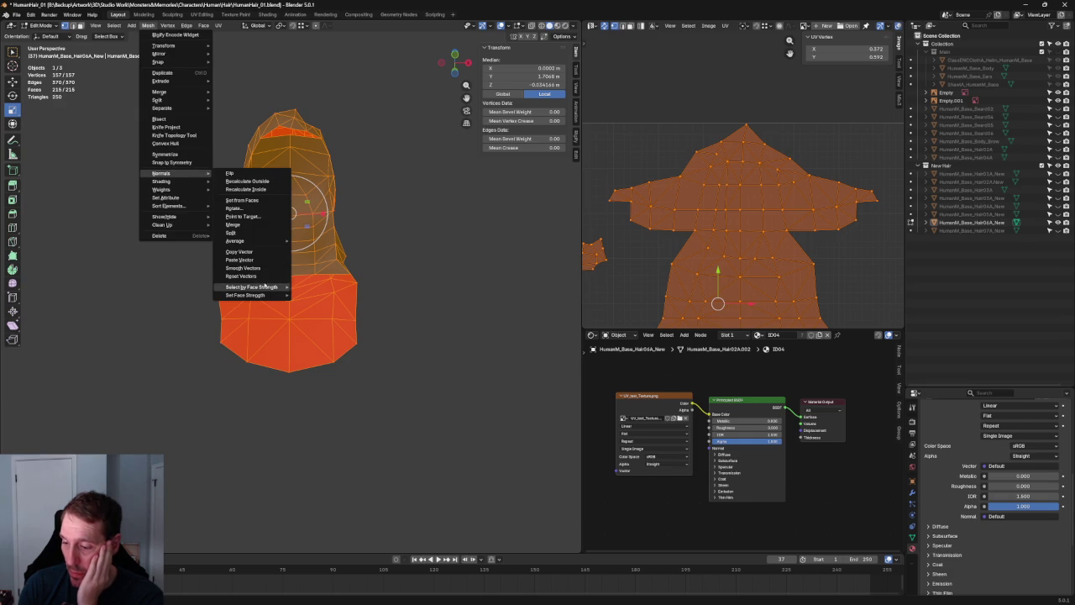
{"action": "mouse_move", "coordinate": [172, 173]}
{"action": "left_click", "coordinate": [266, 276]}
{"action": "left_click", "coordinate": [381, 262]}
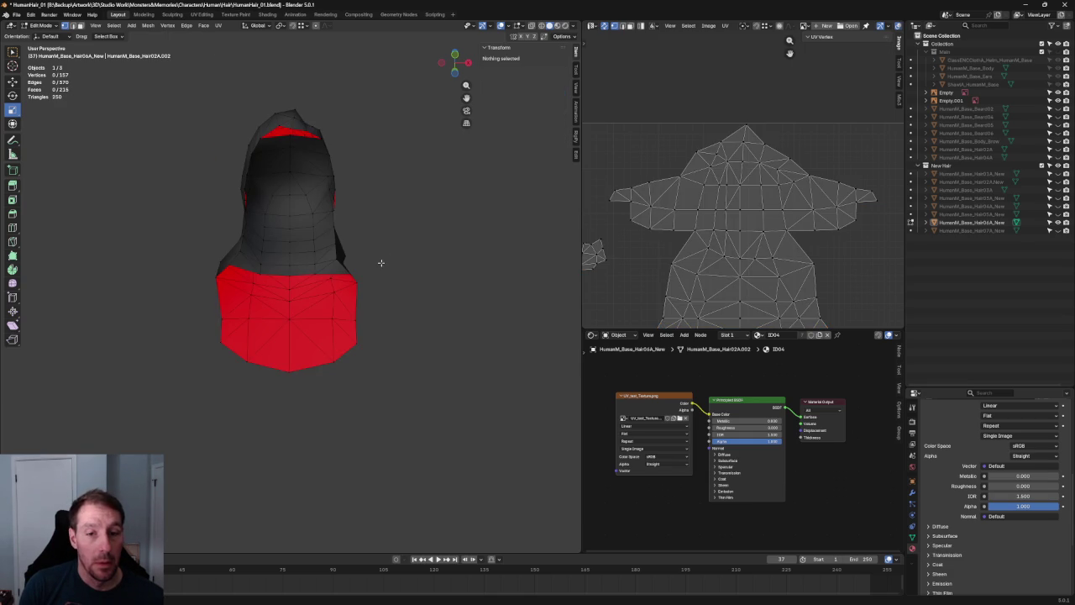
{"action": "key", "text": "KP_1"}
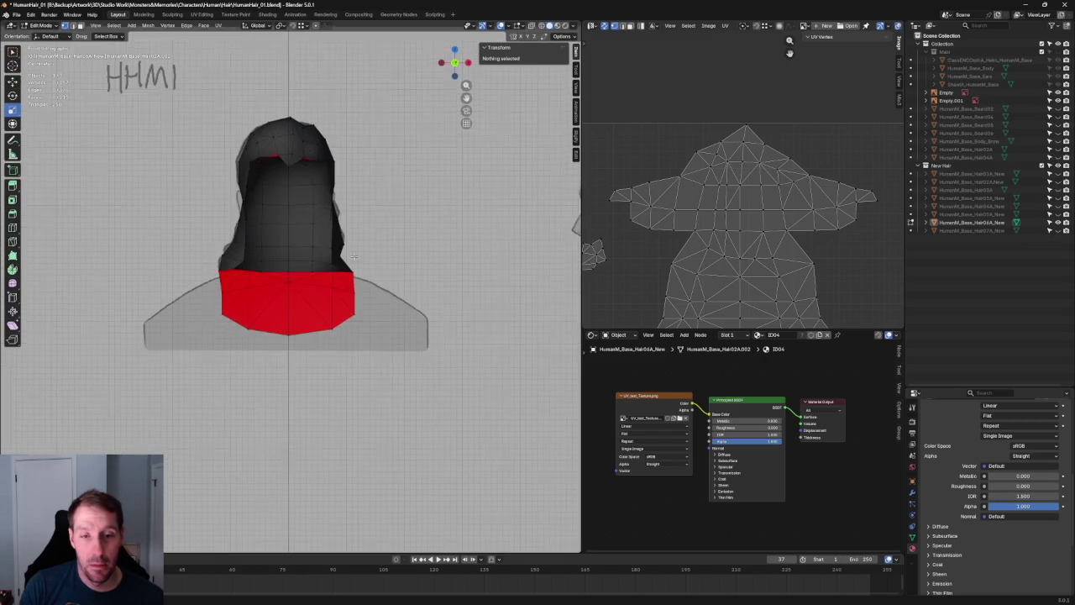
Select the neck band's top edge loop and move it down to the hair's base
{"action": "scroll", "coordinate": [350, 263], "scroll_direction": "up", "scroll_amount": 2}
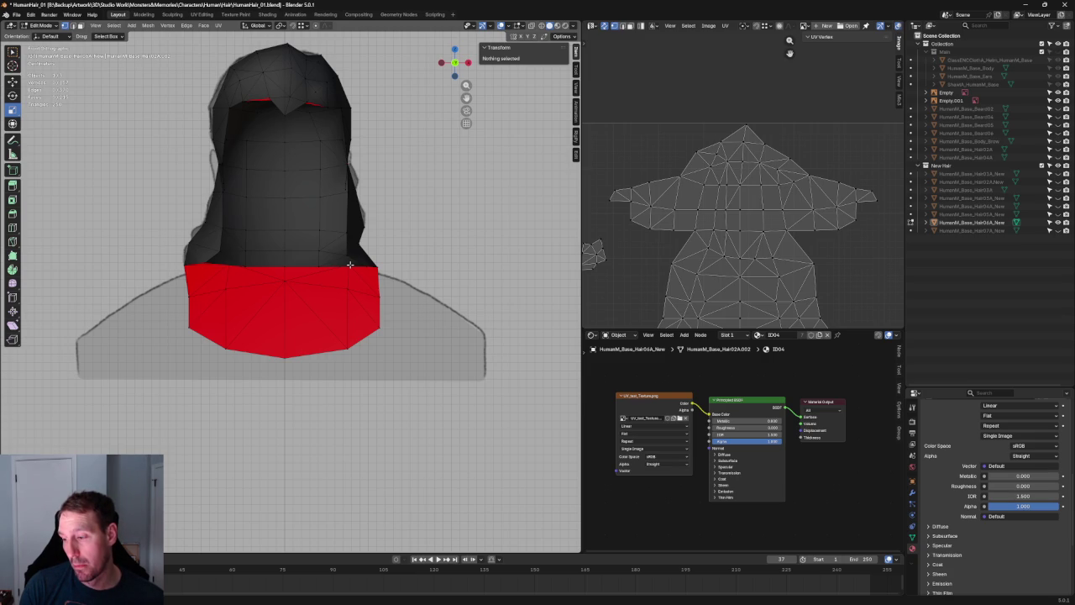
{"action": "scroll", "coordinate": [352, 265], "scroll_direction": "up", "scroll_amount": 3}
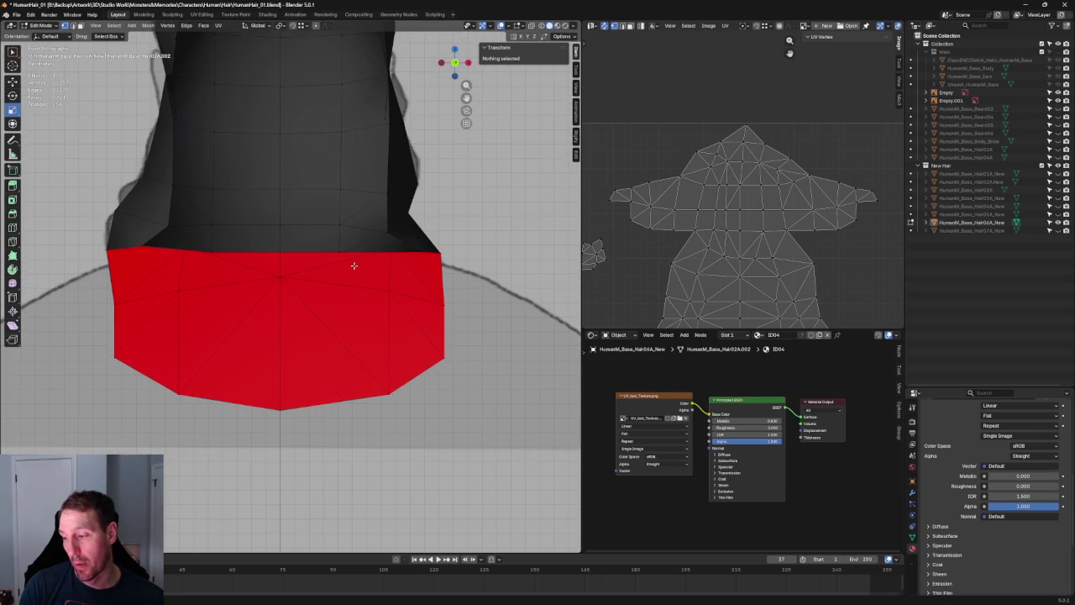
{"action": "left_click_drag", "start_coordinate": [377, 243], "coordinate": [193, 257]}
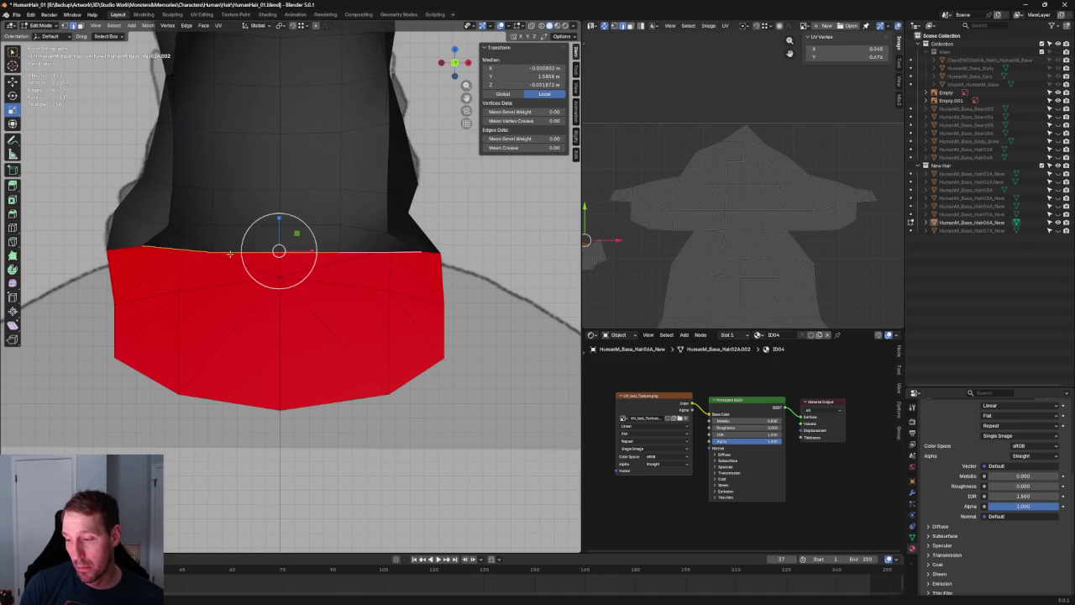
{"action": "key", "text": "g"}
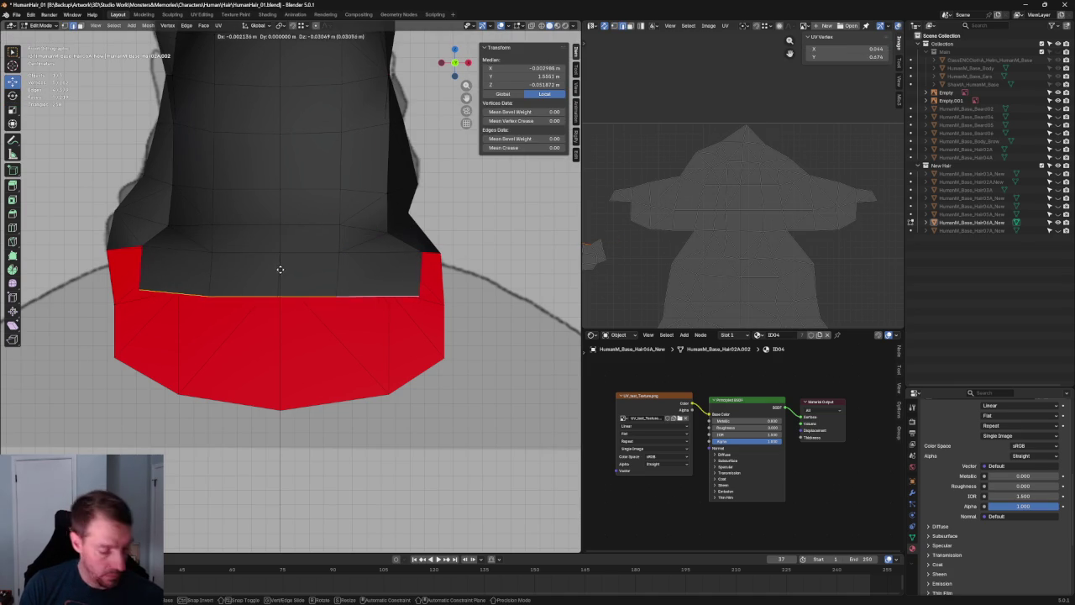
{"action": "left_click", "coordinate": [281, 270]}
{"action": "scroll", "coordinate": [443, 243], "scroll_direction": "down", "scroll_amount": 5}
{"action": "scroll", "coordinate": [442, 242], "scroll_direction": "down", "scroll_amount": 4}
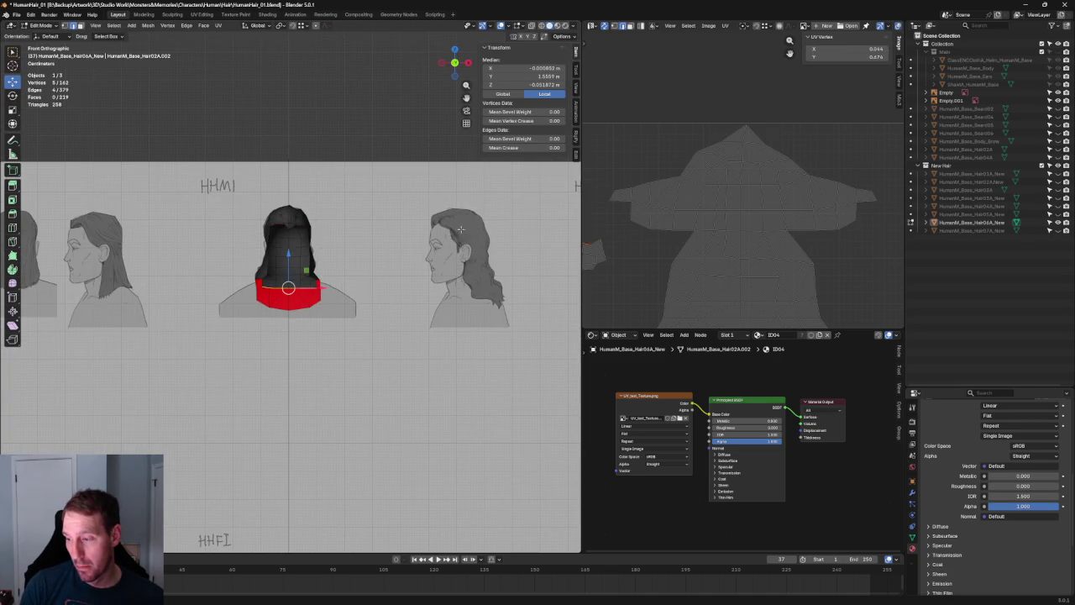
{"action": "key", "text": "alt+a"}
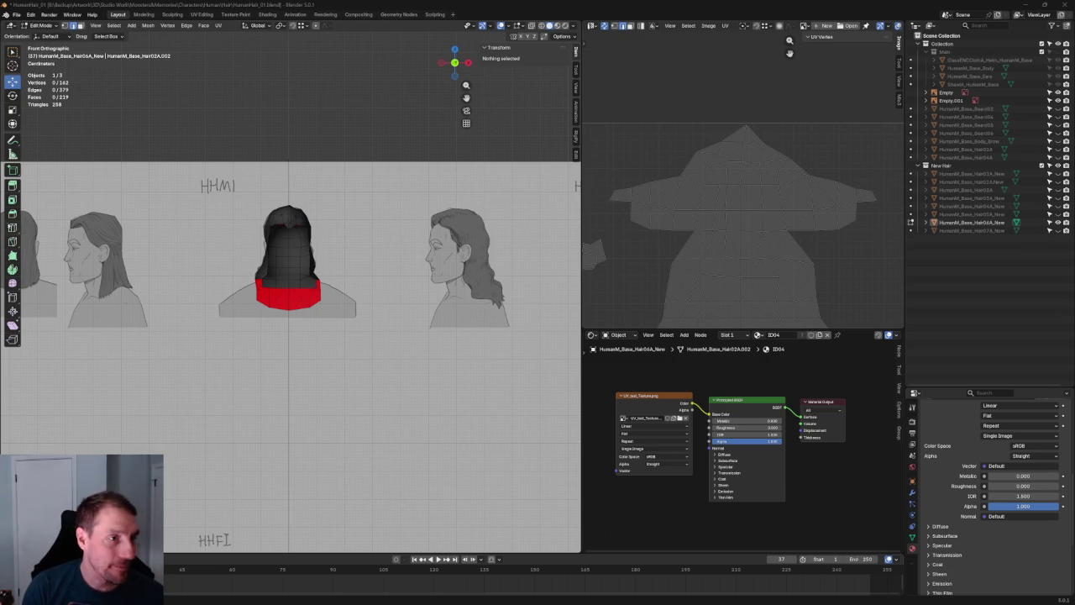
{"action": "scroll", "coordinate": [289, 254], "scroll_direction": "up", "scroll_amount": 5}
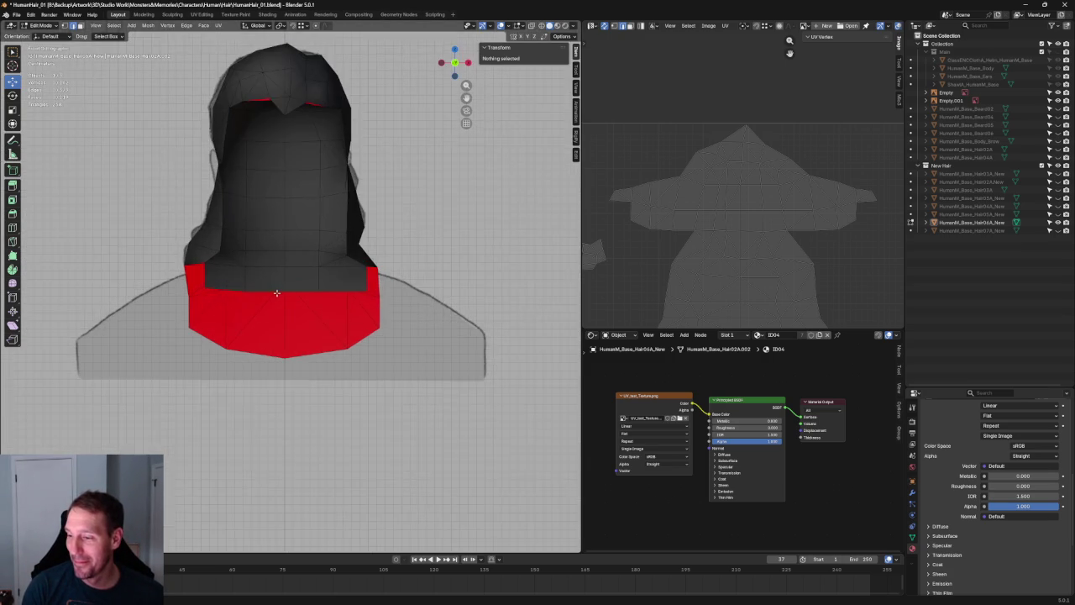
{"action": "scroll", "coordinate": [306, 255], "scroll_direction": "up", "scroll_amount": 1}
{"action": "scroll", "coordinate": [349, 250], "scroll_direction": "up", "scroll_amount": 1}
{"action": "scroll", "coordinate": [349, 249], "scroll_direction": "up", "scroll_amount": 1}
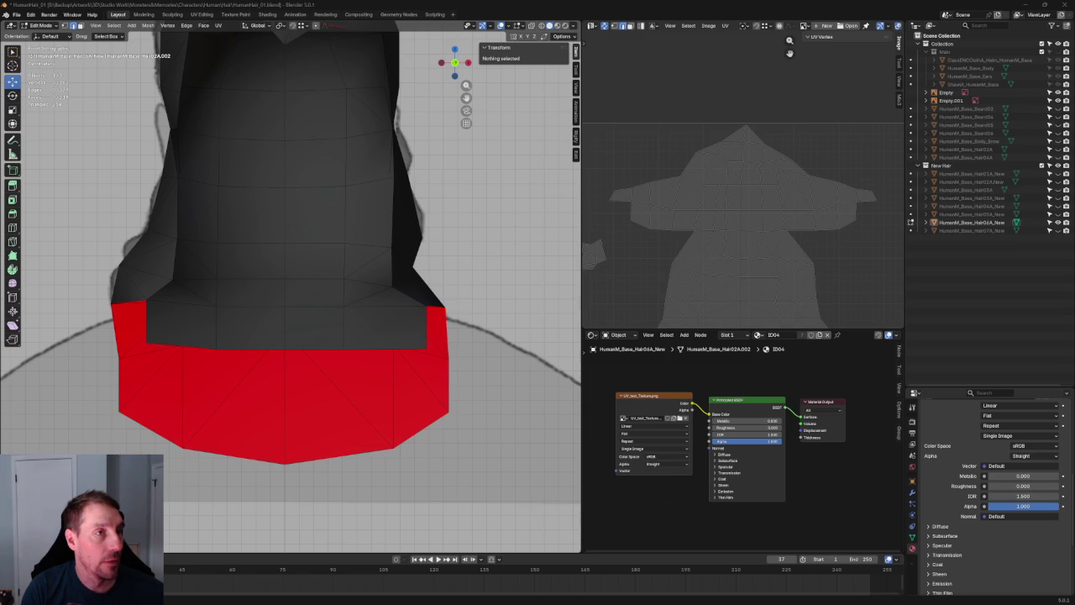
{"action": "key", "text": "alt+Tab"}
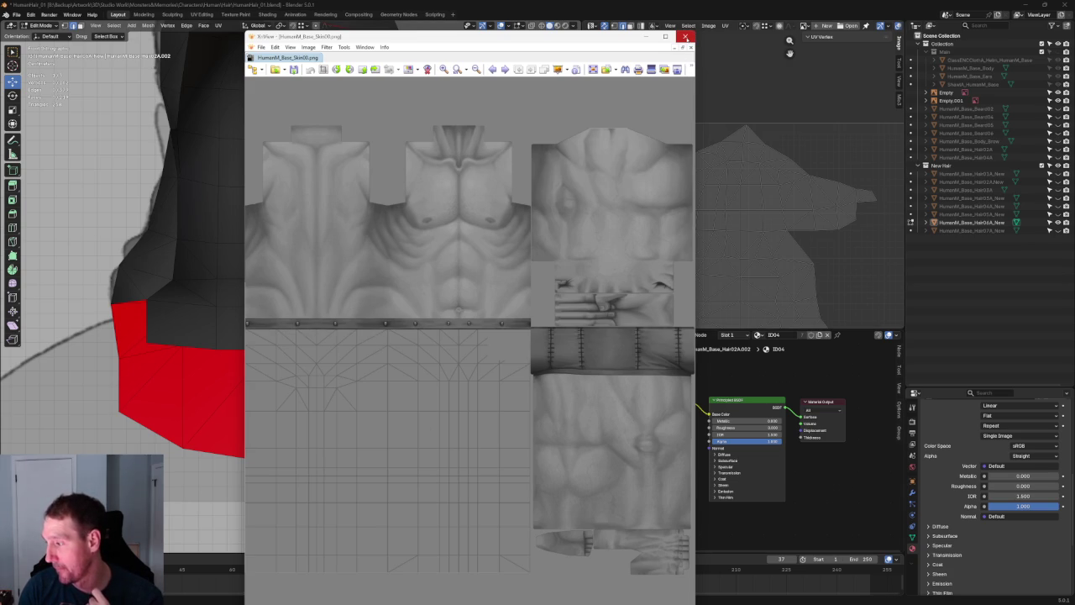
{"action": "left_click", "coordinate": [685, 36]}
{"action": "scroll", "coordinate": [360, 280], "scroll_direction": "down", "scroll_amount": 2}
{"action": "scroll", "coordinate": [360, 279], "scroll_direction": "up", "scroll_amount": 2}
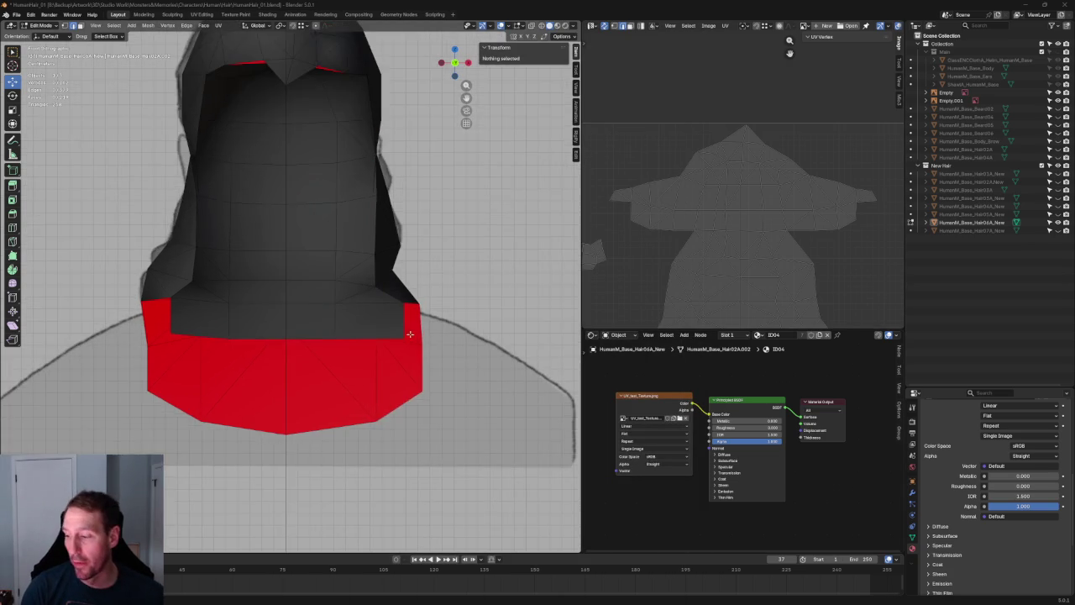
Switch to the right side ortho view and select, then deselect, the lower corner edge
{"action": "scroll", "coordinate": [369, 277], "scroll_direction": "up", "scroll_amount": 2}
{"action": "scroll", "coordinate": [383, 273], "scroll_direction": "up", "scroll_amount": 2}
{"action": "mouse_move", "coordinate": [389, 268]}
{"action": "middle_mouse_down"}
{"action": "mouse_move", "coordinate": [373, 288]}
{"action": "mouse_move", "coordinate": [295, 276]}
{"action": "mouse_move", "coordinate": [269, 319]}
{"action": "mouse_move", "coordinate": [260, 317]}
{"action": "middle_mouse_up"}
{"action": "key", "text": "KP_3"}
{"action": "scroll", "coordinate": [251, 312], "scroll_direction": "up", "scroll_amount": 2}
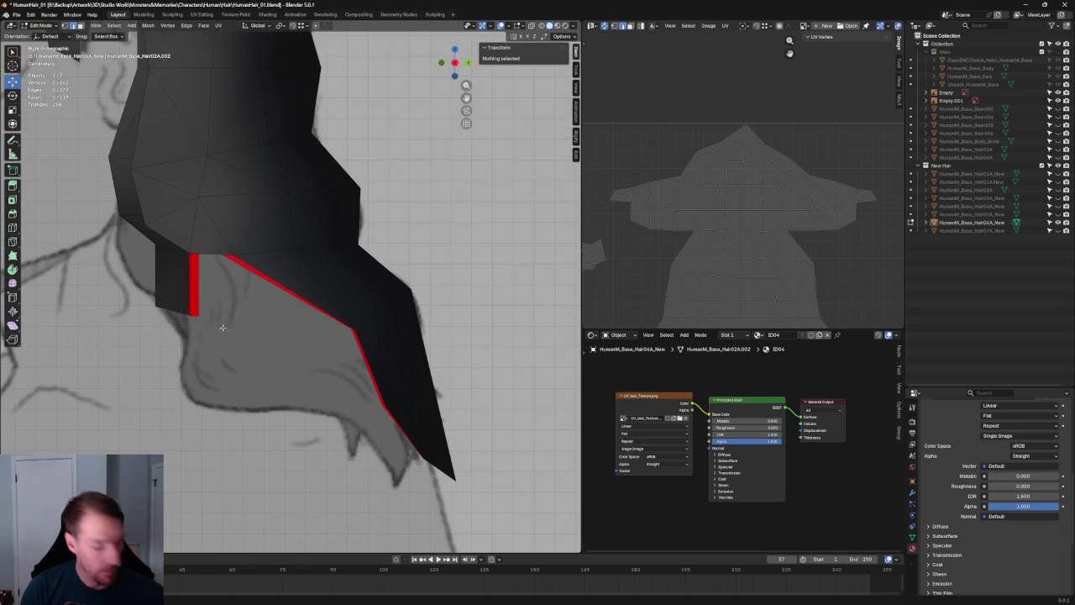
{"action": "left_click", "coordinate": [188, 310]}
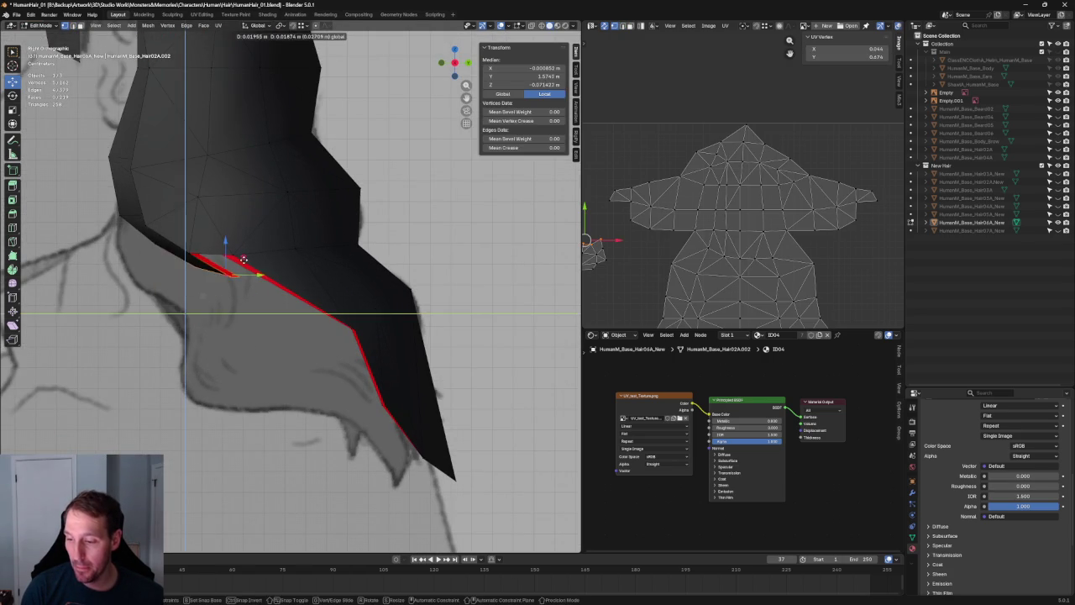
{"action": "key", "text": "alt+a"}
{"action": "mouse_move", "coordinate": [188, 311]}
{"action": "middle_mouse_down"}
{"action": "mouse_move", "coordinate": [269, 327]}
{"action": "mouse_move", "coordinate": [329, 256]}
{"action": "mouse_move", "coordinate": [334, 317]}
{"action": "middle_mouse_up"}
Move the corner tip vertex up along the side sketch in X-ray, then rotate it
{"action": "key", "text": "grave"}
{"action": "left_click", "coordinate": [294, 328]}
{"action": "scroll", "coordinate": [251, 377], "scroll_direction": "up", "scroll_amount": 3}
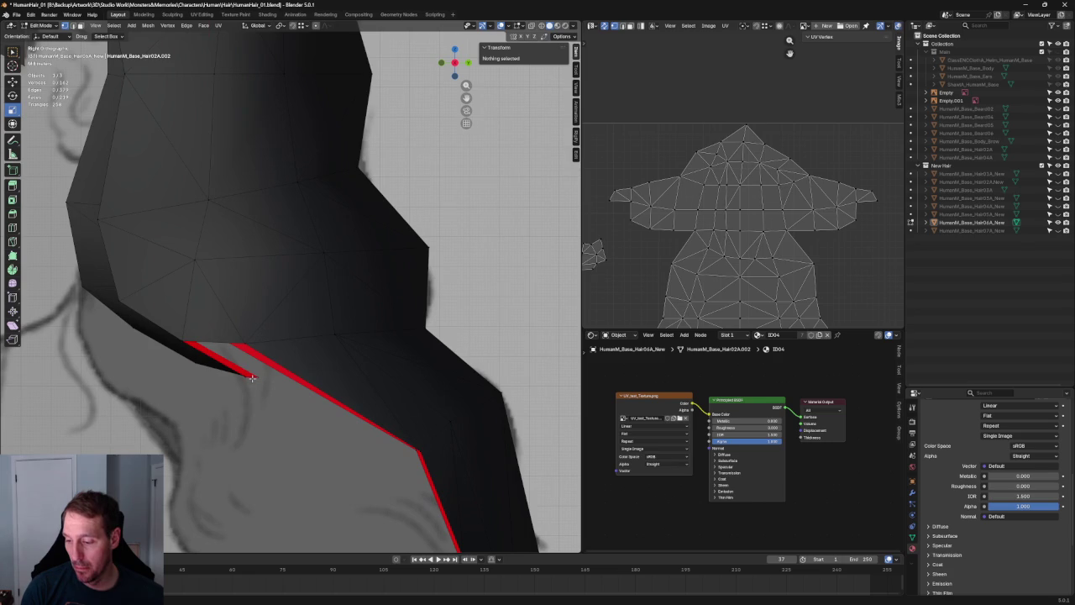
{"action": "left_click", "coordinate": [238, 373]}
{"action": "key", "text": "alt+z"}
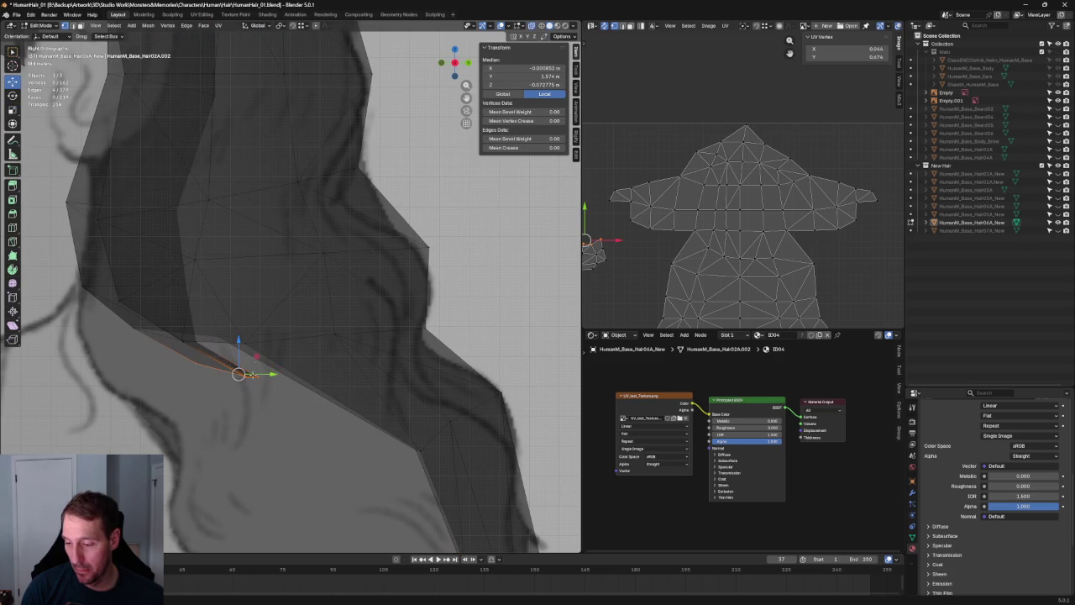
{"action": "mouse_move", "coordinate": [242, 372]}
{"action": "left_mouse_down"}
{"action": "mouse_move", "coordinate": [259, 328]}
{"action": "mouse_move", "coordinate": [244, 303]}
{"action": "mouse_move", "coordinate": [269, 307]}
{"action": "left_mouse_up"}
{"action": "key", "text": "r"}
{"action": "key", "text": "alt+a"}
{"action": "key", "text": "alt+z"}
{"action": "mouse_move", "coordinate": [269, 307]}
{"action": "middle_mouse_down"}
{"action": "mouse_move", "coordinate": [353, 290]}
{"action": "mouse_move", "coordinate": [361, 307]}
{"action": "mouse_move", "coordinate": [311, 281]}
{"action": "middle_mouse_up"}
{"action": "left_click", "coordinate": [317, 273]}
{"action": "scroll", "coordinate": [301, 309], "scroll_direction": "up", "scroll_amount": 3}
Nudge the selected lower corner vertex slightly and pick the left corner vertex instead
{"action": "key", "text": "g"}
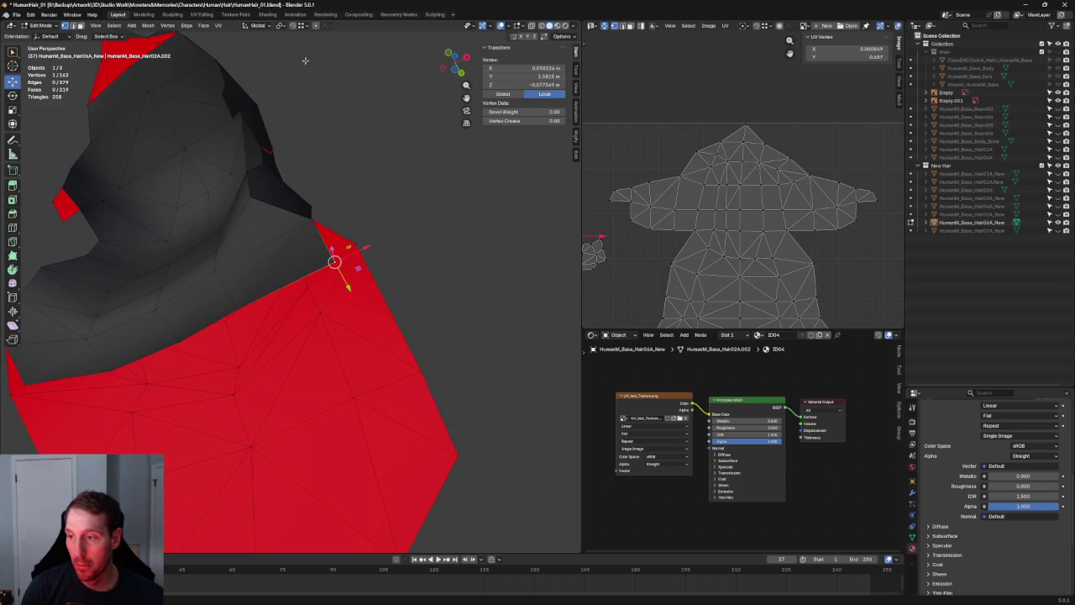
{"action": "left_click_drag", "start_coordinate": [334, 261], "coordinate": [355, 241]}
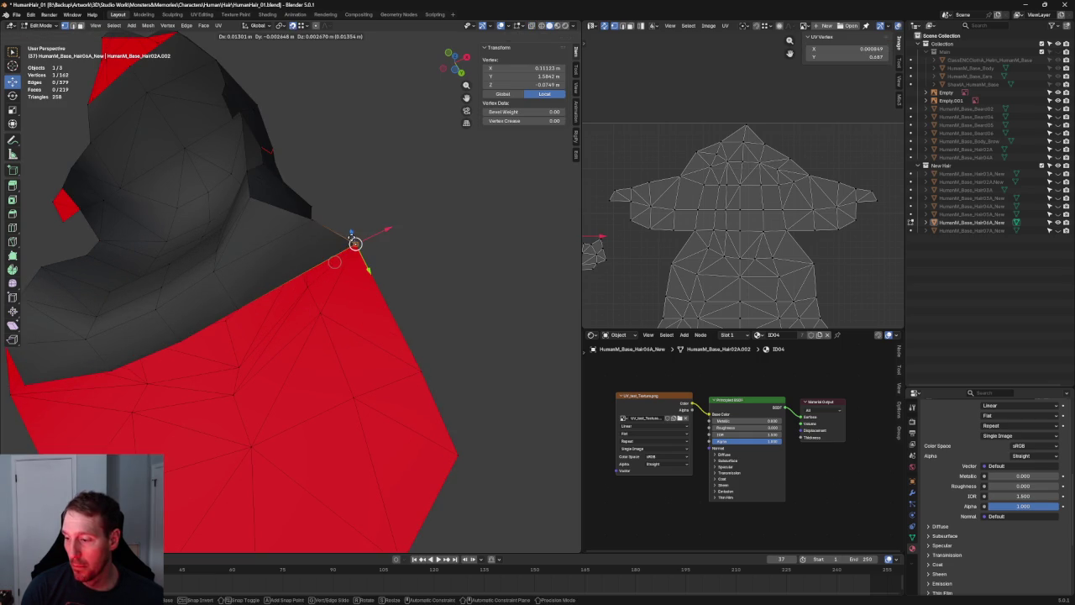
{"action": "scroll", "coordinate": [336, 247], "scroll_direction": "down", "scroll_amount": 3}
{"action": "middle_click_drag", "start_coordinate": [336, 247], "coordinate": [220, 317]}
{"action": "left_click", "coordinate": [209, 320]}
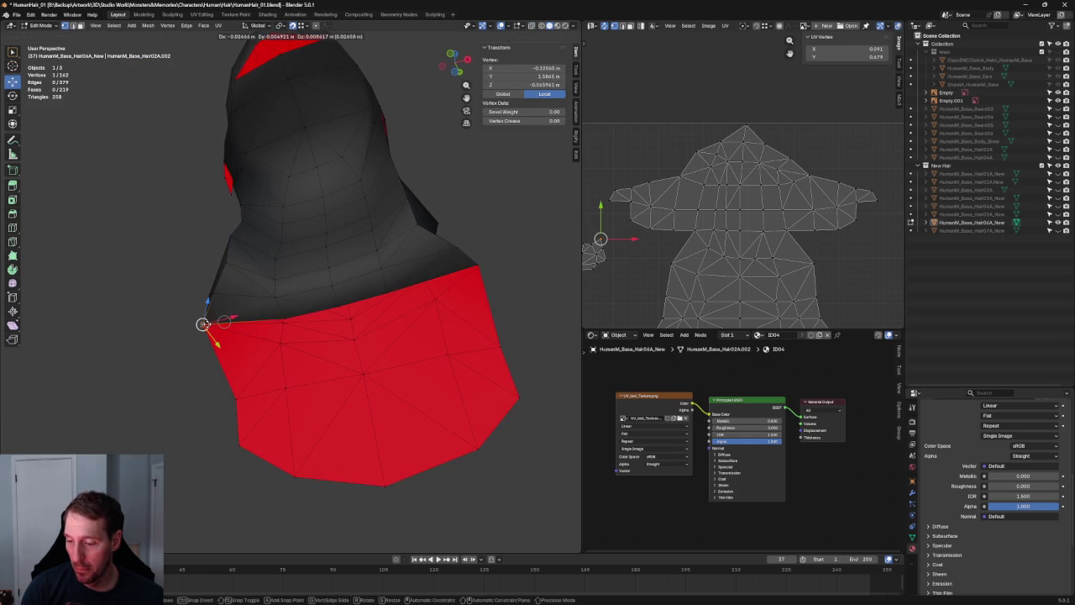
{"action": "mouse_move", "coordinate": [281, 295]}
{"action": "middle_mouse_down"}
{"action": "mouse_move", "coordinate": [313, 289]}
{"action": "mouse_move", "coordinate": [287, 264]}
{"action": "mouse_move", "coordinate": [319, 267]}
{"action": "middle_mouse_up"}
Select three vertices running along the left corner edge
{"action": "left_click", "coordinate": [345, 274]}
{"action": "left_click", "coordinate": [307, 322], "text": "shift"}
{"action": "left_click", "coordinate": [261, 358], "text": "shift"}
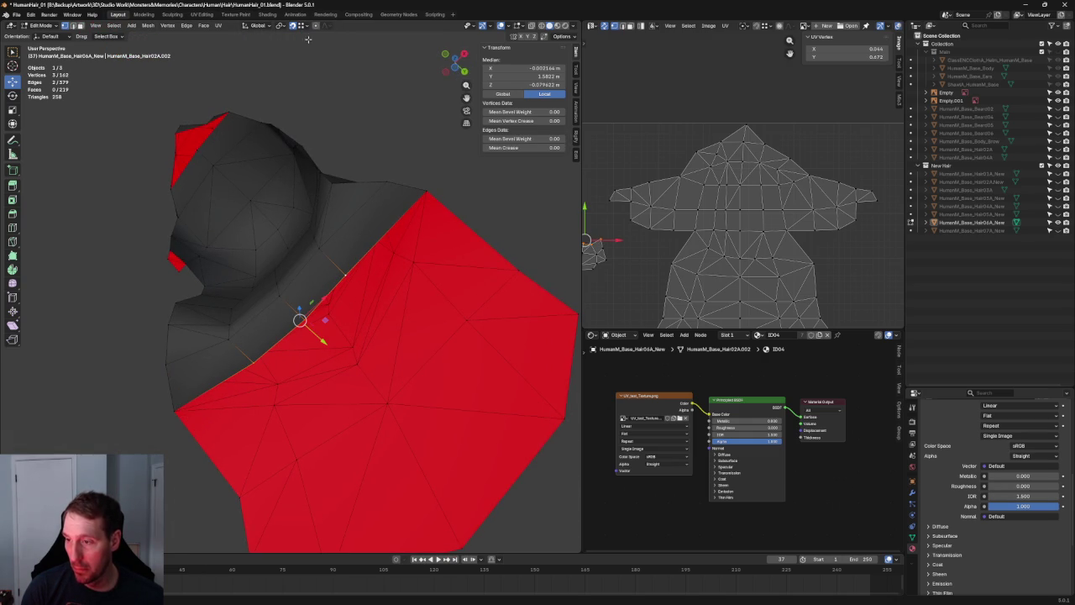
{"action": "scroll", "coordinate": [330, 329], "scroll_direction": "down", "scroll_amount": 3}
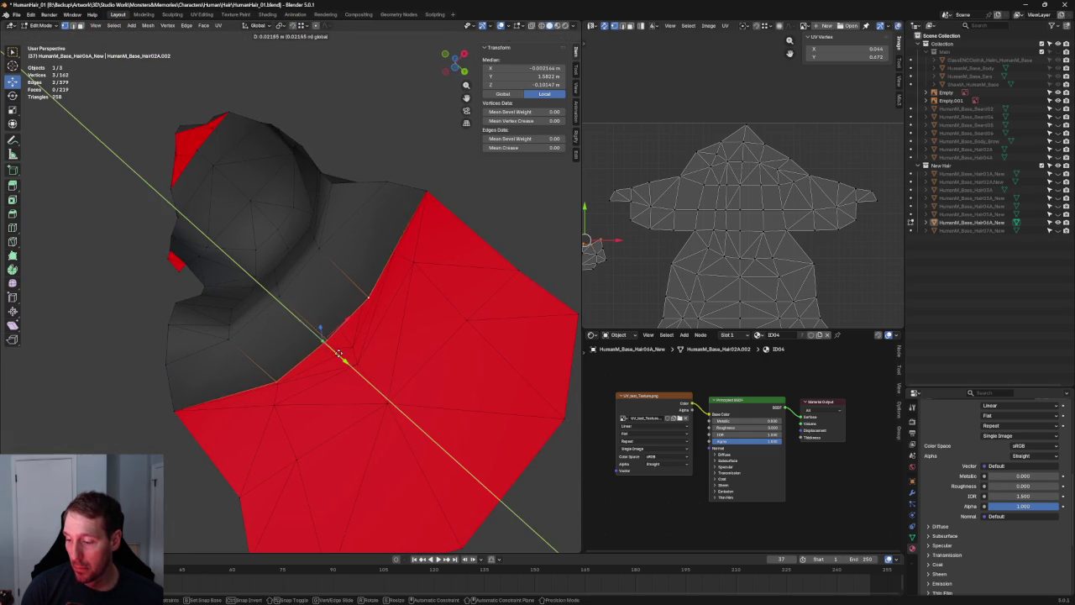
{"action": "middle_click_drag", "start_coordinate": [336, 324], "coordinate": [390, 389]}
{"action": "key", "text": "KP_1"}
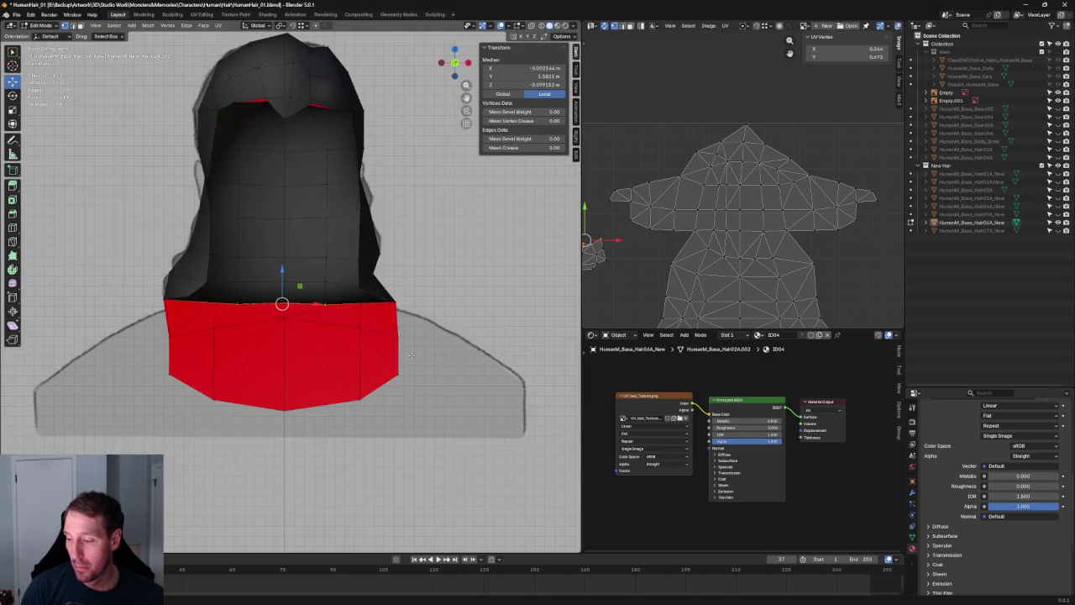
In front view, select three lower-edge front vertices and raise them along Z
{"action": "left_click", "coordinate": [348, 310]}
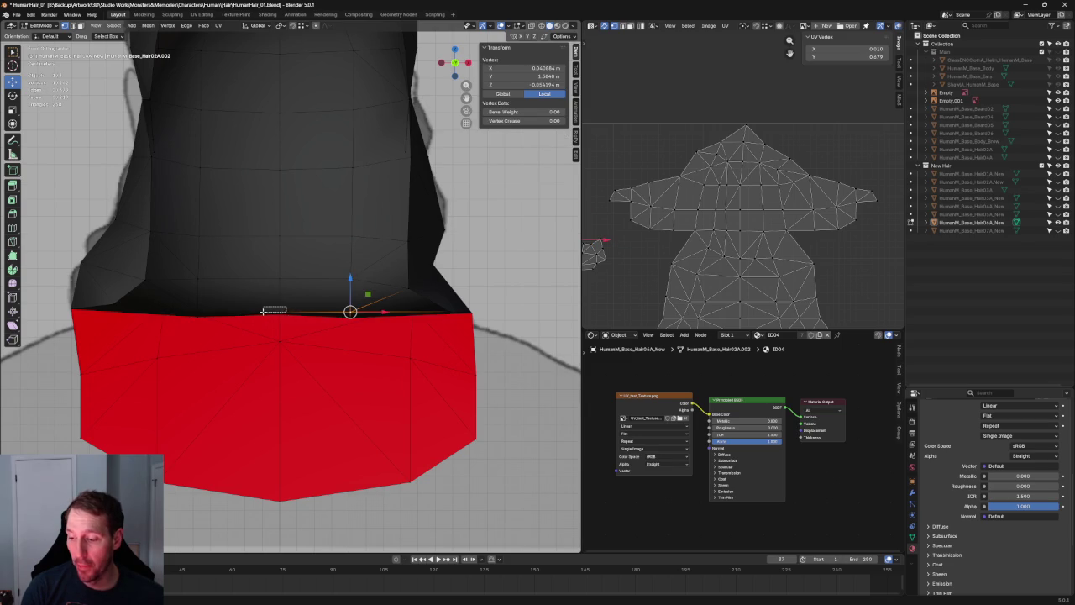
{"action": "left_click", "coordinate": [263, 310], "text": "shift"}
{"action": "left_click", "coordinate": [199, 309], "text": "shift"}
{"action": "key", "text": "g"}
{"action": "key", "text": "z"}
{"action": "left_click", "coordinate": [282, 268]}
Raise the three front vertices higher along Z, then fine-tune their height
{"action": "key", "text": "g"}
{"action": "key", "text": "z"}
{"action": "left_click", "coordinate": [323, 202]}
{"action": "key", "text": "g"}
{"action": "key", "text": "z"}
{"action": "left_click", "coordinate": [324, 240]}
{"action": "scroll", "coordinate": [325, 240], "scroll_direction": "down", "scroll_amount": 1}
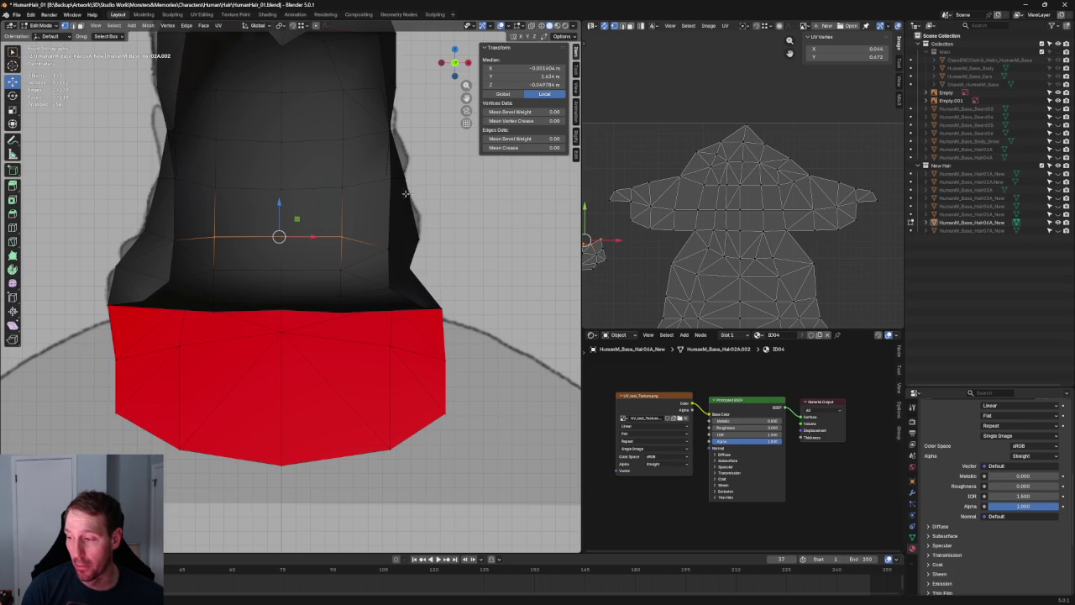
{"action": "middle_click_drag", "start_coordinate": [406, 192], "coordinate": [407, 170]}
Select four vertices across the back and connect them with new edges
{"action": "left_click", "coordinate": [403, 174]}
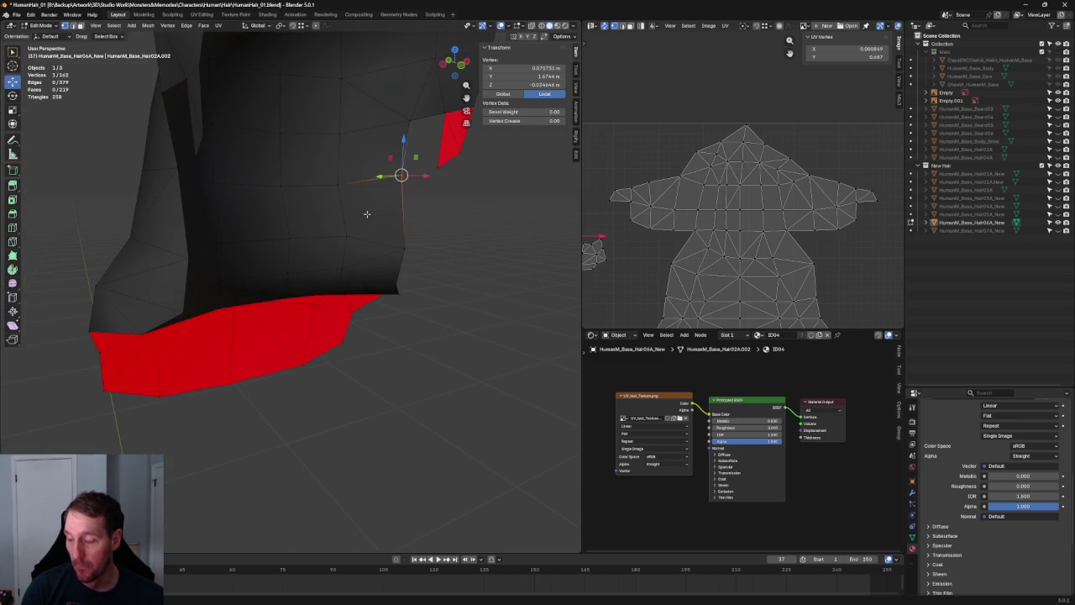
{"action": "middle_click_drag", "start_coordinate": [319, 238], "coordinate": [201, 235]}
{"action": "left_click", "coordinate": [215, 238], "text": "shift"}
{"action": "left_click", "coordinate": [336, 243], "text": "shift"}
{"action": "left_click", "coordinate": [152, 186], "text": "shift"}
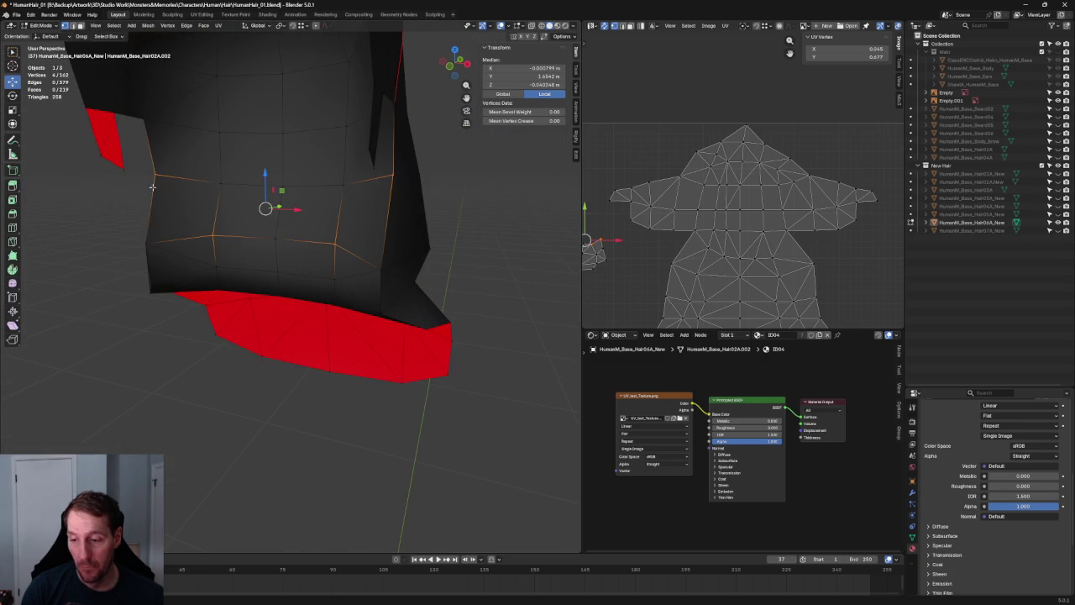
{"action": "right_click", "coordinate": [152, 186]}
{"action": "left_click", "coordinate": [134, 242]}
Clear the selection, go to right side view, and pick a hood lower-edge vertex
{"action": "key", "text": "alt+z"}
{"action": "key", "text": "alt+z"}
{"action": "key", "text": "alt+a"}
{"action": "scroll", "coordinate": [303, 389], "scroll_direction": "down", "scroll_amount": 3}
{"action": "mouse_move", "coordinate": [303, 389]}
{"action": "middle_mouse_down"}
{"action": "mouse_move", "coordinate": [362, 255]}
{"action": "mouse_move", "coordinate": [349, 292]}
{"action": "mouse_move", "coordinate": [285, 344]}
{"action": "middle_mouse_up"}
{"action": "key", "text": "KP_3"}
{"action": "scroll", "coordinate": [269, 371], "scroll_direction": "up", "scroll_amount": 3}
{"action": "scroll", "coordinate": [269, 371], "scroll_direction": "up", "scroll_amount": 2}
{"action": "key", "text": "alt+z"}
{"action": "scroll", "coordinate": [292, 351], "scroll_direction": "up", "scroll_amount": 3}
{"action": "left_click", "coordinate": [278, 308]}
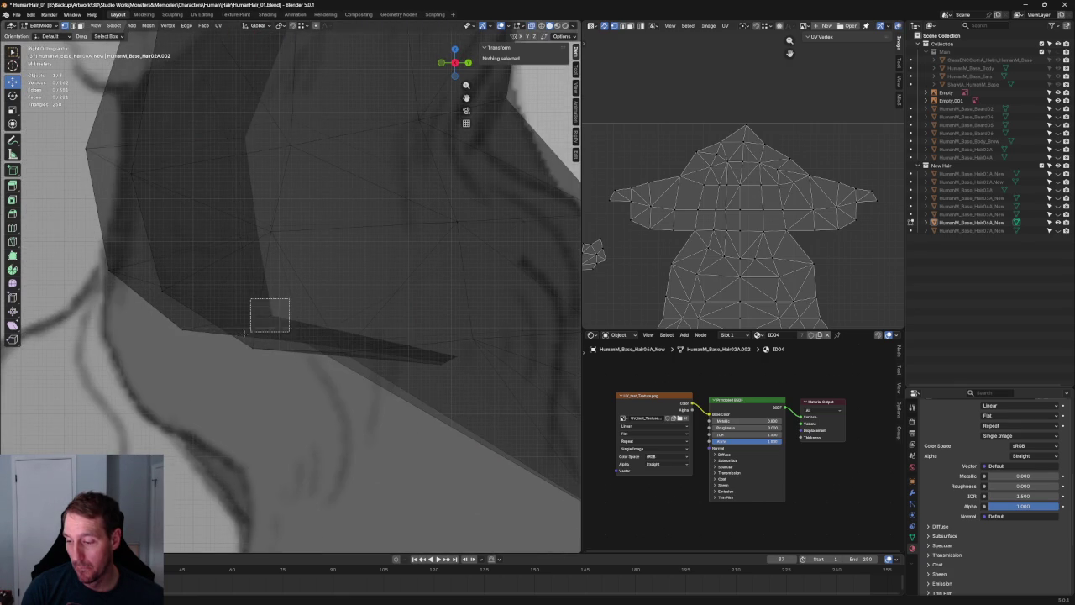
Move the hood vertex within the side plane, then move another hood vertex vertically
{"action": "key", "text": "g"}
{"action": "key", "text": "shift+x"}
{"action": "left_click", "coordinate": [254, 276]}
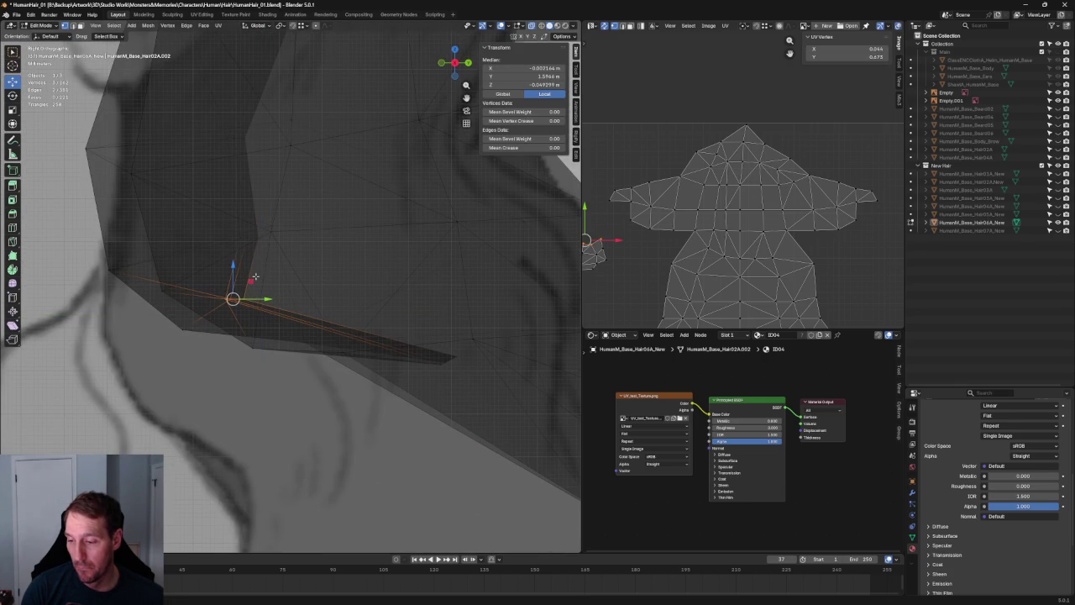
{"action": "left_click_drag", "start_coordinate": [252, 217], "coordinate": [212, 251]}
{"action": "key", "text": "g"}
{"action": "key", "text": "y"}
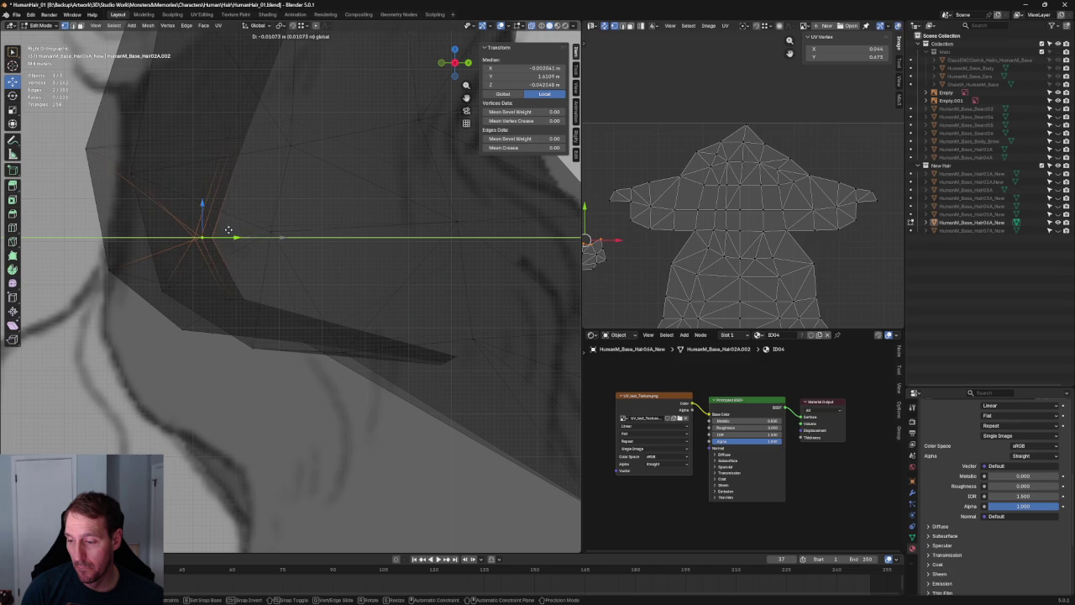
{"action": "key", "text": "z"}
{"action": "scroll", "coordinate": [235, 236], "scroll_direction": "up", "scroll_amount": 2}
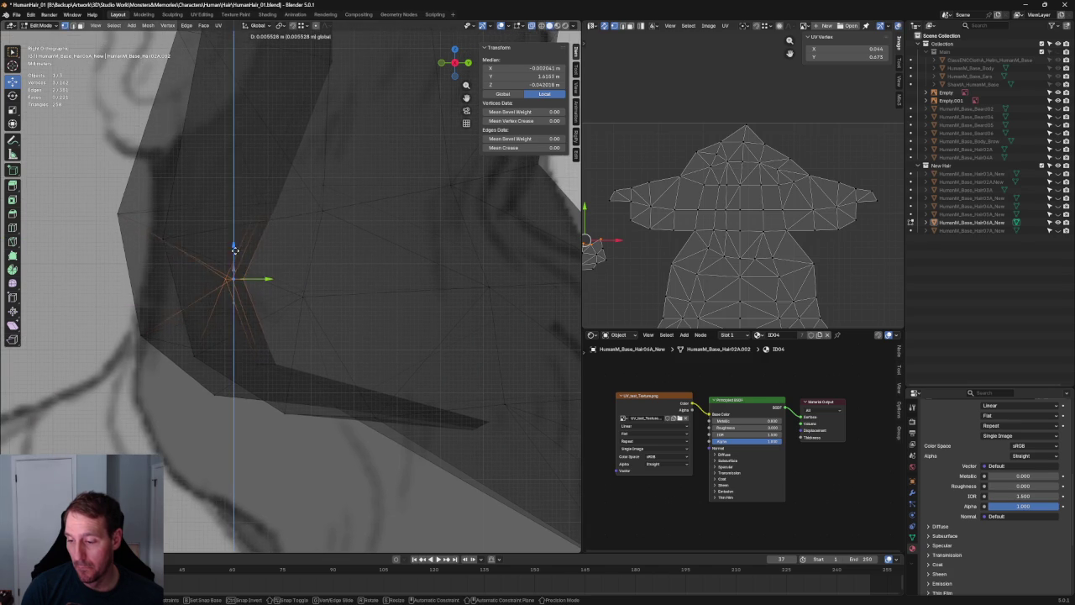
{"action": "left_click", "coordinate": [243, 233]}
Select a lower hood vertex and slide it along the Y axis
{"action": "scroll", "coordinate": [269, 294], "scroll_direction": "down", "scroll_amount": 3}
{"action": "left_click_drag", "start_coordinate": [293, 228], "coordinate": [264, 261]}
{"action": "left_click_drag", "start_coordinate": [294, 228], "coordinate": [264, 262]}
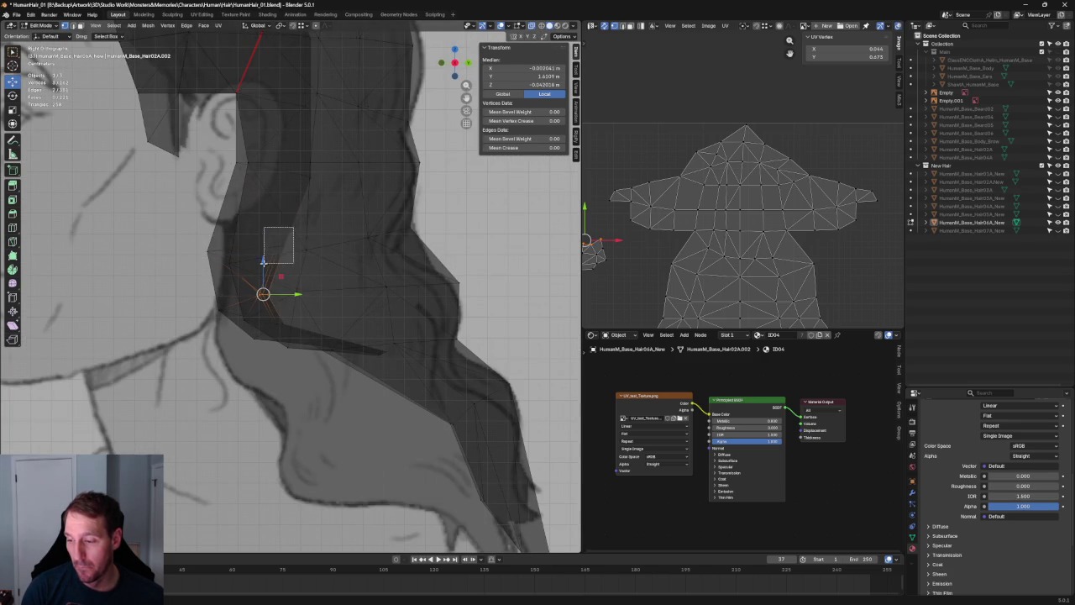
{"action": "key", "text": "g"}
{"action": "key", "text": "Escape"}
{"action": "key", "text": "g"}
{"action": "key", "text": "y"}
{"action": "left_click", "coordinate": [297, 246]}
Slide another hood vertex along Y in two adjustments
{"action": "left_click_drag", "start_coordinate": [332, 171], "coordinate": [270, 193]}
{"action": "scroll", "coordinate": [285, 218], "scroll_direction": "up", "scroll_amount": 2}
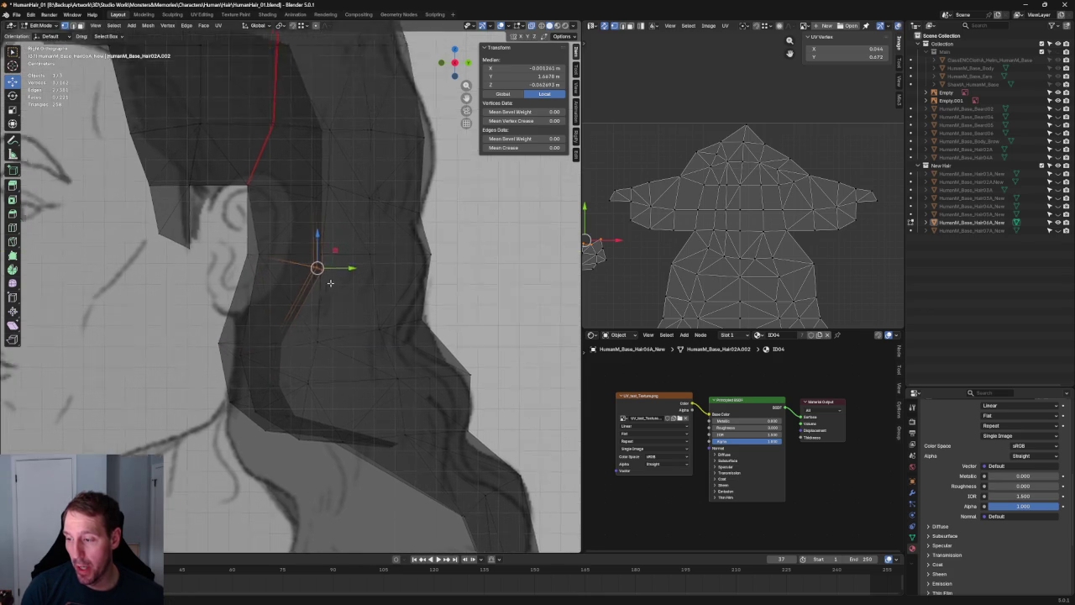
{"action": "key", "text": "g"}
{"action": "key", "text": "y"}
{"action": "left_click", "coordinate": [312, 257]}
{"action": "scroll", "coordinate": [294, 277], "scroll_direction": "up", "scroll_amount": 2}
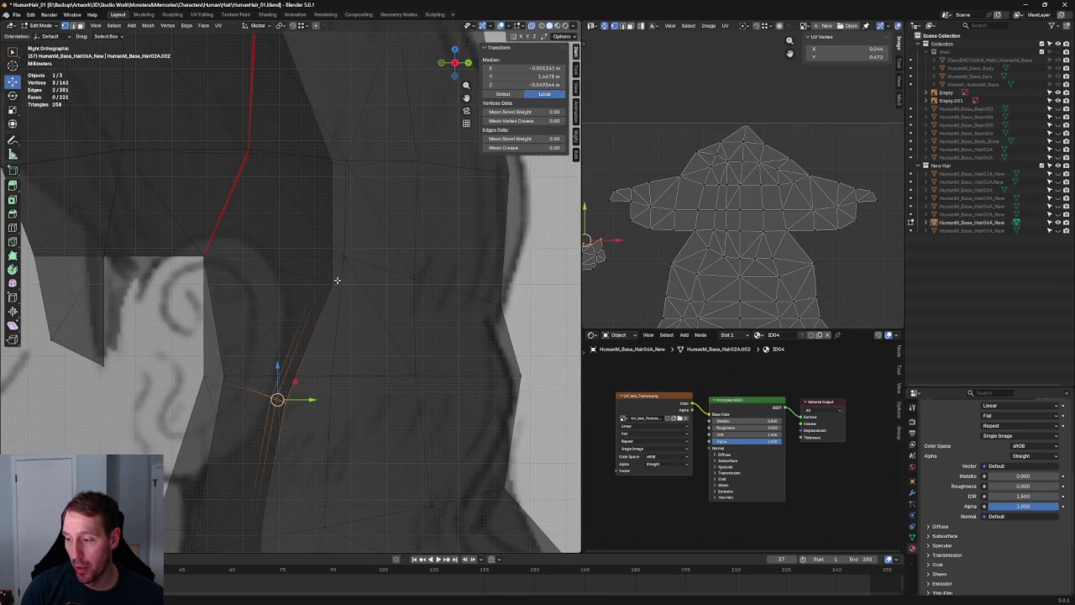
{"action": "key", "text": "g"}
{"action": "key", "text": "y"}
{"action": "left_click", "coordinate": [309, 283]}
Move four upper hair vertices along Y and scale them along Z
{"action": "left_click_drag", "start_coordinate": [345, 140], "coordinate": [310, 173]}
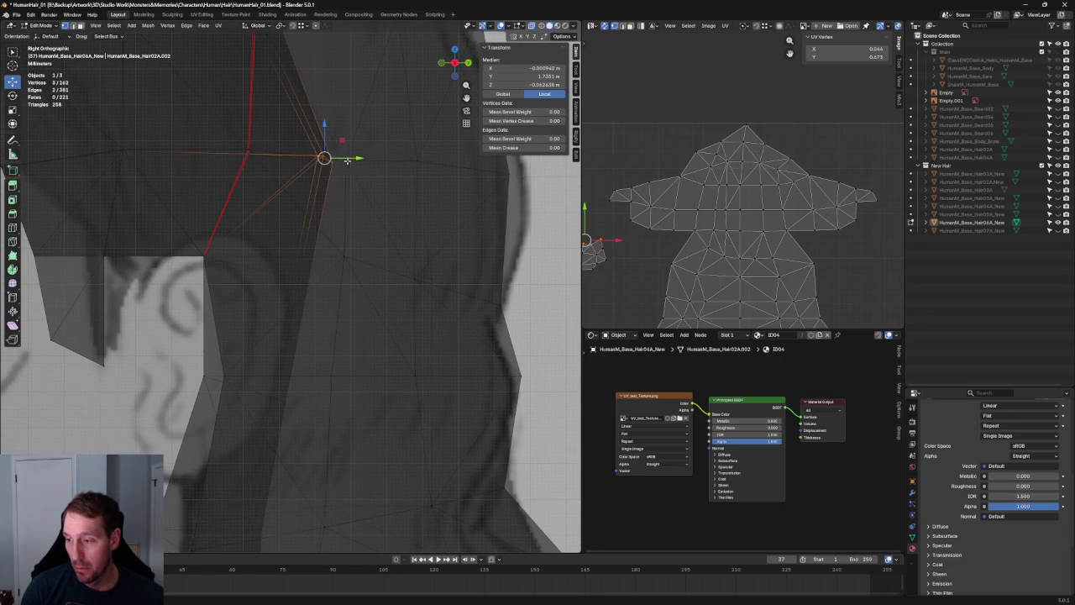
{"action": "key", "text": "g"}
{"action": "key", "text": "y"}
{"action": "left_click", "coordinate": [319, 152]}
{"action": "key", "text": "c"}
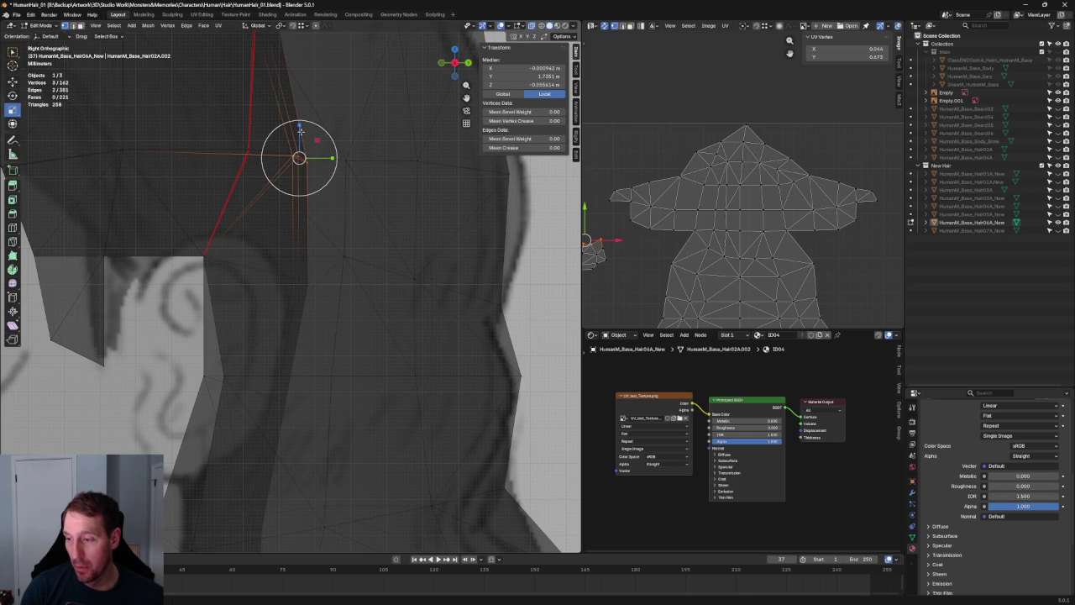
{"action": "key", "text": "Escape"}
{"action": "key", "text": "s"}
{"action": "key", "text": "z"}
{"action": "left_click", "coordinate": [305, 155]}
{"action": "key", "text": "c"}
{"action": "key", "text": "Escape"}
{"action": "key", "text": "alt+a"}
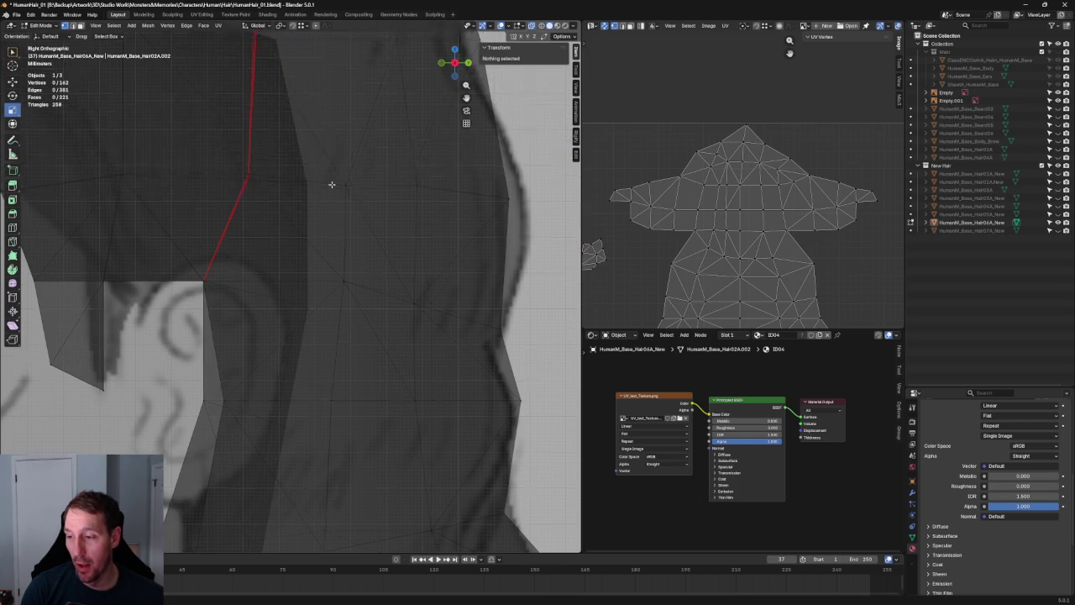
Brush-select the two seam-corner vertices and move them along Y
{"action": "middle_click_drag", "start_coordinate": [328, 163], "coordinate": [358, 236], "text": "shift"}
{"action": "scroll", "coordinate": [355, 198], "scroll_direction": "up", "scroll_amount": 3}
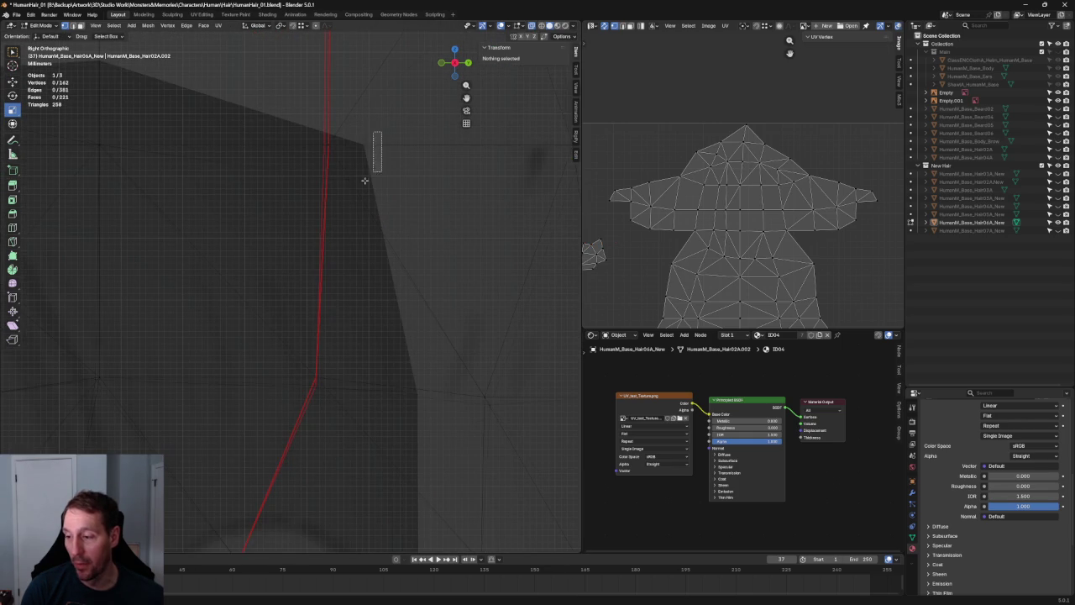
{"action": "key", "text": "c"}
{"action": "left_click_drag", "start_coordinate": [365, 146], "coordinate": [347, 168]}
{"action": "key", "text": "Escape"}
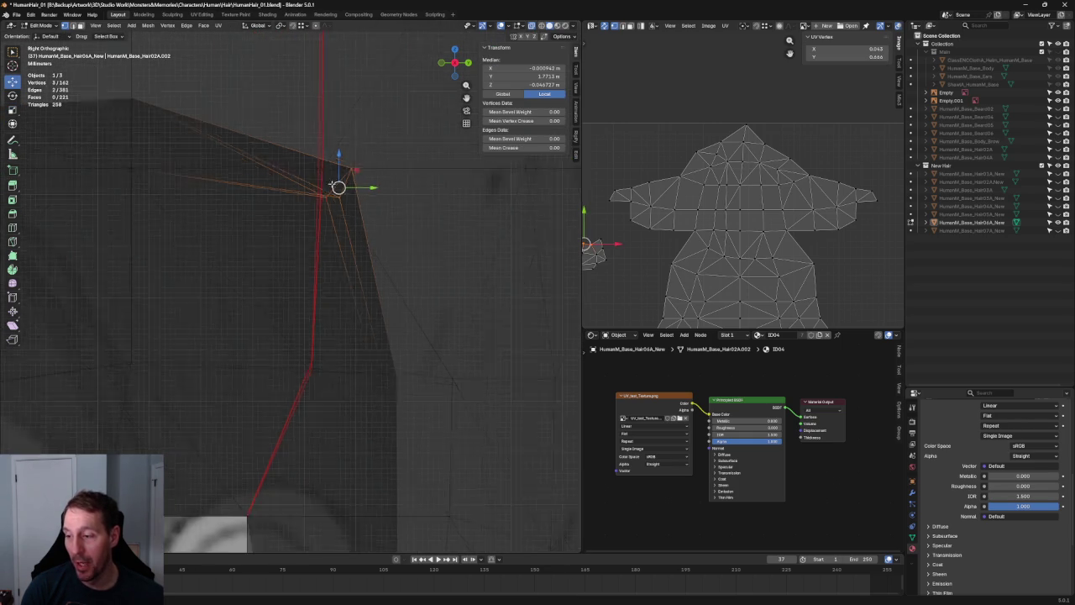
{"action": "scroll", "coordinate": [330, 178], "scroll_direction": "down", "scroll_amount": 3}
{"action": "key", "text": "g"}
{"action": "key", "text": "y"}
{"action": "left_click", "coordinate": [296, 232]}
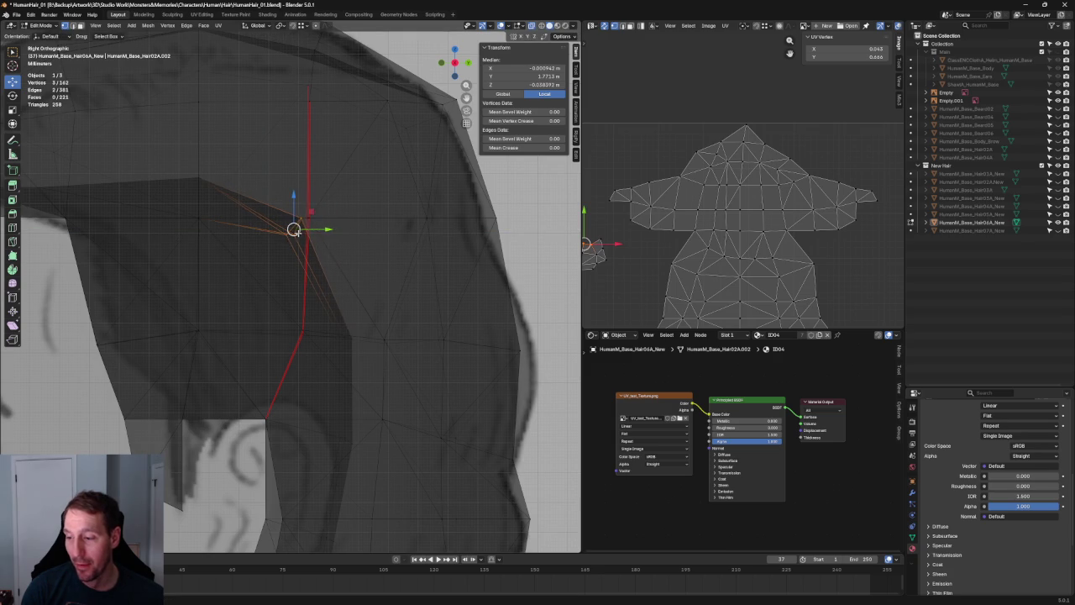
Move a single corner vertex along Y and onto the centre seam
{"action": "left_click", "coordinate": [290, 233]}
{"action": "key", "text": "g"}
{"action": "key", "text": "y"}
{"action": "left_click", "coordinate": [284, 232]}
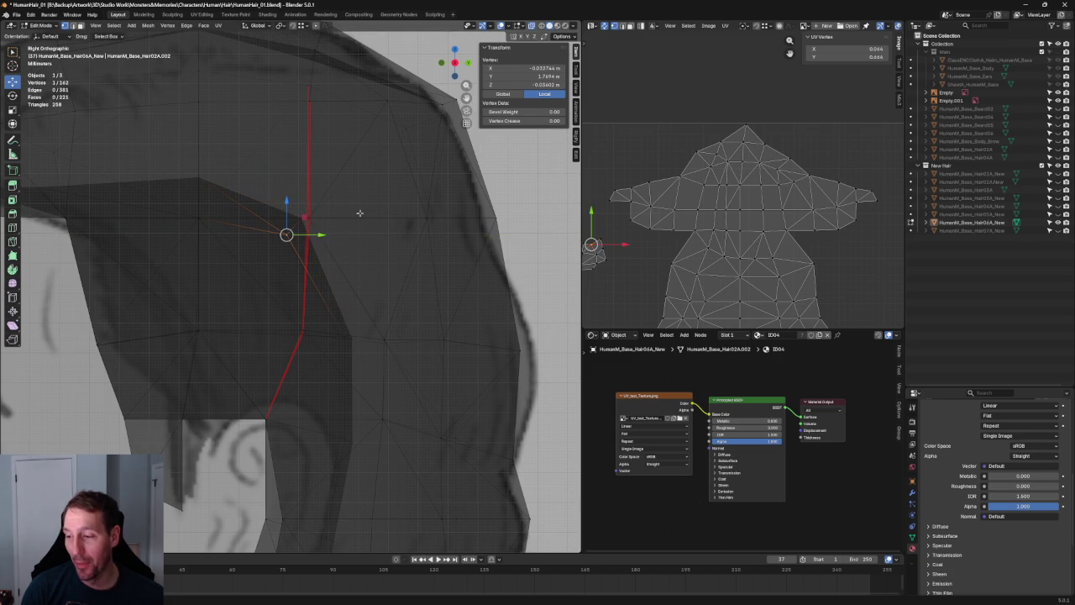
{"action": "key", "text": "g"}
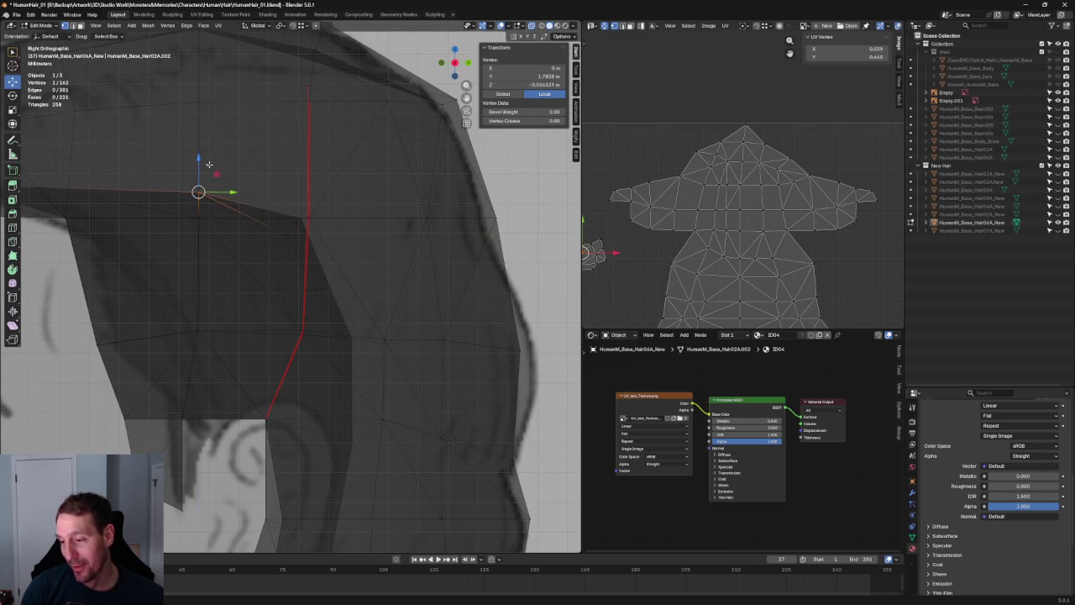
{"action": "left_click", "coordinate": [305, 220]}
{"action": "key", "text": "alt+a"}
Check the hair against the front reference view and turn X-ray off
{"action": "scroll", "coordinate": [324, 180], "scroll_direction": "down", "scroll_amount": 3}
{"action": "mouse_move", "coordinate": [331, 235]}
{"action": "middle_mouse_down"}
{"action": "mouse_move", "coordinate": [297, 264]}
{"action": "mouse_move", "coordinate": [389, 266]}
{"action": "middle_mouse_up"}
{"action": "scroll", "coordinate": [292, 225], "scroll_direction": "down", "scroll_amount": 2}
{"action": "key", "text": "KP_1"}
{"action": "scroll", "coordinate": [310, 252], "scroll_direction": "up", "scroll_amount": 4}
{"action": "mouse_move", "coordinate": [311, 252]}
{"action": "middle_mouse_down"}
{"action": "mouse_move", "coordinate": [328, 182]}
{"action": "mouse_move", "coordinate": [320, 176]}
{"action": "mouse_move", "coordinate": [310, 199]}
{"action": "mouse_move", "coordinate": [310, 144]}
{"action": "mouse_move", "coordinate": [331, 165]}
{"action": "mouse_move", "coordinate": [328, 180]}
{"action": "mouse_move", "coordinate": [228, 221]}
{"action": "mouse_move", "coordinate": [244, 215]}
{"action": "middle_mouse_up"}
{"action": "scroll", "coordinate": [310, 199], "scroll_direction": "down", "scroll_amount": 2}
{"action": "key", "text": "KP_1"}
{"action": "key", "text": "alt+z"}
{"action": "mouse_move", "coordinate": [352, 226]}
{"action": "middle_mouse_down"}
{"action": "mouse_move", "coordinate": [391, 192]}
{"action": "mouse_move", "coordinate": [440, 205]}
{"action": "middle_mouse_up"}
{"action": "scroll", "coordinate": [294, 227], "scroll_direction": "up", "scroll_amount": 3}
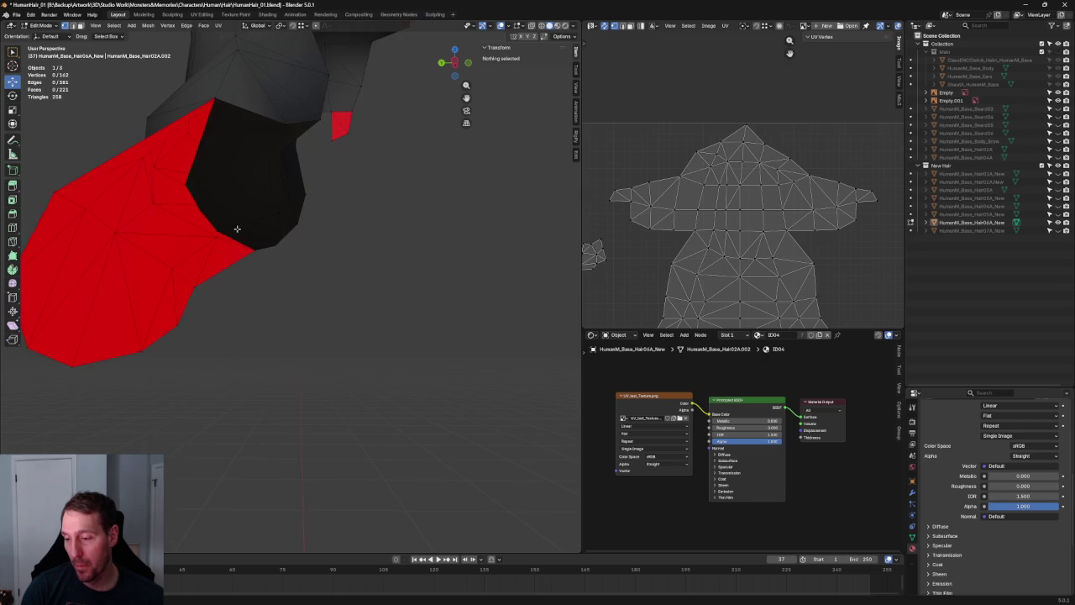
Select the edge loop along the top of the lower hair band
{"action": "mouse_move", "coordinate": [257, 217]}
{"action": "middle_mouse_down"}
{"action": "mouse_move", "coordinate": [223, 196]}
{"action": "mouse_move", "coordinate": [341, 233]}
{"action": "middle_mouse_up"}
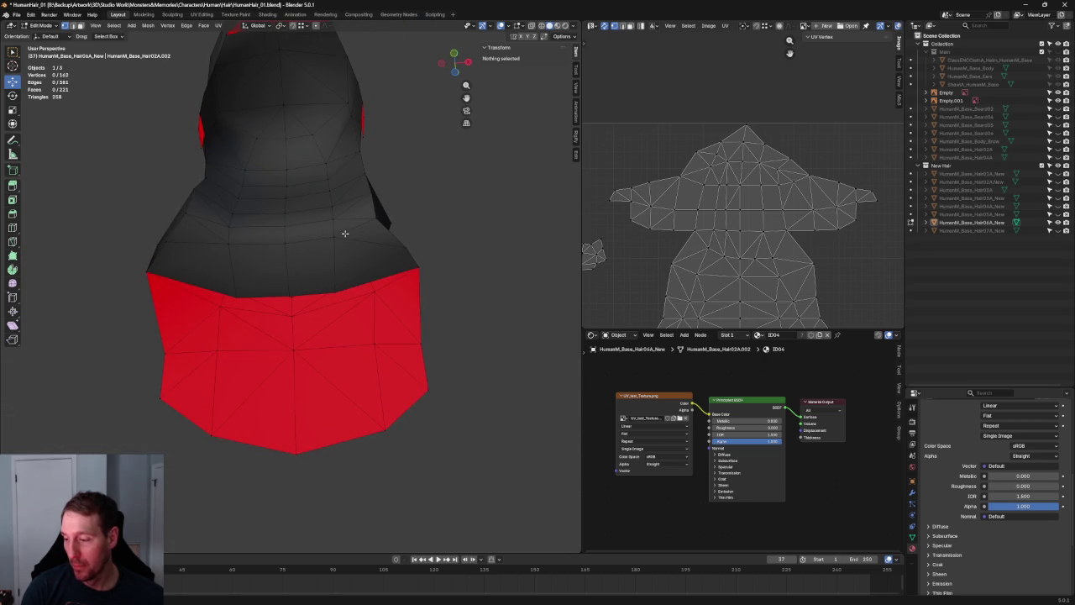
{"action": "left_click", "coordinate": [384, 273]}
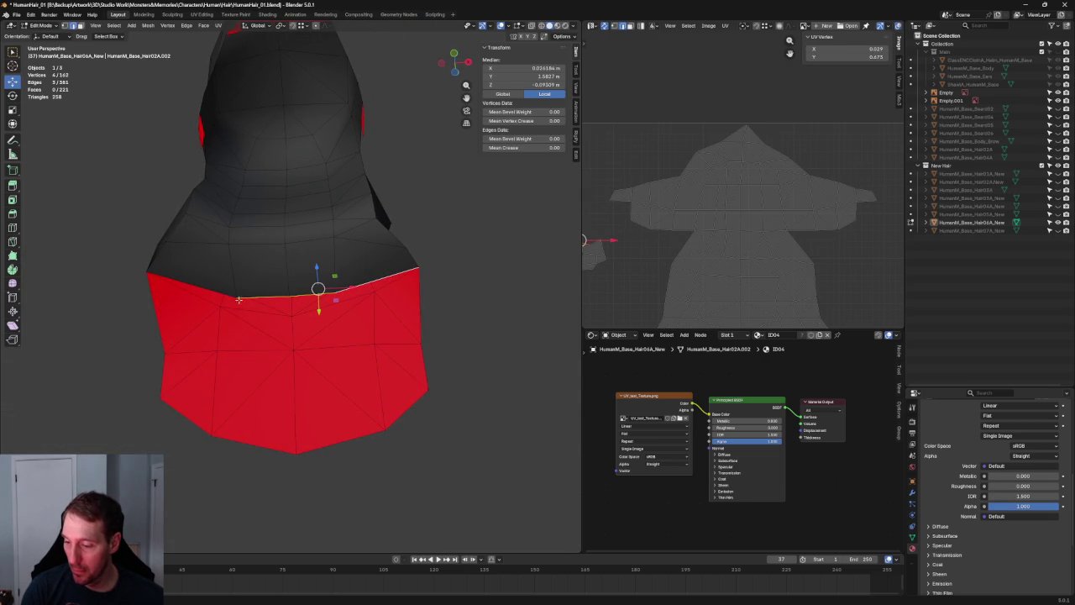
{"action": "mouse_move", "coordinate": [202, 290]}
{"action": "middle_mouse_down"}
{"action": "mouse_move", "coordinate": [277, 278]}
{"action": "mouse_move", "coordinate": [378, 234]}
{"action": "middle_mouse_up"}
{"action": "scroll", "coordinate": [328, 252], "scroll_direction": "up", "scroll_amount": 4}
{"action": "left_click", "coordinate": [377, 264], "text": "alt"}
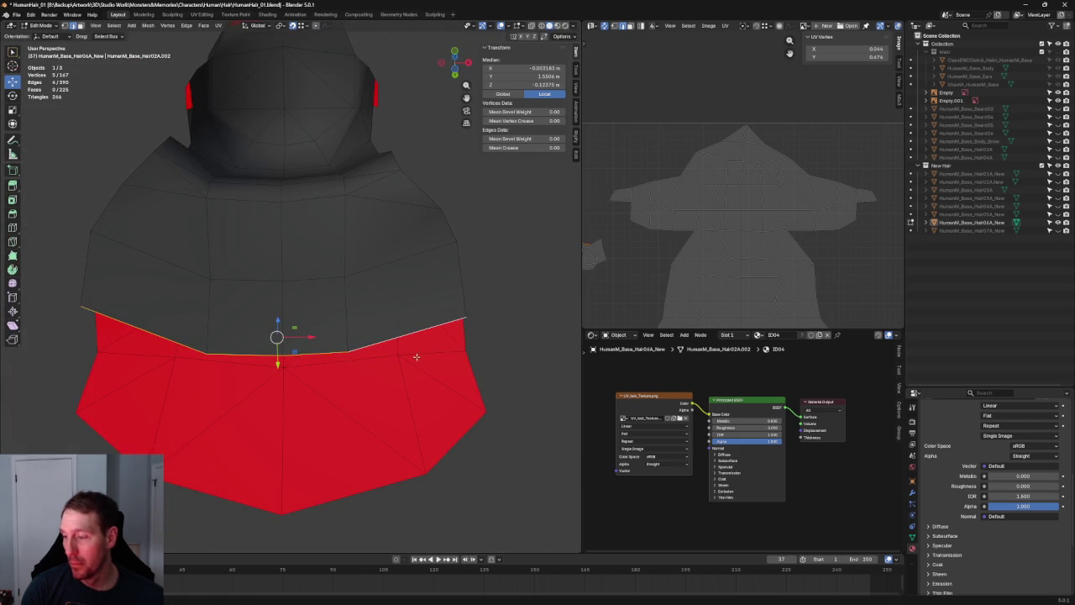
Drop the right and middle boundary vertices lower to follow the reference
{"action": "left_click", "coordinate": [466, 317]}
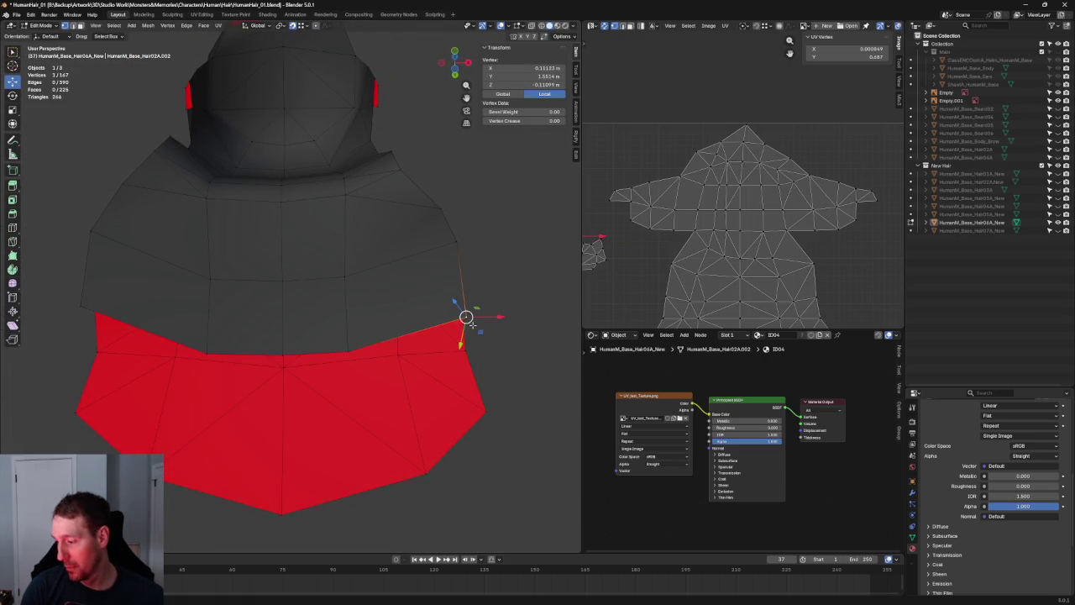
{"action": "key", "text": "g"}
{"action": "left_click", "coordinate": [465, 350]}
{"action": "key", "text": "g"}
{"action": "left_click", "coordinate": [320, 361]}
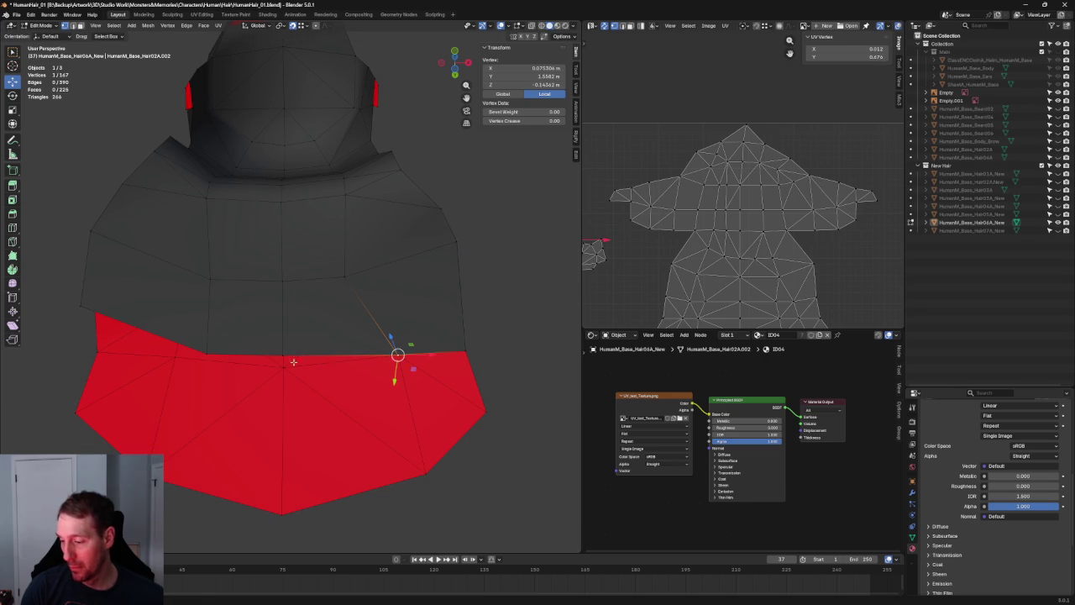
{"action": "left_click", "coordinate": [283, 357]}
{"action": "key", "text": "g"}
{"action": "left_click", "coordinate": [283, 365]}
Lower the two left boundary vertices to match the reference outline
{"action": "left_click", "coordinate": [174, 346]}
{"action": "key", "text": "g"}
{"action": "left_click", "coordinate": [175, 356]}
{"action": "key", "text": "alt+a"}
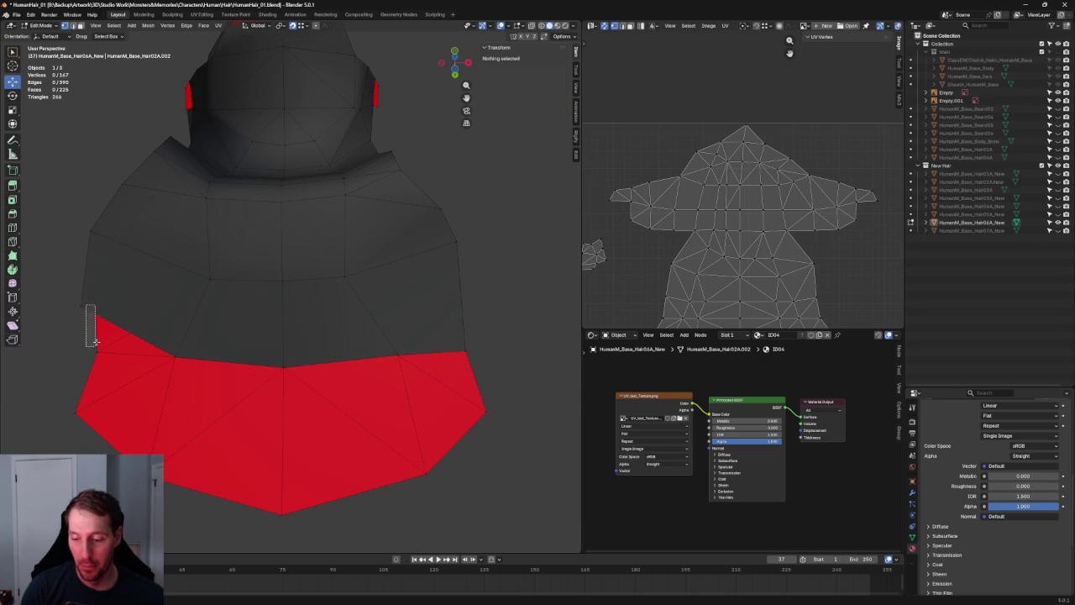
{"action": "left_click", "coordinate": [97, 316]}
{"action": "key", "text": "g"}
{"action": "left_click", "coordinate": [97, 352]}
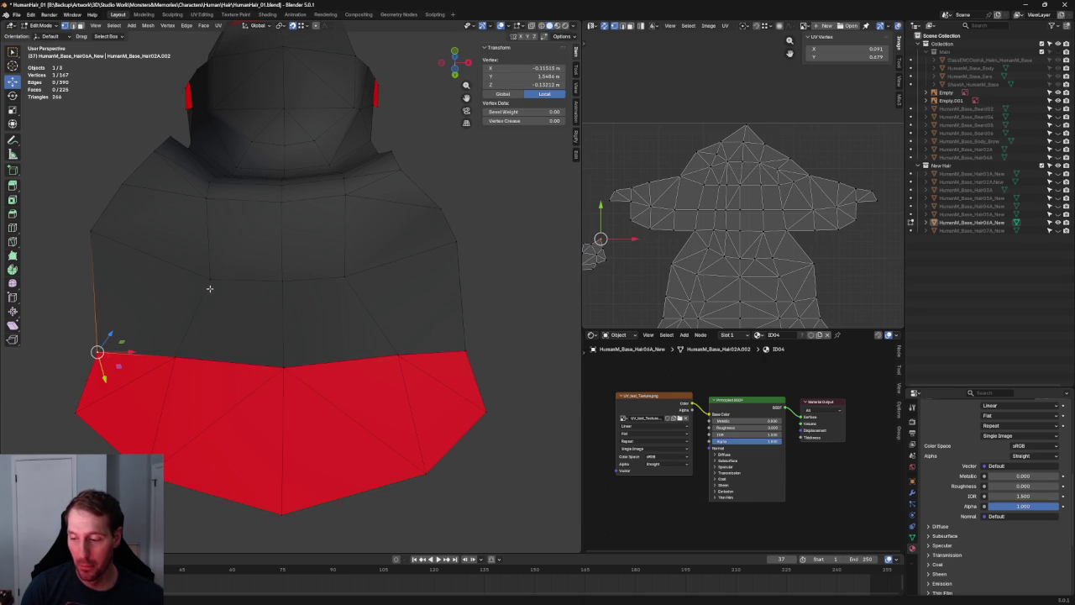
Join two back-panel vertices with a new edge, splitting the face
{"action": "left_click", "coordinate": [215, 279]}
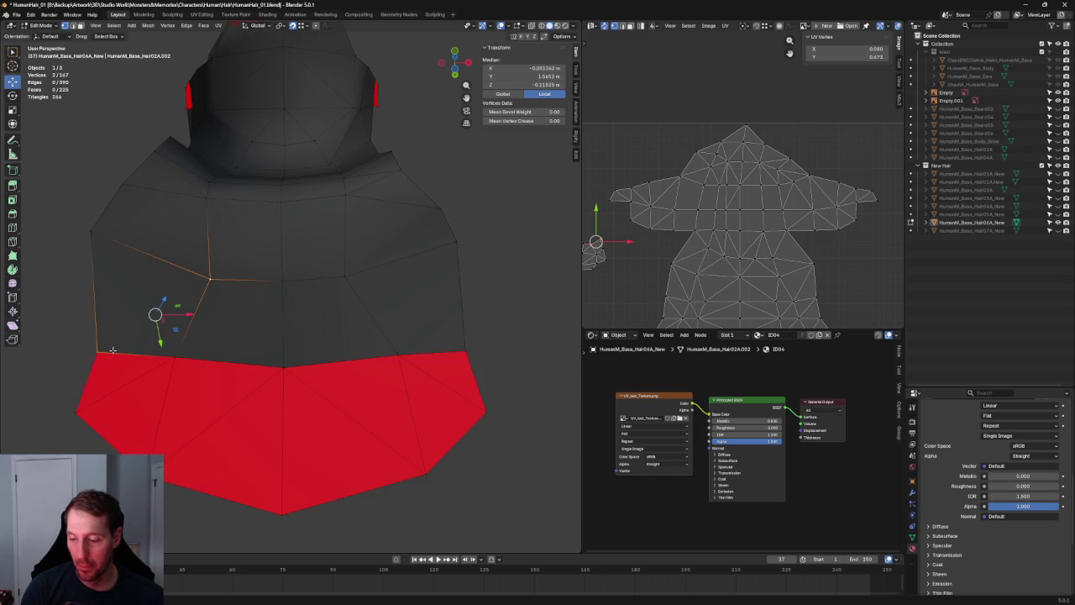
{"action": "right_click", "coordinate": [227, 303]}
{"action": "key", "text": "Escape"}
{"action": "left_click", "coordinate": [345, 275]}
{"action": "left_click", "coordinate": [399, 352], "text": "shift"}
{"action": "key", "text": "j"}
{"action": "right_click", "coordinate": [399, 351]}
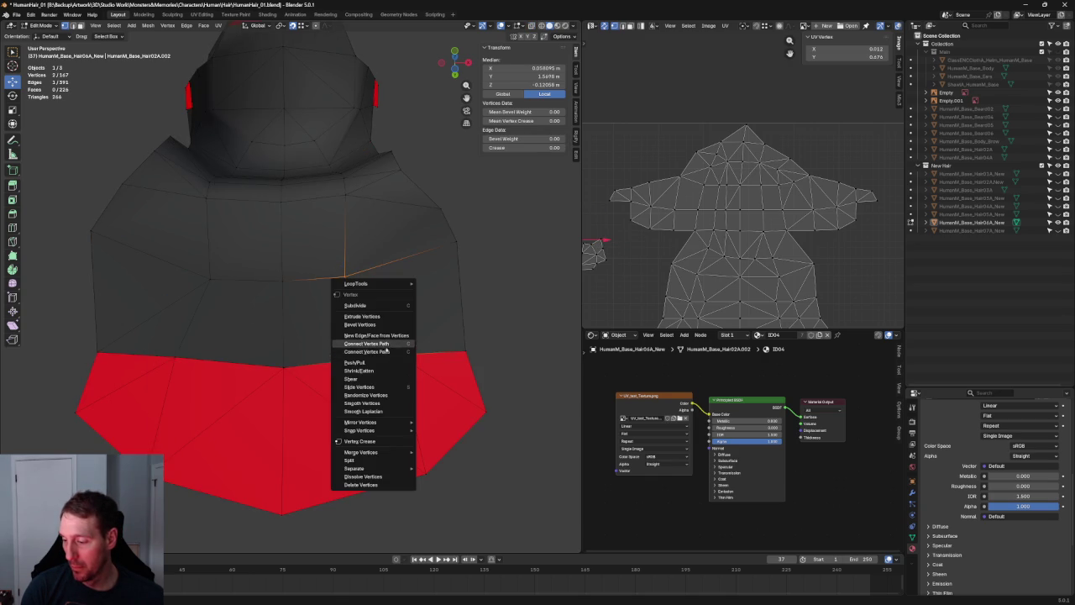
{"action": "key", "text": "alt+a"}
{"action": "key", "text": "KP_1"}
{"action": "scroll", "coordinate": [330, 254], "scroll_direction": "up", "scroll_amount": 2}
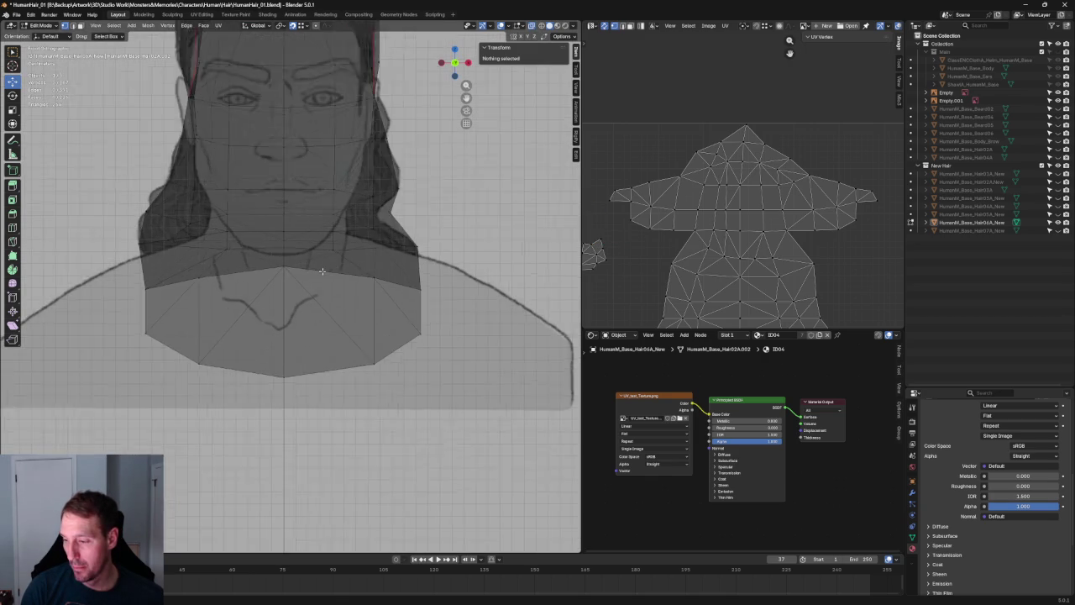
Reveal the body, ears and shawl and frame the hair where it meets the neck
{"action": "scroll", "coordinate": [331, 254], "scroll_direction": "up", "scroll_amount": 2}
{"action": "scroll", "coordinate": [331, 253], "scroll_direction": "down", "scroll_amount": 3}
{"action": "middle_click_drag", "start_coordinate": [331, 253], "coordinate": [333, 193]}
{"action": "scroll", "coordinate": [312, 263], "scroll_direction": "up", "scroll_amount": 3}
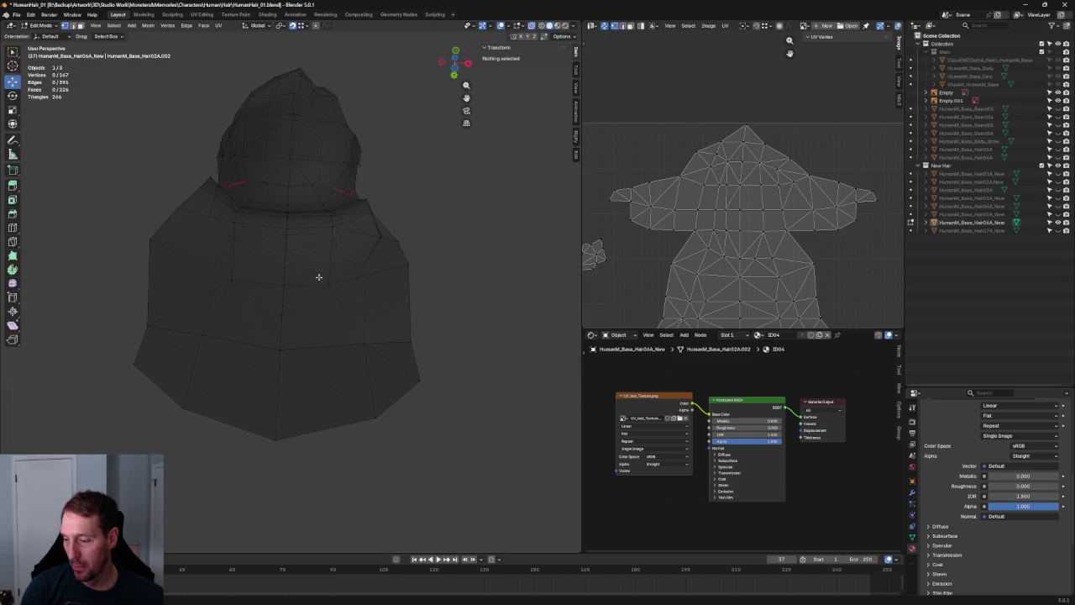
{"action": "left_click", "coordinate": [326, 285]}
{"action": "middle_click_drag", "start_coordinate": [323, 292], "coordinate": [321, 280]}
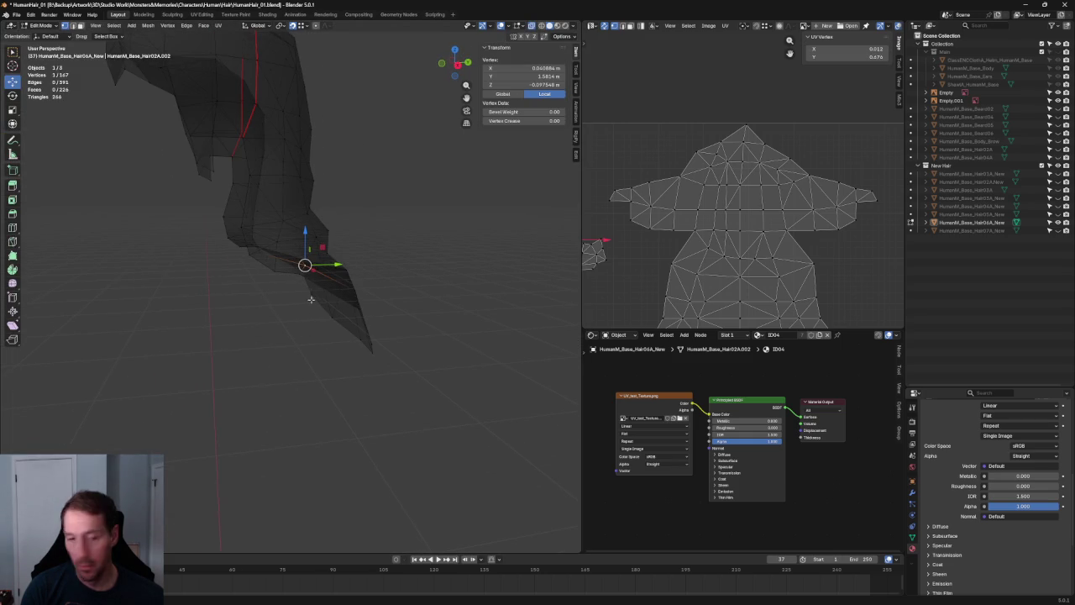
{"action": "middle_click_drag", "start_coordinate": [355, 232], "coordinate": [344, 221]}
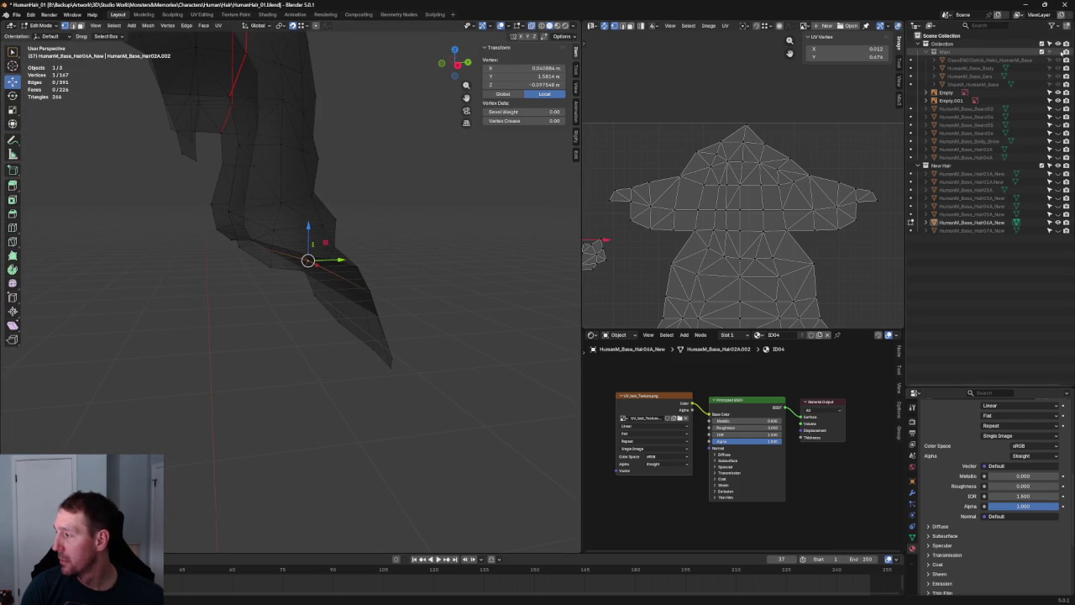
{"action": "left_click", "coordinate": [1059, 51]}
{"action": "scroll", "coordinate": [437, 202], "scroll_direction": "up", "scroll_amount": 3}
{"action": "mouse_move", "coordinate": [437, 202]}
{"action": "middle_mouse_down"}
{"action": "mouse_move", "coordinate": [362, 215]}
{"action": "mouse_move", "coordinate": [344, 230]}
{"action": "mouse_move", "coordinate": [428, 207]}
{"action": "mouse_move", "coordinate": [318, 220]}
{"action": "mouse_move", "coordinate": [330, 216]}
{"action": "mouse_move", "coordinate": [302, 209]}
{"action": "mouse_move", "coordinate": [240, 234]}
{"action": "mouse_move", "coordinate": [252, 220]}
{"action": "mouse_move", "coordinate": [184, 225]}
{"action": "mouse_move", "coordinate": [199, 230]}
{"action": "middle_mouse_up"}
Move a centre-line neck vertex up into place, checking it from several angles
{"action": "left_click", "coordinate": [318, 220]}
{"action": "left_click_drag", "start_coordinate": [413, 251], "coordinate": [464, 206]}
{"action": "mouse_move", "coordinate": [464, 206]}
{"action": "middle_mouse_down"}
{"action": "mouse_move", "coordinate": [264, 240]}
{"action": "mouse_move", "coordinate": [227, 268]}
{"action": "middle_mouse_up"}
{"action": "left_click_drag", "start_coordinate": [230, 262], "coordinate": [168, 220]}
{"action": "middle_click_drag", "start_coordinate": [168, 220], "coordinate": [245, 219]}
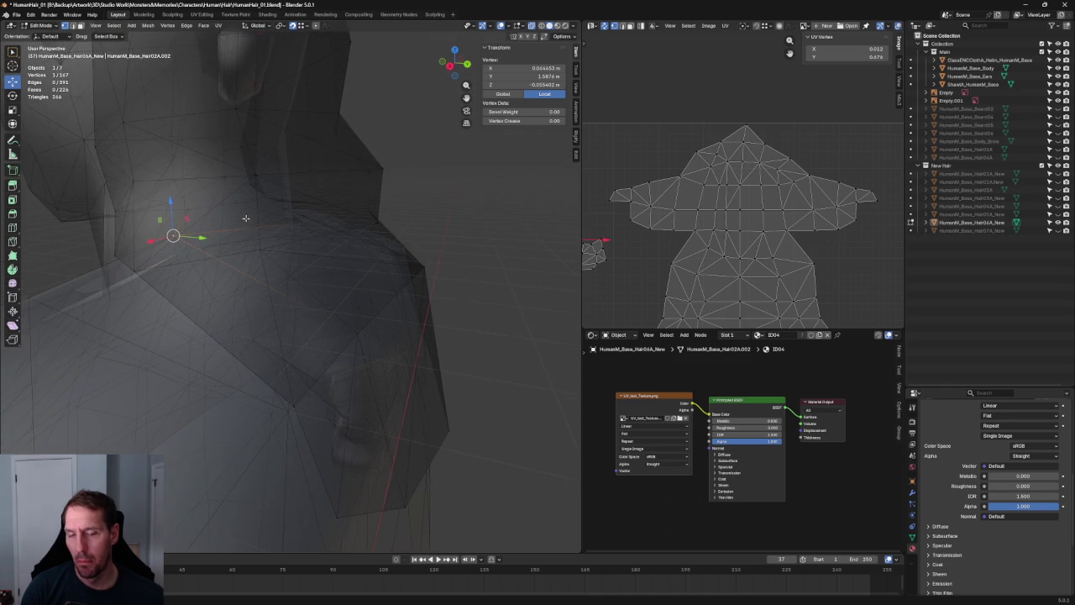
{"action": "mouse_move", "coordinate": [314, 241]}
{"action": "middle_mouse_down"}
{"action": "mouse_move", "coordinate": [331, 247]}
{"action": "mouse_move", "coordinate": [287, 242]}
{"action": "mouse_move", "coordinate": [341, 240]}
{"action": "mouse_move", "coordinate": [443, 208]}
{"action": "mouse_move", "coordinate": [367, 248]}
{"action": "middle_mouse_up"}
In X-ray, select two neck vertices and connect them with a vertex path
{"action": "key", "text": "alt+z"}
{"action": "left_click", "coordinate": [349, 276]}
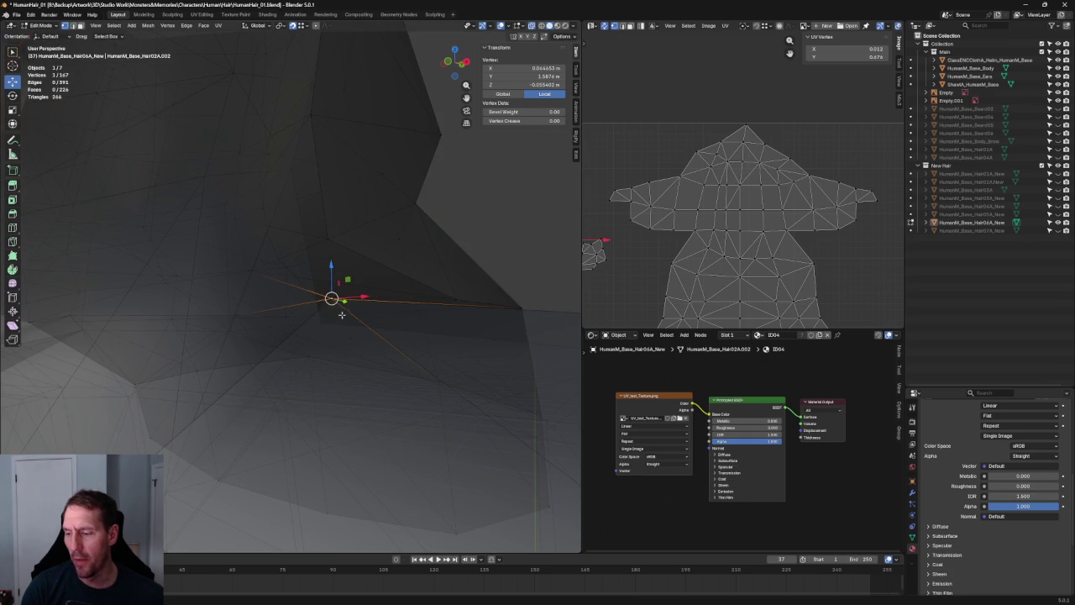
{"action": "left_click", "coordinate": [335, 265], "text": "shift"}
{"action": "middle_click_drag", "start_coordinate": [335, 261], "coordinate": [329, 240]}
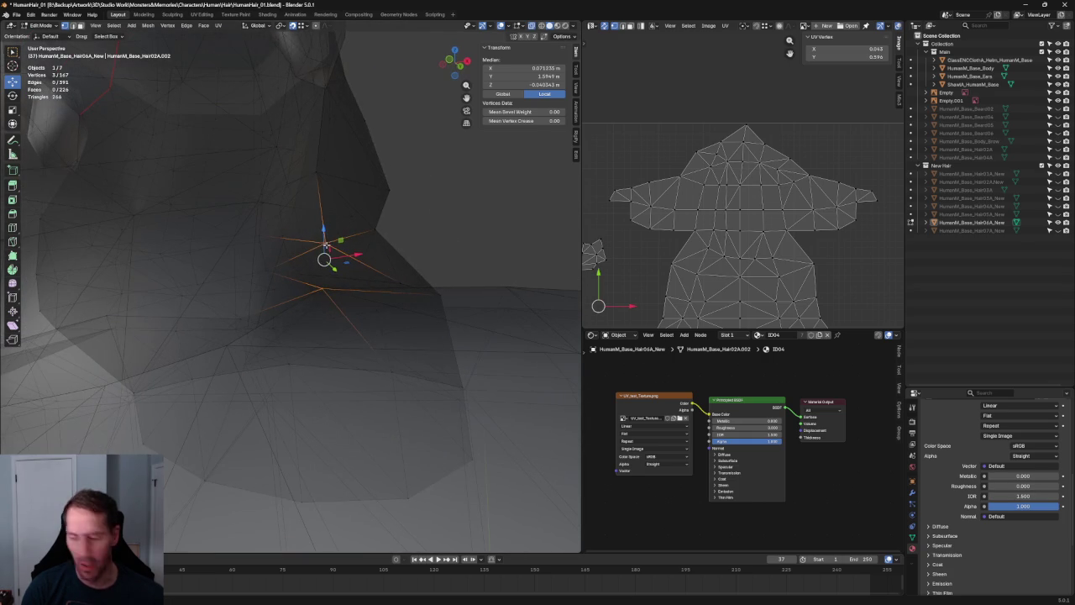
{"action": "key", "text": "j"}
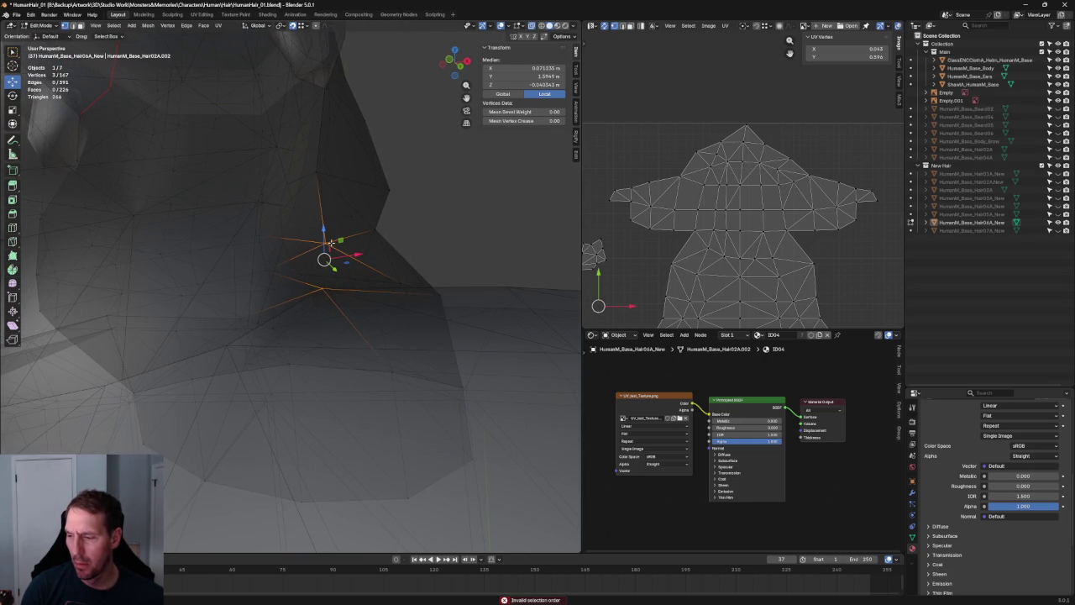
{"action": "right_click", "coordinate": [324, 259]}
{"action": "middle_click_drag", "start_coordinate": [347, 244], "coordinate": [373, 257]}
Collapse a short neck edge into one vertex, then join two nearby vertices with an edge
{"action": "left_click", "coordinate": [373, 257]}
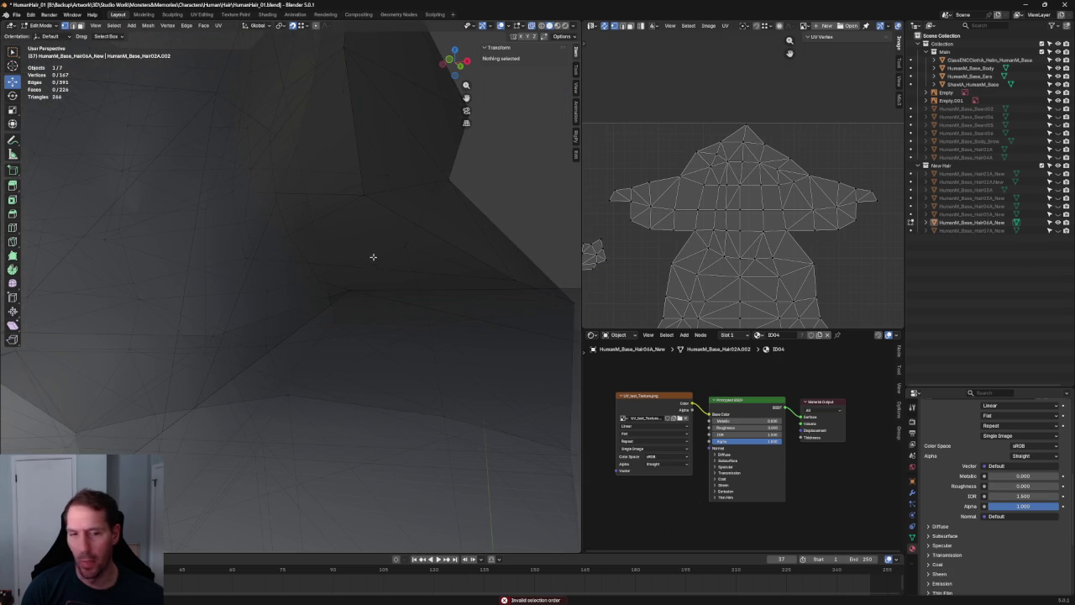
{"action": "left_click", "coordinate": [365, 264]}
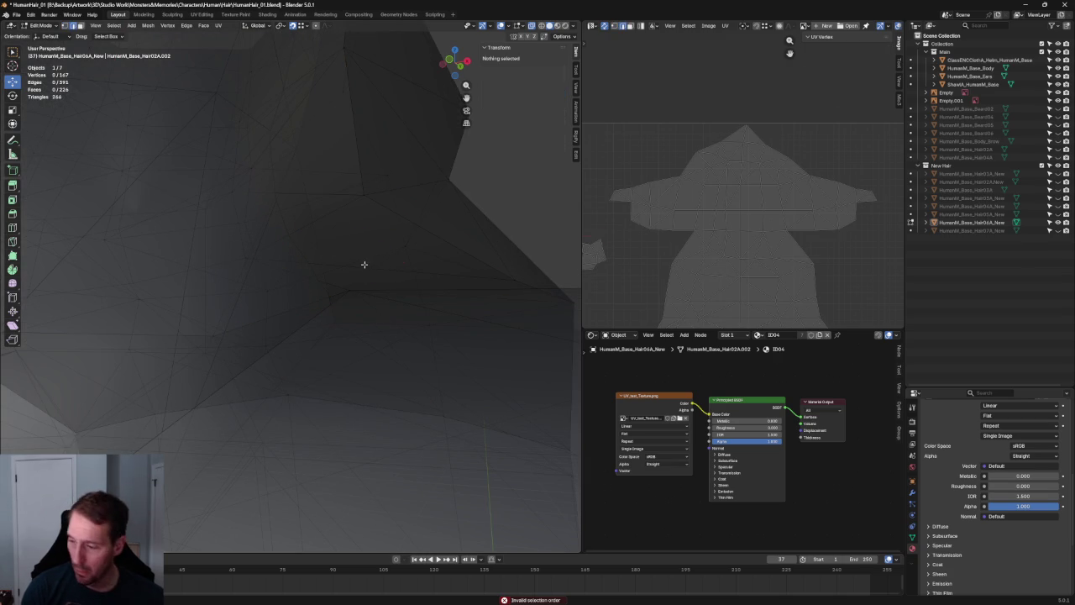
{"action": "key", "text": "m"}
{"action": "key", "text": "Return"}
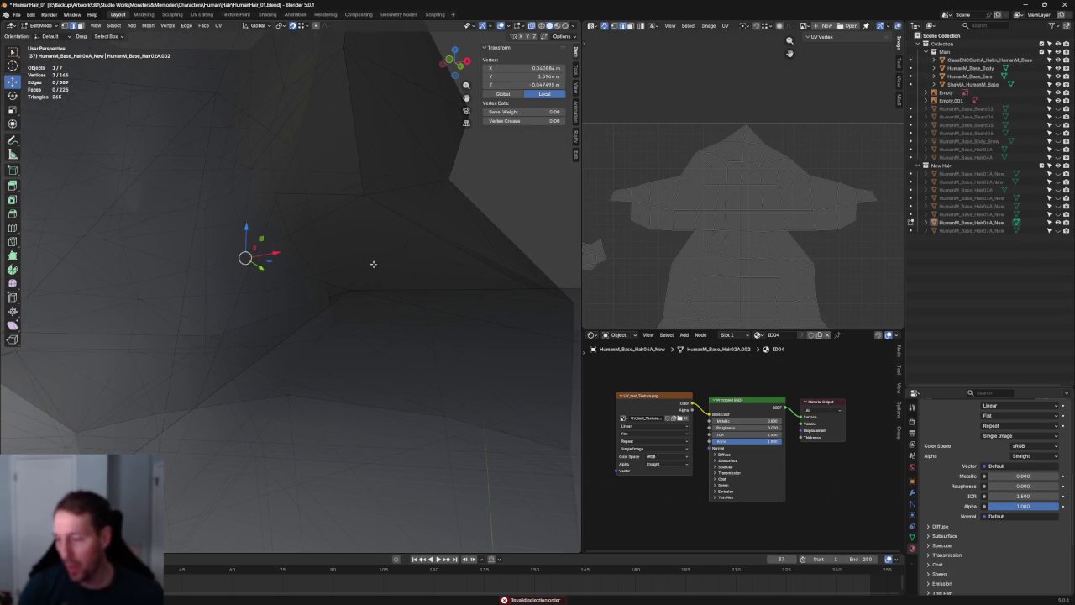
{"action": "left_click_drag", "start_coordinate": [391, 190], "coordinate": [347, 207]}
{"action": "right_click", "coordinate": [342, 299]}
{"action": "left_click", "coordinate": [336, 290]}
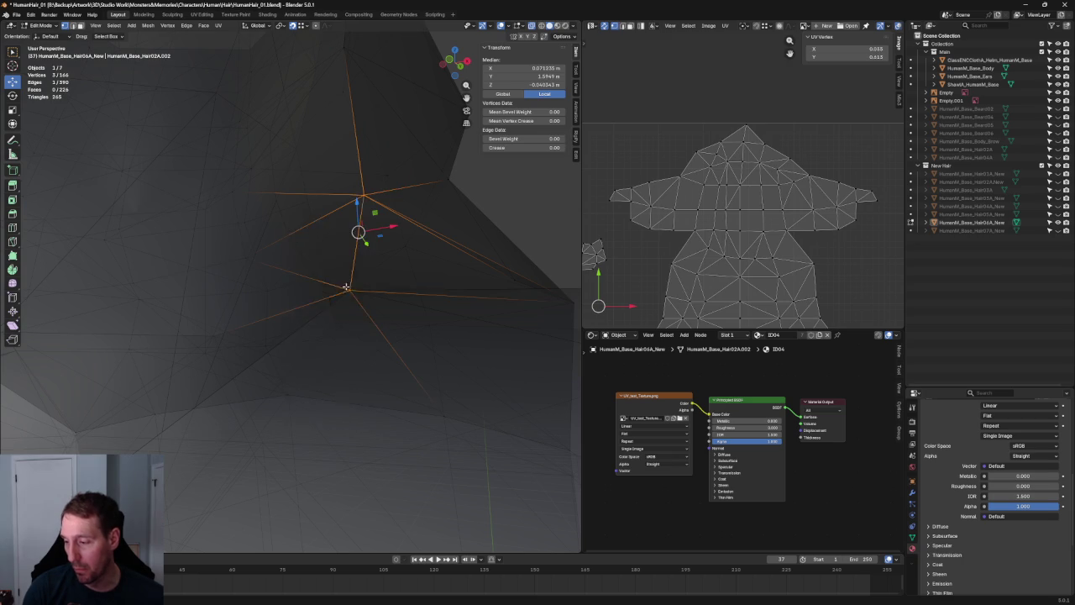
Merge two side vertices near the neck into one with M > At Center
{"action": "middle_click_drag", "start_coordinate": [336, 289], "coordinate": [298, 256]}
{"action": "scroll", "coordinate": [202, 267], "scroll_direction": "up", "scroll_amount": 2}
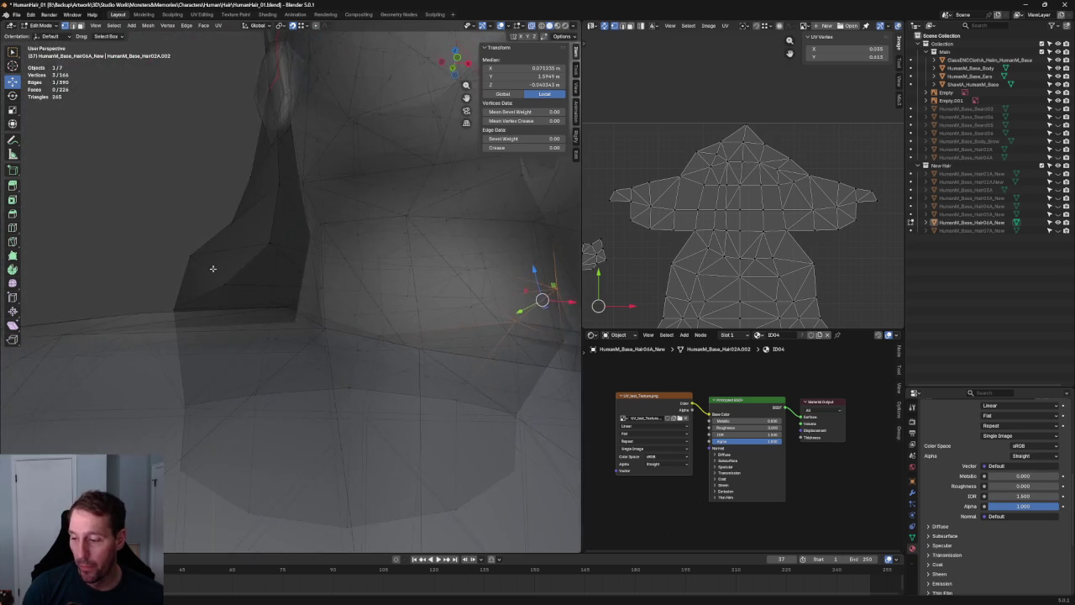
{"action": "scroll", "coordinate": [231, 276], "scroll_direction": "up", "scroll_amount": 2}
{"action": "scroll", "coordinate": [234, 272], "scroll_direction": "up", "scroll_amount": 2}
{"action": "key", "text": "ctrl+z"}
{"action": "scroll", "coordinate": [299, 275], "scroll_direction": "down", "scroll_amount": 2}
{"action": "scroll", "coordinate": [360, 259], "scroll_direction": "down", "scroll_amount": 2}
{"action": "mouse_move", "coordinate": [360, 260]}
{"action": "middle_mouse_down"}
{"action": "mouse_move", "coordinate": [295, 257]}
{"action": "mouse_move", "coordinate": [261, 271]}
{"action": "mouse_move", "coordinate": [307, 271]}
{"action": "middle_mouse_up"}
{"action": "key", "text": "m"}
{"action": "left_click", "coordinate": [310, 272]}
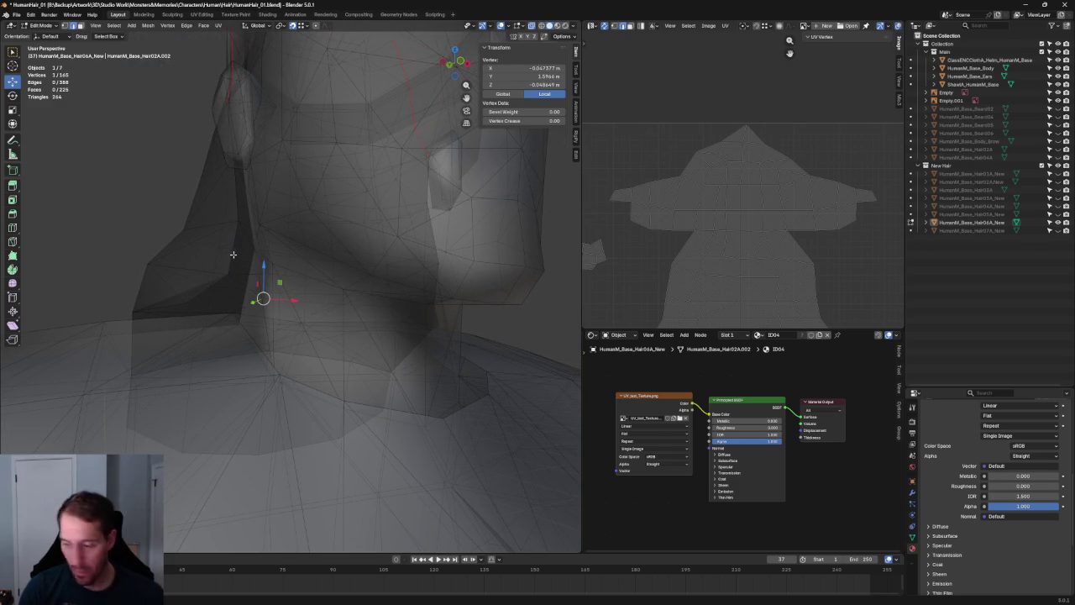
Connect the selected neighbouring neck vertex pairs with new edges, then turn off X-ray
{"action": "left_click", "coordinate": [212, 286], "text": "ctrl"}
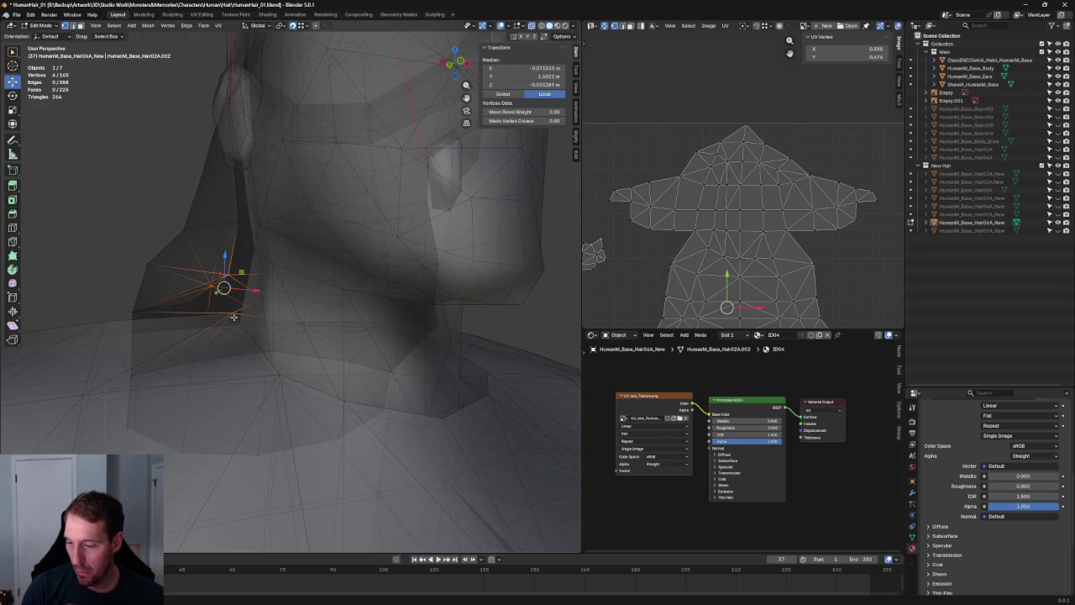
{"action": "left_click", "coordinate": [221, 289], "text": "shift"}
{"action": "right_click", "coordinate": [237, 315]}
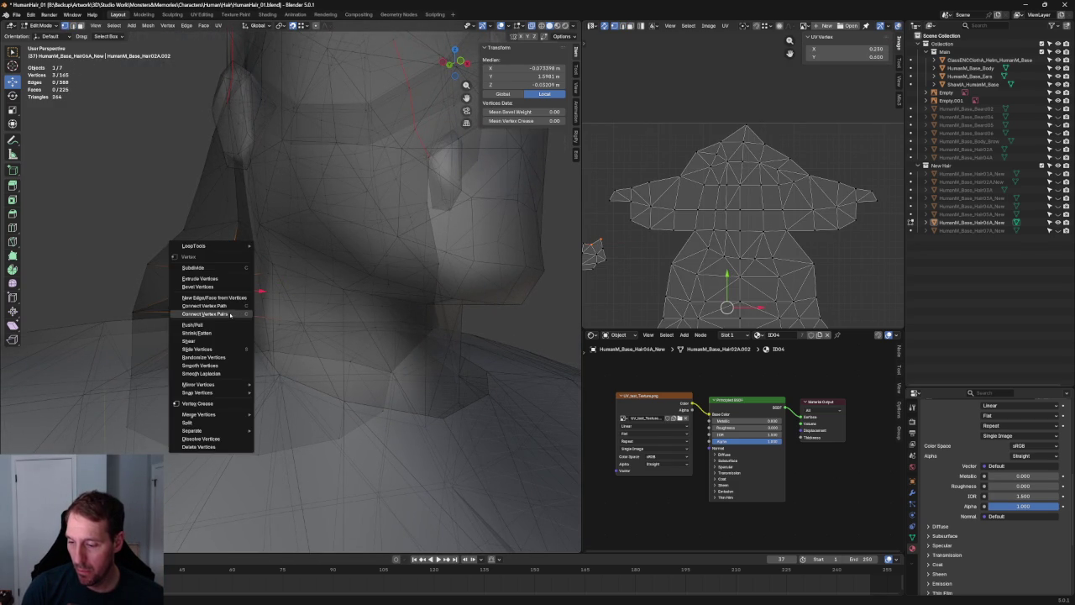
{"action": "left_click", "coordinate": [230, 315]}
{"action": "key", "text": "alt+z"}
{"action": "key", "text": "alt+a"}
Inspect the neck hair in front, rear and right-side orthographic views
{"action": "middle_click_drag", "start_coordinate": [230, 315], "coordinate": [209, 224]}
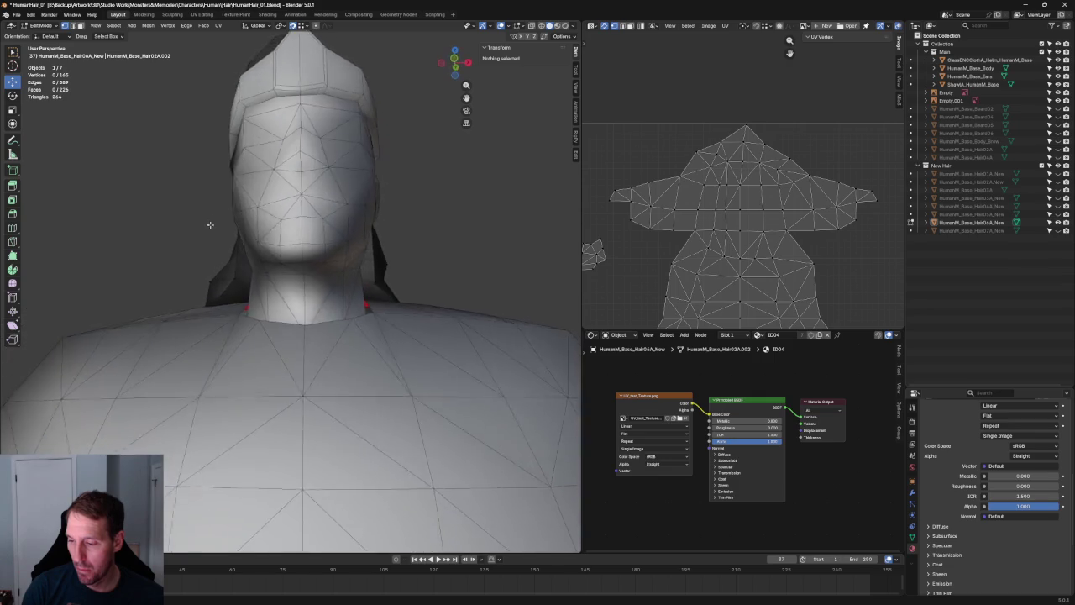
{"action": "scroll", "coordinate": [209, 225], "scroll_direction": "up", "scroll_amount": 3}
{"action": "scroll", "coordinate": [256, 329], "scroll_direction": "up", "scroll_amount": 3}
{"action": "key", "text": "alt+z"}
{"action": "left_click", "coordinate": [224, 308]}
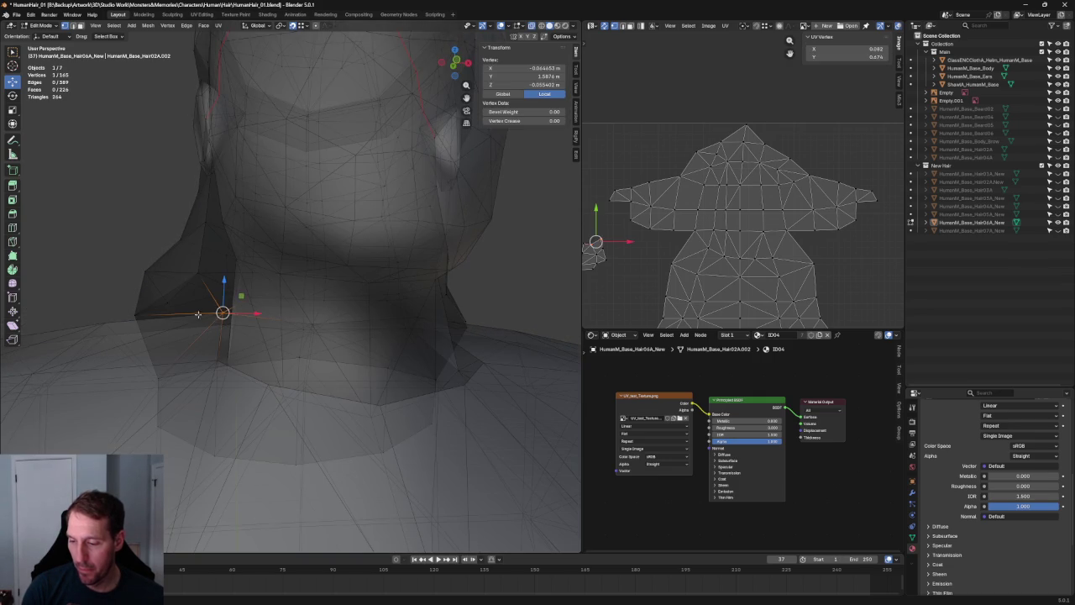
{"action": "right_click", "coordinate": [161, 310]}
{"action": "mouse_move", "coordinate": [436, 259]}
{"action": "middle_mouse_down"}
{"action": "mouse_move", "coordinate": [224, 266]}
{"action": "mouse_move", "coordinate": [233, 275]}
{"action": "mouse_move", "coordinate": [169, 268]}
{"action": "middle_mouse_up"}
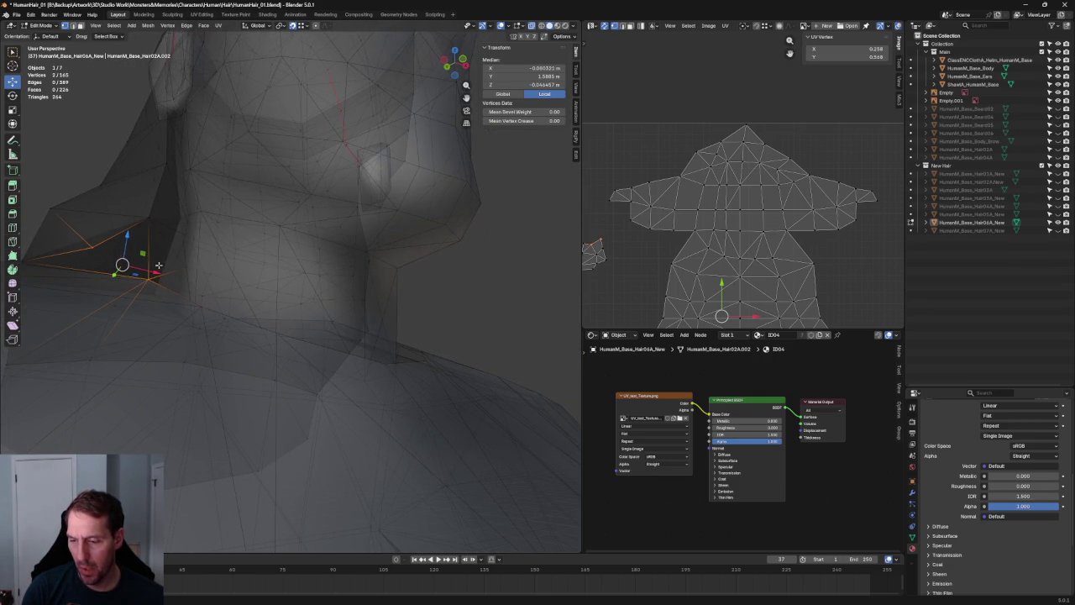
{"action": "key", "text": "KP_1"}
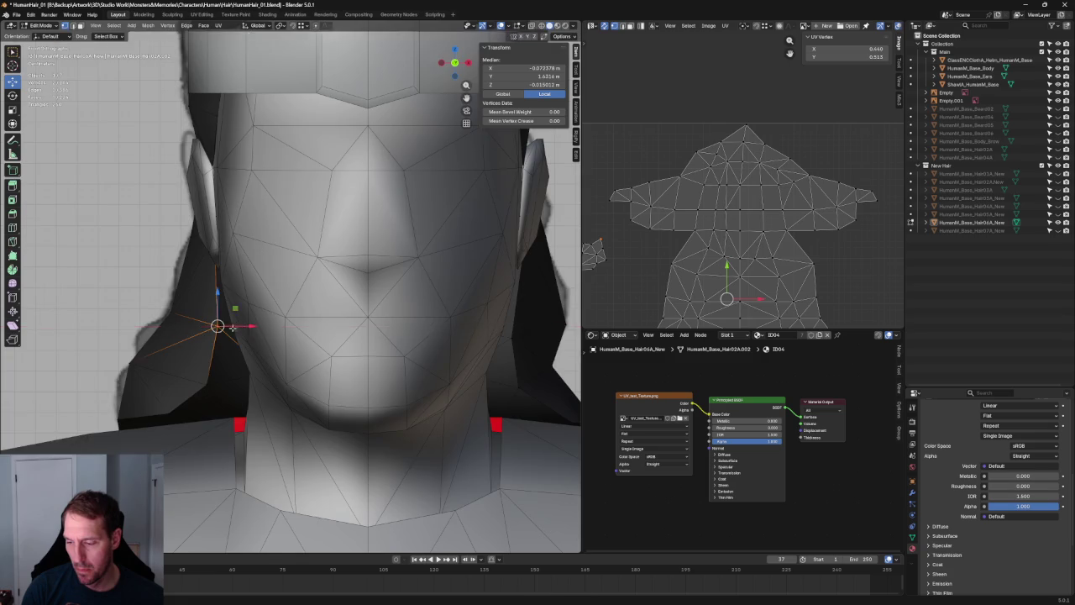
{"action": "scroll", "coordinate": [216, 336], "scroll_direction": "down", "scroll_amount": 4}
{"action": "scroll", "coordinate": [217, 336], "scroll_direction": "down", "scroll_amount": 2}
{"action": "key", "text": "alt+a"}
{"action": "scroll", "coordinate": [217, 336], "scroll_direction": "down", "scroll_amount": 2}
{"action": "scroll", "coordinate": [217, 336], "scroll_direction": "up", "scroll_amount": 4}
{"action": "mouse_move", "coordinate": [168, 269]}
{"action": "middle_mouse_down"}
{"action": "mouse_move", "coordinate": [278, 258]}
{"action": "mouse_move", "coordinate": [180, 252]}
{"action": "mouse_move", "coordinate": [233, 264]}
{"action": "mouse_move", "coordinate": [137, 269]}
{"action": "mouse_move", "coordinate": [332, 279]}
{"action": "middle_mouse_up"}
{"action": "key", "text": "KP_3"}
In X-ray, move a hair vertex behind the ear vertically with G Z to match the reference
{"action": "scroll", "coordinate": [364, 290], "scroll_direction": "up", "scroll_amount": 1}
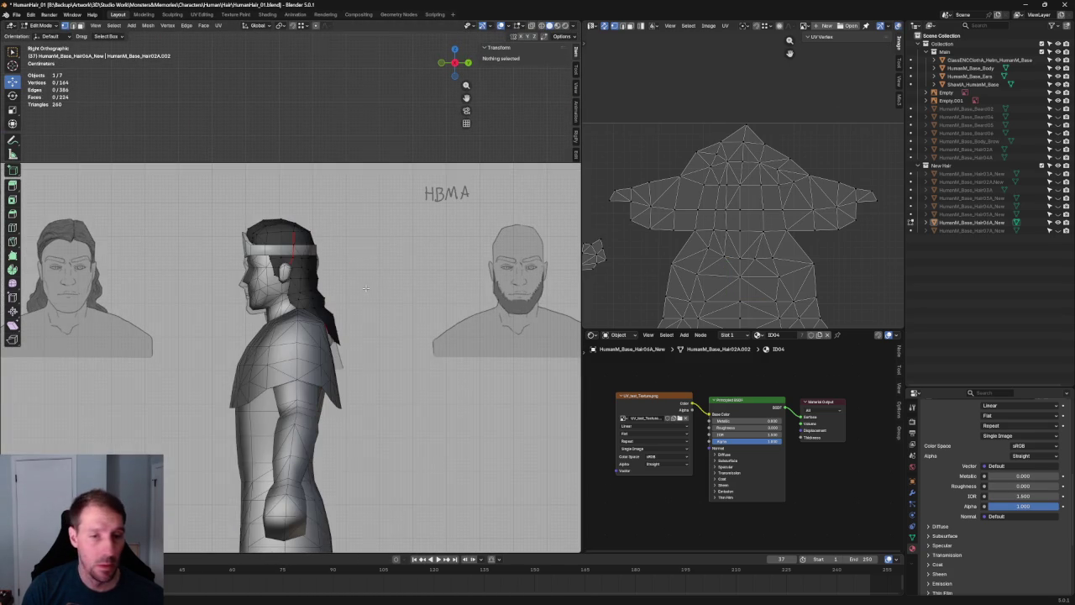
{"action": "scroll", "coordinate": [357, 295], "scroll_direction": "up", "scroll_amount": 2}
{"action": "scroll", "coordinate": [336, 307], "scroll_direction": "up", "scroll_amount": 2}
{"action": "scroll", "coordinate": [339, 314], "scroll_direction": "up", "scroll_amount": 3}
{"action": "key", "text": "alt+z"}
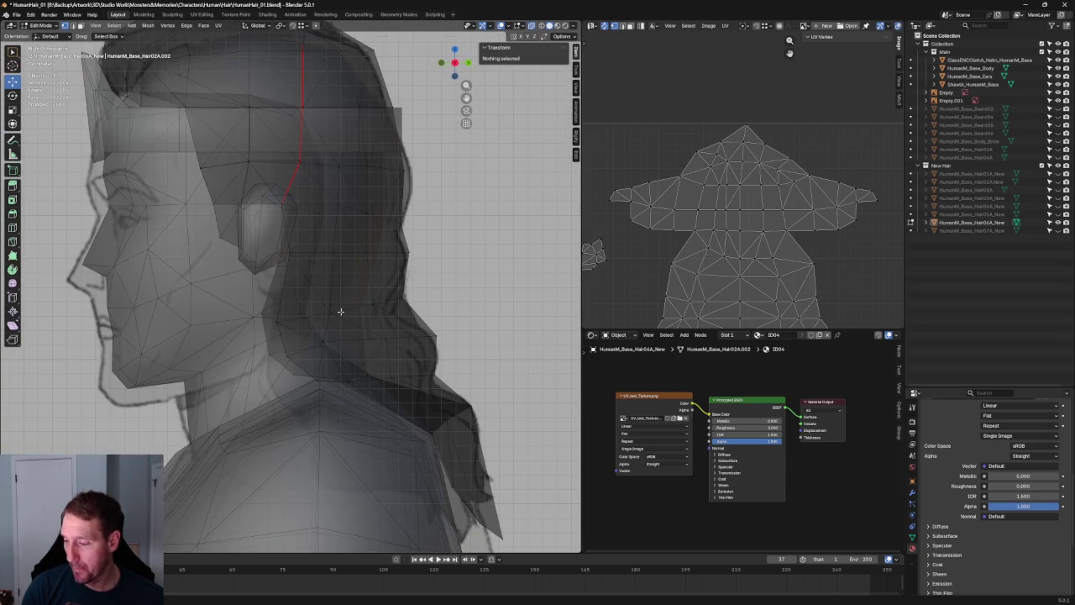
{"action": "left_click", "coordinate": [329, 310]}
{"action": "left_click_drag", "start_coordinate": [330, 279], "coordinate": [332, 291]}
{"action": "key", "text": "alt+z"}
{"action": "key", "text": "alt+z"}
{"action": "key", "text": "g"}
{"action": "key", "text": "z"}
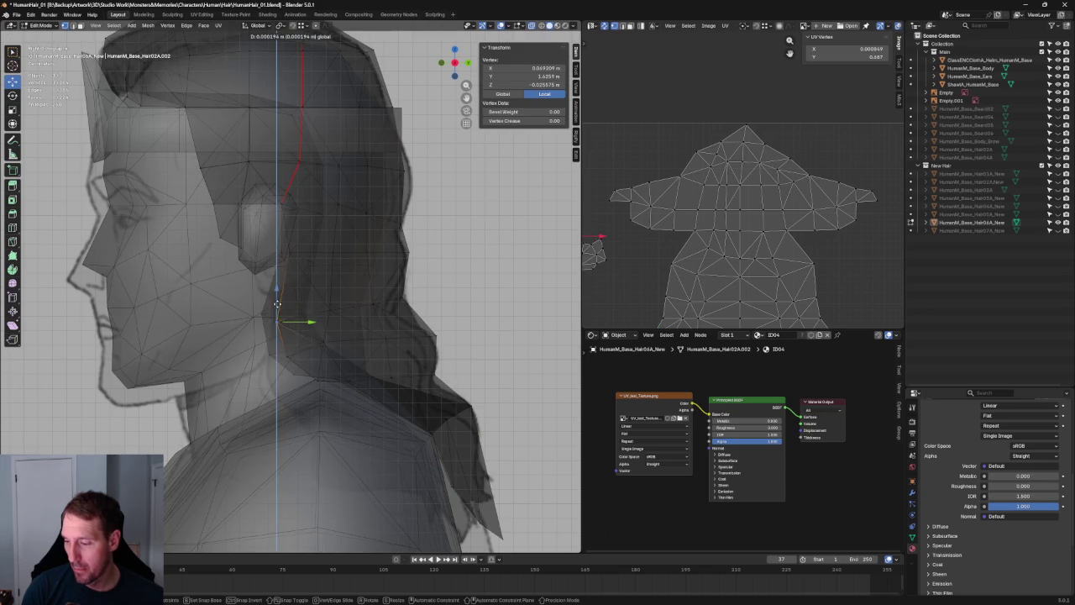
{"action": "left_click", "coordinate": [276, 301]}
Move a vertex at the back of the hair onto the side reference outline
{"action": "left_click", "coordinate": [424, 289]}
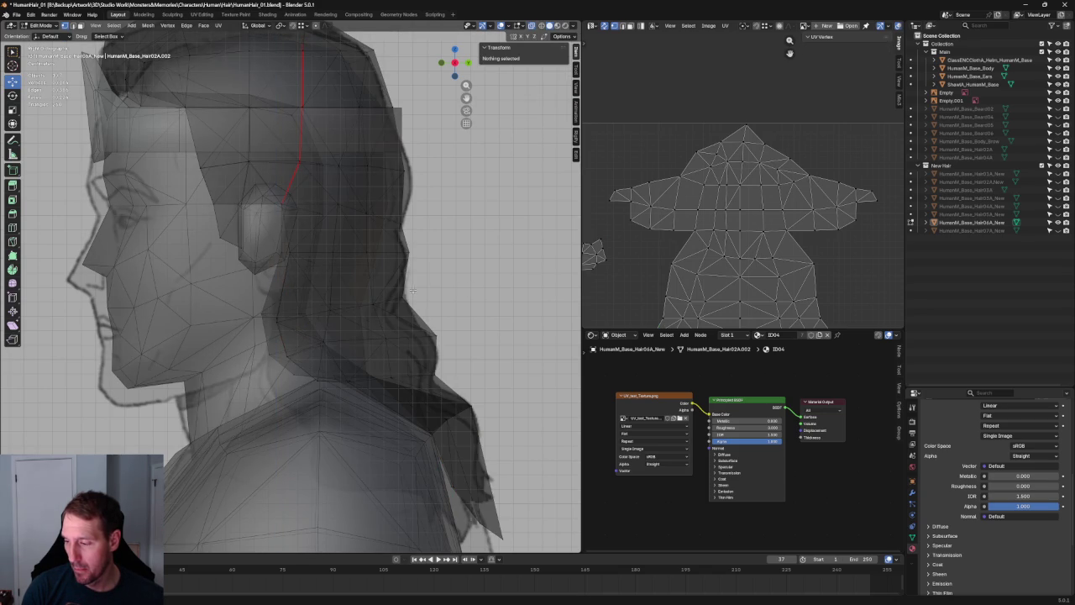
{"action": "left_click", "coordinate": [389, 294]}
{"action": "key", "text": "g"}
{"action": "left_click", "coordinate": [372, 300]}
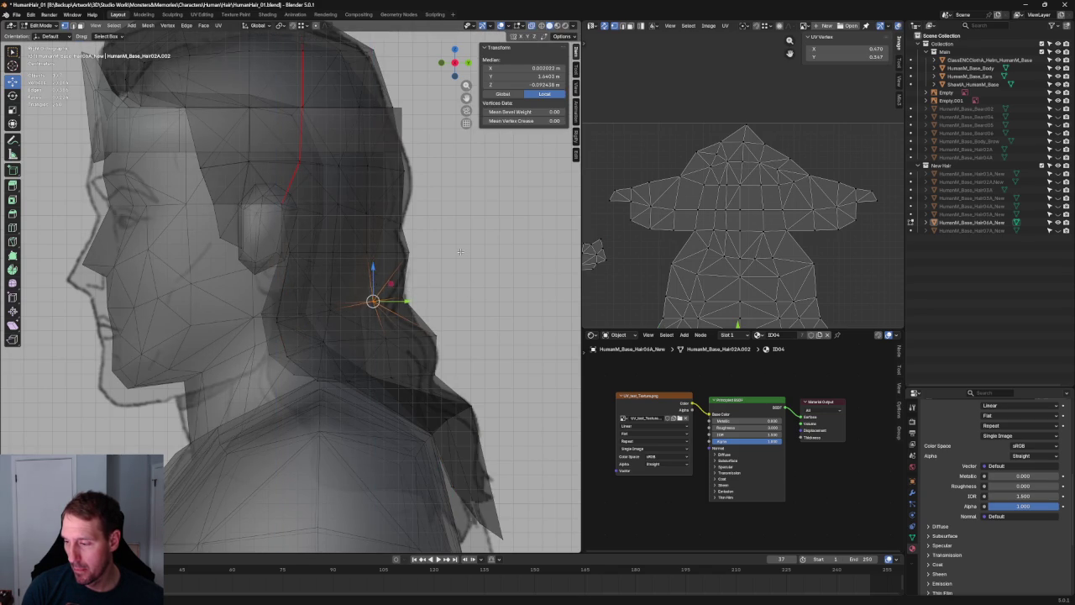
{"action": "left_click", "coordinate": [452, 257]}
{"action": "key", "text": "alt+z"}
{"action": "scroll", "coordinate": [452, 256], "scroll_direction": "down", "scroll_amount": 6}
{"action": "scroll", "coordinate": [435, 270], "scroll_direction": "down", "scroll_amount": 2}
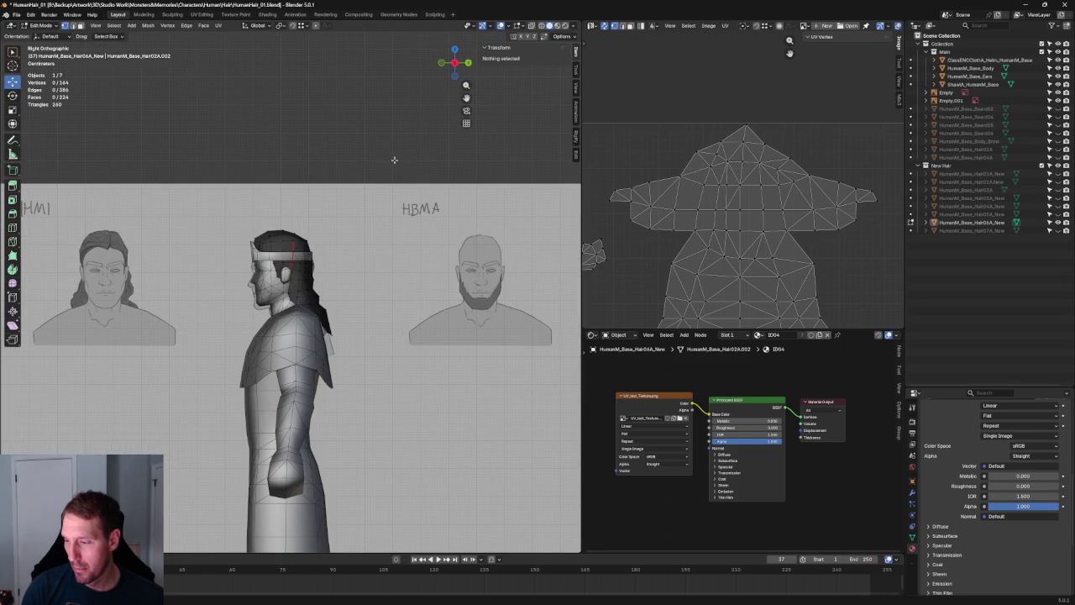
{"action": "mouse_move", "coordinate": [402, 230]}
{"action": "middle_mouse_down"}
{"action": "mouse_move", "coordinate": [252, 223]}
{"action": "mouse_move", "coordinate": [216, 232]}
{"action": "mouse_move", "coordinate": [233, 271]}
{"action": "middle_mouse_up"}
{"action": "scroll", "coordinate": [312, 288], "scroll_direction": "up", "scroll_amount": 3}
{"action": "scroll", "coordinate": [312, 288], "scroll_direction": "down", "scroll_amount": 3}
{"action": "mouse_move", "coordinate": [311, 288]}
{"action": "middle_mouse_down"}
{"action": "mouse_move", "coordinate": [355, 293]}
{"action": "mouse_move", "coordinate": [336, 287]}
{"action": "middle_mouse_up"}
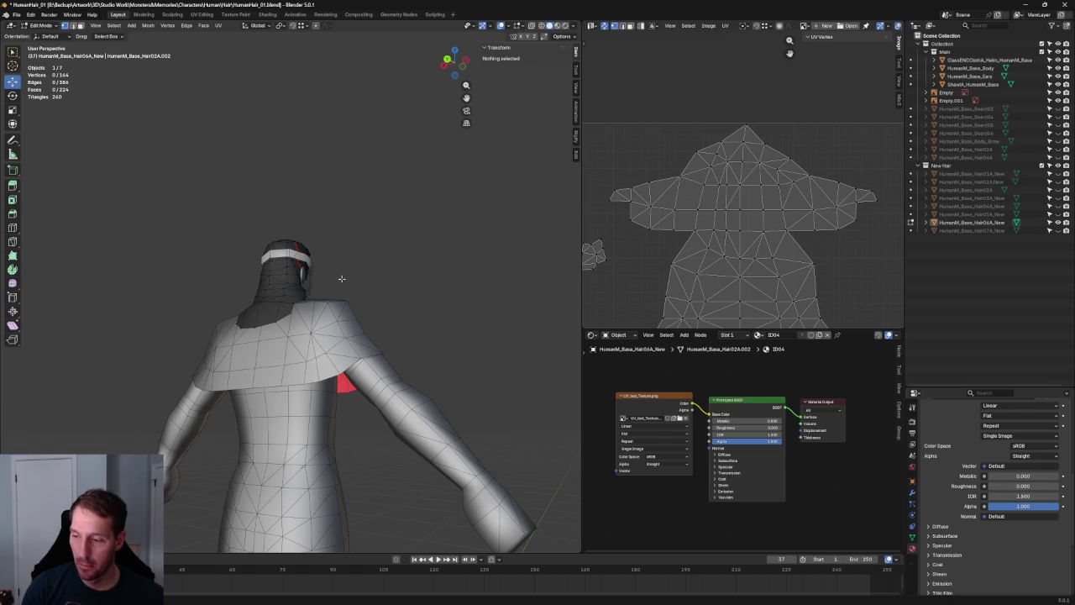
From a rear view, slide a back-hair vertex sideways along X
{"action": "scroll", "coordinate": [388, 235], "scroll_direction": "up", "scroll_amount": 2}
{"action": "middle_click_drag", "start_coordinate": [388, 236], "coordinate": [434, 243]}
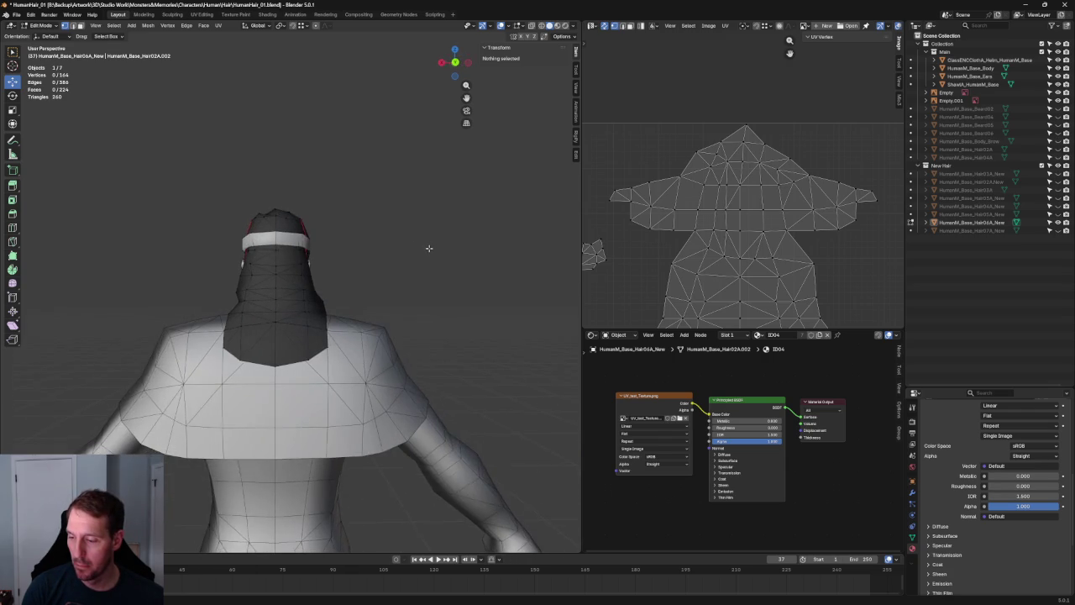
{"action": "scroll", "coordinate": [397, 258], "scroll_direction": "up", "scroll_amount": 2}
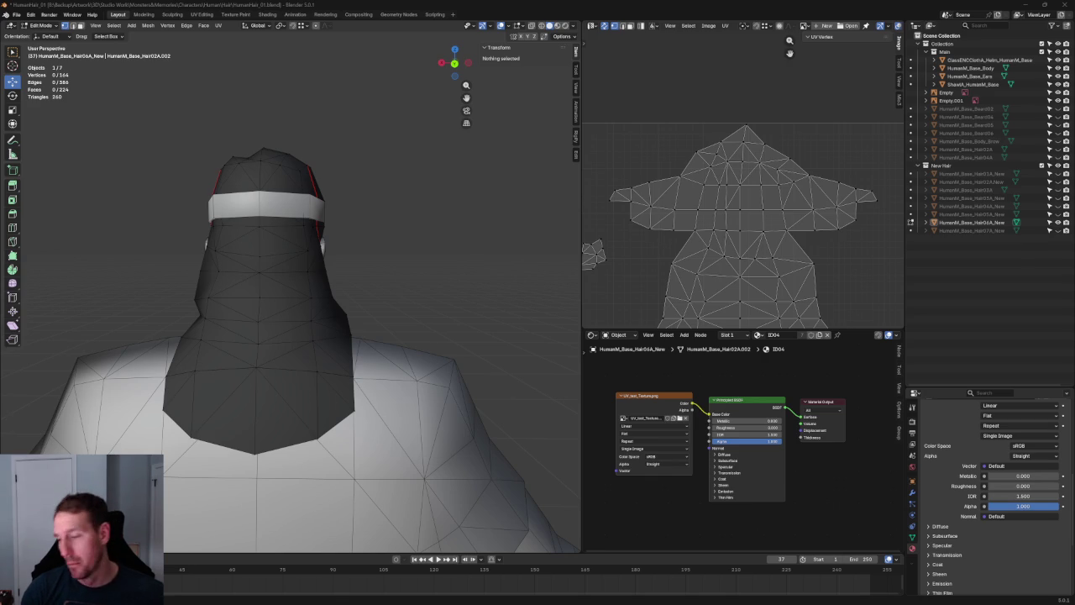
{"action": "scroll", "coordinate": [340, 307], "scroll_direction": "up", "scroll_amount": 2}
{"action": "middle_click_drag", "start_coordinate": [340, 306], "coordinate": [328, 308]}
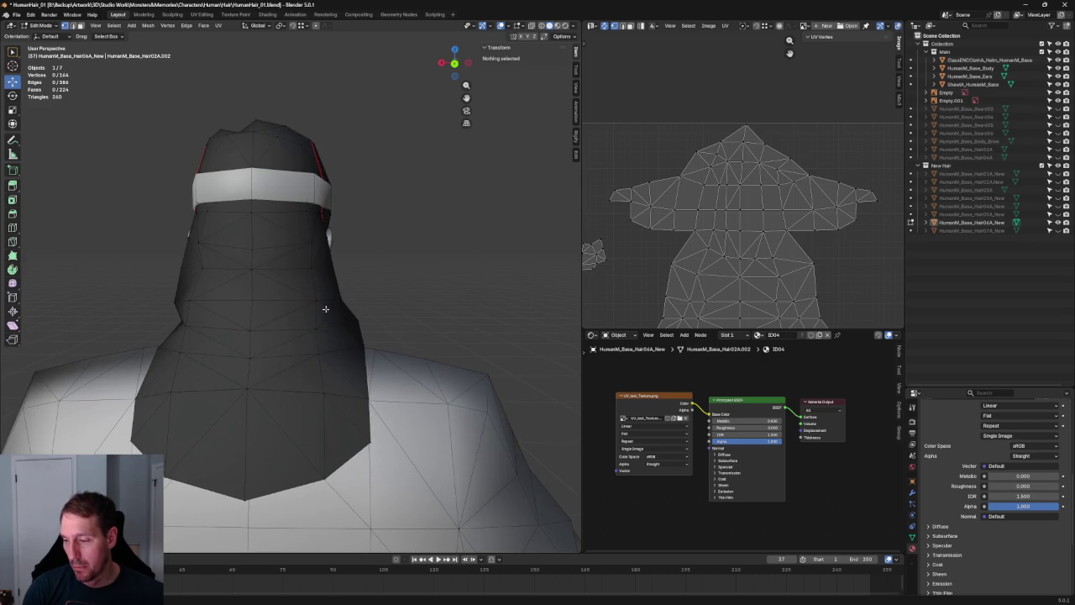
{"action": "left_click", "coordinate": [320, 298]}
{"action": "key", "text": "g"}
{"action": "key", "text": "x"}
{"action": "right_click", "coordinate": [287, 298]}
{"action": "left_click", "coordinate": [407, 265]}
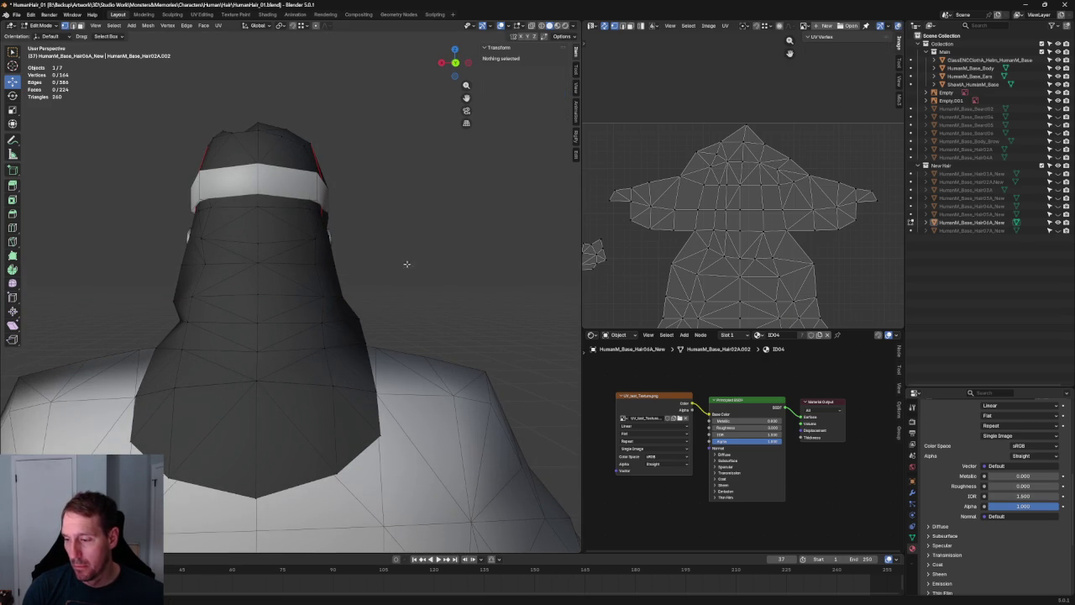
Cancel a second sideways move and return to the right-side view
{"action": "left_click", "coordinate": [205, 265]}
{"action": "key", "text": "g"}
{"action": "key", "text": "x"}
{"action": "right_click", "coordinate": [360, 235]}
{"action": "left_click", "coordinate": [363, 239]}
{"action": "scroll", "coordinate": [364, 243], "scroll_direction": "down", "scroll_amount": 3}
{"action": "scroll", "coordinate": [333, 253], "scroll_direction": "down", "scroll_amount": 2}
{"action": "middle_click_drag", "start_coordinate": [333, 253], "coordinate": [451, 249]}
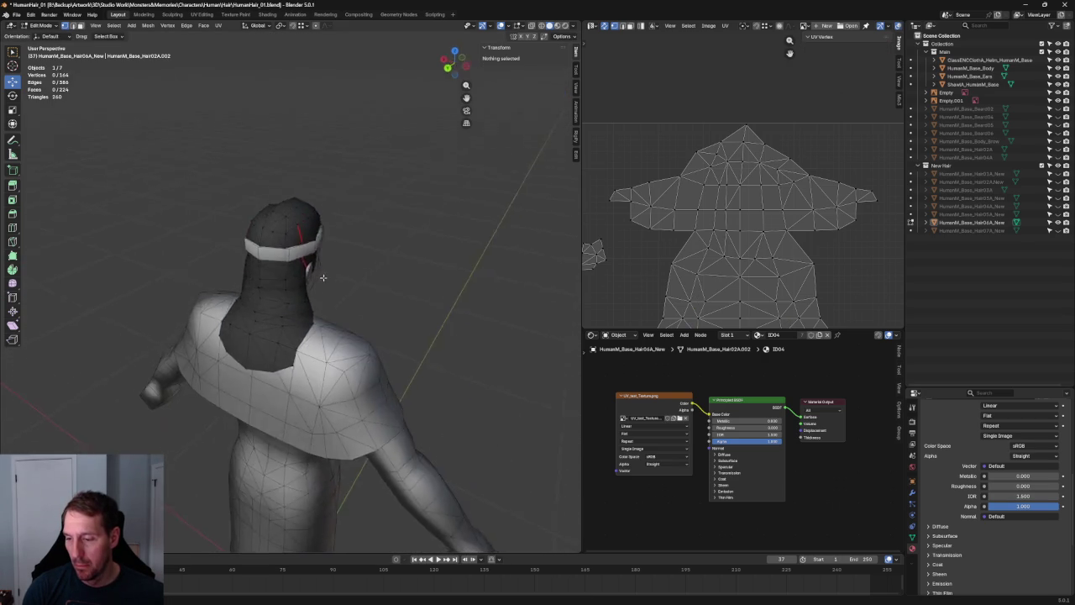
{"action": "key", "text": "KP_3"}
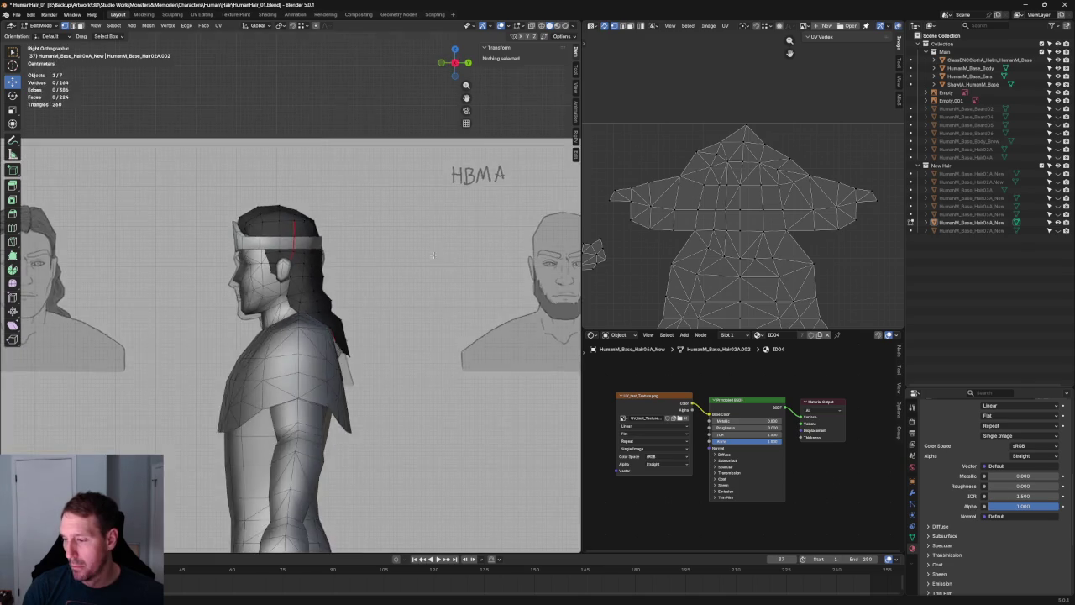
Grow the selection from a vertex above the ear and shift it along Y onto the reference
{"action": "scroll", "coordinate": [372, 272], "scroll_direction": "up", "scroll_amount": 4}
{"action": "key", "text": "alt+z"}
{"action": "left_click", "coordinate": [359, 225]}
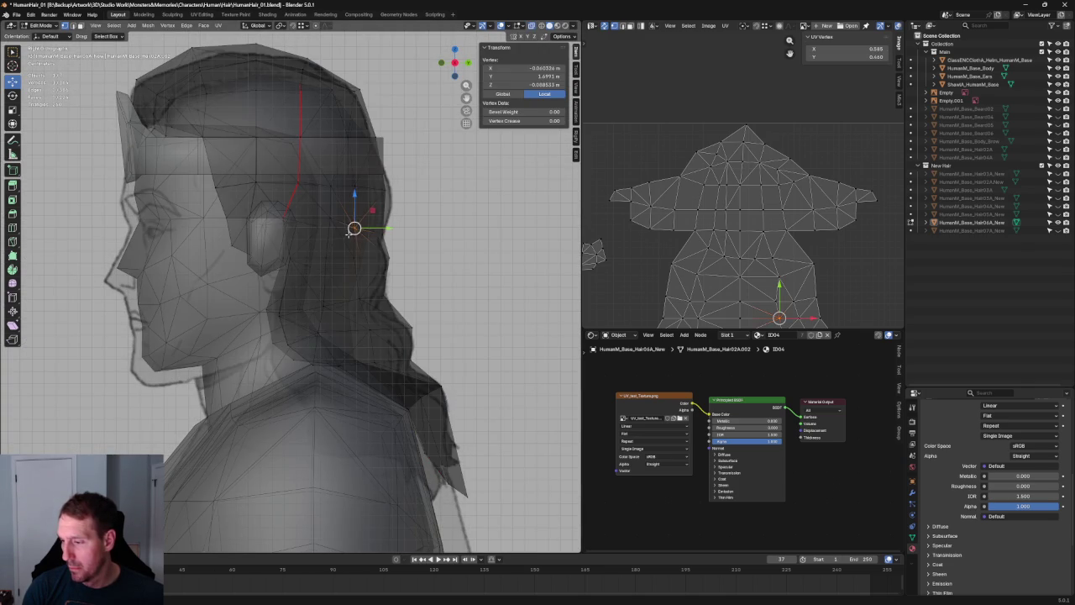
{"action": "key", "text": "ctrl+KP_Add"}
{"action": "key", "text": "g"}
{"action": "key", "text": "y"}
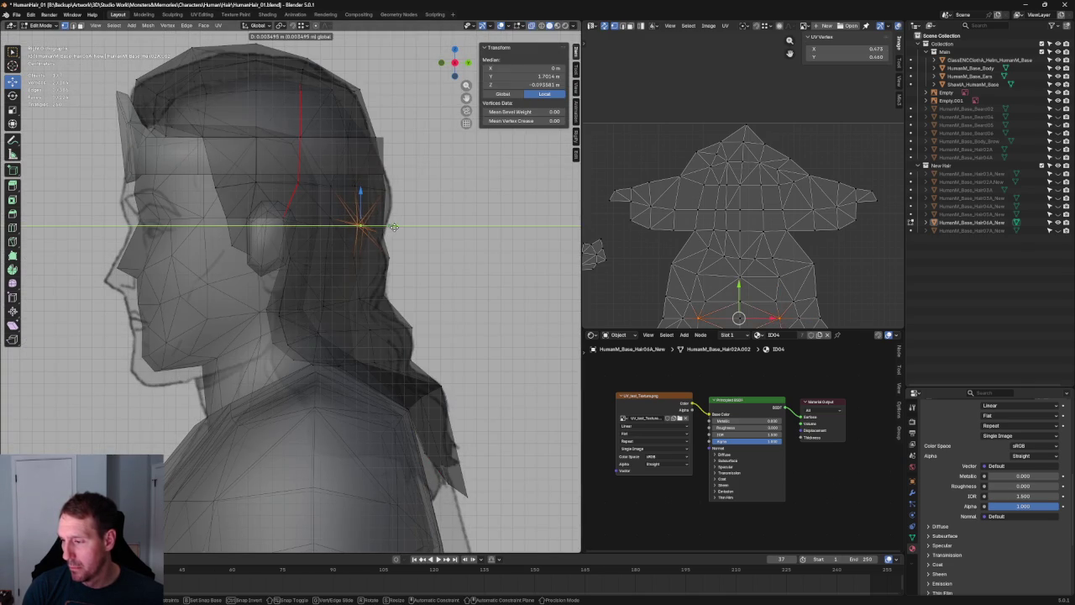
{"action": "left_click", "coordinate": [393, 227]}
{"action": "key", "text": "alt+z"}
{"action": "key", "text": "alt+a"}
In front view, select the whole hair mesh with L and unwrap its UVs
{"action": "scroll", "coordinate": [429, 256], "scroll_direction": "down", "scroll_amount": 4}
{"action": "scroll", "coordinate": [429, 256], "scroll_direction": "down", "scroll_amount": 2}
{"action": "mouse_move", "coordinate": [430, 257]}
{"action": "middle_mouse_down"}
{"action": "mouse_move", "coordinate": [156, 255]}
{"action": "mouse_move", "coordinate": [125, 221]}
{"action": "mouse_move", "coordinate": [96, 257]}
{"action": "mouse_move", "coordinate": [231, 242]}
{"action": "middle_mouse_up"}
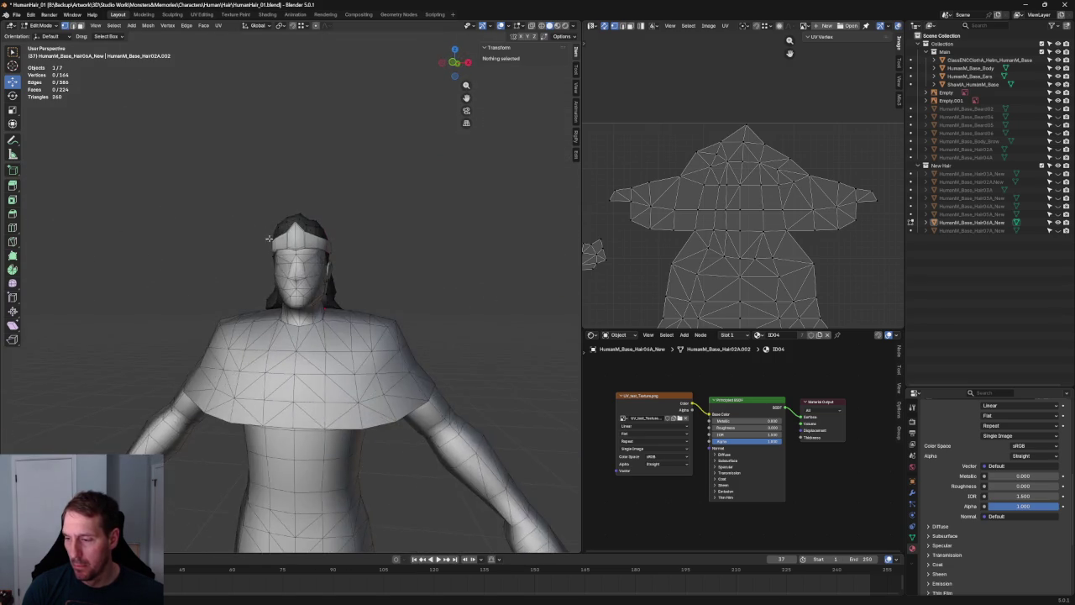
{"action": "key", "text": "KP_1"}
{"action": "scroll", "coordinate": [674, 246], "scroll_direction": "down", "scroll_amount": 2}
{"action": "scroll", "coordinate": [664, 260], "scroll_direction": "up", "scroll_amount": 4}
{"action": "key", "text": "l"}
{"action": "scroll", "coordinate": [672, 273], "scroll_direction": "down", "scroll_amount": 3}
{"action": "key", "text": "u"}
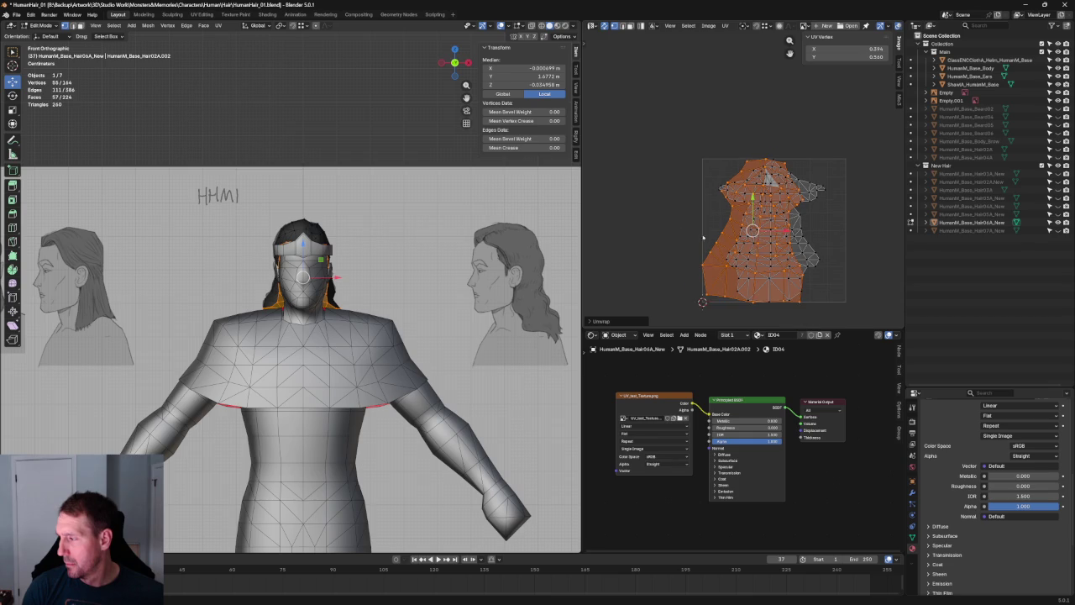
Move the hair UV island left, scale it down and rotate it slightly
{"action": "key", "text": "g"}
{"action": "left_click", "coordinate": [713, 225]}
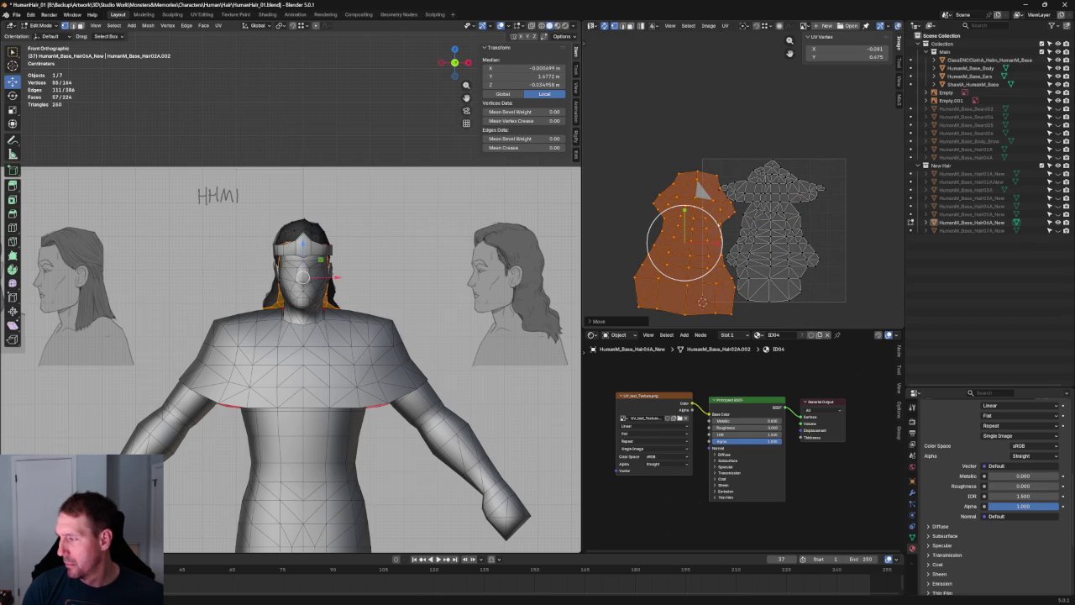
{"action": "key", "text": "s"}
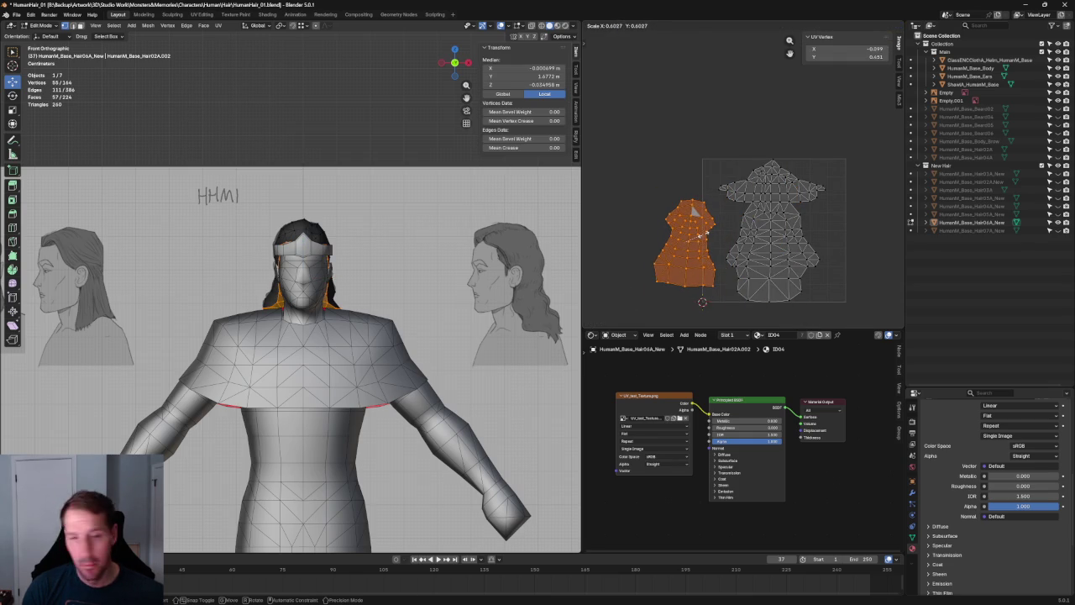
{"action": "left_click", "coordinate": [705, 221]}
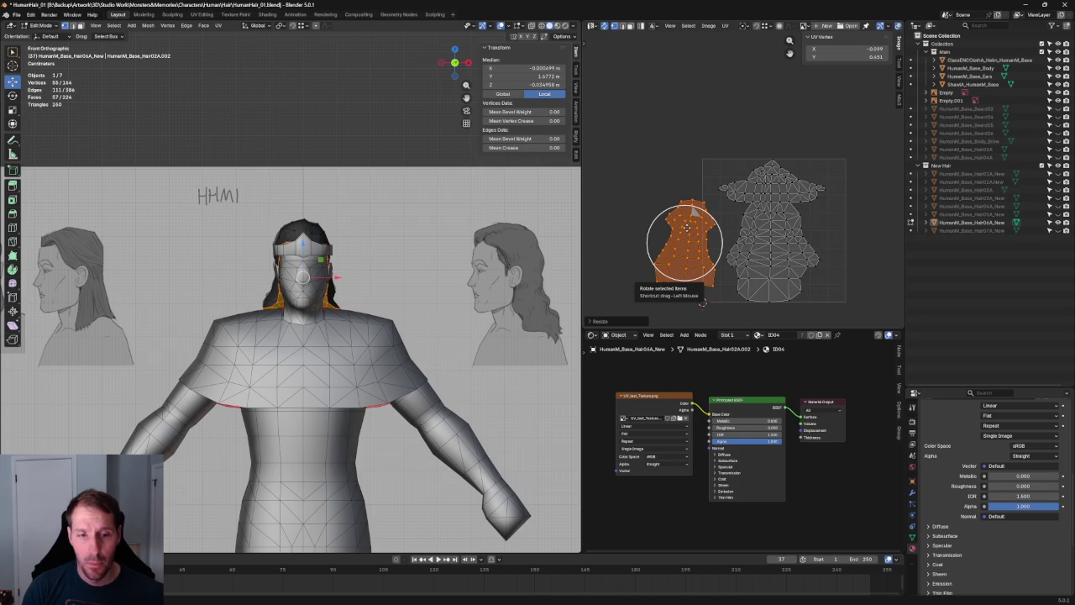
{"action": "left_click_drag", "start_coordinate": [707, 217], "coordinate": [703, 216]}
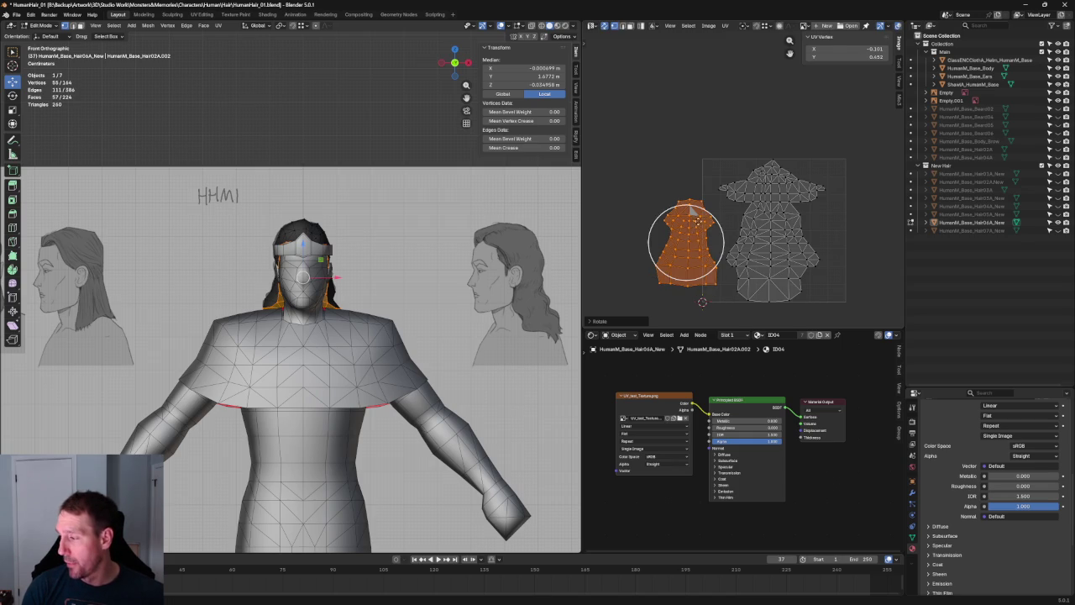
Box-select the left strip of faces on the hair UV island
{"action": "scroll", "coordinate": [705, 206], "scroll_direction": "up", "scroll_amount": 5}
{"action": "scroll", "coordinate": [646, 105], "scroll_direction": "down", "scroll_amount": 1}
{"action": "left_click", "coordinate": [672, 124]}
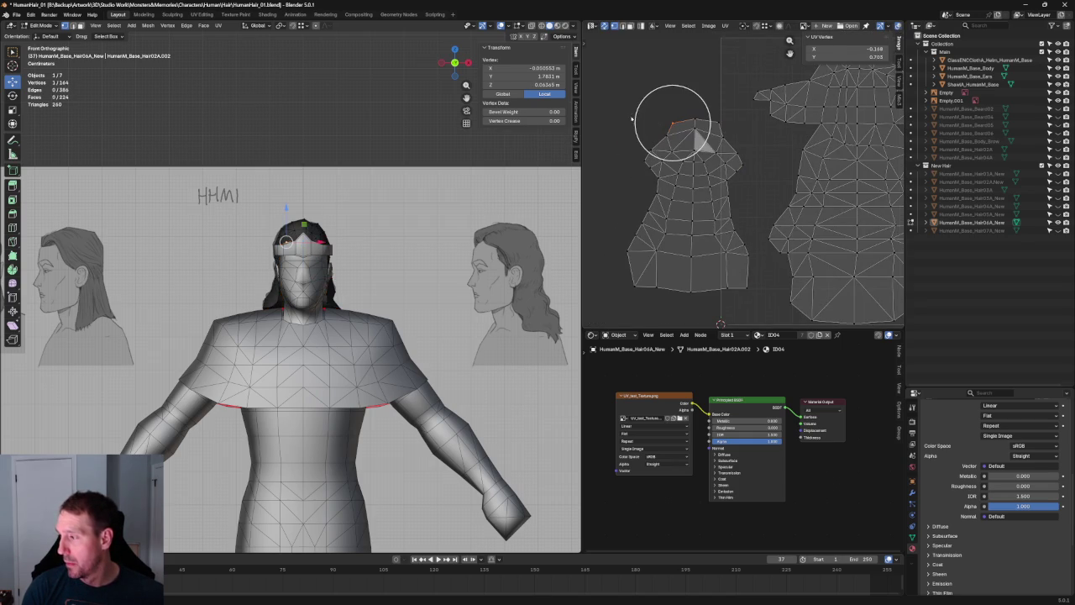
{"action": "left_click_drag", "start_coordinate": [614, 88], "coordinate": [695, 327]}
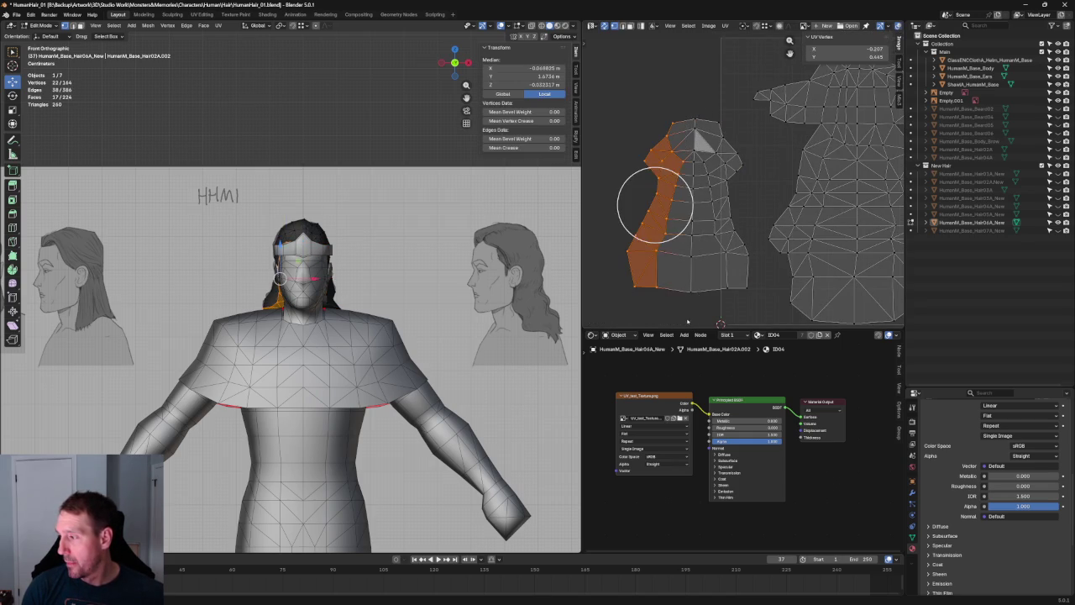
{"action": "key", "text": "u"}
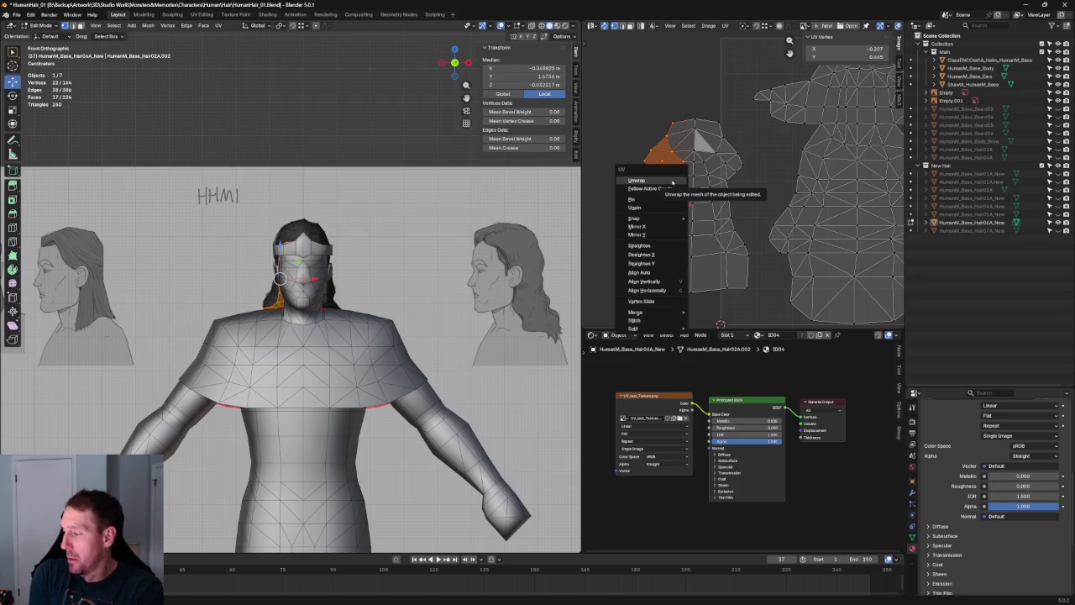
Mirror the UV strip on X, then shift and slightly rotate it beside the island
{"action": "left_click", "coordinate": [649, 226]}
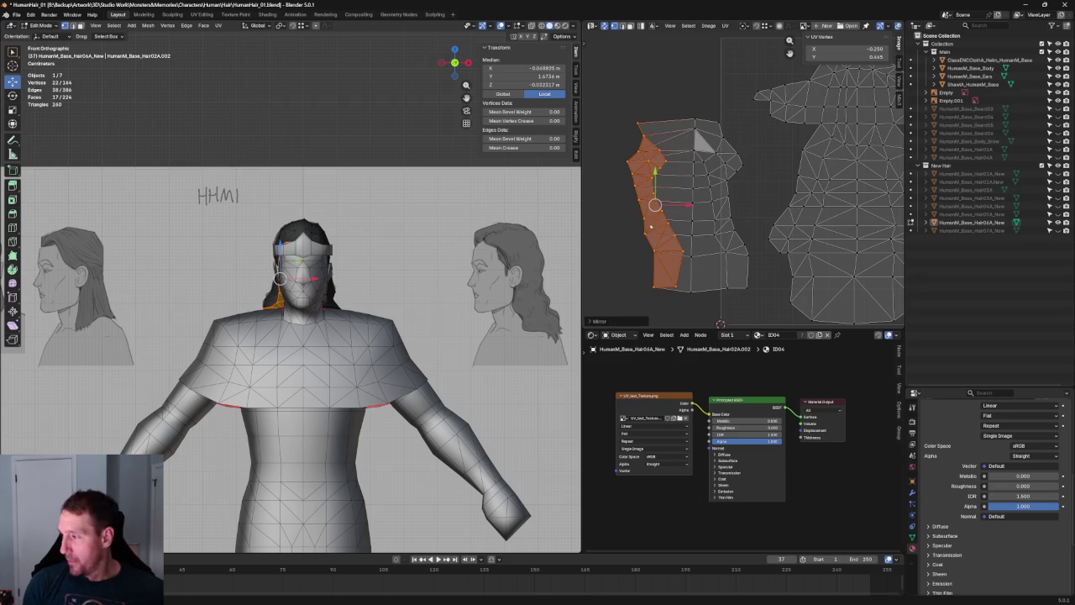
{"action": "left_click_drag", "start_coordinate": [655, 205], "coordinate": [733, 205]}
{"action": "key", "text": "r"}
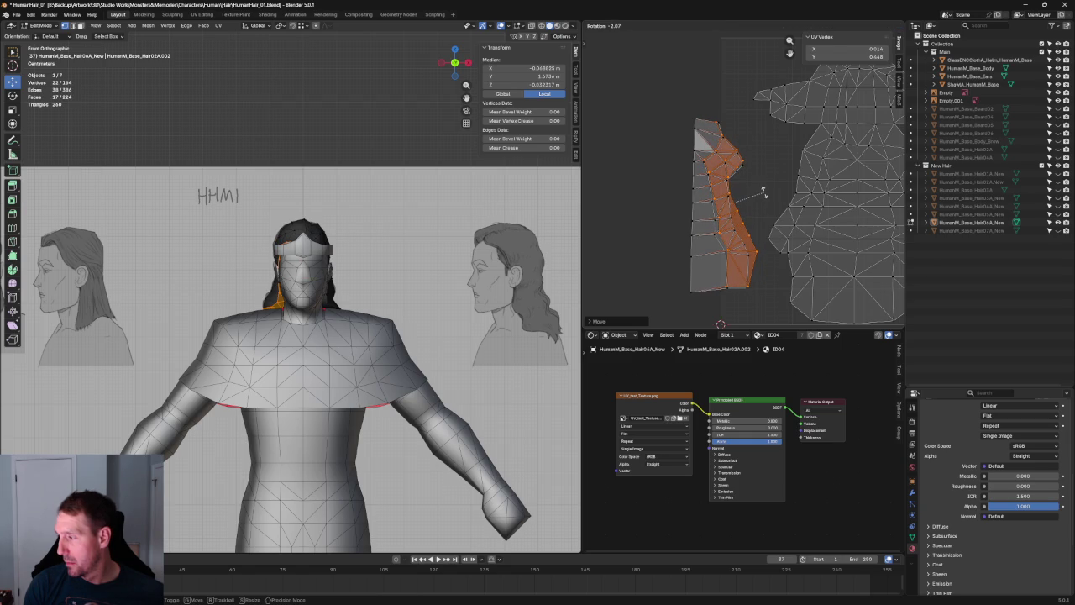
{"action": "left_click", "coordinate": [763, 193]}
{"action": "left_click_drag", "start_coordinate": [731, 203], "coordinate": [735, 205]}
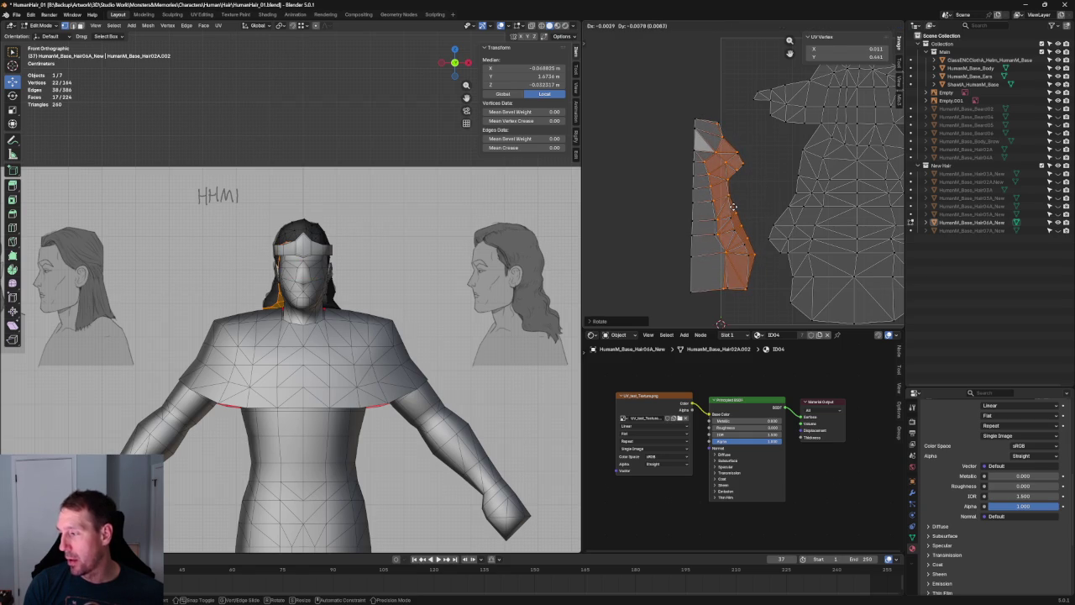
{"action": "left_click_drag", "start_coordinate": [734, 205], "coordinate": [733, 206]}
Reselect the lower UV faces and nudge them and a vertex into place
{"action": "mouse_move", "coordinate": [630, 84]}
{"action": "left_mouse_down", "text": "ctrl"}
{"action": "mouse_move", "coordinate": [771, 210]}
{"action": "mouse_move", "coordinate": [704, 222]}
{"action": "left_mouse_up", "text": "ctrl"}
{"action": "scroll", "coordinate": [720, 231], "scroll_direction": "up", "scroll_amount": 2}
{"action": "mouse_move", "coordinate": [648, 146]}
{"action": "left_mouse_down", "text": "ctrl"}
{"action": "mouse_move", "coordinate": [689, 216]}
{"action": "mouse_move", "coordinate": [693, 261]}
{"action": "left_mouse_up", "text": "ctrl"}
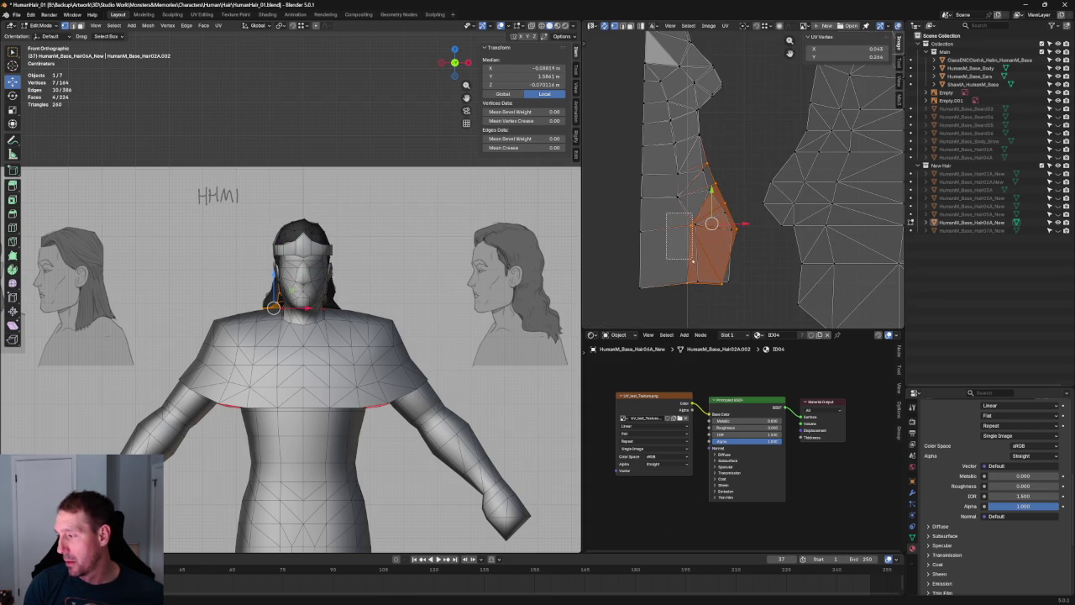
{"action": "left_click_drag", "start_coordinate": [711, 223], "coordinate": [721, 296]}
{"action": "left_click_drag", "start_coordinate": [726, 223], "coordinate": [718, 226]}
{"action": "left_click_drag", "start_coordinate": [763, 134], "coordinate": [677, 245], "text": "ctrl"}
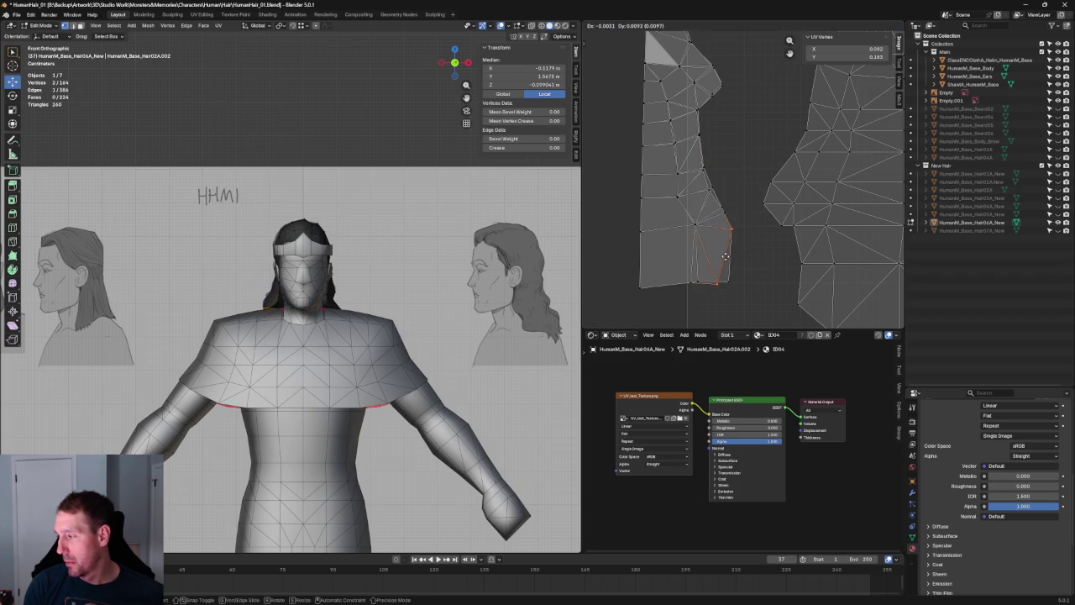
{"action": "left_click_drag", "start_coordinate": [716, 283], "coordinate": [727, 282]}
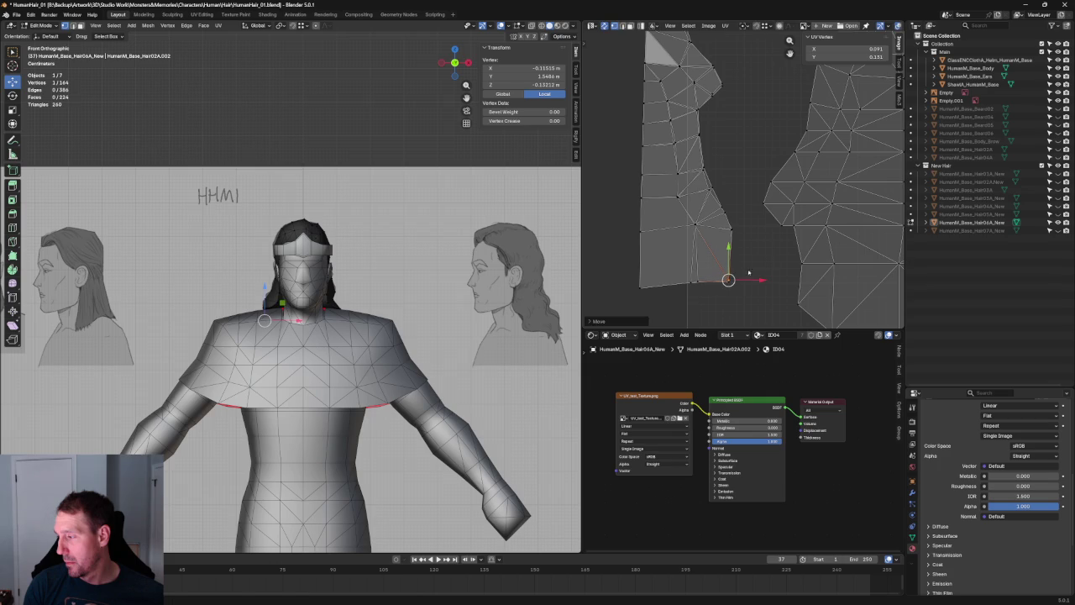
Align the bottom-left UV vertex with a second vertex using Shift+W
{"action": "left_click", "coordinate": [696, 283]}
{"action": "left_click", "coordinate": [632, 294]}
{"action": "left_click", "coordinate": [731, 228]}
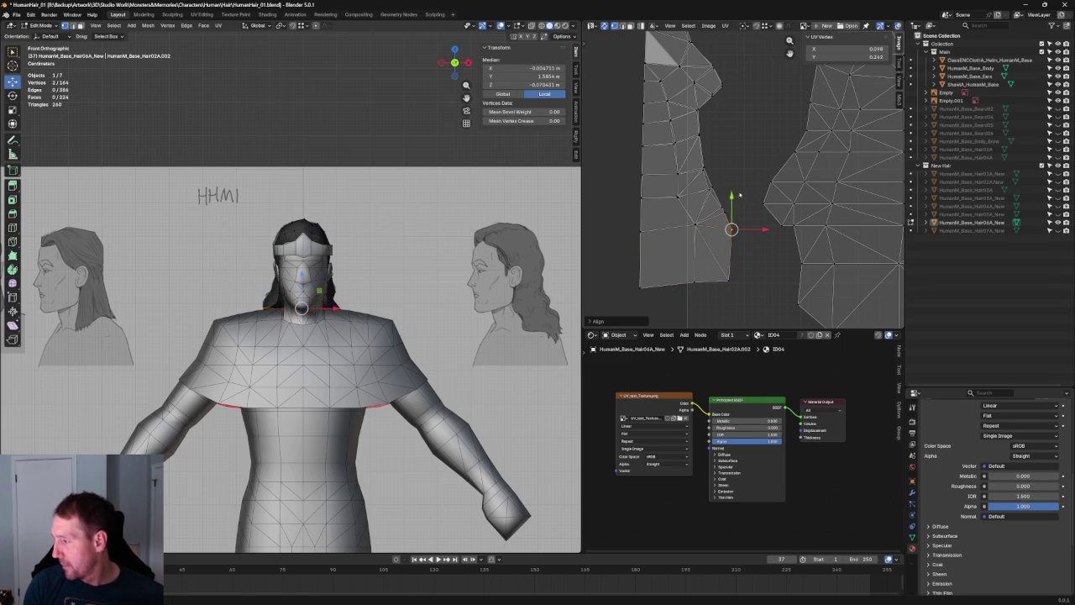
{"action": "key", "text": "shift+w"}
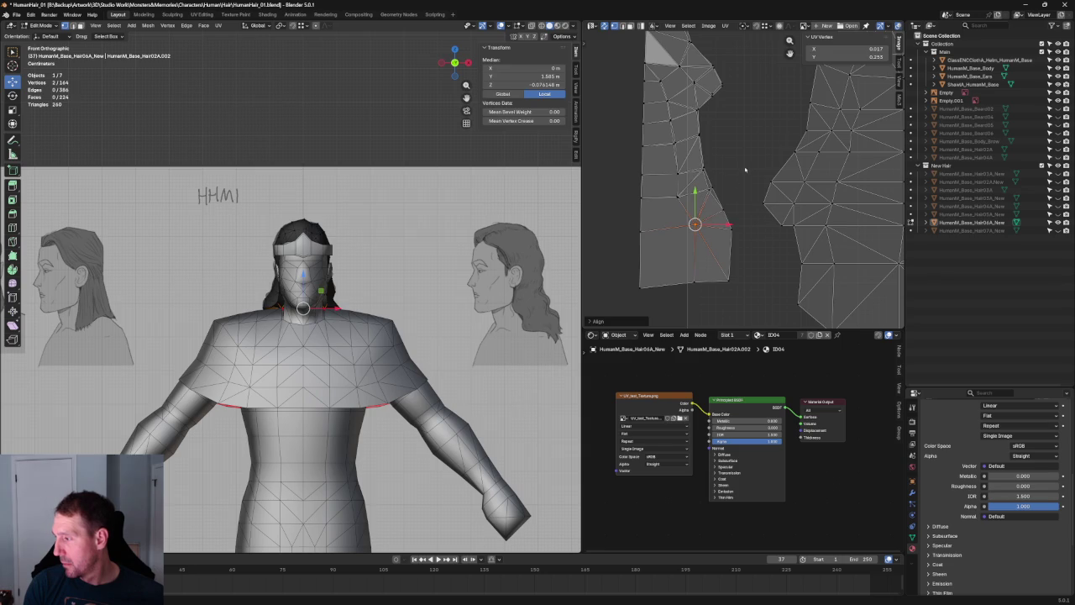
Try merging a left-edge UV vertex onto its neighbour, then undo the merge
{"action": "left_click", "coordinate": [677, 199]}
{"action": "left_click", "coordinate": [641, 197]}
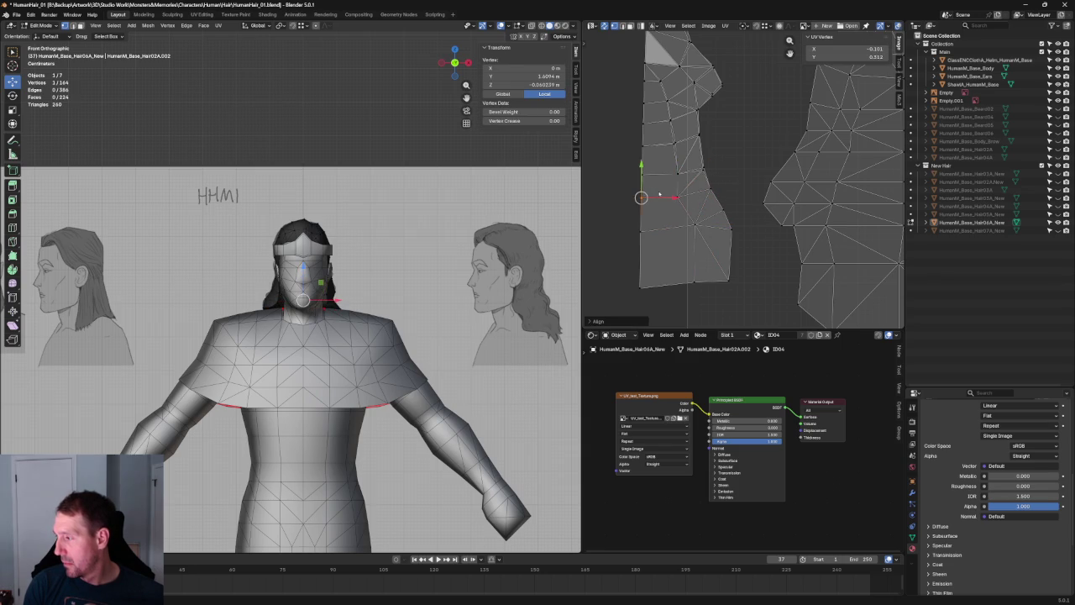
{"action": "left_click", "coordinate": [689, 172], "text": "shift"}
{"action": "key", "text": "m"}
{"action": "left_click", "coordinate": [724, 135]}
{"action": "key", "text": "ctrl+z"}
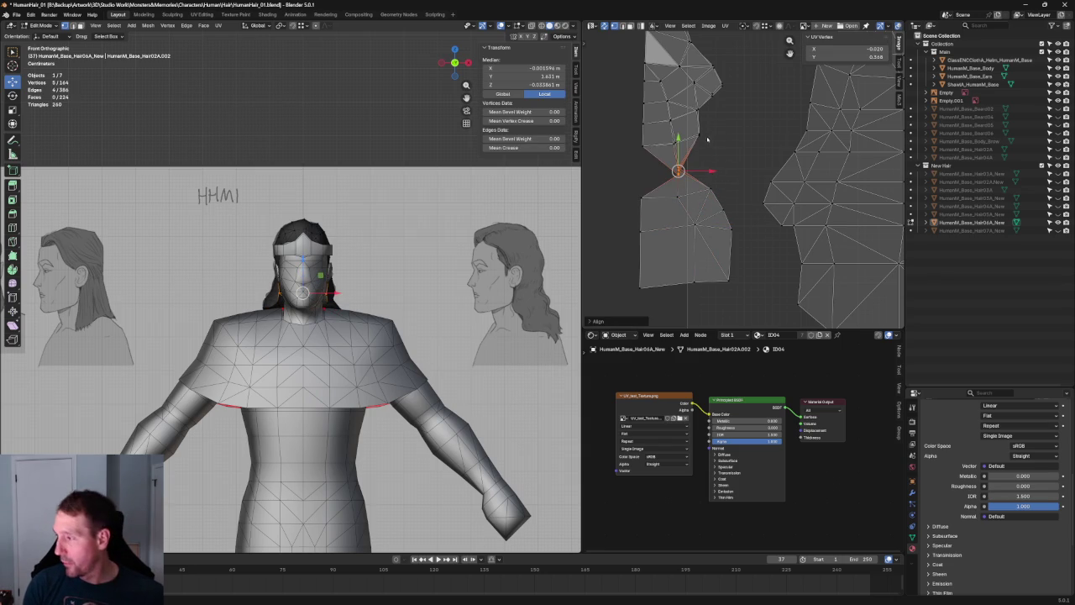
{"action": "key", "text": "ctrl+z"}
Align the next rows of UV vertices up the island's left edge
{"action": "left_click", "coordinate": [671, 140]}
{"action": "left_click", "coordinate": [697, 110]}
{"action": "key", "text": "shift+w"}
{"action": "left_click", "coordinate": [670, 118]}
{"action": "left_click", "coordinate": [657, 119]}
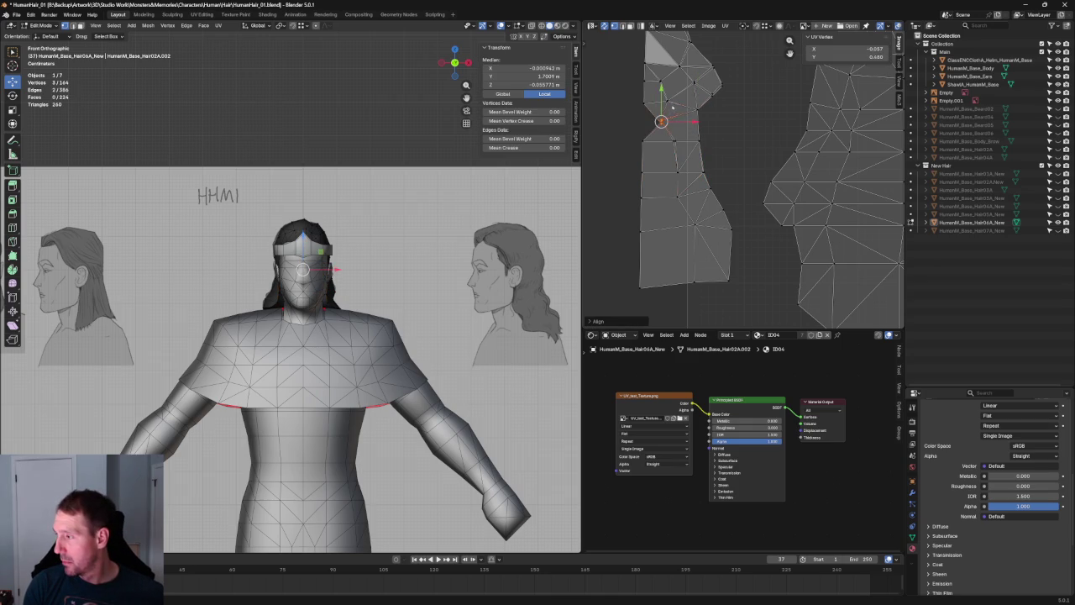
{"action": "key", "text": "shift+w"}
Align the upper and lower-left UV vertices, then deselect everything
{"action": "left_click", "coordinate": [671, 105]}
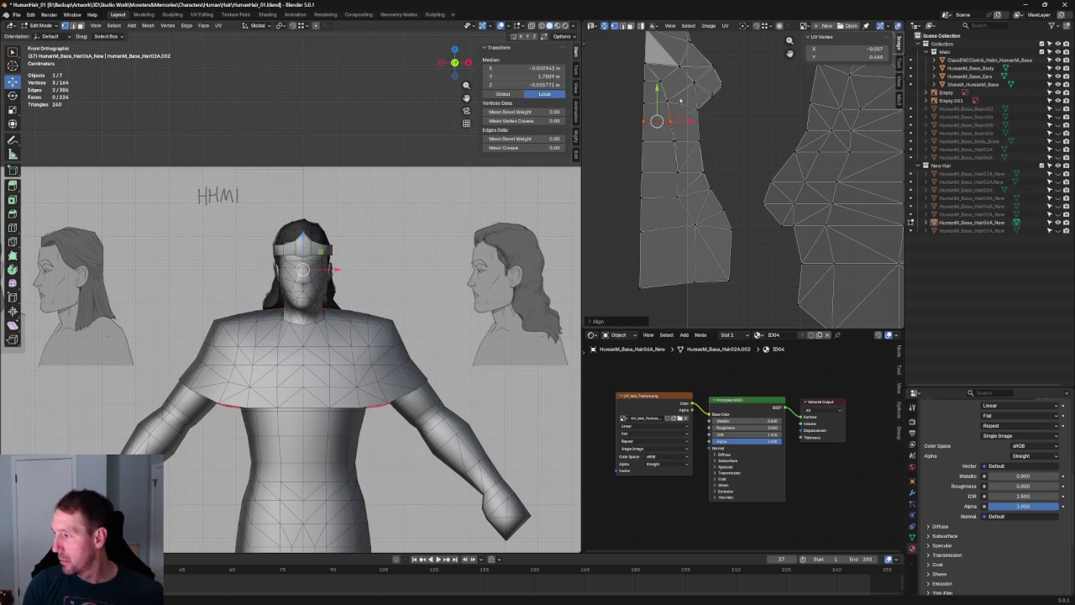
{"action": "left_click", "coordinate": [722, 84]}
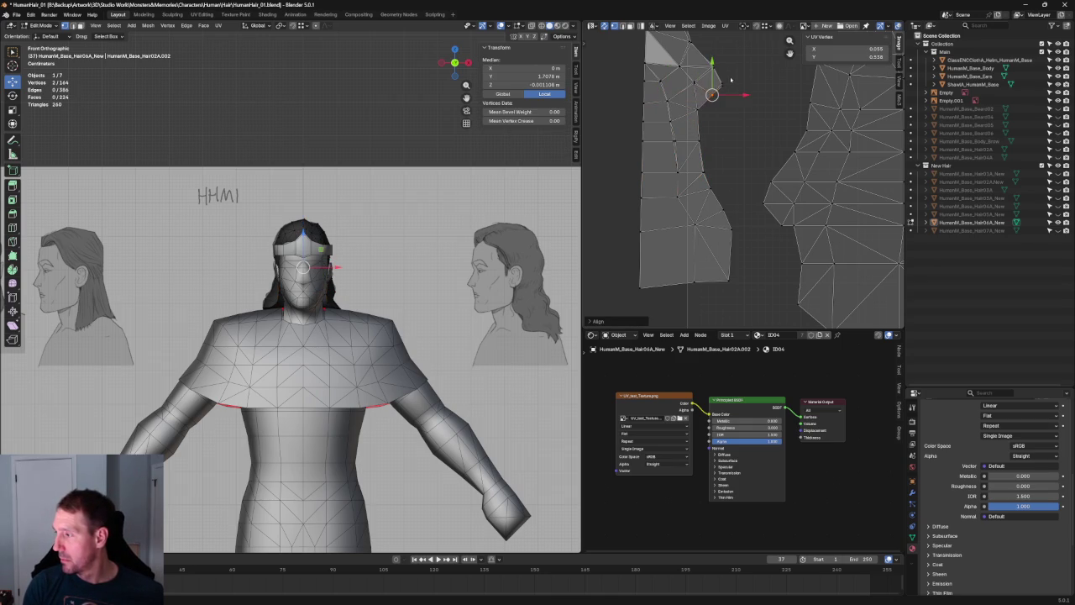
{"action": "left_click", "coordinate": [694, 82]}
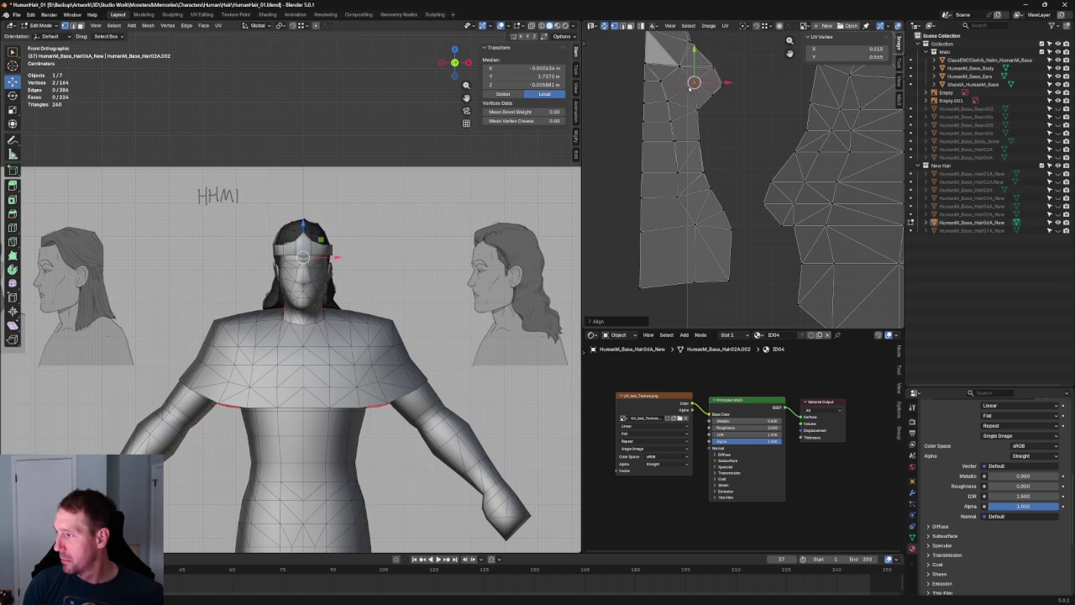
{"action": "left_click", "coordinate": [677, 67]}
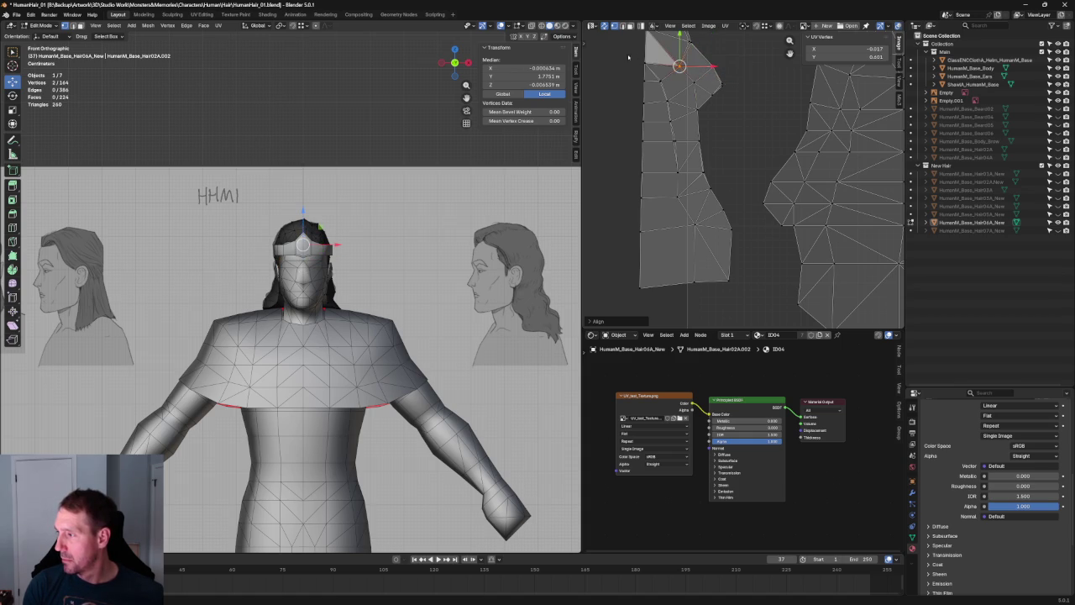
{"action": "left_click", "coordinate": [646, 64], "text": "shift"}
{"action": "left_click", "coordinate": [690, 41]}
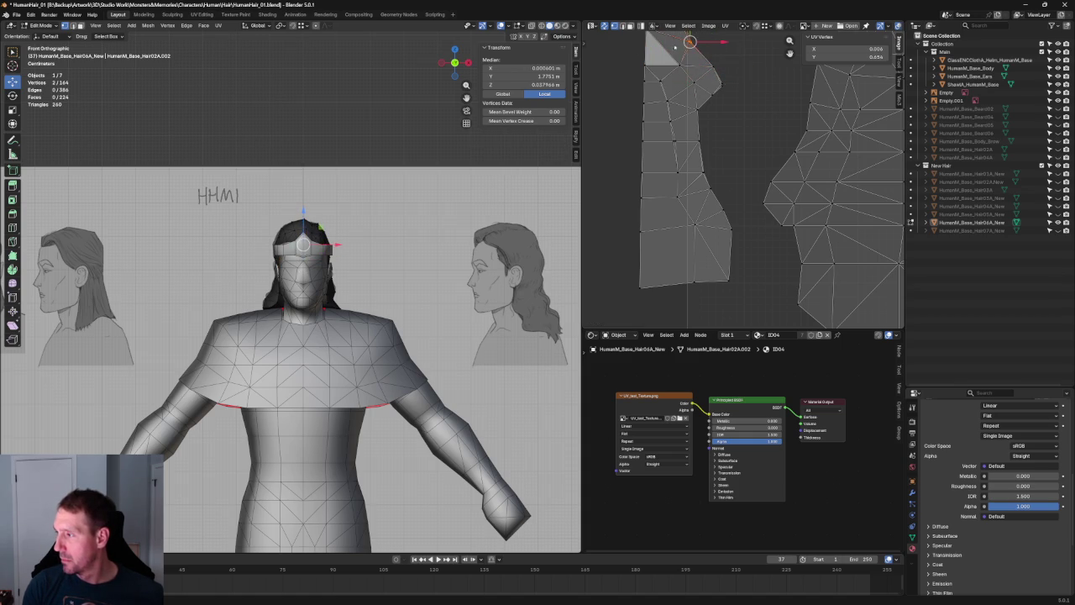
{"action": "scroll", "coordinate": [750, 141], "scroll_direction": "up", "scroll_amount": 3}
{"action": "left_click", "coordinate": [638, 243]}
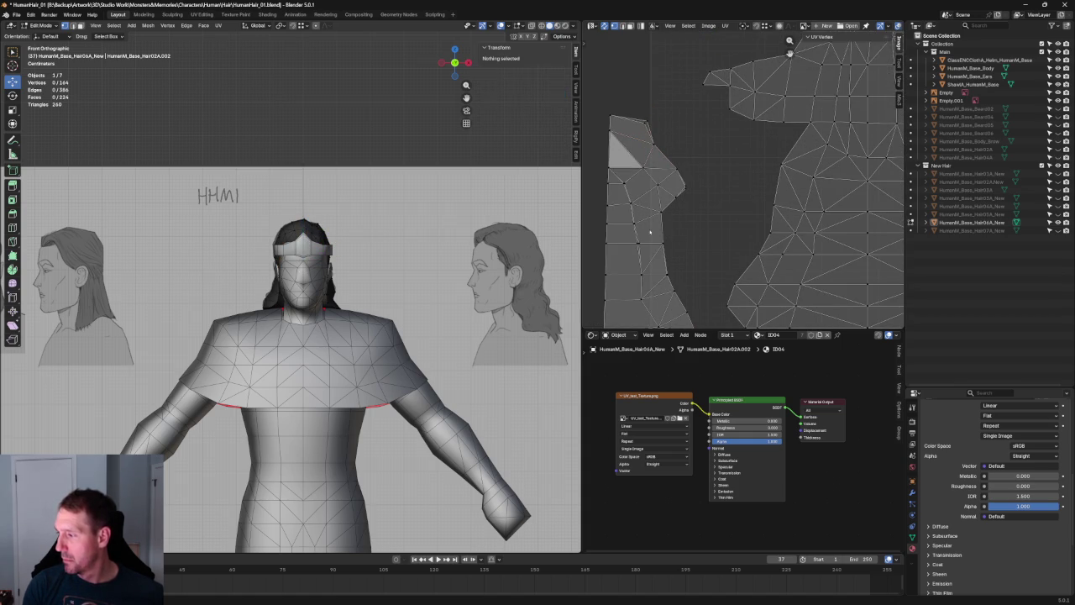
{"action": "key", "text": "shift+w"}
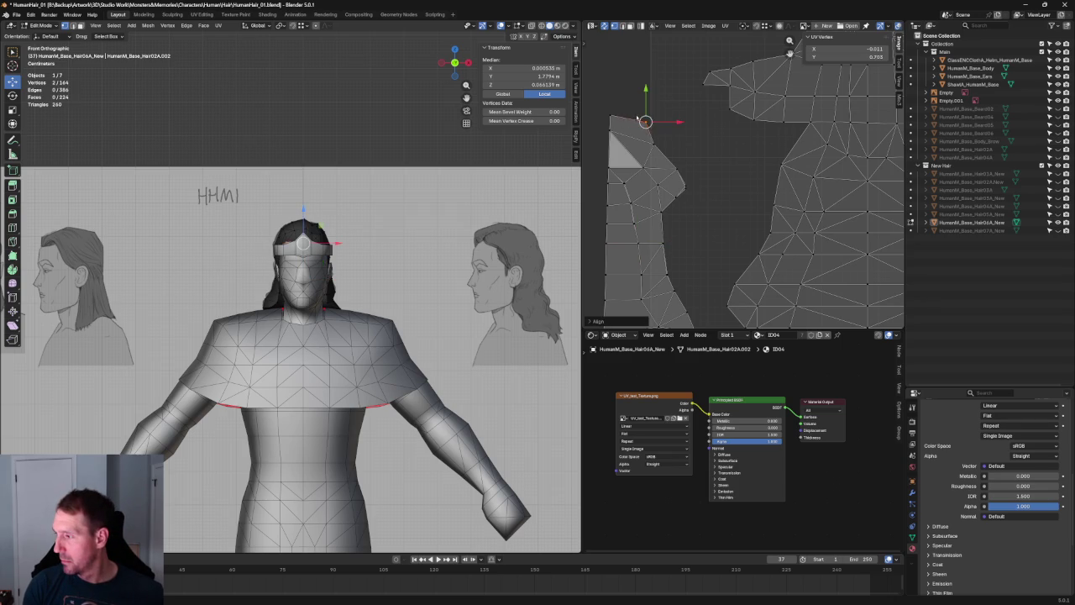
{"action": "key", "text": "alt+a"}
Frame the selected vertex and hide the Main collection to isolate the hair
{"action": "left_click", "coordinate": [677, 169]}
{"action": "key", "text": "KP_Decimal"}
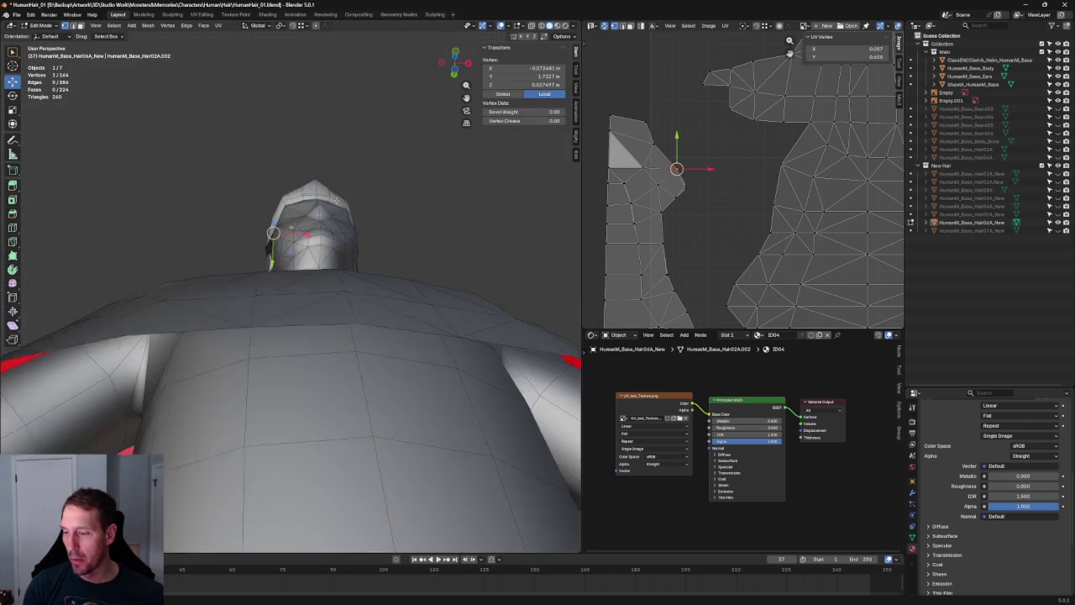
{"action": "left_click", "coordinate": [1057, 51]}
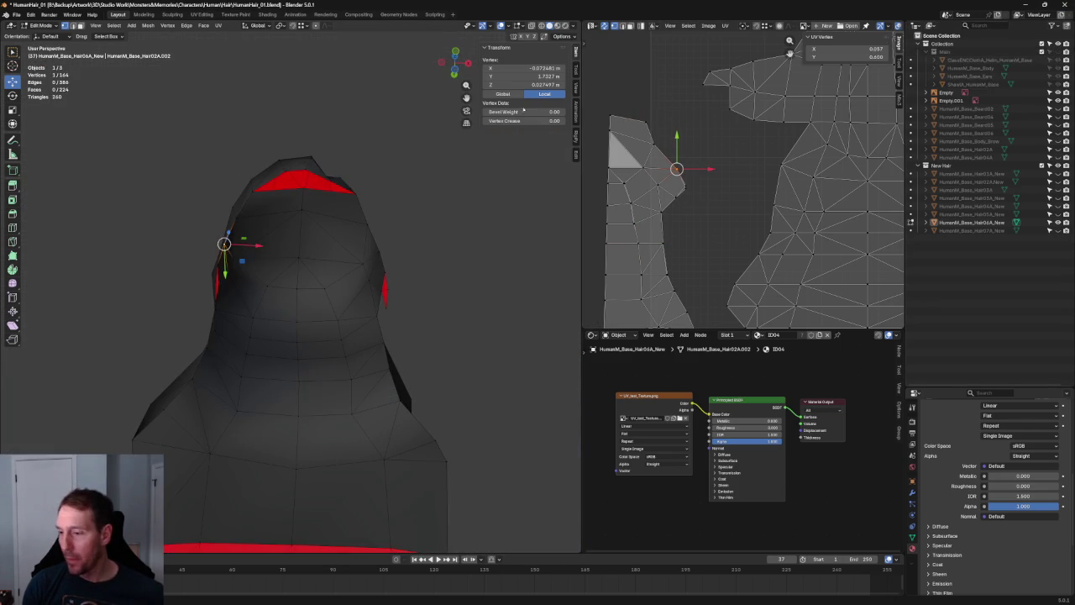
{"action": "scroll", "coordinate": [217, 207], "scroll_direction": "up", "scroll_amount": 3}
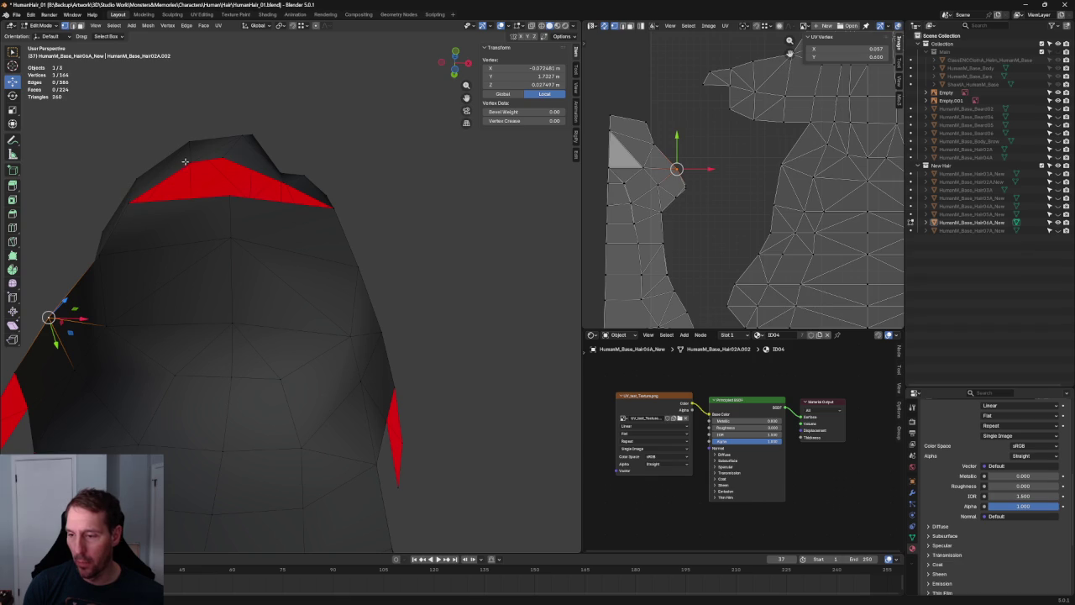
Extrude three edge vertices along Y and join a vertex to close the gap
{"action": "left_click", "coordinate": [255, 202]}
{"action": "left_click", "coordinate": [332, 206], "text": "shift"}
{"action": "left_click", "coordinate": [131, 202], "text": "shift"}
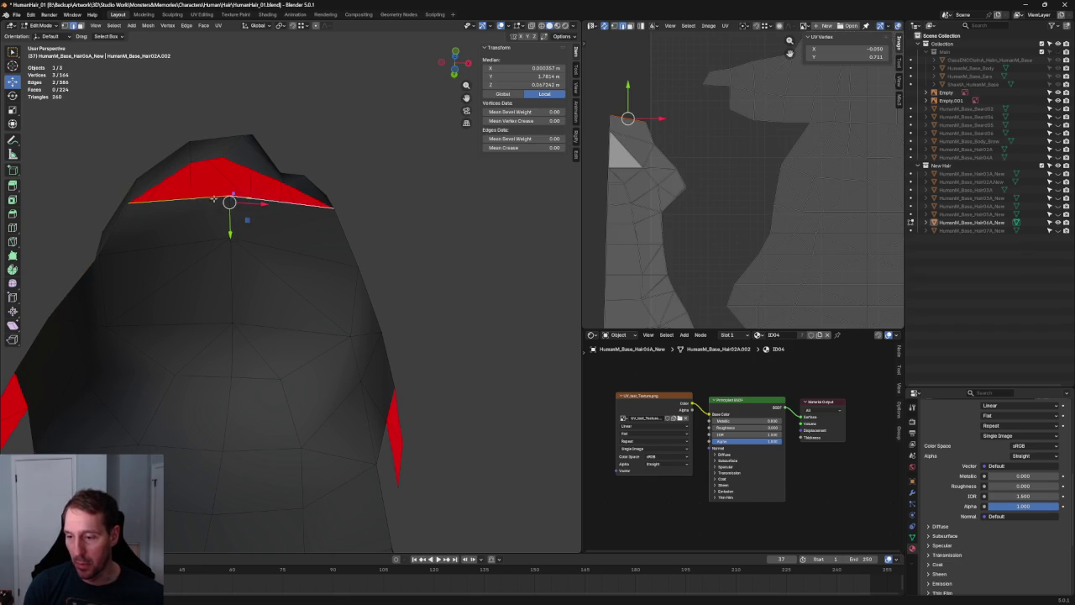
{"action": "middle_click_drag", "start_coordinate": [204, 199], "coordinate": [216, 214]}
{"action": "key", "text": "e"}
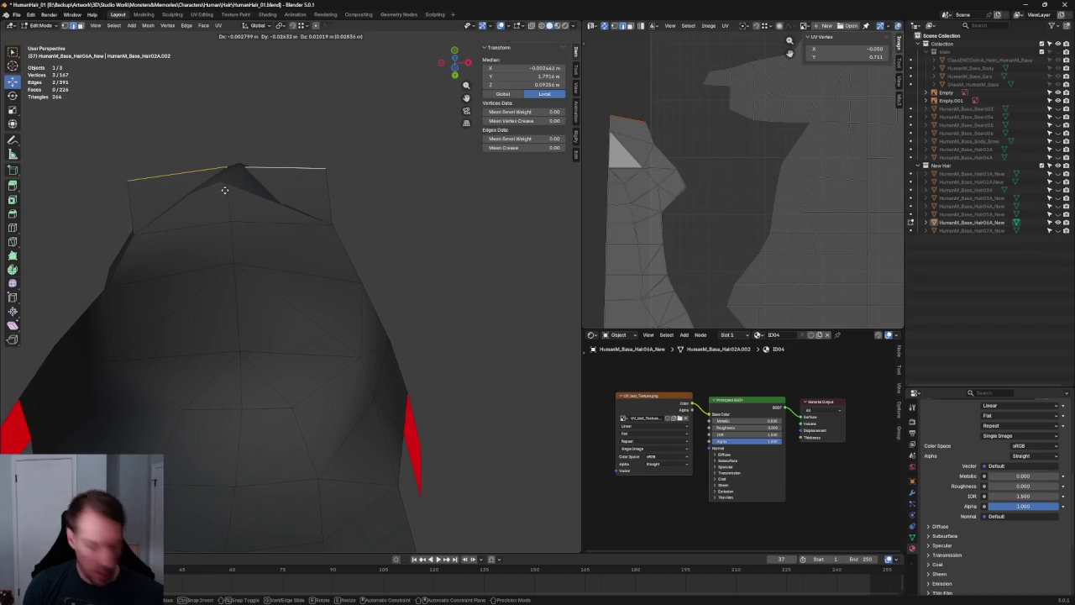
{"action": "key", "text": "y"}
{"action": "left_click", "coordinate": [223, 185]}
{"action": "mouse_move", "coordinate": [227, 173]}
{"action": "middle_mouse_down"}
{"action": "mouse_move", "coordinate": [368, 137]}
{"action": "mouse_move", "coordinate": [391, 247]}
{"action": "middle_mouse_up"}
{"action": "key", "text": "j"}
{"action": "key", "text": "j"}
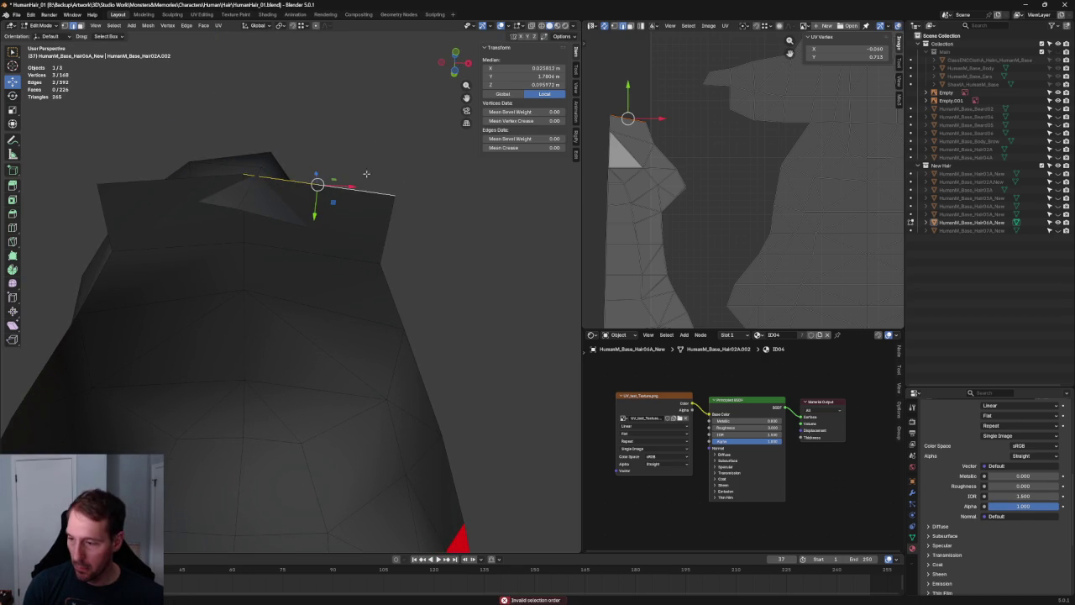
Move a vertex on the new edge up and left in see-through mode
{"action": "left_click", "coordinate": [317, 184]}
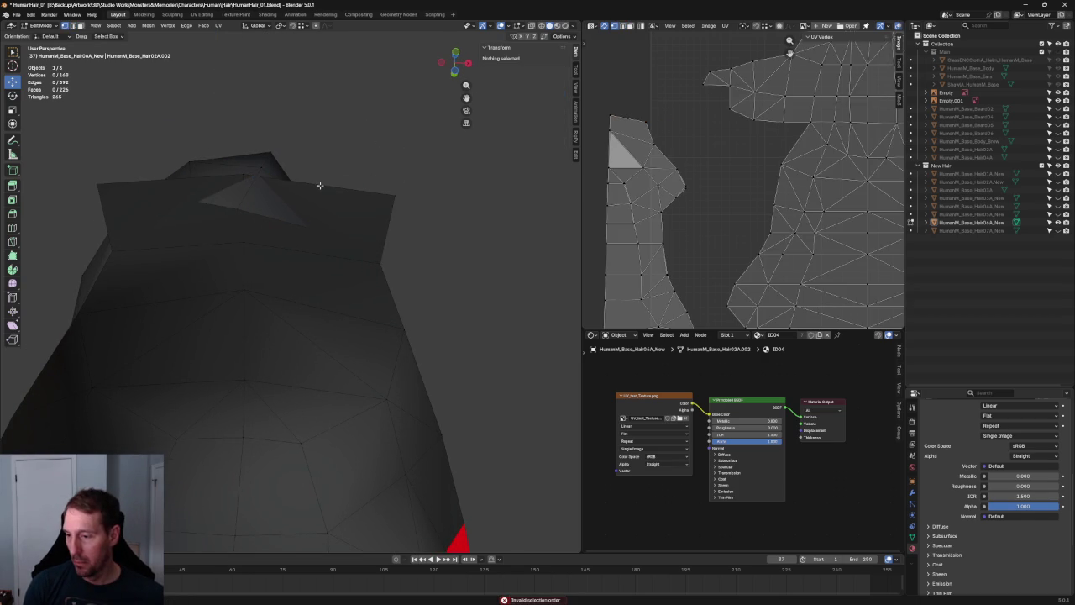
{"action": "left_click", "coordinate": [240, 245], "text": "shift"}
{"action": "left_click", "coordinate": [394, 195]}
{"action": "key", "text": "alt+z"}
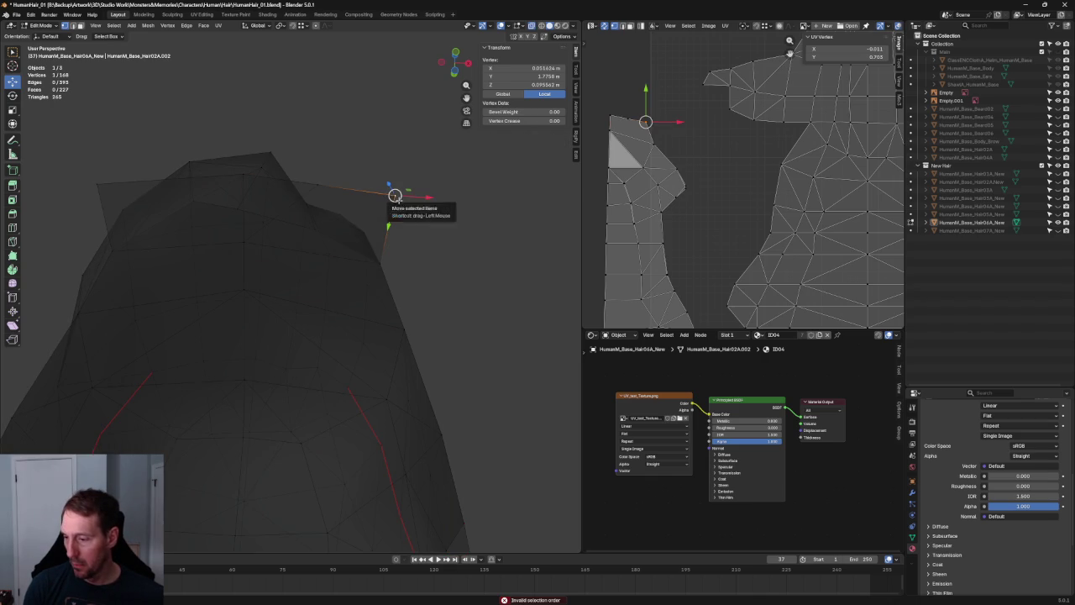
{"action": "left_click_drag", "start_coordinate": [394, 195], "coordinate": [332, 213]}
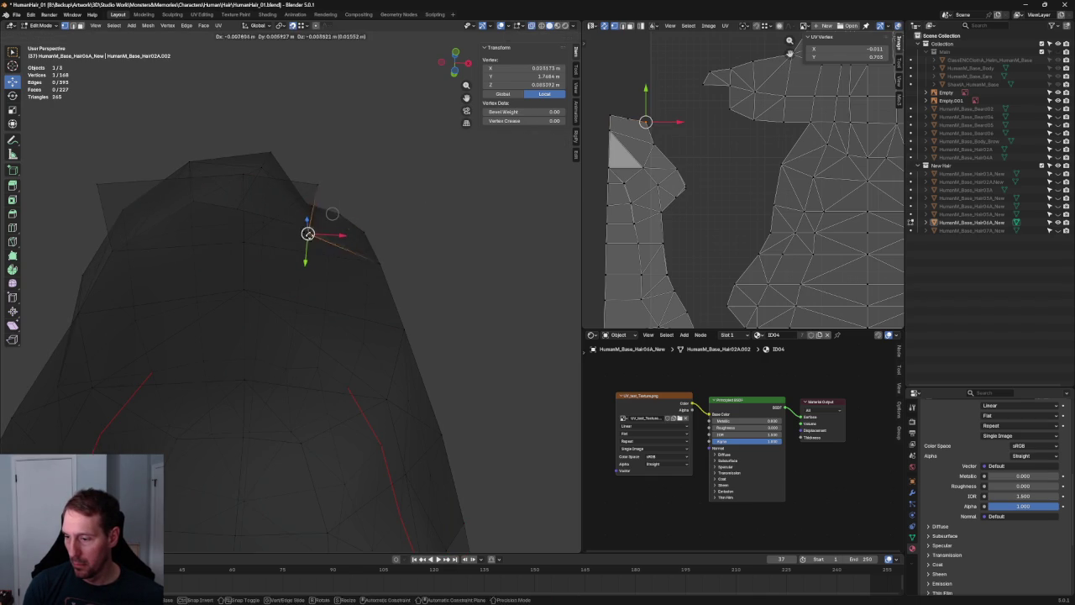
{"action": "mouse_move", "coordinate": [331, 213]}
{"action": "left_mouse_down"}
{"action": "mouse_move", "coordinate": [317, 185]}
{"action": "mouse_move", "coordinate": [238, 207]}
{"action": "left_mouse_up"}
{"action": "key", "text": "alt+z"}
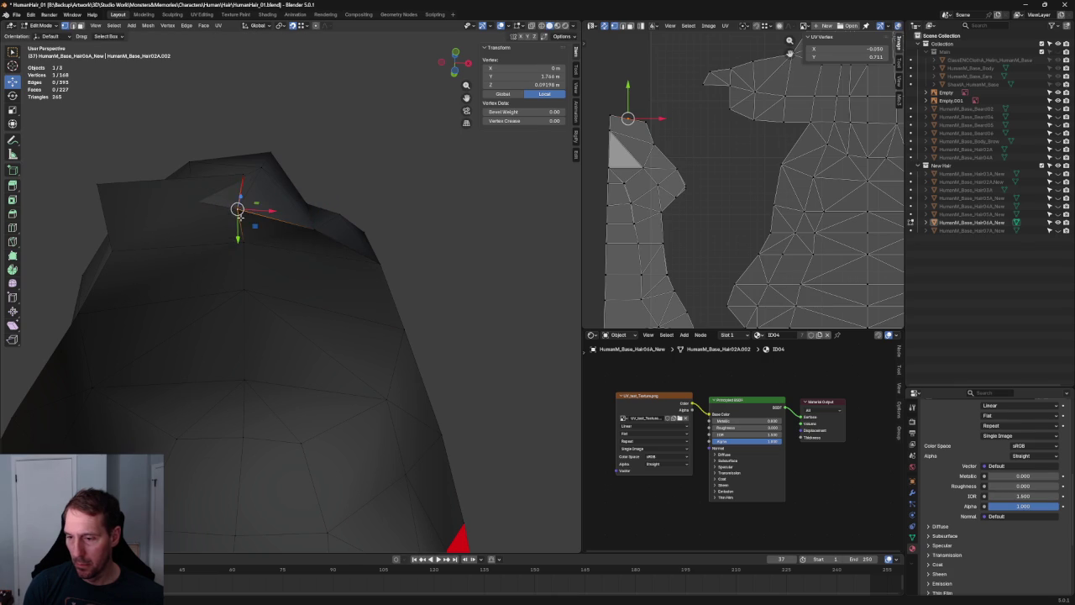
Try sliding the hood's top vertex to the left corner and deleting it, then undo
{"action": "middle_click_drag", "start_coordinate": [237, 210], "coordinate": [310, 222]}
{"action": "left_click_drag", "start_coordinate": [286, 186], "coordinate": [197, 220]}
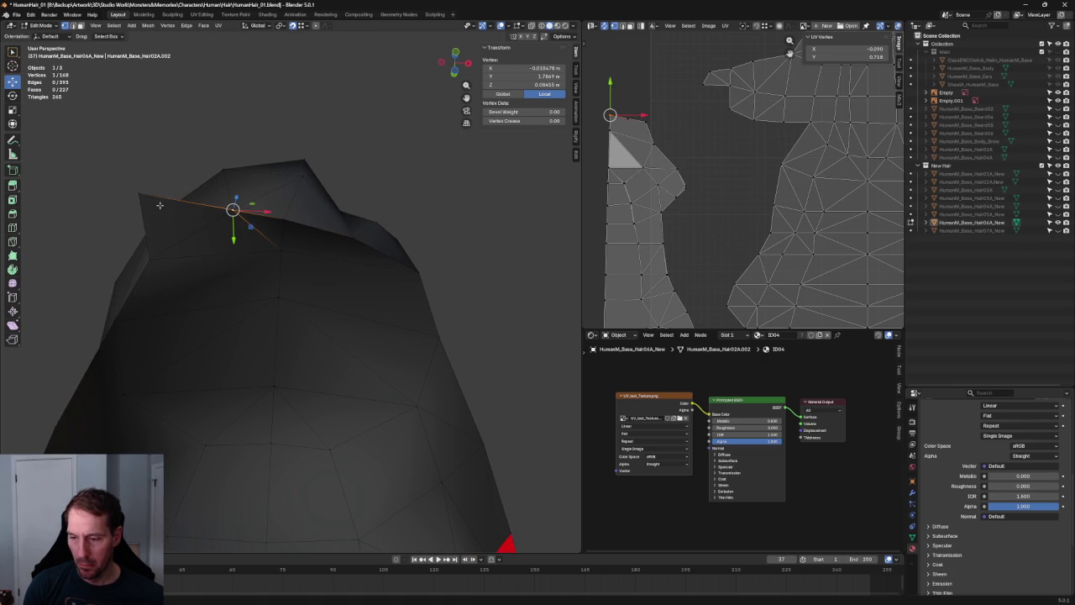
{"action": "left_click_drag", "start_coordinate": [155, 201], "coordinate": [124, 203]}
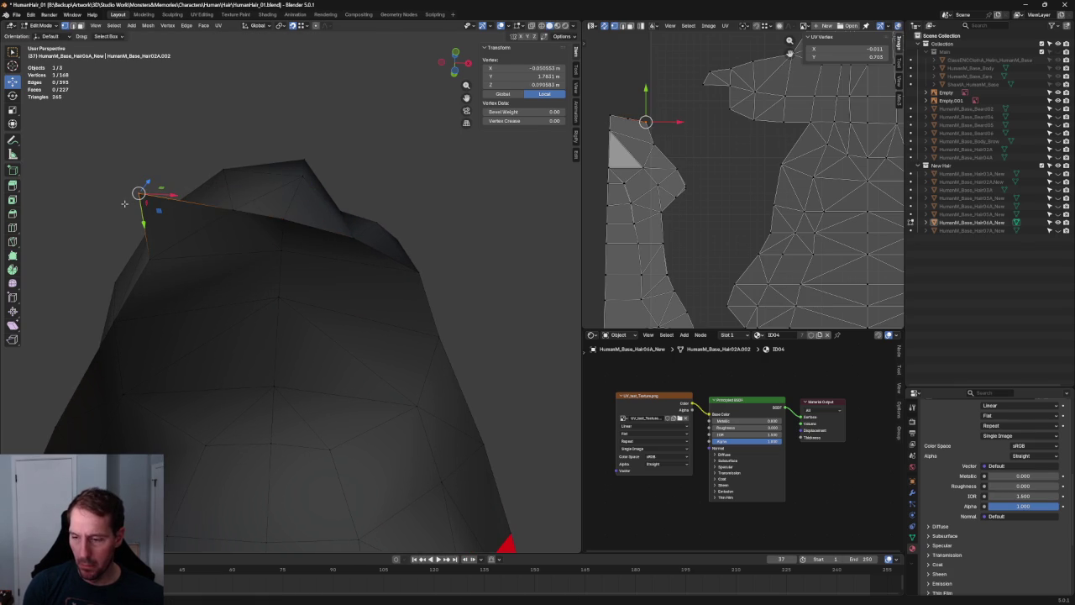
{"action": "key", "text": "x"}
{"action": "left_click", "coordinate": [125, 203]}
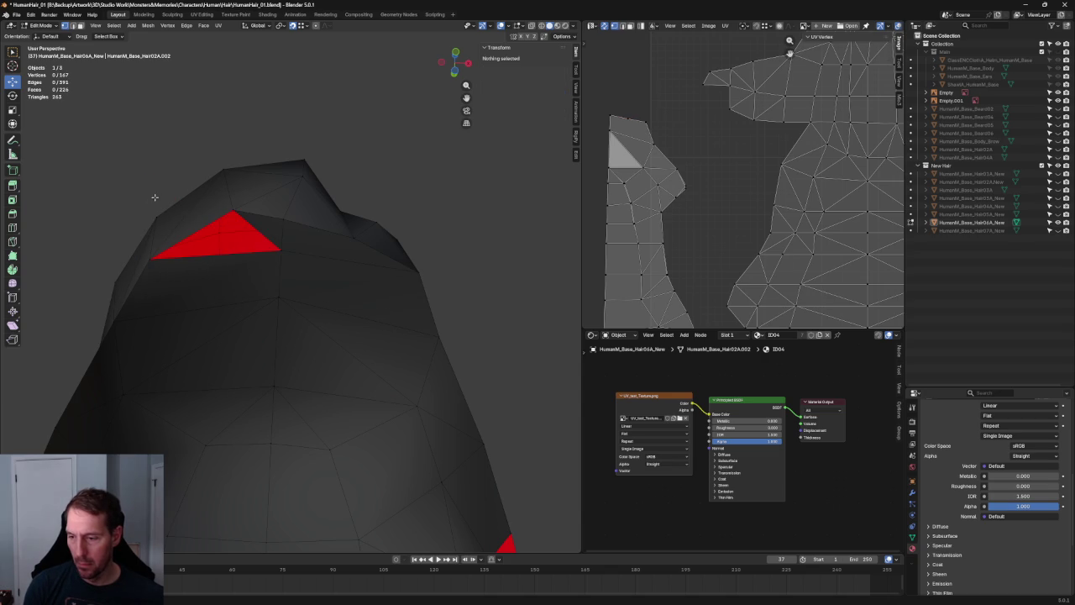
{"action": "key", "text": "ctrl+z"}
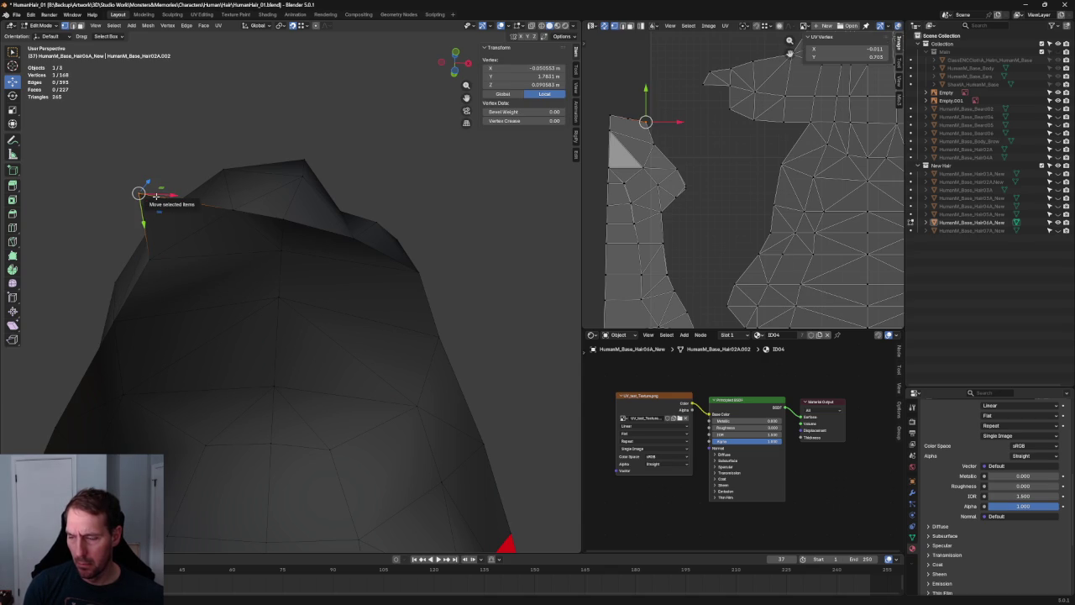
{"action": "key", "text": "ctrl+z"}
{"action": "key", "text": "ctrl+z"}
Merge the hood's left corner vertex with the centre-top vertex and reposition the tip
{"action": "left_click", "coordinate": [139, 193]}
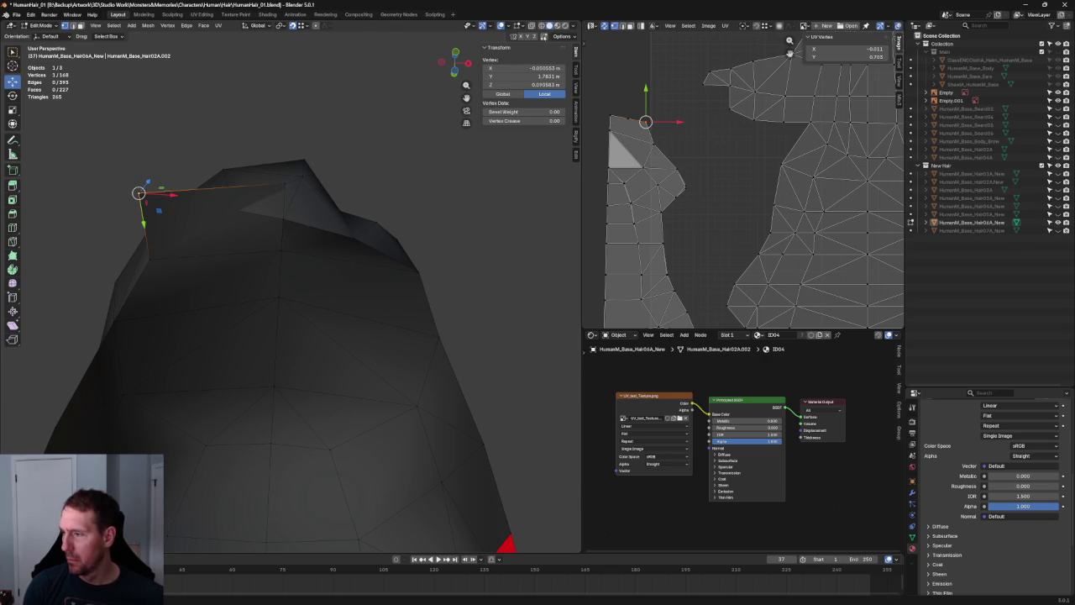
{"action": "left_click", "coordinate": [284, 186], "text": "shift"}
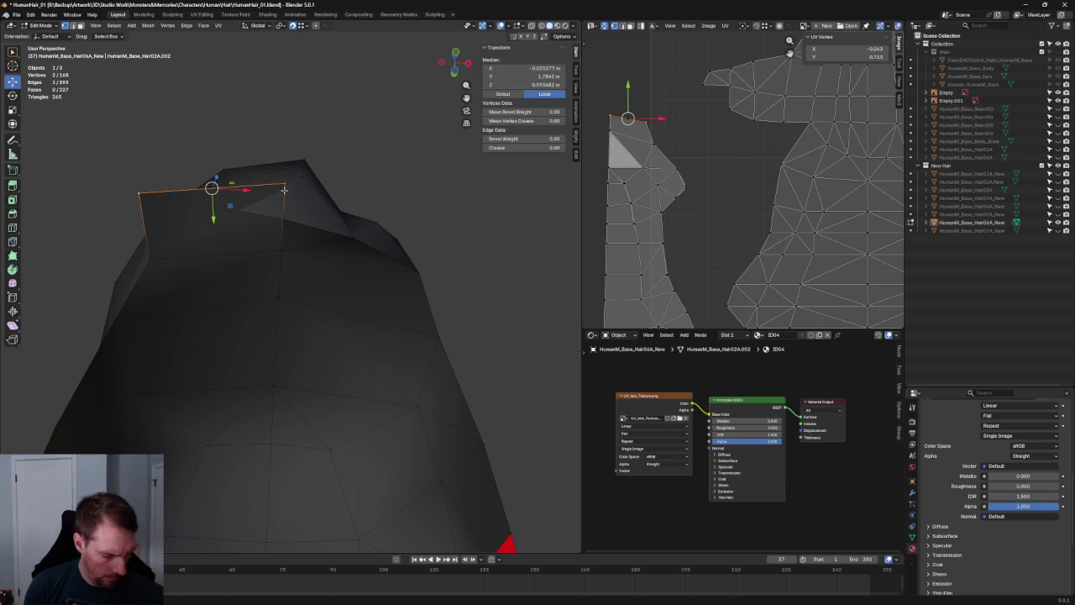
{"action": "key", "text": "m"}
{"action": "key", "text": "g"}
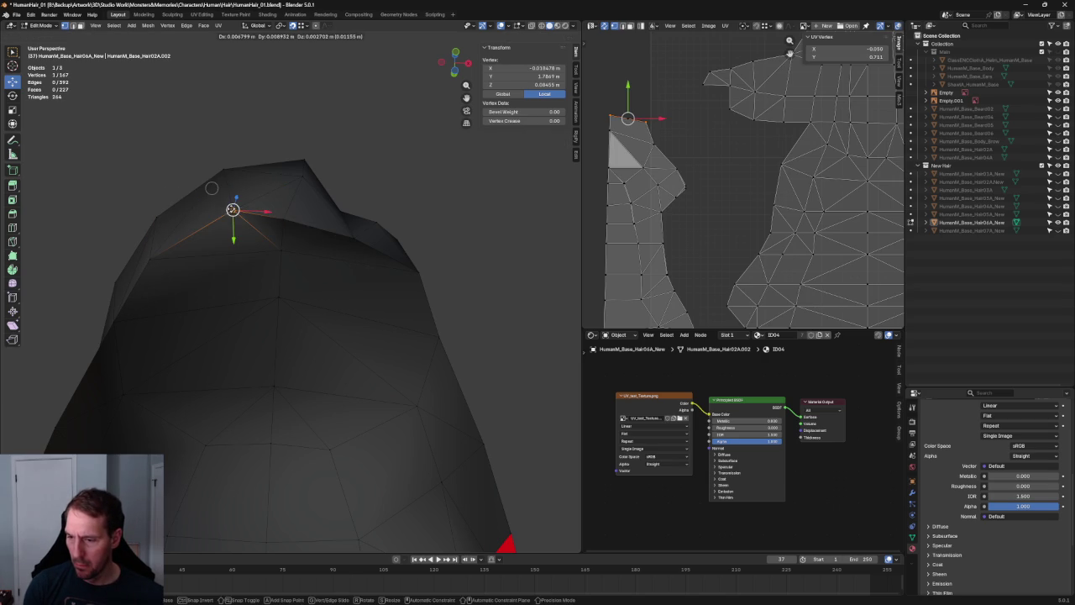
{"action": "left_click", "coordinate": [211, 188]}
{"action": "left_click", "coordinate": [412, 163]}
{"action": "left_click", "coordinate": [360, 233]}
{"action": "left_click", "coordinate": [320, 244]}
Connect the two hood-top vertices with a new edge
{"action": "right_click", "coordinate": [294, 248]}
{"action": "left_click", "coordinate": [294, 248]}
{"action": "mouse_move", "coordinate": [463, 223]}
{"action": "middle_mouse_down"}
{"action": "mouse_move", "coordinate": [377, 267]}
{"action": "mouse_move", "coordinate": [369, 213]}
{"action": "mouse_move", "coordinate": [367, 243]}
{"action": "mouse_move", "coordinate": [387, 294]}
{"action": "middle_mouse_up"}
{"action": "left_click", "coordinate": [462, 228]}
Join a second vertex pair on the hood with new edges
{"action": "left_click", "coordinate": [382, 298]}
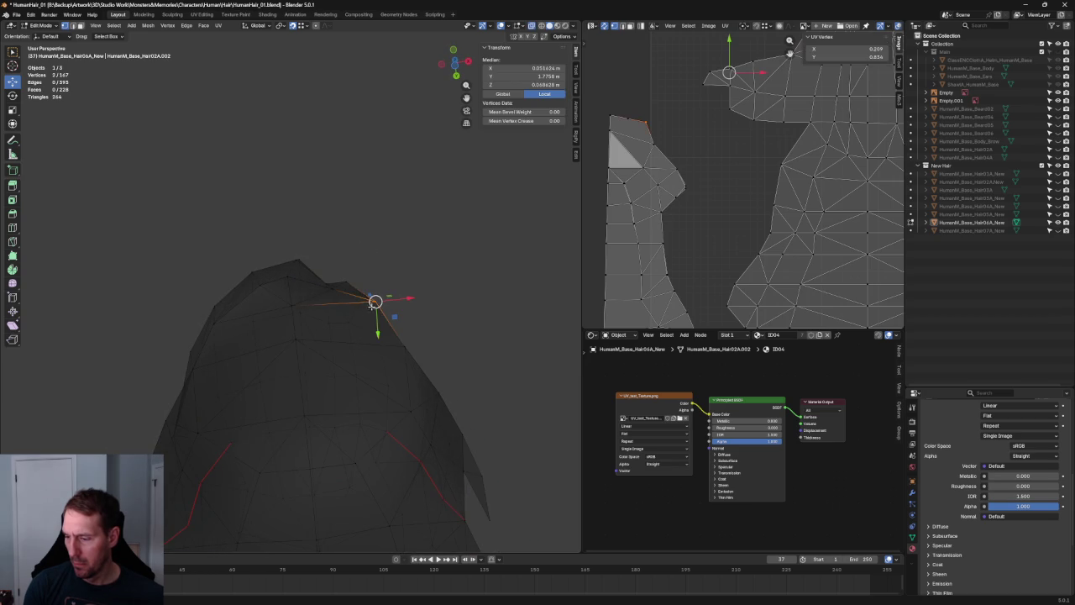
{"action": "left_click", "coordinate": [299, 338], "text": "shift"}
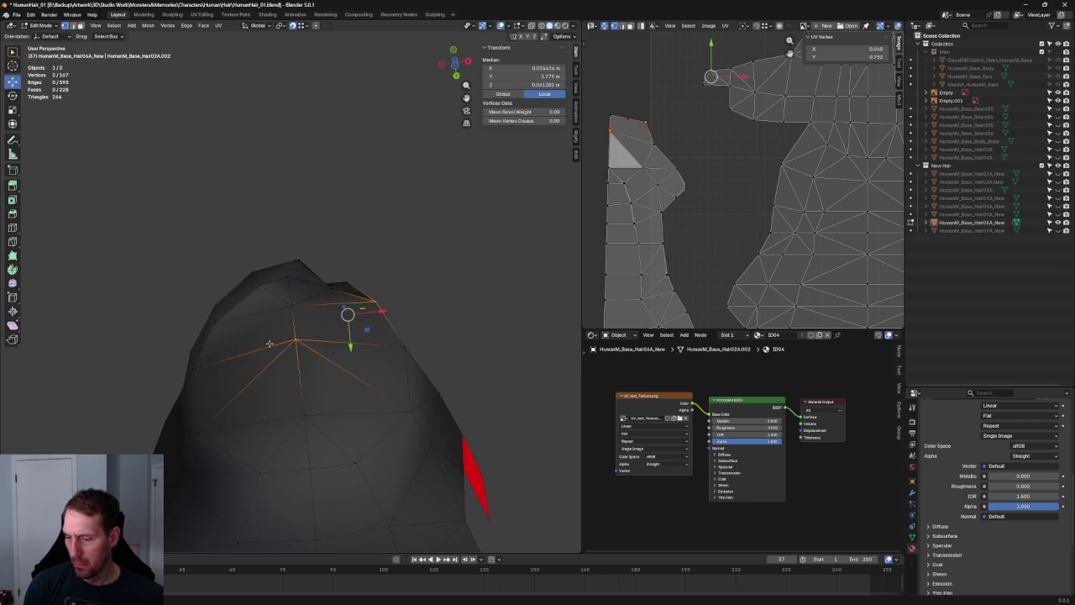
{"action": "right_click", "coordinate": [218, 323]}
{"action": "left_click", "coordinate": [218, 325]}
{"action": "left_click", "coordinate": [404, 267]}
{"action": "mouse_move", "coordinate": [218, 325]}
{"action": "middle_mouse_down"}
{"action": "mouse_move", "coordinate": [404, 267]}
{"action": "mouse_move", "coordinate": [392, 315]}
{"action": "mouse_move", "coordinate": [392, 252]}
{"action": "mouse_move", "coordinate": [367, 192]}
{"action": "middle_mouse_up"}
{"action": "scroll", "coordinate": [396, 258], "scroll_direction": "down", "scroll_amount": 5}
{"action": "scroll", "coordinate": [367, 192], "scroll_direction": "up", "scroll_amount": 5}
{"action": "scroll", "coordinate": [384, 187], "scroll_direction": "up", "scroll_amount": 3}
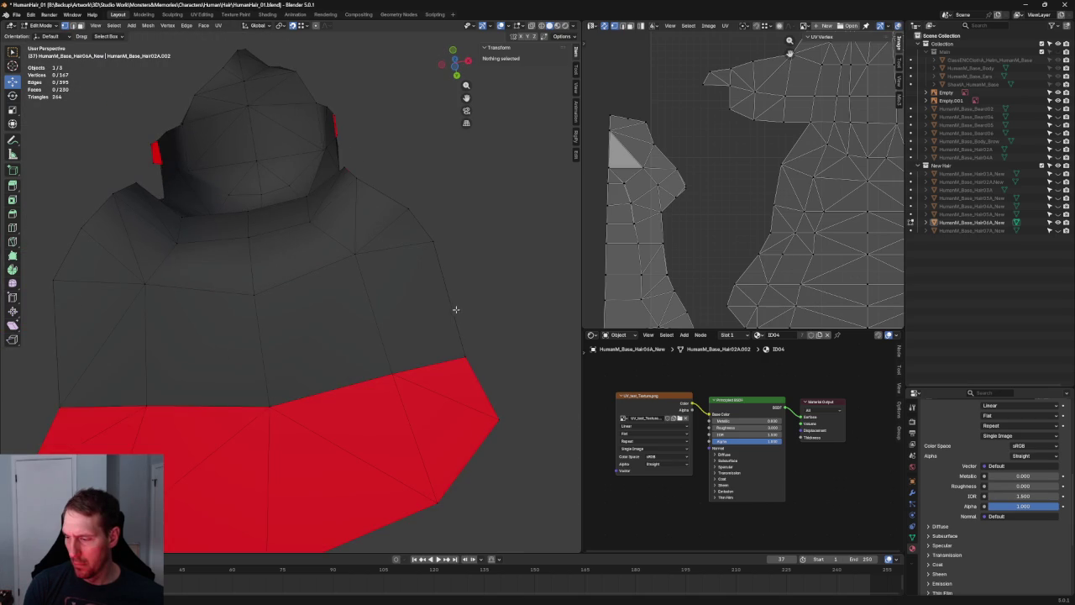
Connect a hidden lower-hair vertex pair using see-through display
{"action": "left_click", "coordinate": [464, 357]}
{"action": "left_click", "coordinate": [356, 252], "text": "shift"}
{"action": "key", "text": "alt+z"}
{"action": "right_click", "coordinate": [357, 260]}
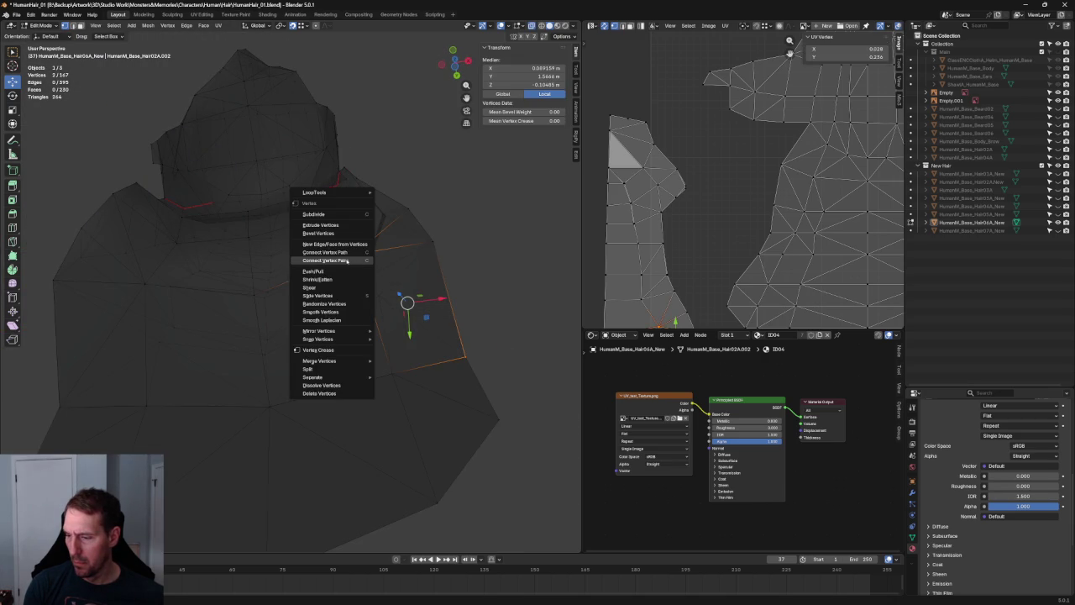
{"action": "left_click", "coordinate": [357, 260]}
{"action": "key", "text": "alt+z"}
Connect three vertices across the lower hair with new edges
{"action": "left_click", "coordinate": [389, 372]}
{"action": "left_click", "coordinate": [253, 294], "text": "shift"}
{"action": "left_click", "coordinate": [148, 402], "text": "shift"}
{"action": "right_click", "coordinate": [145, 403]}
{"action": "left_click", "coordinate": [146, 402]}
{"action": "scroll", "coordinate": [487, 308], "scroll_direction": "down", "scroll_amount": 2}
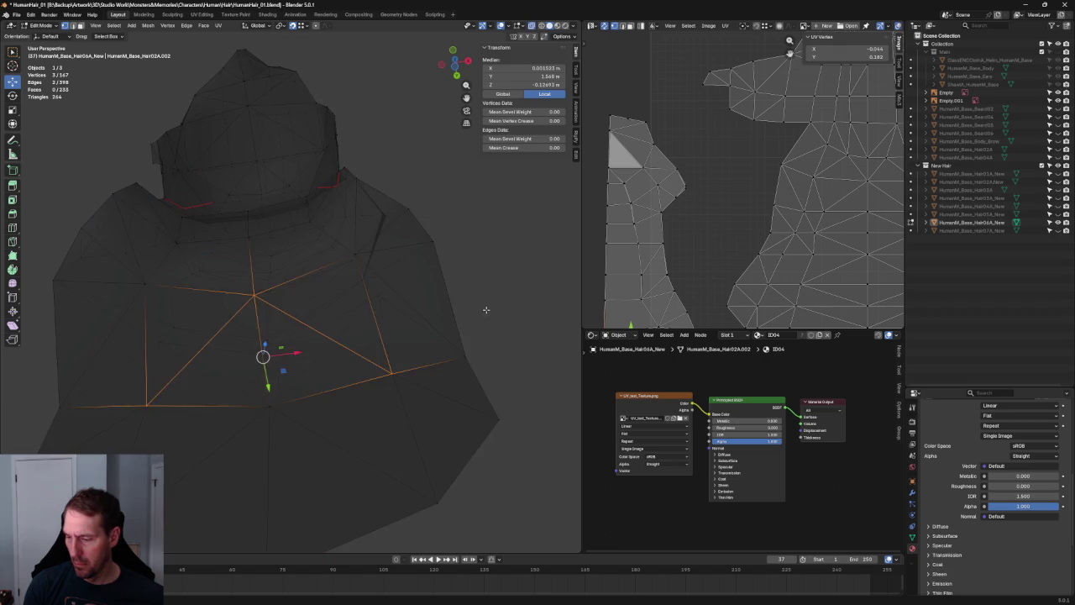
{"action": "scroll", "coordinate": [483, 308], "scroll_direction": "down", "scroll_amount": 3}
{"action": "key", "text": "alt+a"}
Restore the three-vertex selection and reconnect the vertices across the face
{"action": "mouse_move", "coordinate": [480, 308]}
{"action": "middle_mouse_down"}
{"action": "mouse_move", "coordinate": [423, 278]}
{"action": "mouse_move", "coordinate": [425, 336]}
{"action": "mouse_move", "coordinate": [428, 311]}
{"action": "mouse_move", "coordinate": [441, 312]}
{"action": "middle_mouse_up"}
{"action": "scroll", "coordinate": [347, 355], "scroll_direction": "up", "scroll_amount": 2}
{"action": "key", "text": "ctrl+z"}
{"action": "key", "text": "ctrl+z"}
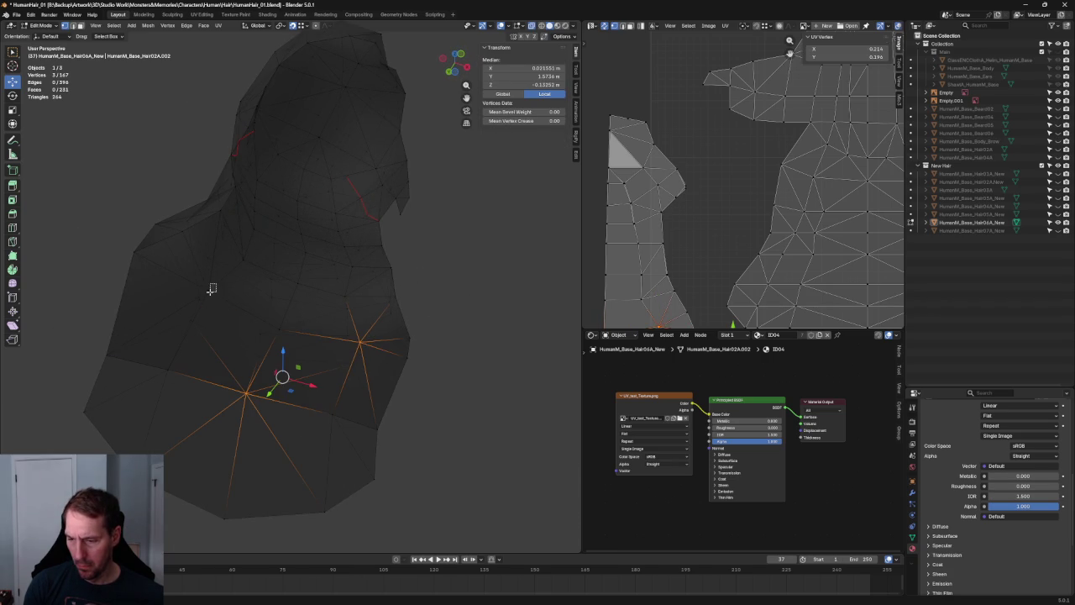
{"action": "right_click", "coordinate": [164, 352]}
{"action": "left_click", "coordinate": [164, 352]}
Connect a vertex path across the front of the hair
{"action": "key", "text": "alt+a"}
{"action": "scroll", "coordinate": [443, 344], "scroll_direction": "down", "scroll_amount": 3}
{"action": "mouse_move", "coordinate": [442, 345]}
{"action": "middle_mouse_down"}
{"action": "mouse_move", "coordinate": [384, 343]}
{"action": "mouse_move", "coordinate": [324, 307]}
{"action": "mouse_move", "coordinate": [311, 315]}
{"action": "middle_mouse_up"}
{"action": "scroll", "coordinate": [296, 329], "scroll_direction": "up", "scroll_amount": 4}
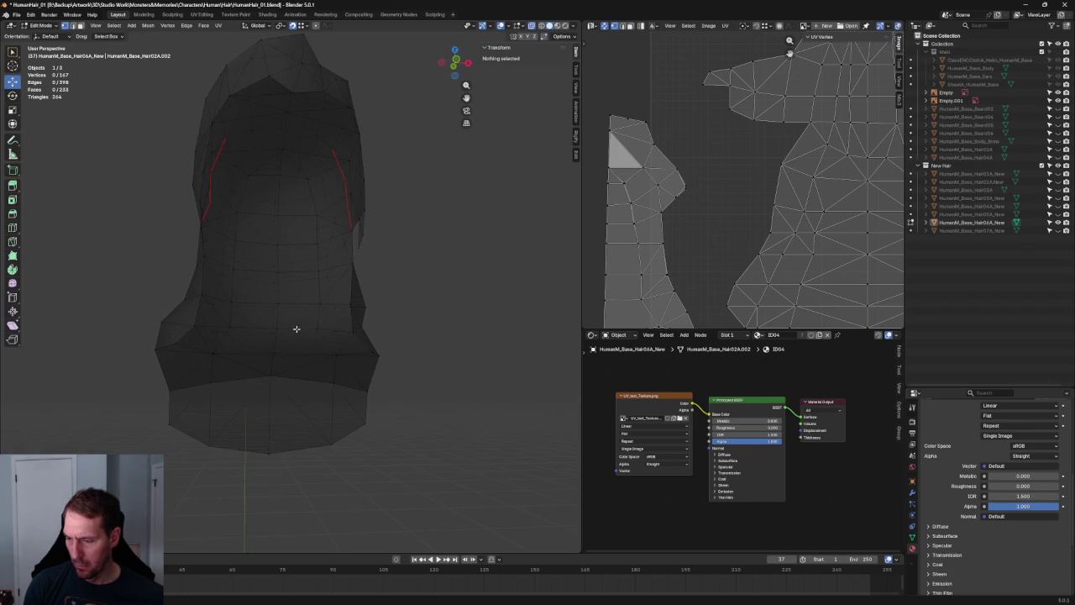
{"action": "left_click", "coordinate": [312, 333]}
{"action": "middle_click_drag", "start_coordinate": [291, 352], "coordinate": [288, 337]}
{"action": "left_click", "coordinate": [271, 346], "text": "shift"}
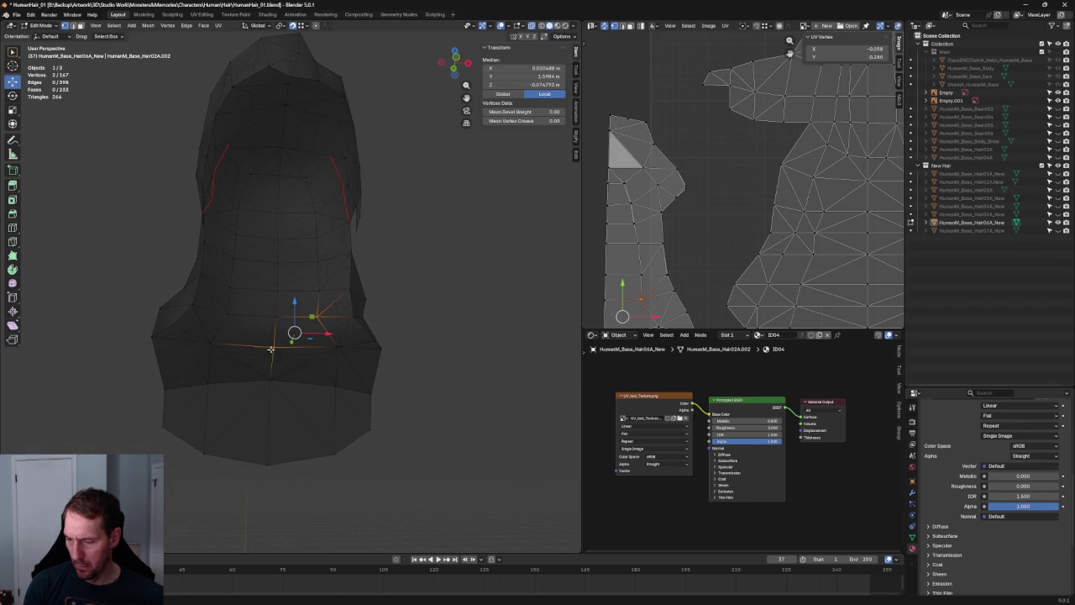
{"action": "right_click", "coordinate": [229, 315]}
{"action": "left_click", "coordinate": [225, 316]}
Select matching left- and right-side edges, then undo to adjust the selection
{"action": "left_click", "coordinate": [392, 319]}
{"action": "scroll", "coordinate": [392, 315], "scroll_direction": "down", "scroll_amount": 4}
{"action": "mouse_move", "coordinate": [401, 270]}
{"action": "middle_mouse_down"}
{"action": "mouse_move", "coordinate": [398, 312]}
{"action": "mouse_move", "coordinate": [412, 312]}
{"action": "mouse_move", "coordinate": [224, 324]}
{"action": "mouse_move", "coordinate": [252, 305]}
{"action": "mouse_move", "coordinate": [242, 281]}
{"action": "mouse_move", "coordinate": [223, 284]}
{"action": "mouse_move", "coordinate": [312, 320]}
{"action": "mouse_move", "coordinate": [387, 294]}
{"action": "middle_mouse_up"}
{"action": "scroll", "coordinate": [260, 302], "scroll_direction": "up", "scroll_amount": 3}
{"action": "left_click", "coordinate": [257, 301]}
{"action": "left_click", "coordinate": [387, 303], "text": "shift"}
{"action": "key", "text": "ctrl+z"}
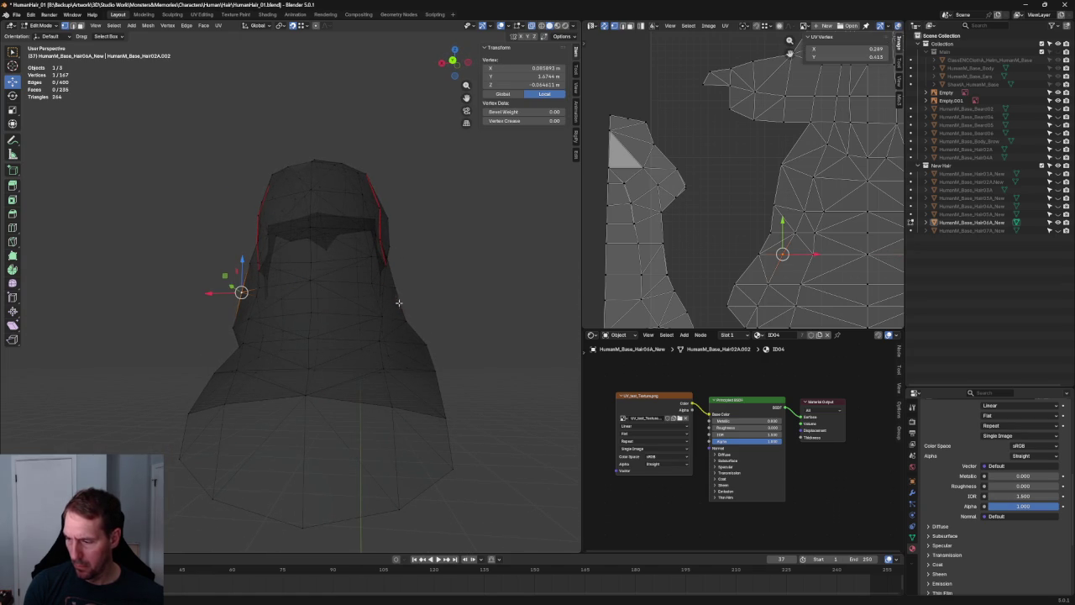
{"action": "key", "text": "ctrl+z"}
Fill two new faces between the right-side vertices
{"action": "left_click", "coordinate": [390, 304], "text": "shift"}
{"action": "left_click", "coordinate": [380, 317], "text": "shift"}
{"action": "right_click", "coordinate": [239, 323]}
{"action": "left_click", "coordinate": [210, 294]}
{"action": "scroll", "coordinate": [439, 288], "scroll_direction": "down", "scroll_amount": 3}
{"action": "mouse_move", "coordinate": [415, 288]}
{"action": "middle_mouse_down"}
{"action": "mouse_move", "coordinate": [521, 298]}
{"action": "mouse_move", "coordinate": [396, 269]}
{"action": "mouse_move", "coordinate": [448, 257]}
{"action": "mouse_move", "coordinate": [445, 200]}
{"action": "mouse_move", "coordinate": [429, 190]}
{"action": "mouse_move", "coordinate": [446, 190]}
{"action": "middle_mouse_up"}
{"action": "scroll", "coordinate": [696, 143], "scroll_direction": "up", "scroll_amount": 2}
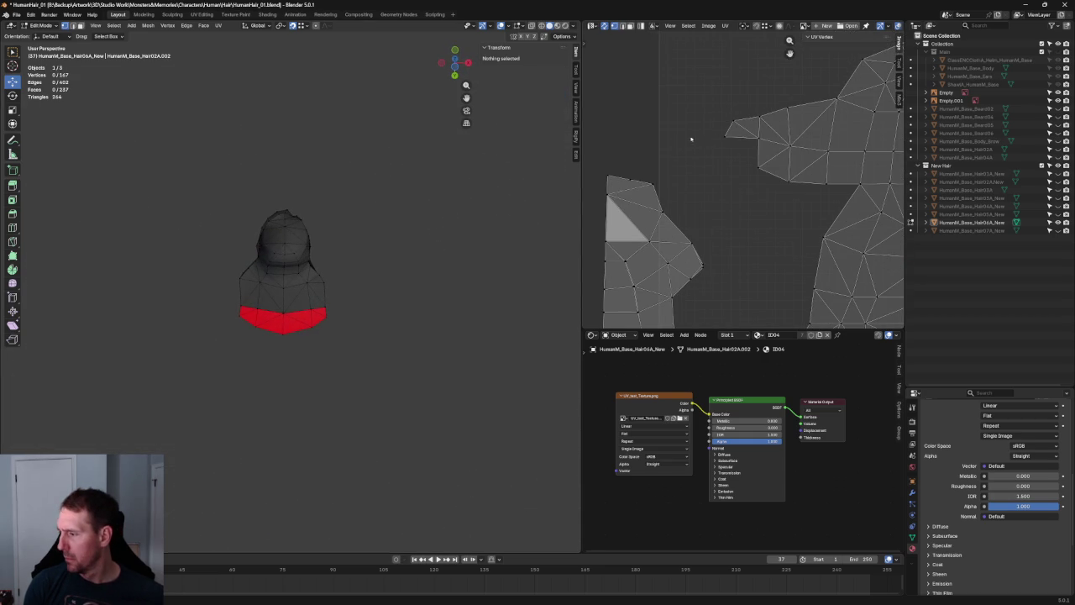
Select the hood-top UV faces, re-unwrap them and frame them in the UV view
{"action": "left_click_drag", "start_coordinate": [696, 143], "coordinate": [603, 189]}
{"action": "left_click_drag", "start_coordinate": [694, 159], "coordinate": [600, 192]}
{"action": "key", "text": "u"}
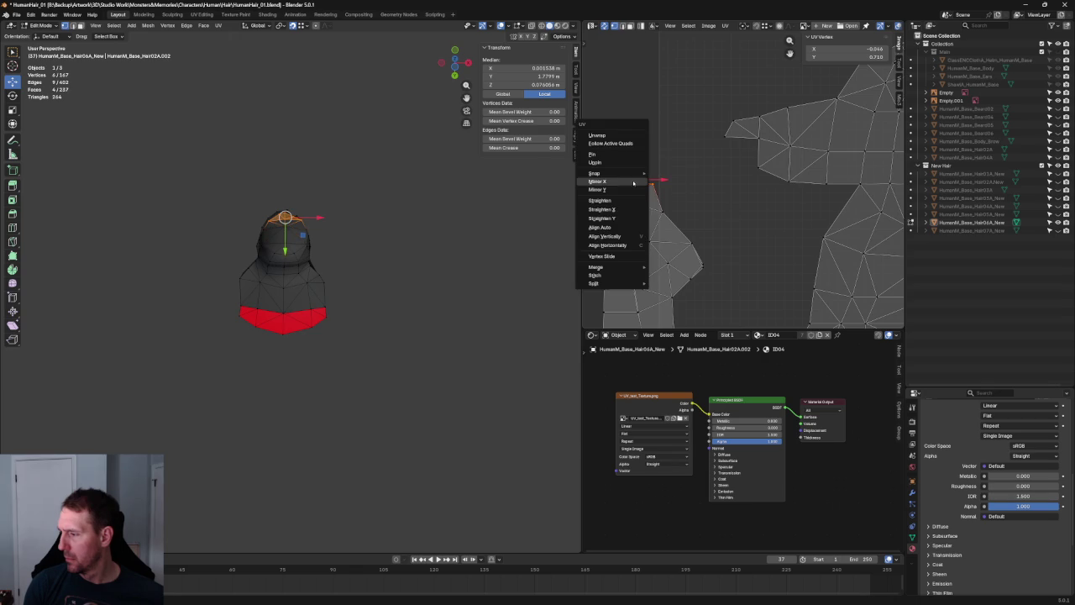
{"action": "left_click", "coordinate": [631, 133]}
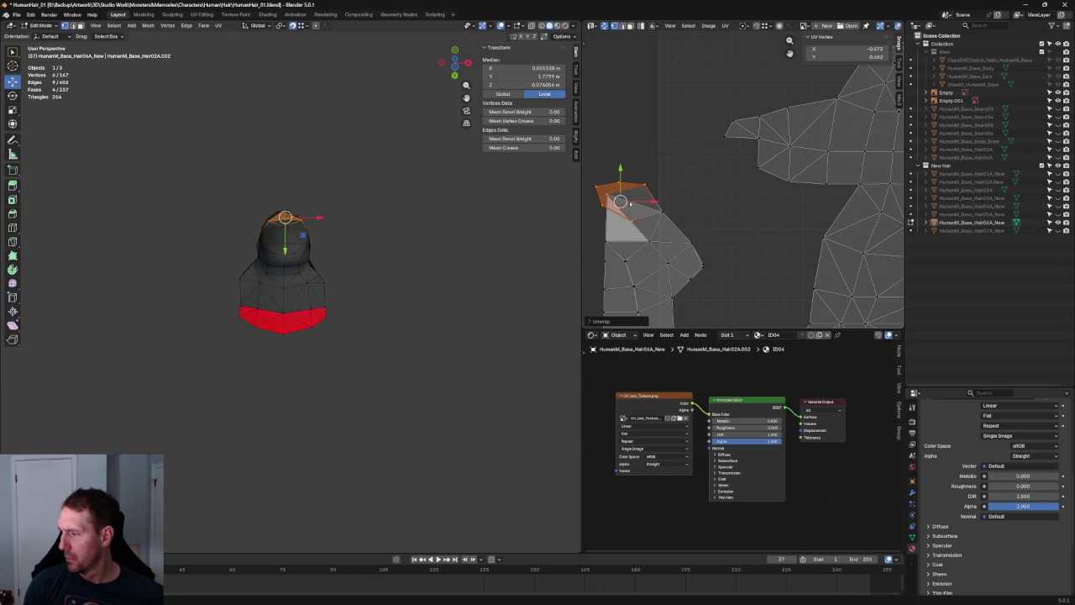
{"action": "key", "text": "KP_Decimal"}
Reposition individual UV vertices near the island's tip
{"action": "left_click", "coordinate": [715, 227]}
{"action": "key", "text": "g"}
{"action": "left_click", "coordinate": [806, 188]}
{"action": "left_click_drag", "start_coordinate": [728, 198], "coordinate": [702, 197]}
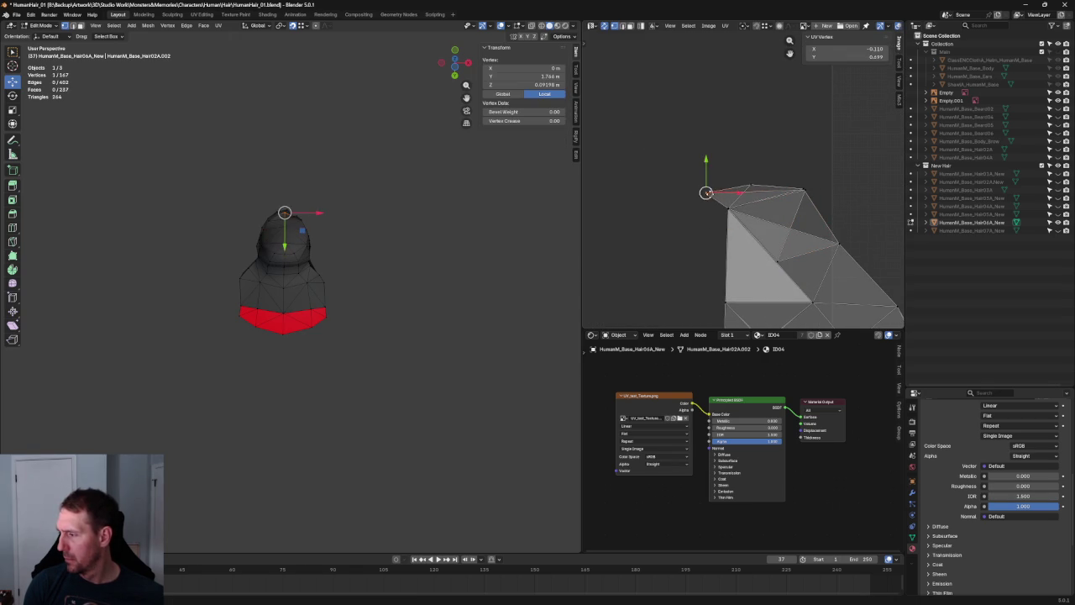
{"action": "key", "text": "g"}
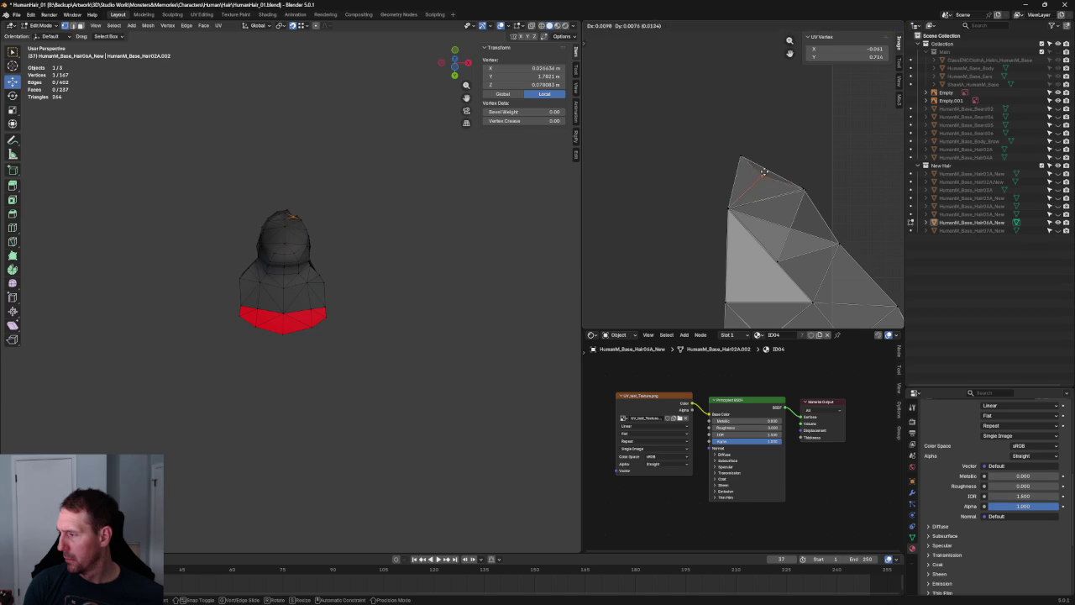
{"action": "key", "text": "alt+a"}
{"action": "scroll", "coordinate": [795, 195], "scroll_direction": "down", "scroll_amount": 2}
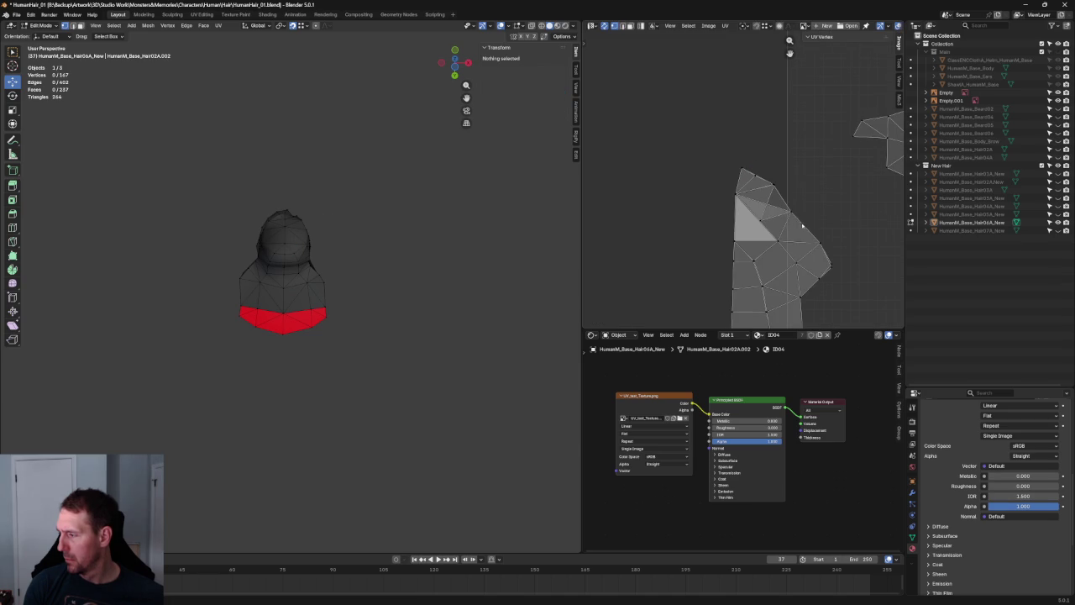
{"action": "left_click", "coordinate": [760, 191]}
{"action": "key", "text": "g"}
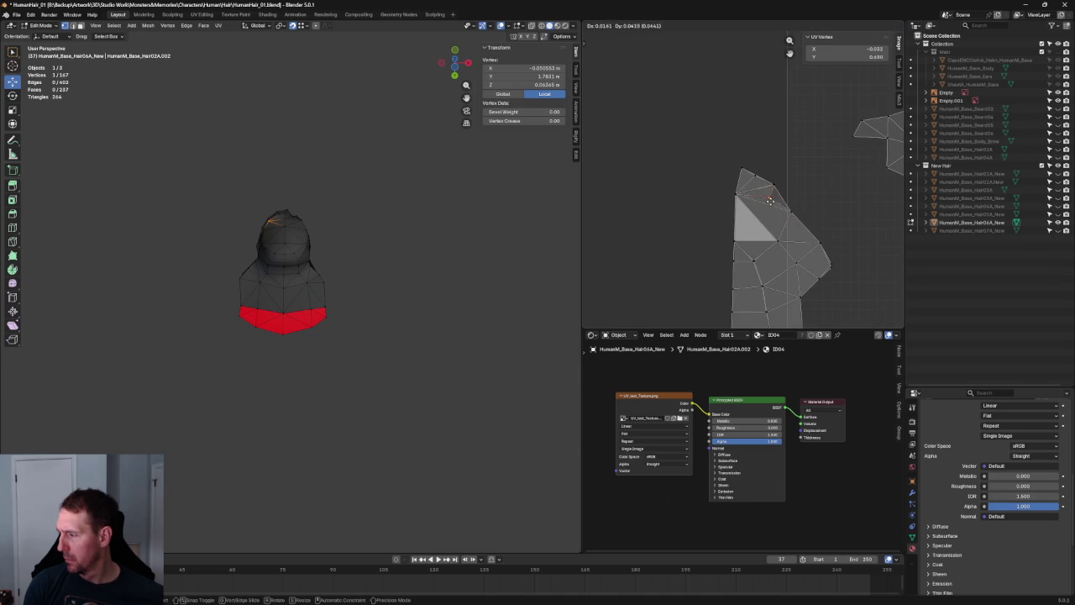
{"action": "left_click", "coordinate": [768, 206]}
{"action": "key", "text": "alt+a"}
Re-unwrap the top UV faces, then view the whole UV layout
{"action": "left_click_drag", "start_coordinate": [830, 150], "coordinate": [704, 206]}
{"action": "key", "text": "u"}
{"action": "left_click", "coordinate": [714, 202]}
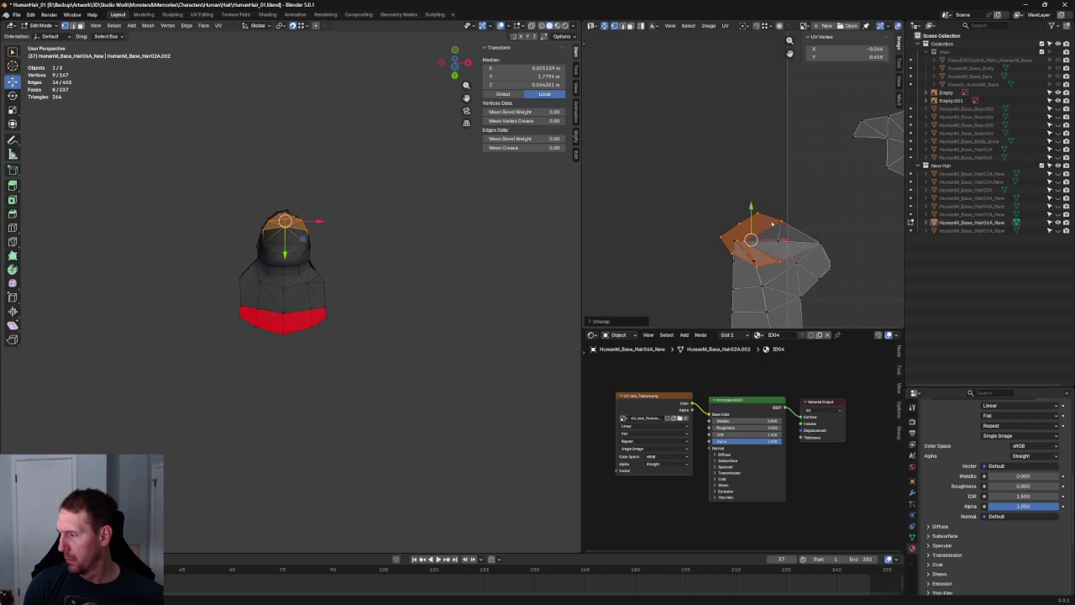
{"action": "key", "text": "alt+a"}
{"action": "scroll", "coordinate": [784, 235], "scroll_direction": "down", "scroll_amount": 2}
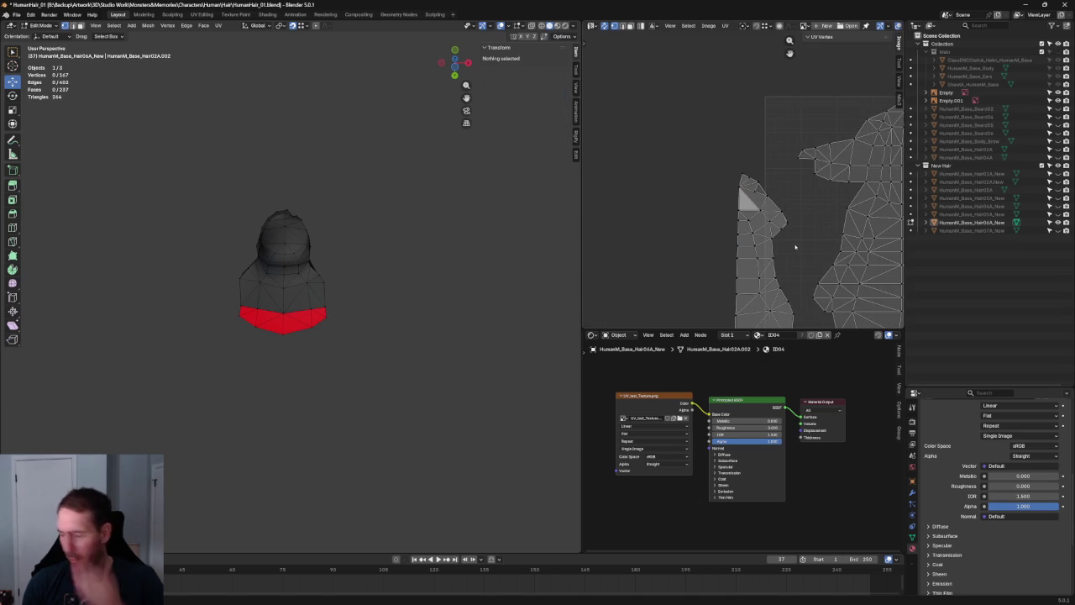
{"action": "key", "text": "Home"}
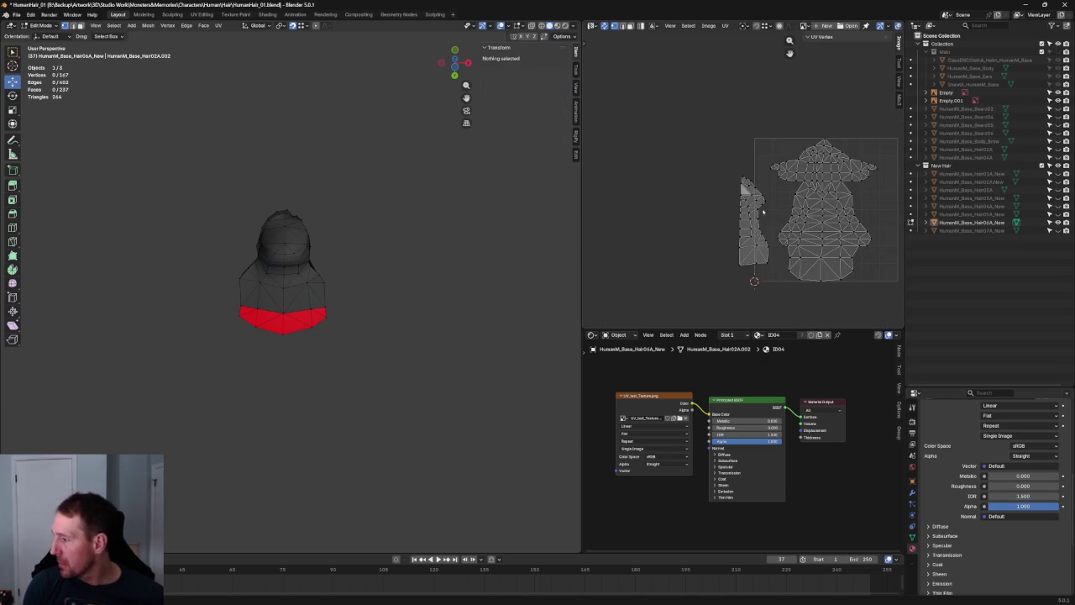
Move the narrow side island to the right, flip it horizontally and enlarge it slightly
{"action": "left_click_drag", "start_coordinate": [645, 98], "coordinate": [724, 271]}
{"action": "scroll", "coordinate": [645, 207], "scroll_direction": "down", "scroll_amount": 2}
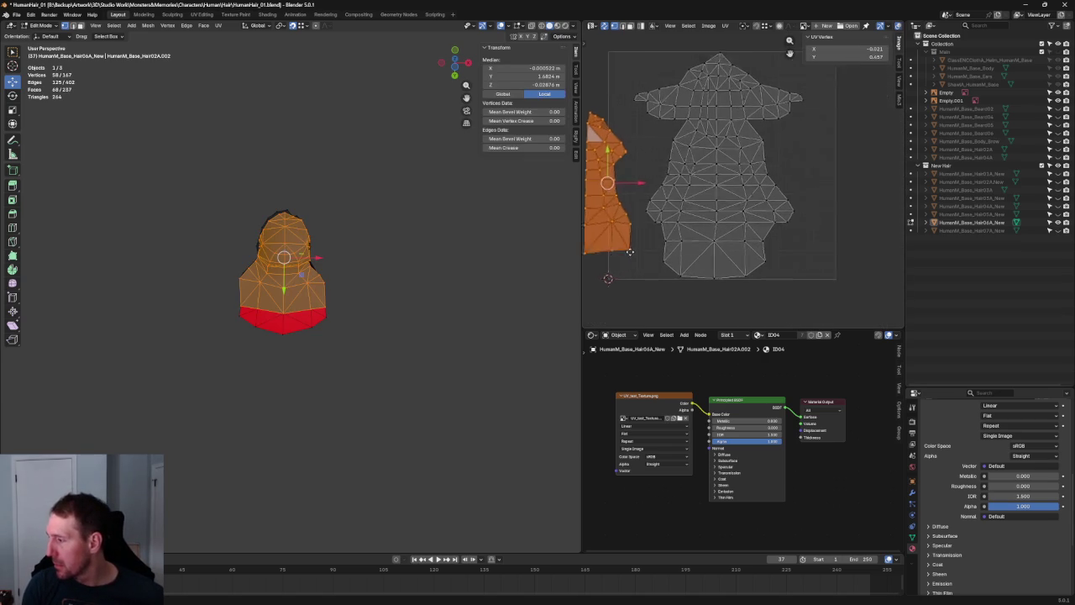
{"action": "left_click_drag", "start_coordinate": [634, 181], "coordinate": [796, 190]}
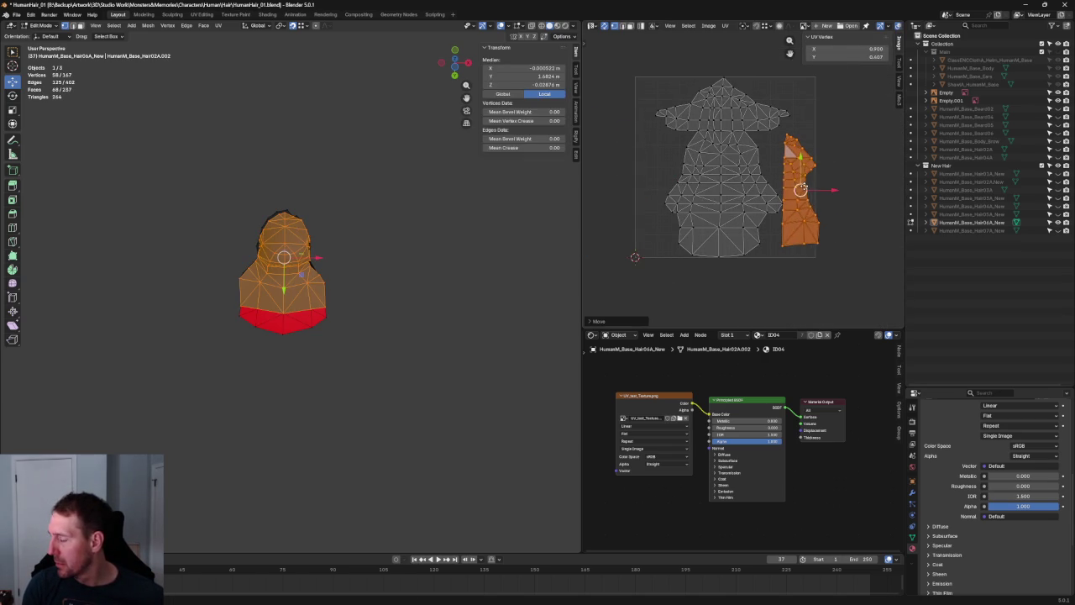
{"action": "key", "text": "u"}
{"action": "left_click", "coordinate": [790, 234]}
{"action": "left_click_drag", "start_coordinate": [800, 190], "coordinate": [797, 199]}
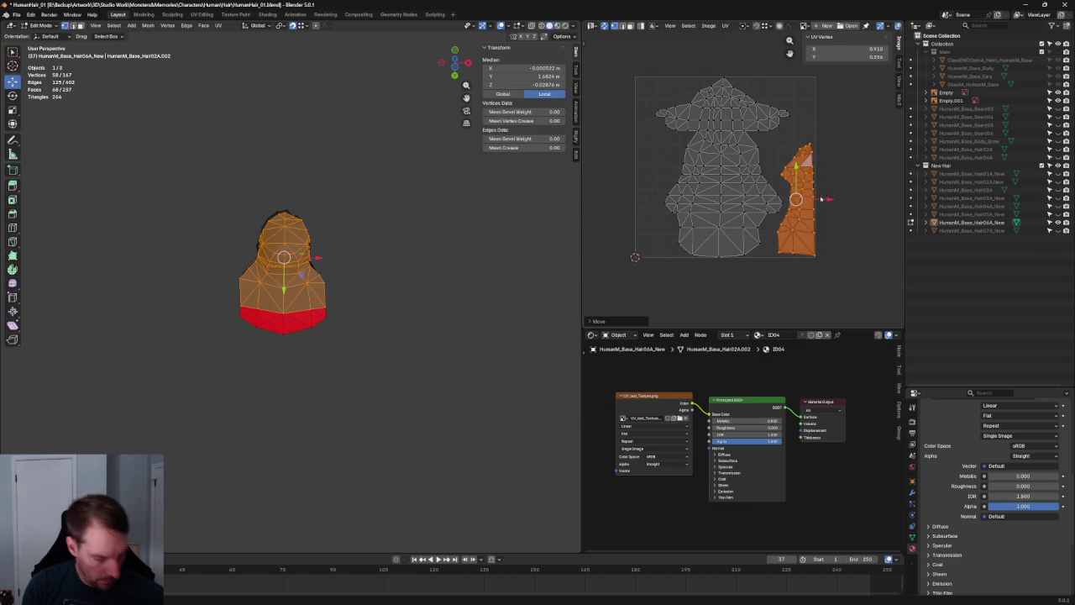
{"action": "left_click_drag", "start_coordinate": [777, 144], "coordinate": [777, 124]}
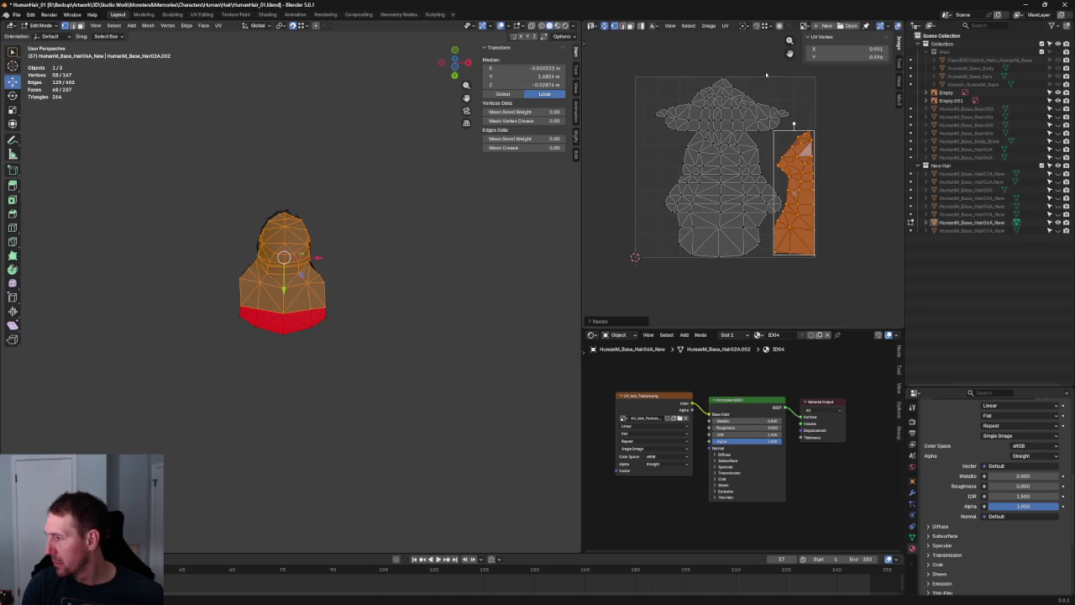
{"action": "left_click", "coordinate": [756, 108]}
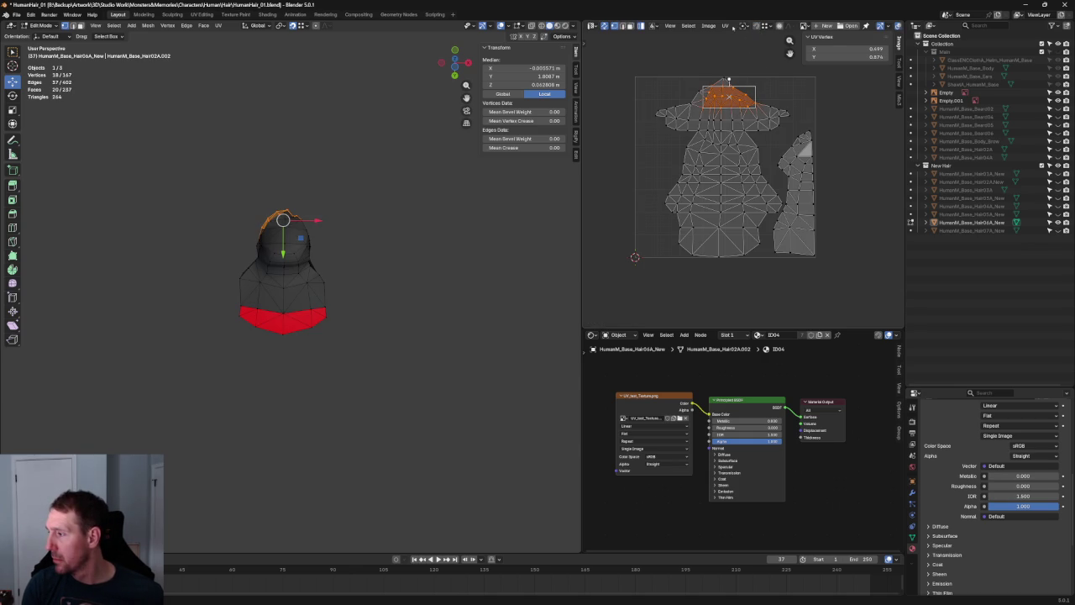
Select the whole main hood UV island and shift it left
{"action": "key", "text": "alt+a"}
{"action": "key", "text": "l"}
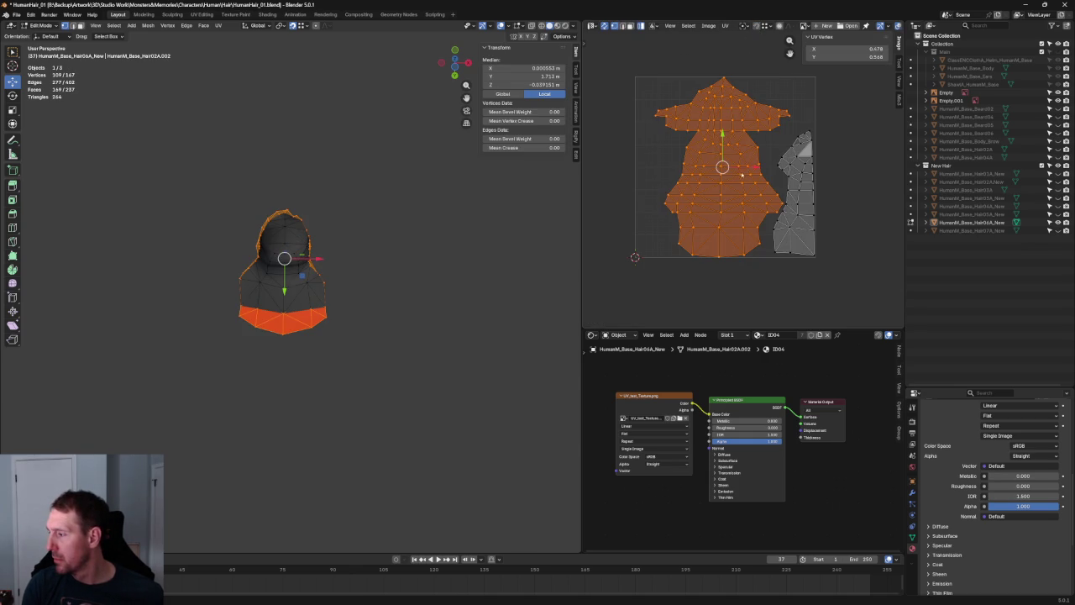
{"action": "key", "text": "g"}
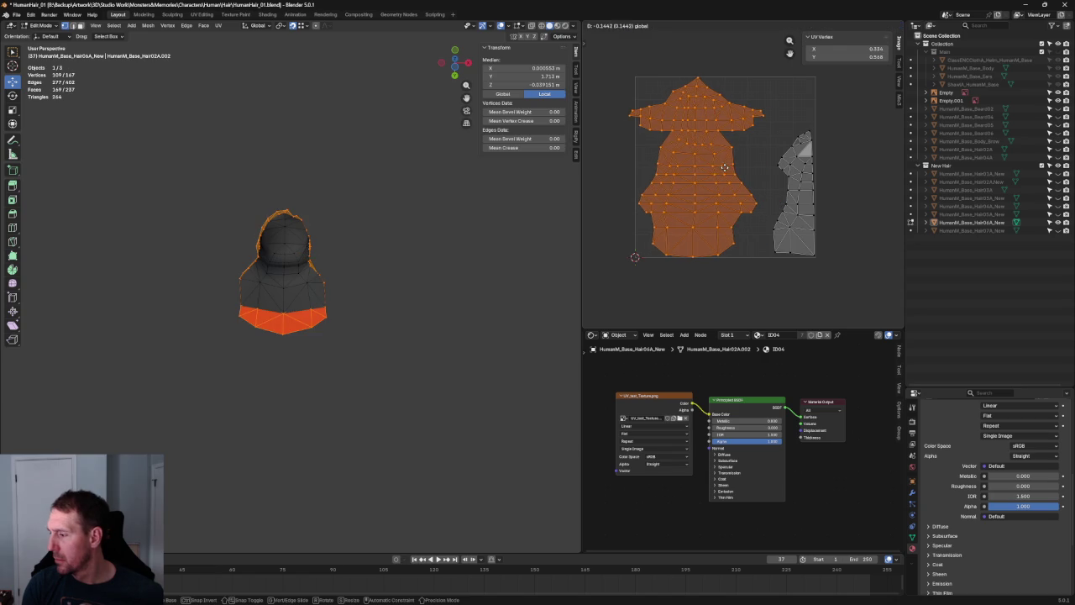
{"action": "left_click", "coordinate": [802, 100]}
Scale up the right-hand side strip island to fill the freed texture space
{"action": "key", "text": "alt+a"}
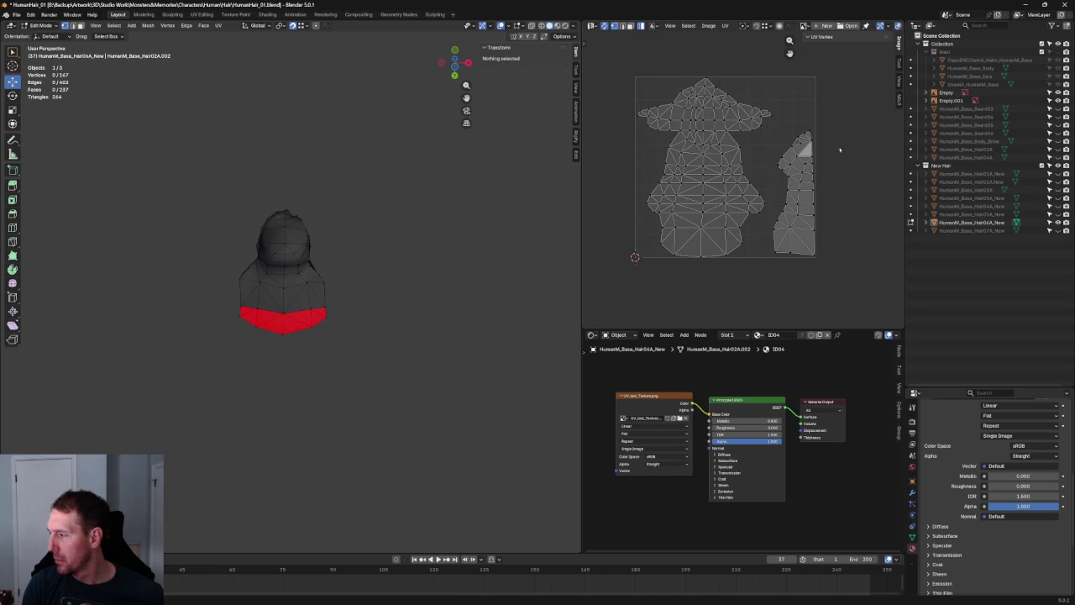
{"action": "key", "text": "l"}
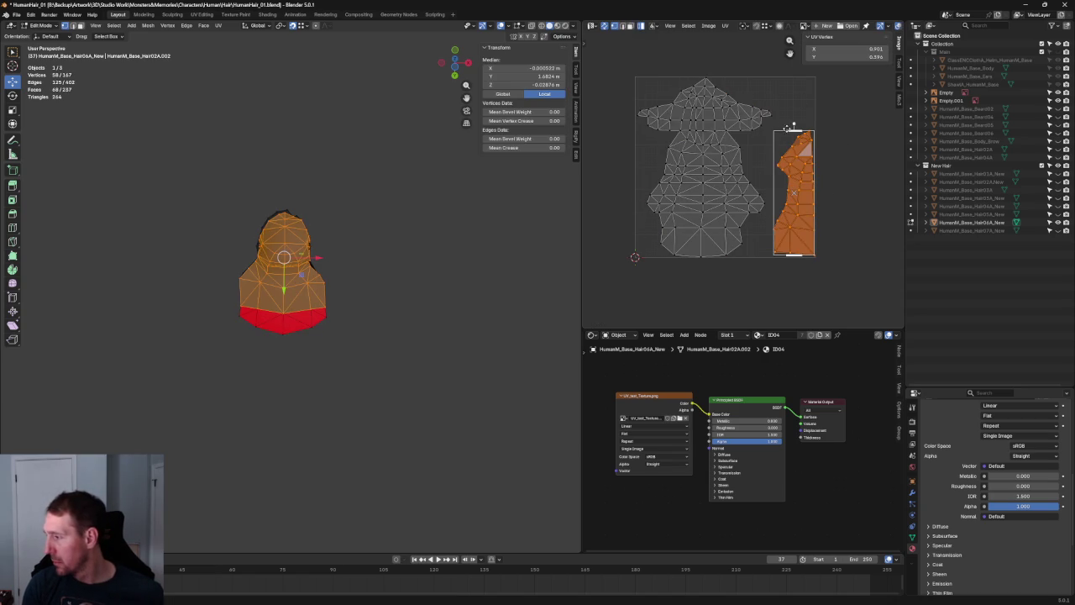
{"action": "key", "text": "s"}
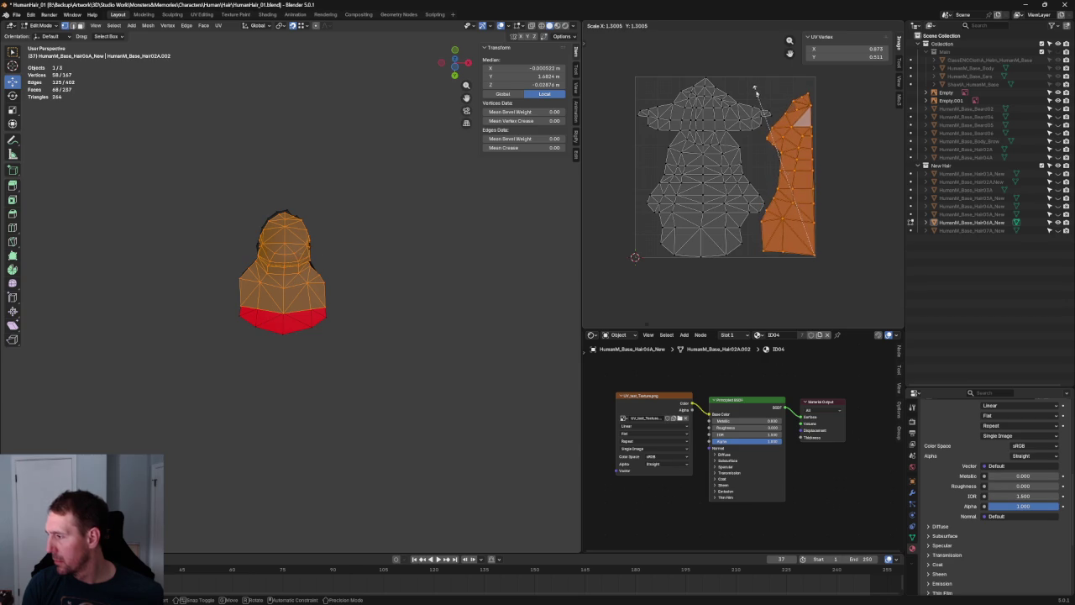
{"action": "left_click", "coordinate": [755, 87]}
{"action": "key", "text": "alt+a"}
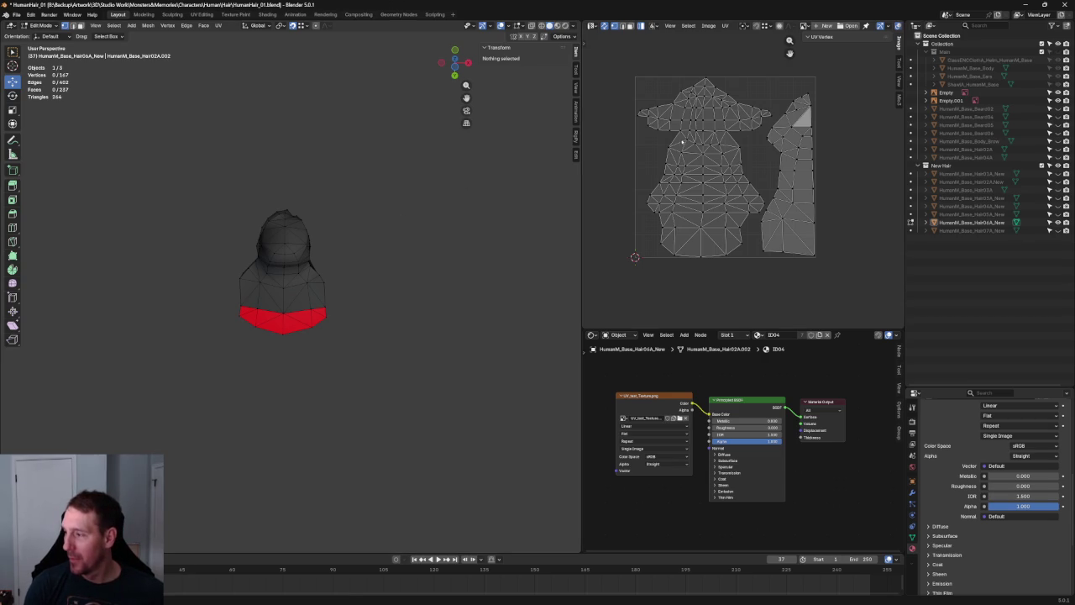
{"action": "scroll", "coordinate": [682, 141], "scroll_direction": "up", "scroll_amount": 2}
{"action": "scroll", "coordinate": [708, 157], "scroll_direction": "down", "scroll_amount": 1}
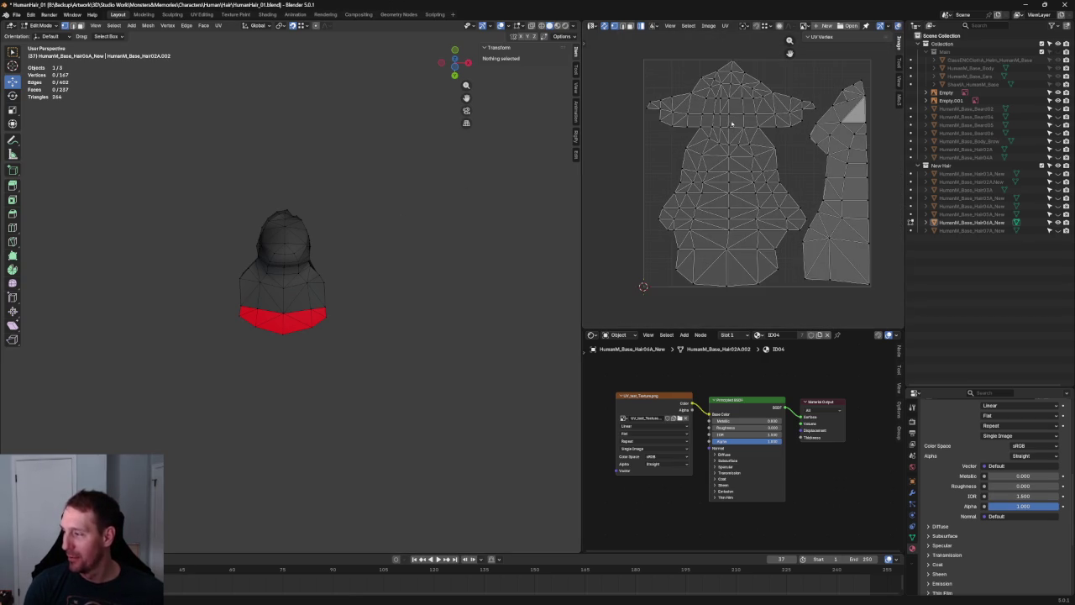
{"action": "left_click", "coordinate": [16, 14]}
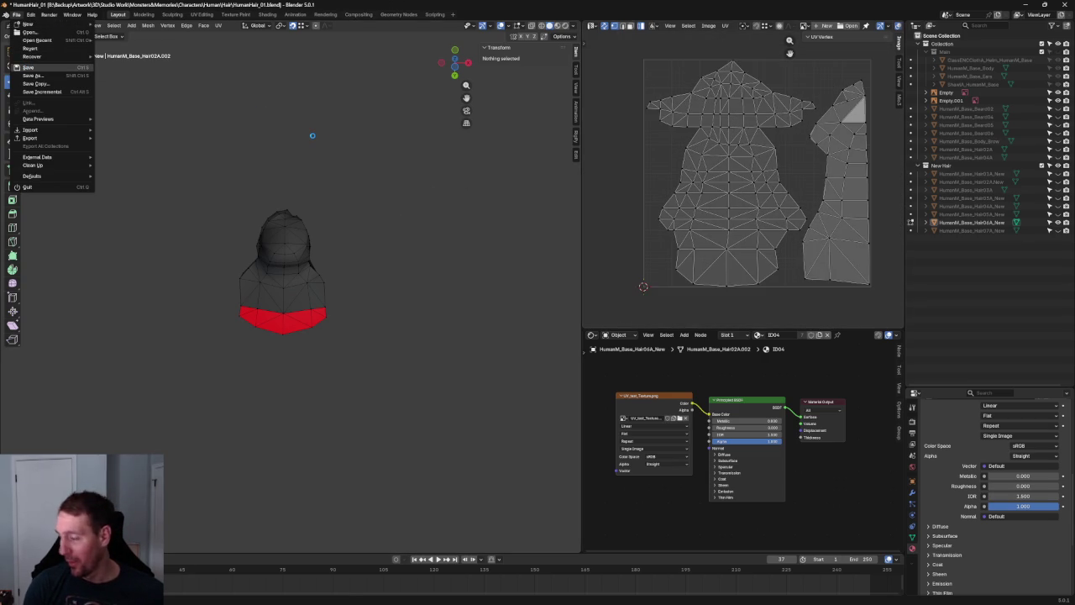
Save HumanHair_01.blend and switch to the front orthographic view
{"action": "key", "text": "ctrl+s"}
{"action": "key", "text": "grave"}
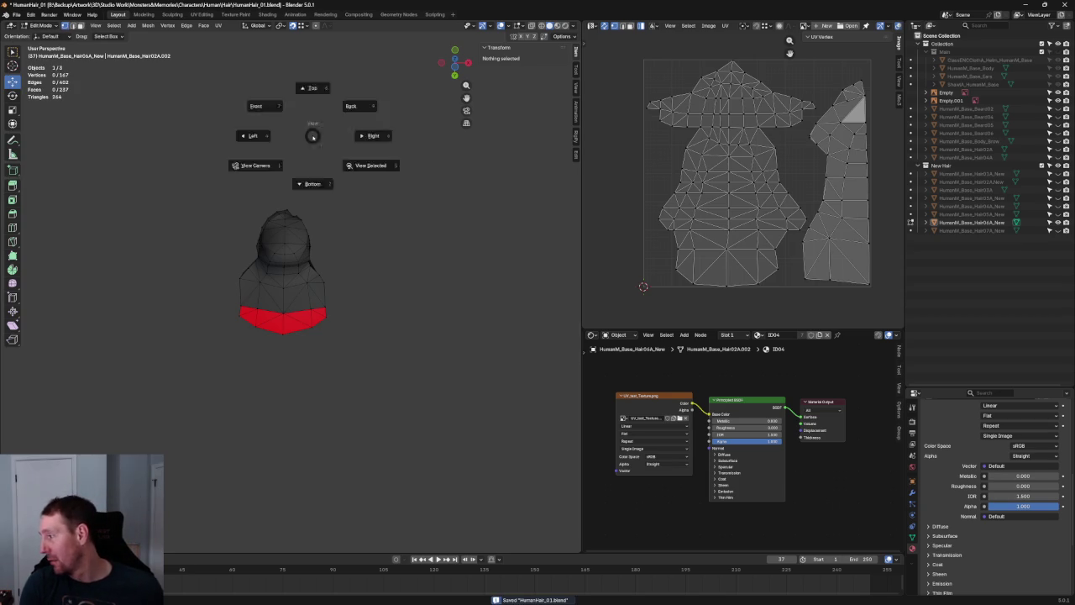
{"action": "key", "text": "KP_1"}
Frame the HHMG reference heads and return to Object Mode
{"action": "mouse_move", "coordinate": [359, 215]}
{"action": "middle_mouse_down", "text": "shift"}
{"action": "mouse_move", "coordinate": [427, 280]}
{"action": "mouse_move", "coordinate": [404, 277]}
{"action": "middle_mouse_up", "text": "shift"}
{"action": "scroll", "coordinate": [378, 273], "scroll_direction": "up", "scroll_amount": 2}
{"action": "scroll", "coordinate": [356, 272], "scroll_direction": "up", "scroll_amount": 4}
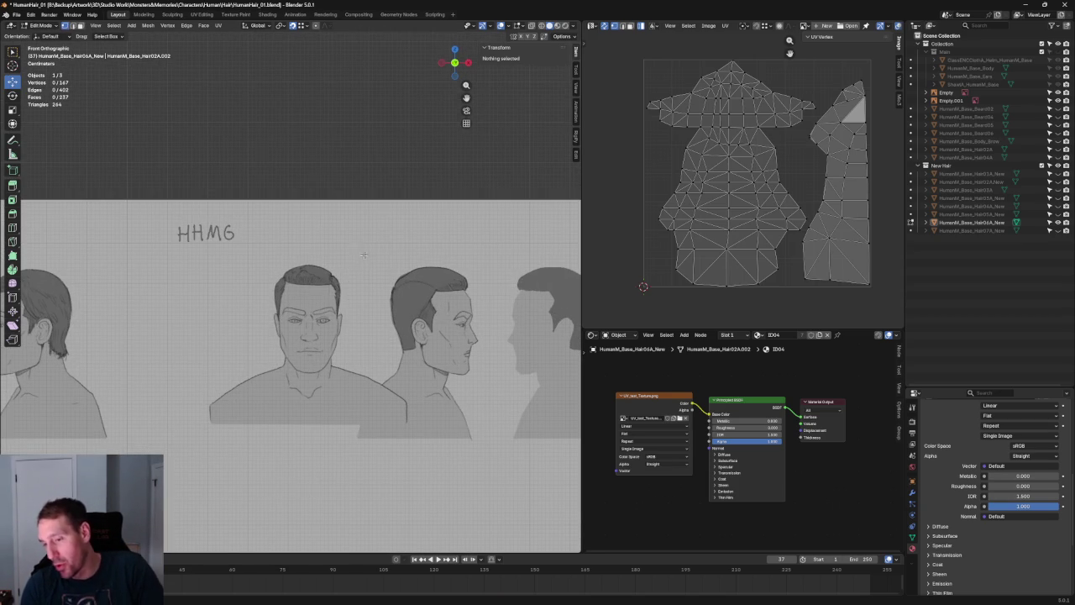
{"action": "scroll", "coordinate": [367, 247], "scroll_direction": "down", "scroll_amount": 2}
{"action": "scroll", "coordinate": [335, 257], "scroll_direction": "down", "scroll_amount": 2}
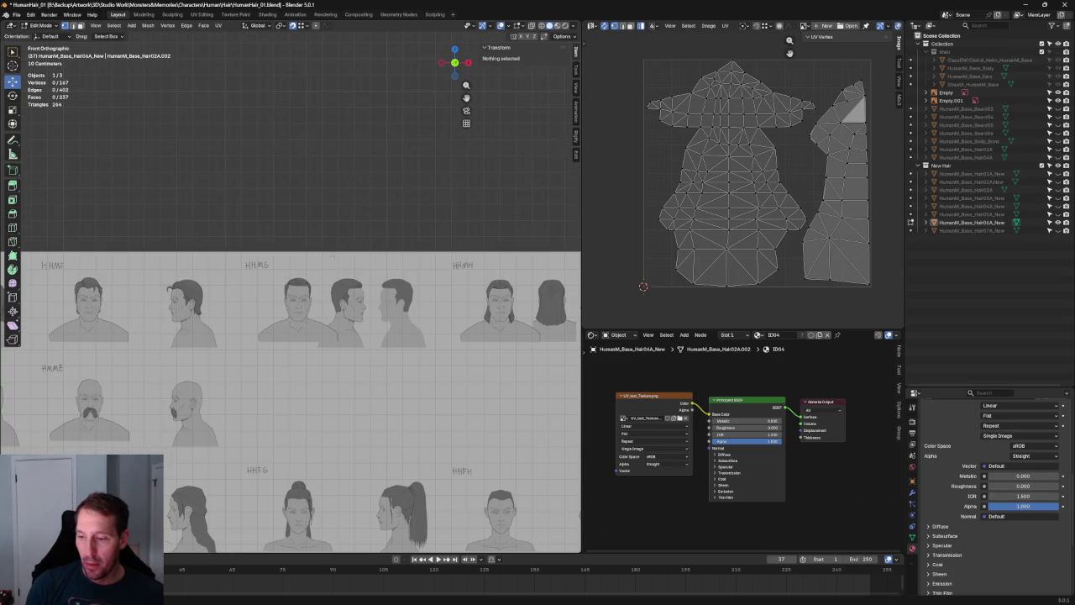
{"action": "scroll", "coordinate": [194, 275], "scroll_direction": "up", "scroll_amount": 1}
{"action": "scroll", "coordinate": [218, 277], "scroll_direction": "up", "scroll_amount": 2}
{"action": "scroll", "coordinate": [252, 280], "scroll_direction": "up", "scroll_amount": 2}
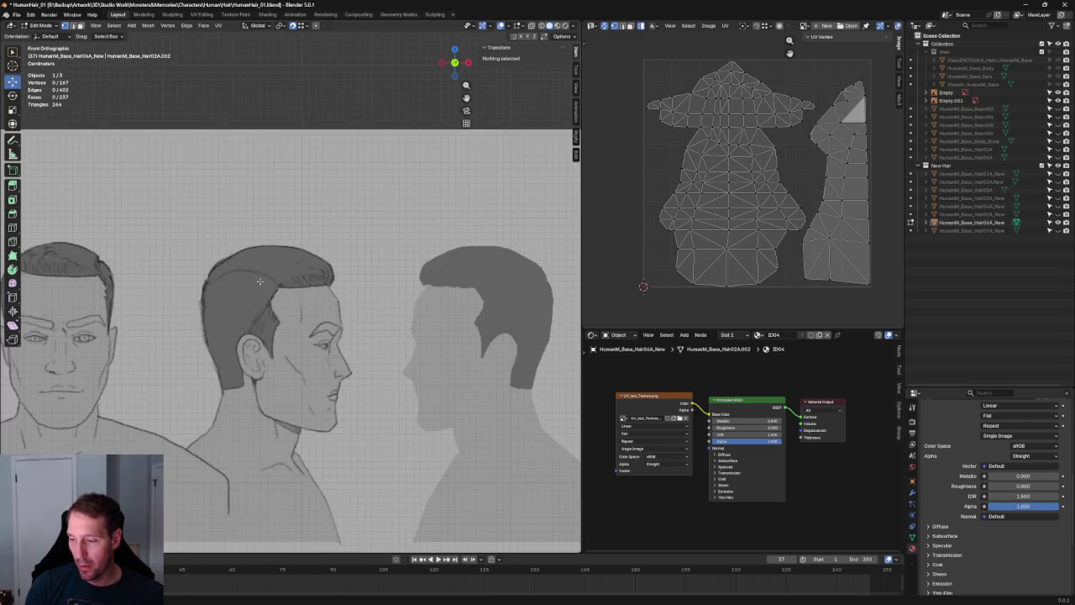
{"action": "middle_click_drag", "start_coordinate": [261, 280], "coordinate": [339, 291], "text": "shift"}
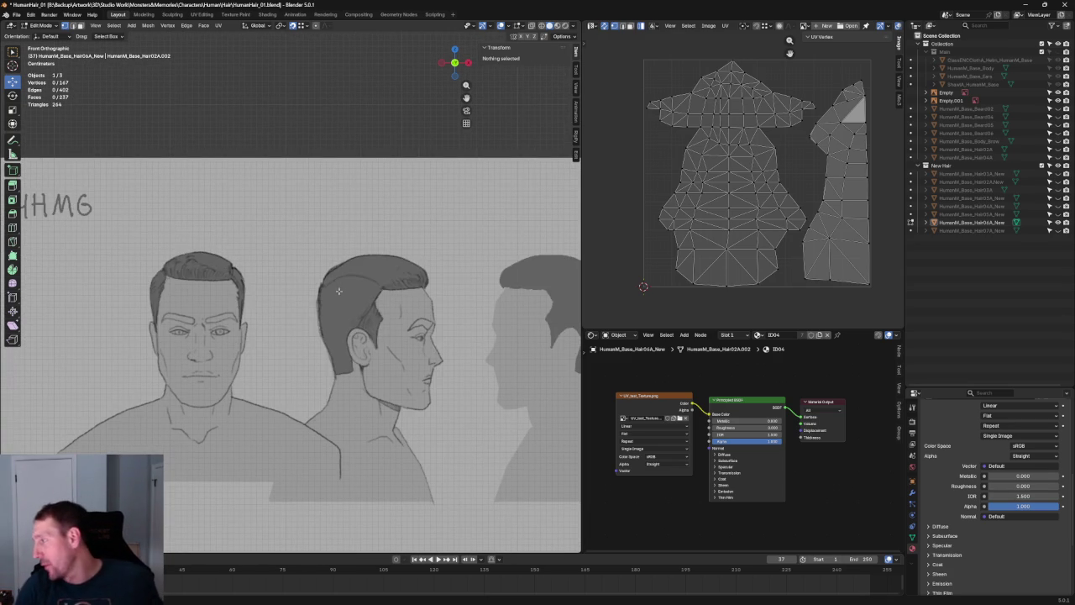
{"action": "left_click", "coordinate": [911, 223]}
{"action": "scroll", "coordinate": [398, 203], "scroll_direction": "down", "scroll_amount": 4}
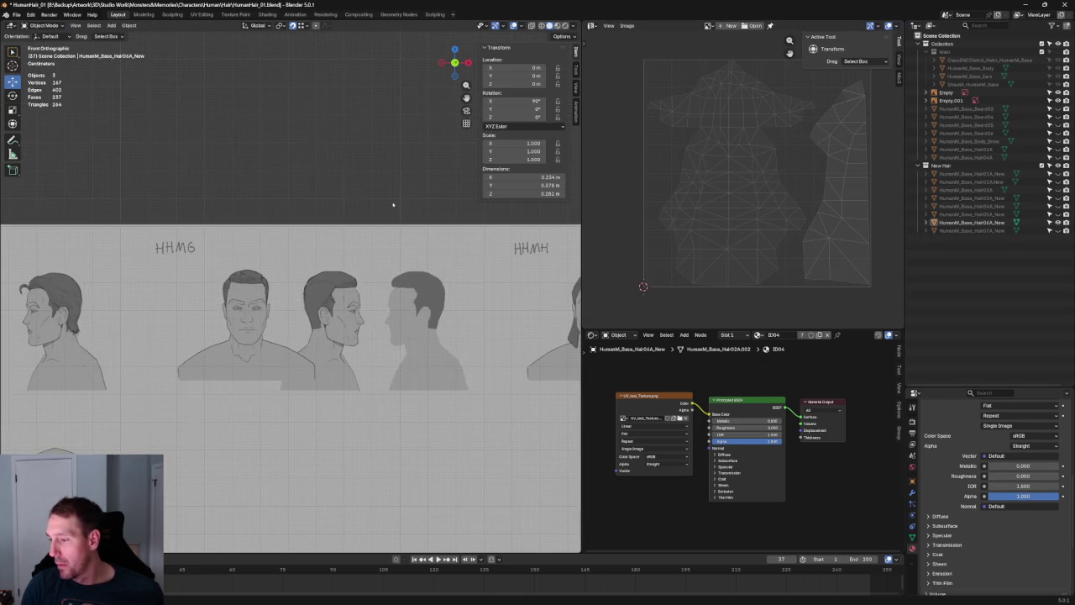
Select the reference image empty and slide it right along X under the hair
{"action": "scroll", "coordinate": [400, 205], "scroll_direction": "down", "scroll_amount": 3}
{"action": "middle_click_drag", "start_coordinate": [427, 219], "coordinate": [351, 223], "text": "shift"}
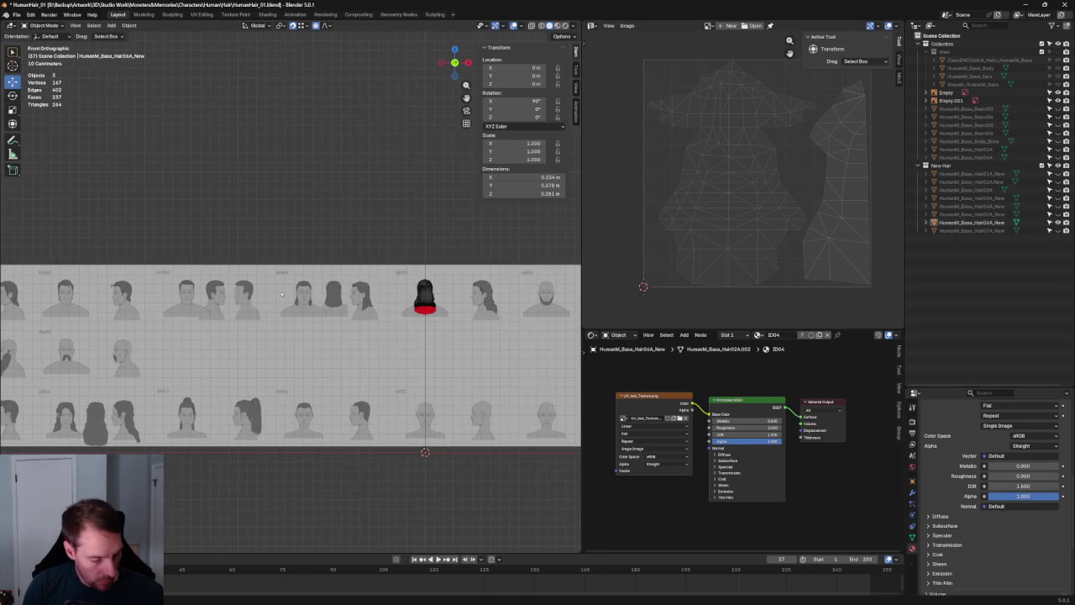
{"action": "left_click", "coordinate": [162, 356]}
{"action": "scroll", "coordinate": [162, 356], "scroll_direction": "down", "scroll_amount": 3}
{"action": "left_click_drag", "start_coordinate": [229, 328], "coordinate": [365, 310]}
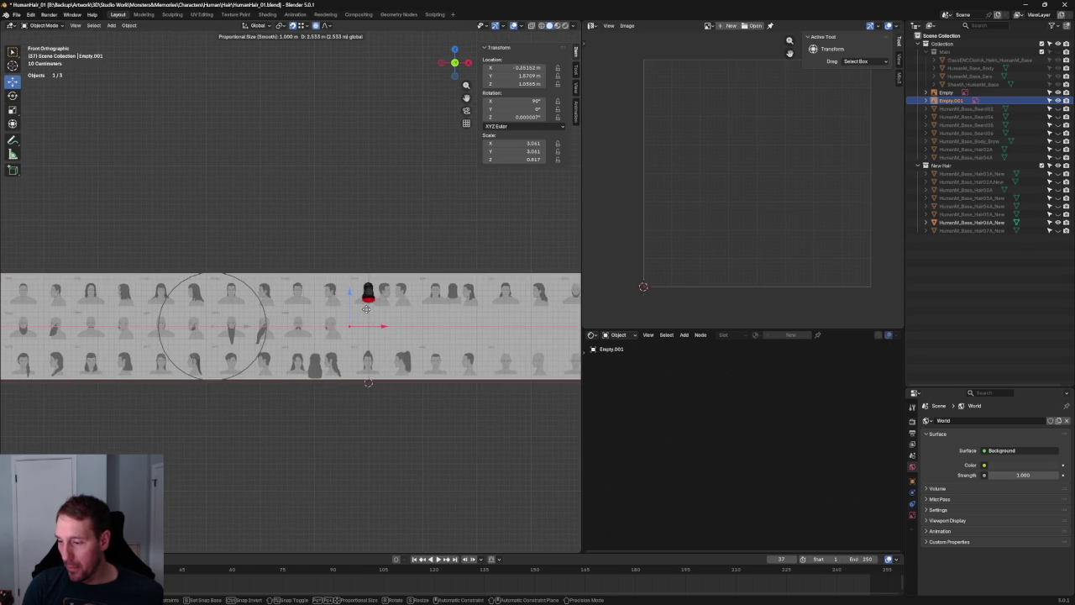
{"action": "left_click", "coordinate": [366, 309]}
Check the alignment by toggling the hair mesh's visibility, leaving the reference sheet in place
{"action": "scroll", "coordinate": [303, 311], "scroll_direction": "up", "scroll_amount": 3}
{"action": "scroll", "coordinate": [302, 311], "scroll_direction": "up", "scroll_amount": 2}
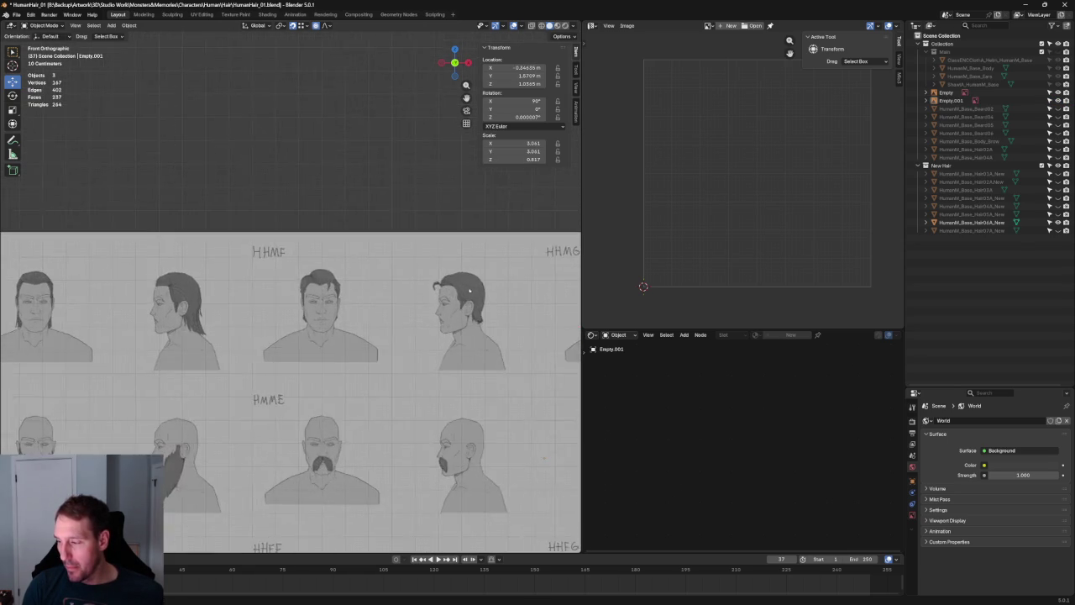
{"action": "scroll", "coordinate": [296, 302], "scroll_direction": "down", "scroll_amount": 2}
{"action": "middle_click_drag", "start_coordinate": [296, 303], "coordinate": [254, 302], "text": "shift"}
{"action": "left_click", "coordinate": [1058, 221]}
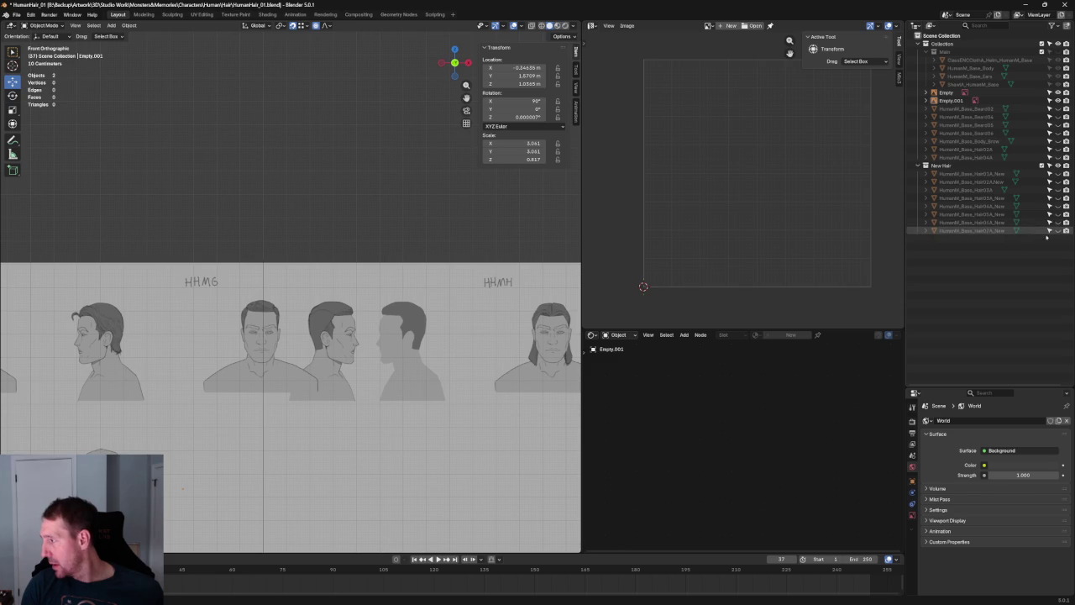
{"action": "left_click", "coordinate": [1058, 230]}
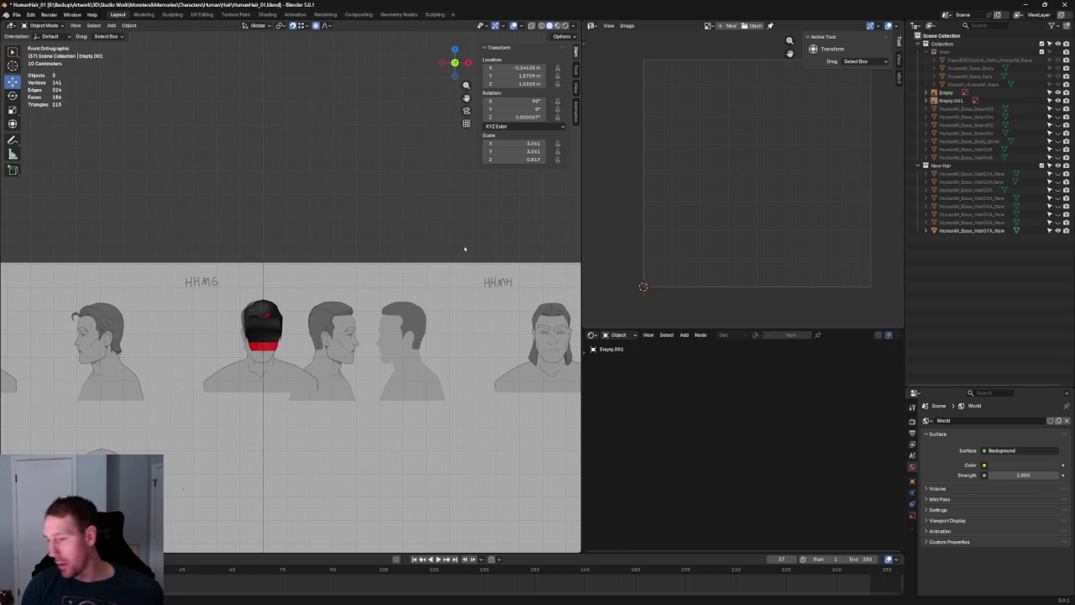
{"action": "left_click", "coordinate": [323, 290]}
{"action": "scroll", "coordinate": [323, 291], "scroll_direction": "down", "scroll_amount": 2}
{"action": "key", "text": "g"}
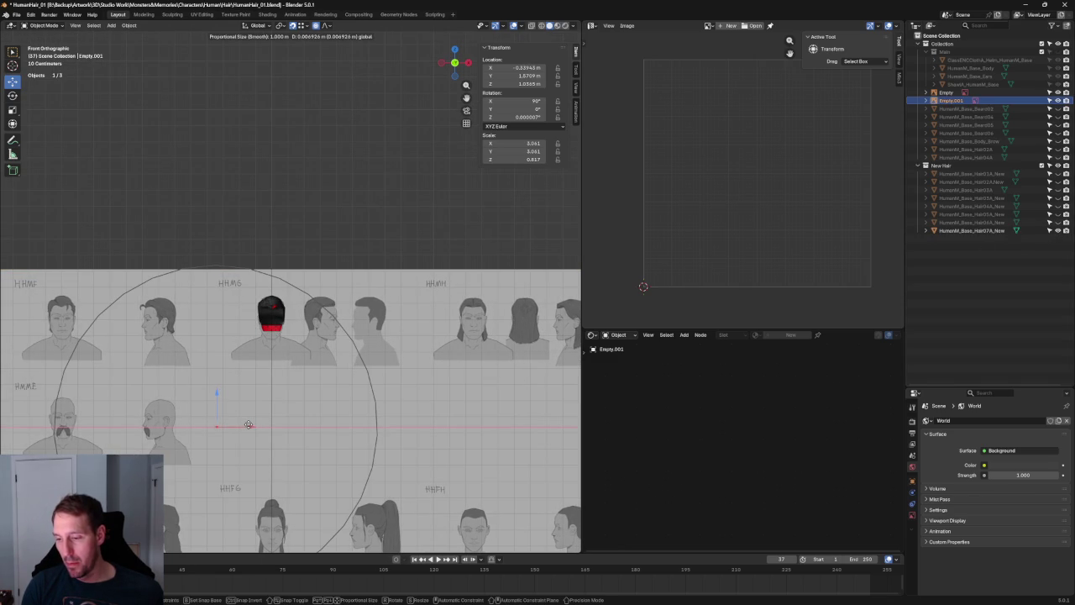
{"action": "key", "text": "Escape"}
{"action": "left_click", "coordinate": [357, 216]}
{"action": "scroll", "coordinate": [319, 252], "scroll_direction": "up", "scroll_amount": 2}
{"action": "scroll", "coordinate": [297, 284], "scroll_direction": "up", "scroll_amount": 2}
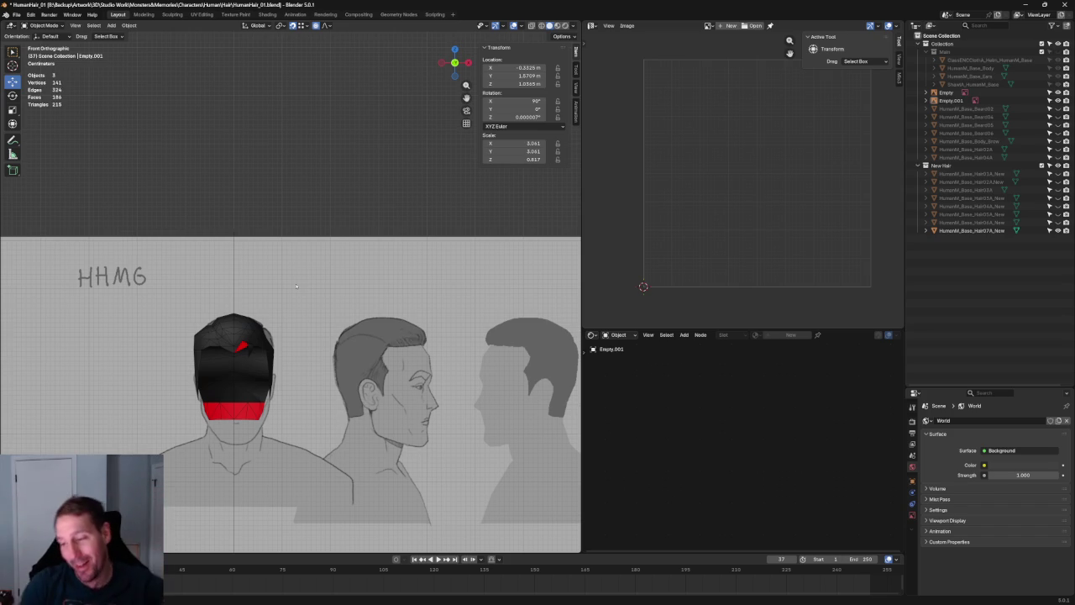
Select the hair mesh, enter Edit Mode and bring up the Delete menu
{"action": "scroll", "coordinate": [288, 331], "scroll_direction": "up", "scroll_amount": 3}
{"action": "scroll", "coordinate": [353, 353], "scroll_direction": "up", "scroll_amount": 1}
{"action": "scroll", "coordinate": [378, 345], "scroll_direction": "up", "scroll_amount": 1}
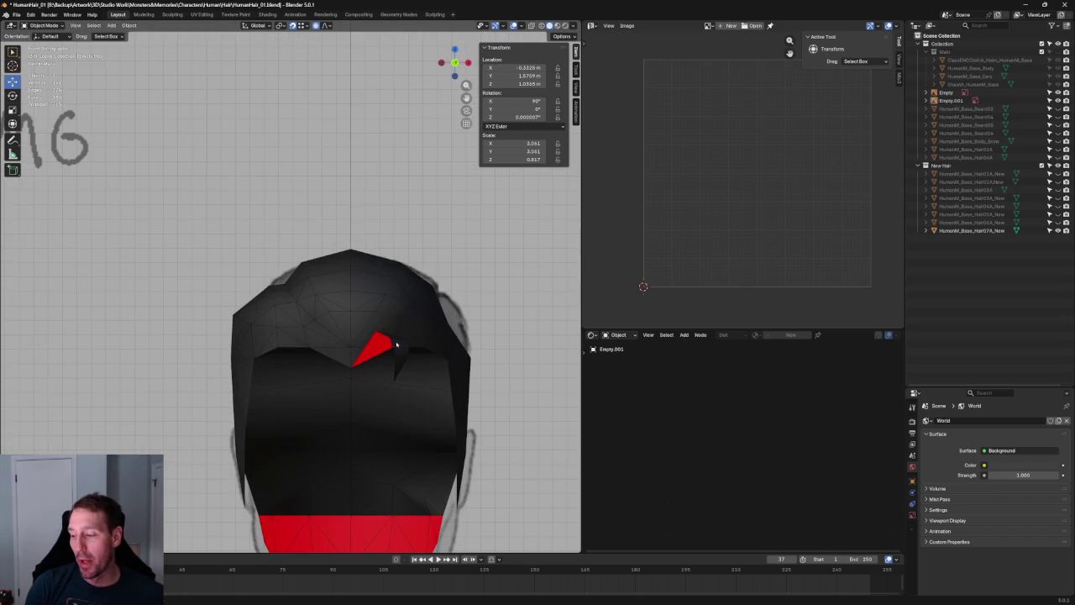
{"action": "left_click", "coordinate": [399, 342]}
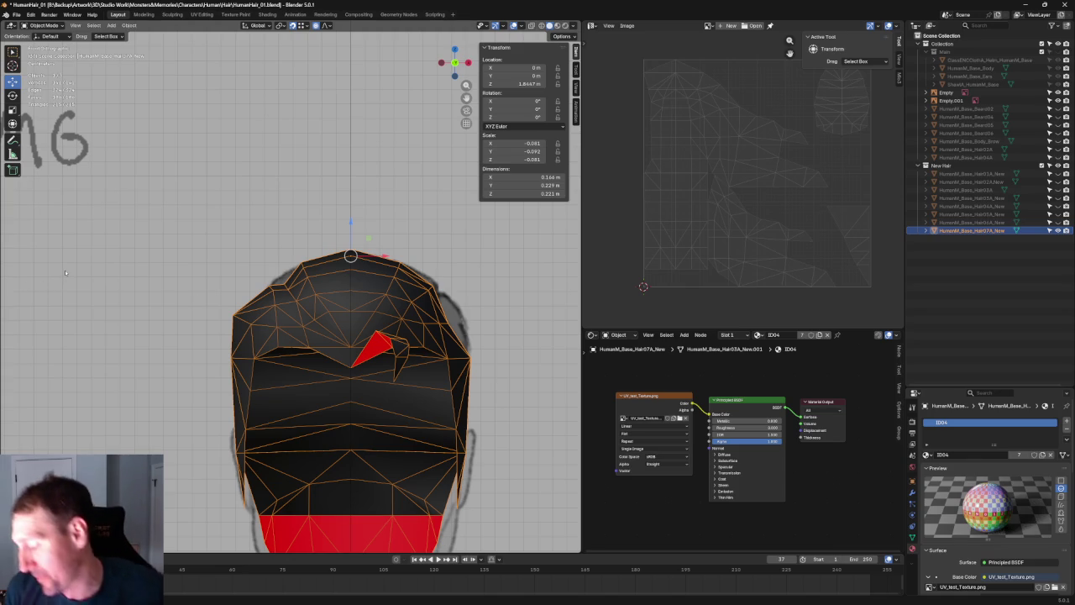
{"action": "scroll", "coordinate": [64, 269], "scroll_direction": "down", "scroll_amount": 2}
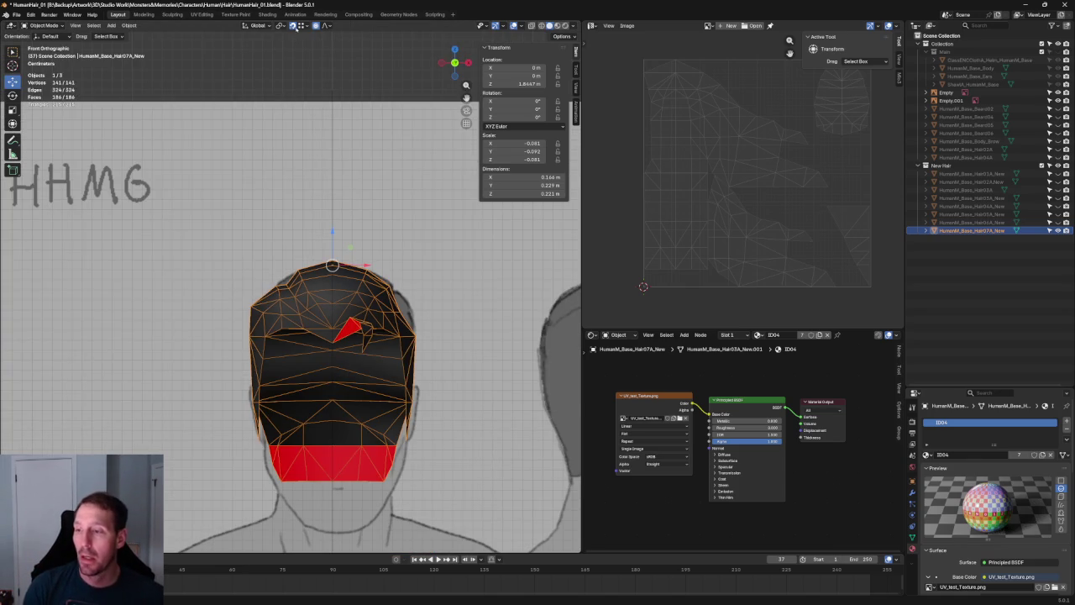
{"action": "left_click", "coordinate": [330, 118]}
{"action": "scroll", "coordinate": [388, 324], "scroll_direction": "up", "scroll_amount": 1}
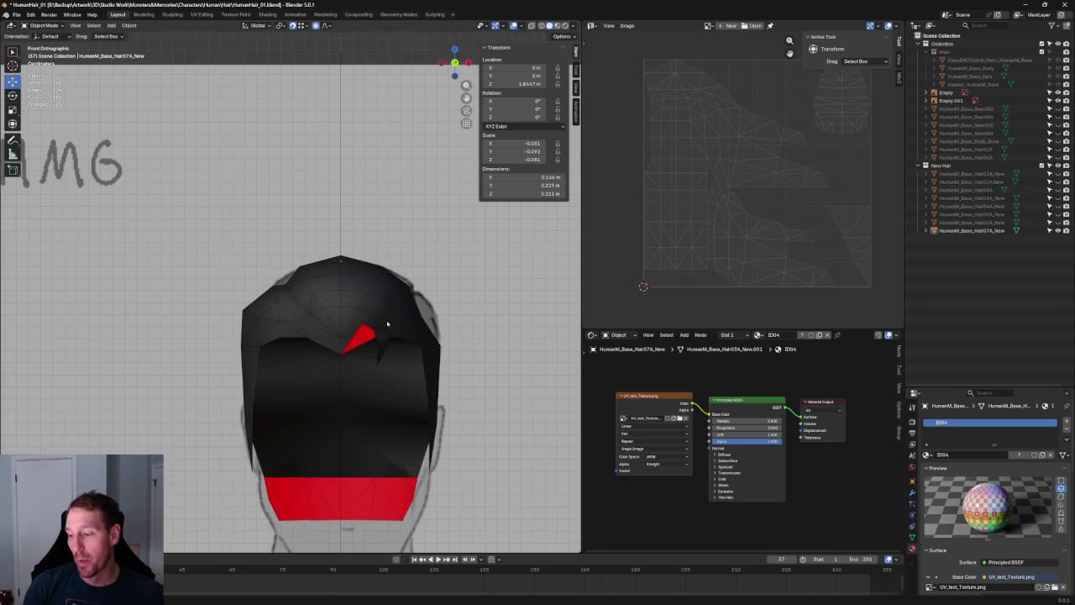
{"action": "left_click", "coordinate": [366, 335]}
{"action": "key", "text": "Tab"}
{"action": "key", "text": "x"}
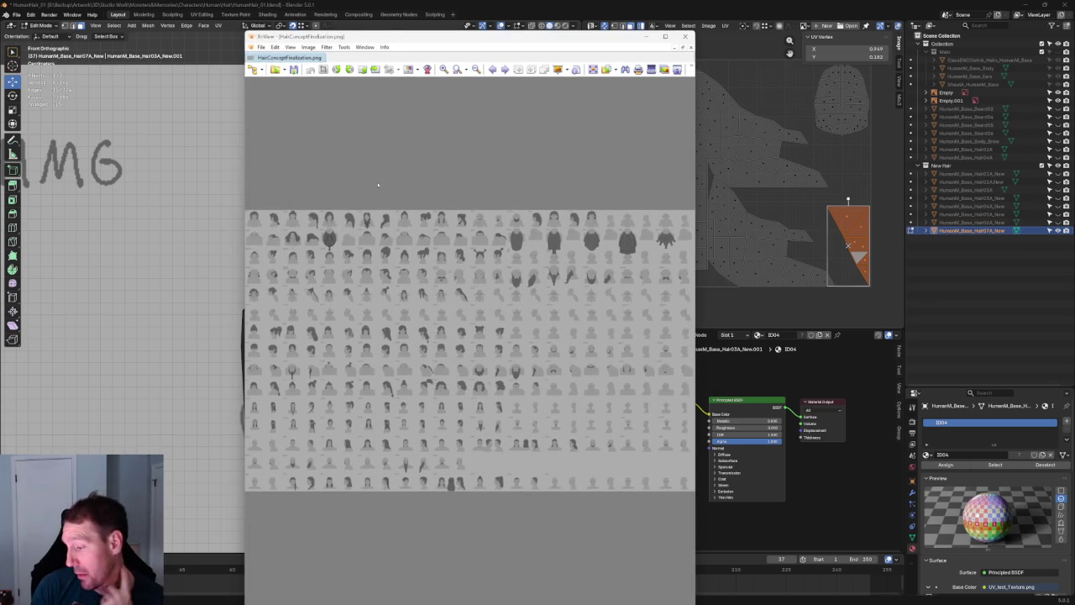
Maximize the XnView concept sheet, then orbit 3DCoat to view the long hair from behind
{"action": "double_click", "coordinate": [507, 37]}
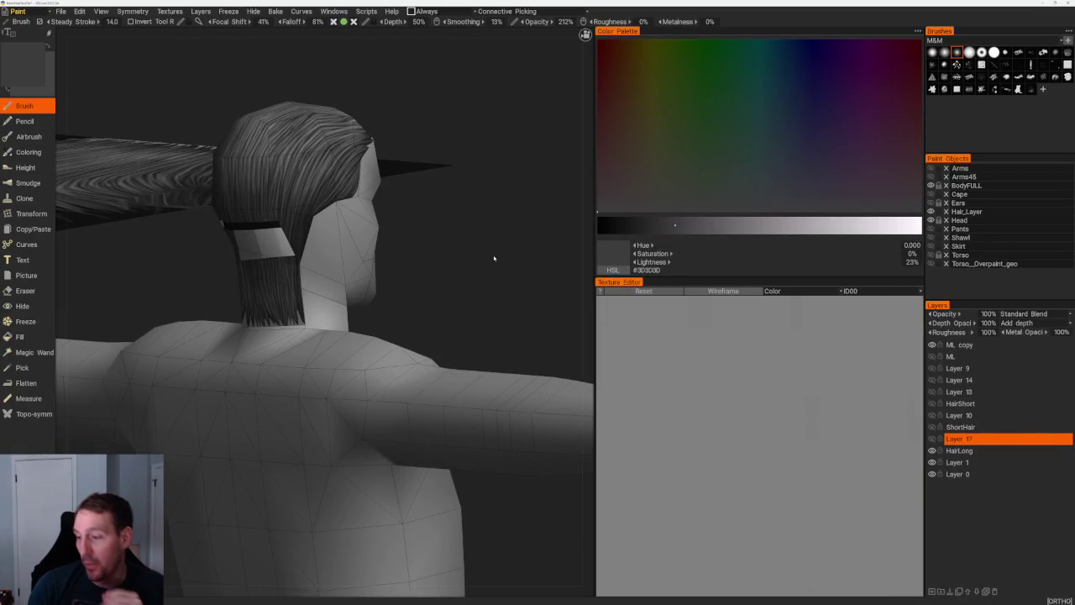
{"action": "mouse_move", "coordinate": [493, 257]}
{"action": "left_mouse_down"}
{"action": "mouse_move", "coordinate": [487, 281]}
{"action": "mouse_move", "coordinate": [509, 288]}
{"action": "mouse_move", "coordinate": [397, 259]}
{"action": "mouse_move", "coordinate": [413, 384]}
{"action": "mouse_move", "coordinate": [364, 367]}
{"action": "left_mouse_up"}
{"action": "mouse_move", "coordinate": [402, 324]}
{"action": "left_mouse_down"}
{"action": "mouse_move", "coordinate": [429, 266]}
{"action": "mouse_move", "coordinate": [356, 255]}
{"action": "mouse_move", "coordinate": [369, 252]}
{"action": "left_mouse_up"}
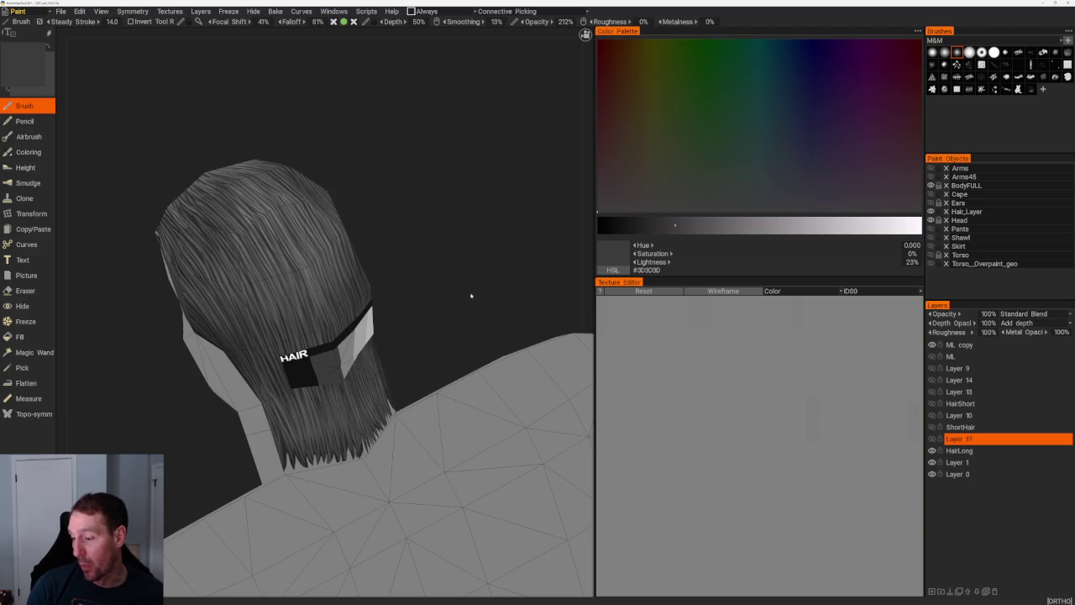
Set a back view in 3DCoat and hide the HAIR label card
{"action": "left_click_drag", "start_coordinate": [472, 300], "coordinate": [432, 288], "text": "shift"}
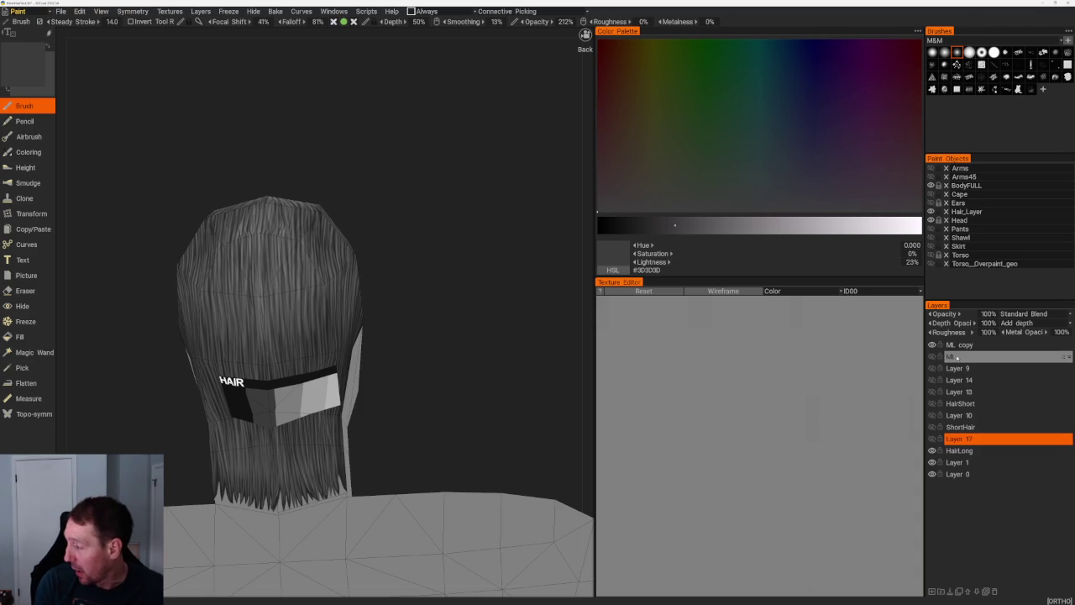
{"action": "left_click", "coordinate": [931, 344]}
{"action": "mouse_move", "coordinate": [502, 362]}
{"action": "left_mouse_down"}
{"action": "mouse_move", "coordinate": [462, 389]}
{"action": "mouse_move", "coordinate": [492, 372]}
{"action": "mouse_move", "coordinate": [512, 292]}
{"action": "mouse_move", "coordinate": [538, 384]}
{"action": "mouse_move", "coordinate": [454, 264]}
{"action": "mouse_move", "coordinate": [530, 288]}
{"action": "mouse_move", "coordinate": [511, 273]}
{"action": "mouse_move", "coordinate": [480, 398]}
{"action": "mouse_move", "coordinate": [507, 293]}
{"action": "mouse_move", "coordinate": [471, 221]}
{"action": "mouse_move", "coordinate": [476, 293]}
{"action": "mouse_move", "coordinate": [493, 199]}
{"action": "mouse_move", "coordinate": [463, 280]}
{"action": "mouse_move", "coordinate": [485, 288]}
{"action": "left_mouse_up"}
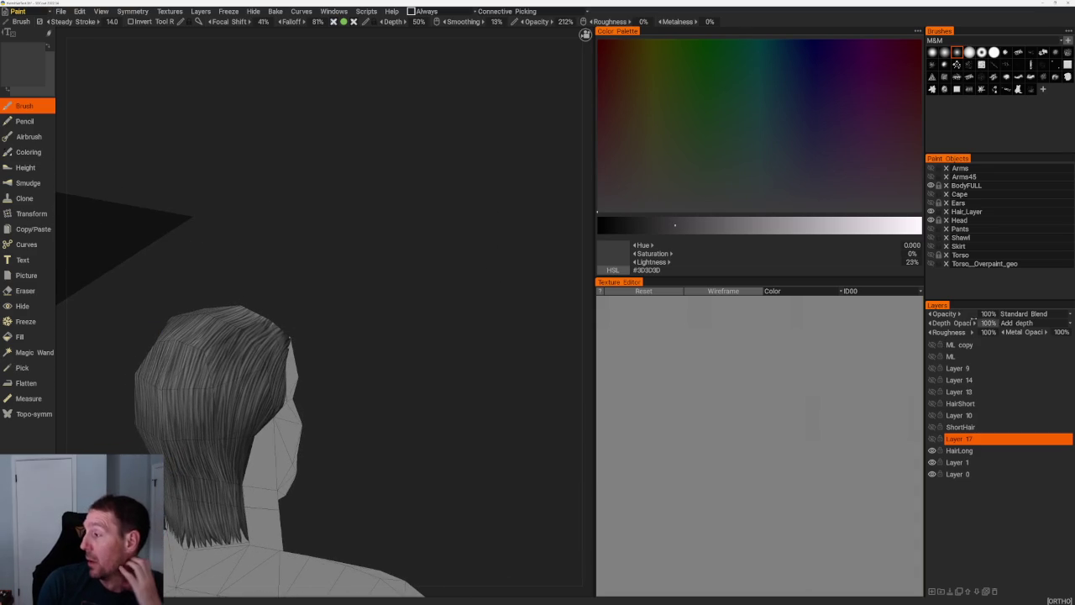
Hide the long hair, show the HairShort layer, then minimize 3DCoat and return to Blender
{"action": "left_click", "coordinate": [932, 426]}
{"action": "left_click", "coordinate": [931, 450]}
{"action": "left_click", "coordinate": [931, 427]}
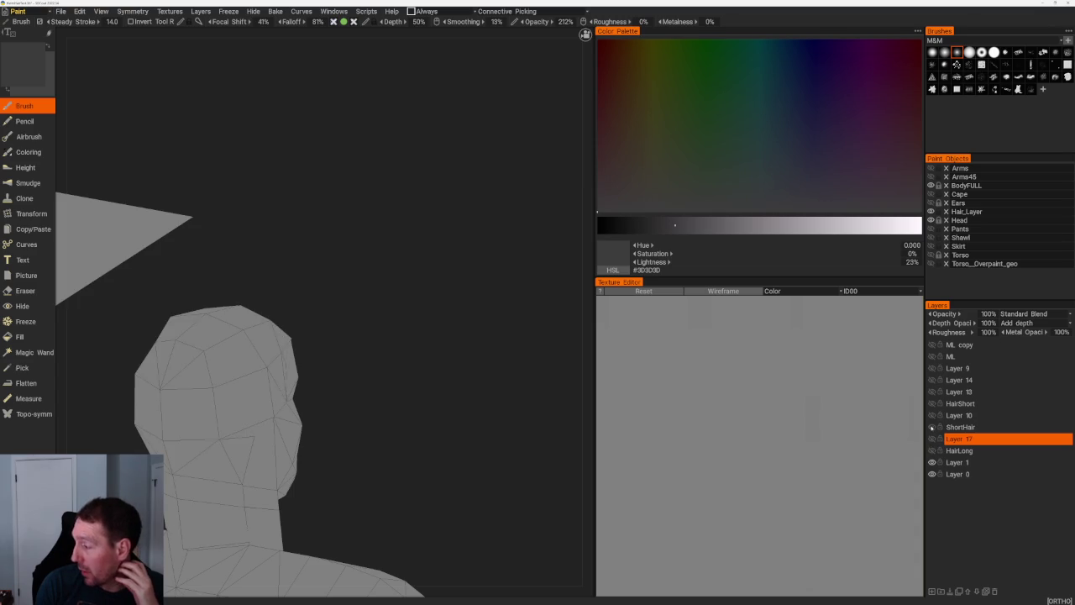
{"action": "left_click", "coordinate": [931, 404]}
{"action": "mouse_move", "coordinate": [331, 370]}
{"action": "left_mouse_down"}
{"action": "mouse_move", "coordinate": [441, 263]}
{"action": "mouse_move", "coordinate": [456, 334]}
{"action": "mouse_move", "coordinate": [512, 324]}
{"action": "mouse_move", "coordinate": [383, 340]}
{"action": "mouse_move", "coordinate": [377, 176]}
{"action": "mouse_move", "coordinate": [356, 202]}
{"action": "mouse_move", "coordinate": [404, 302]}
{"action": "left_mouse_up"}
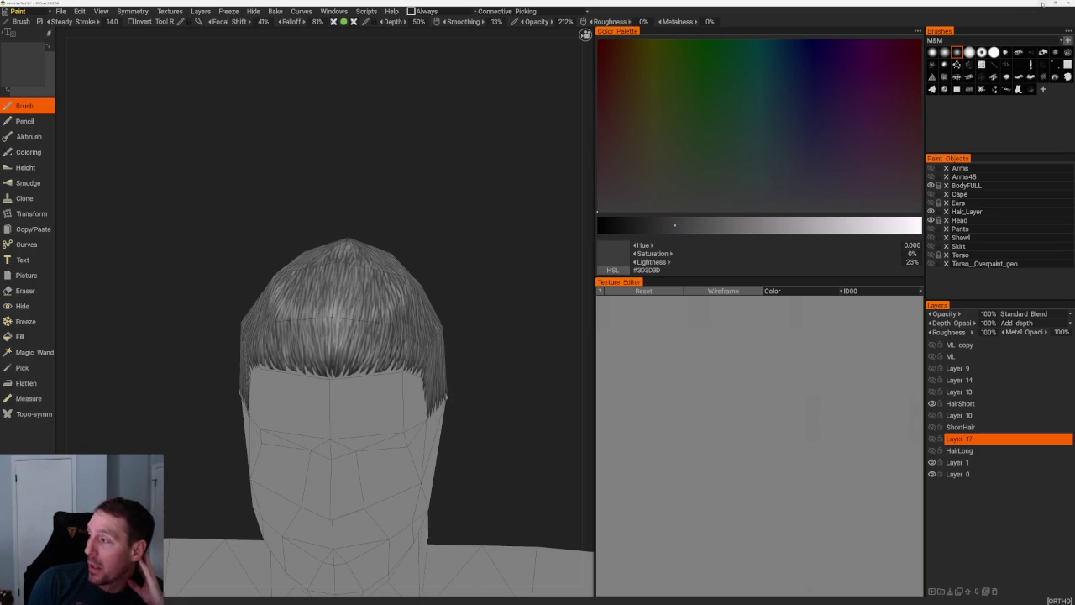
{"action": "left_click", "coordinate": [1042, 5]}
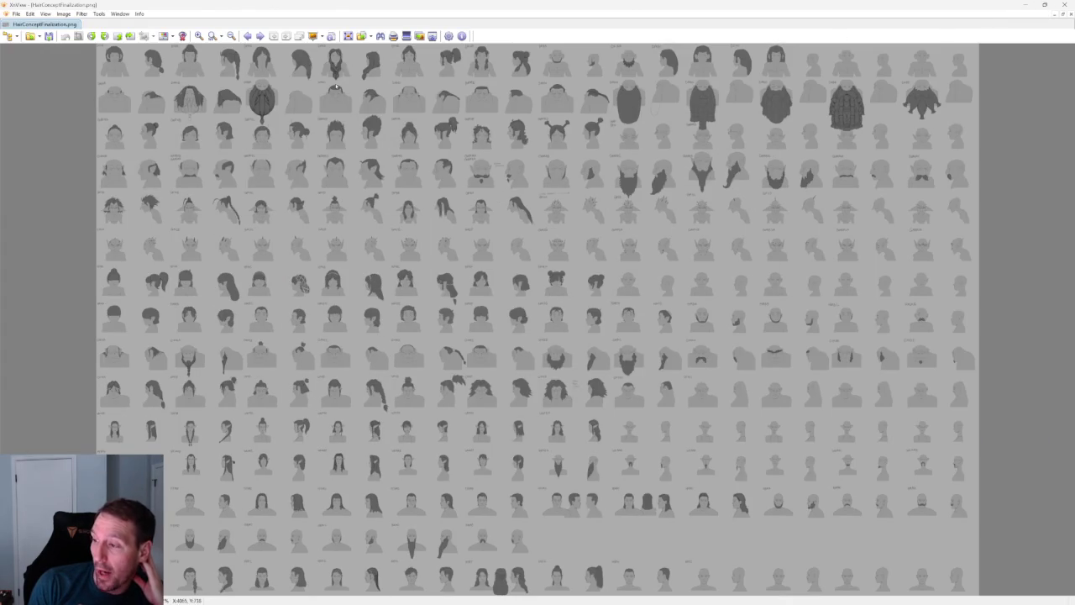
{"action": "left_click", "coordinate": [1026, 5]}
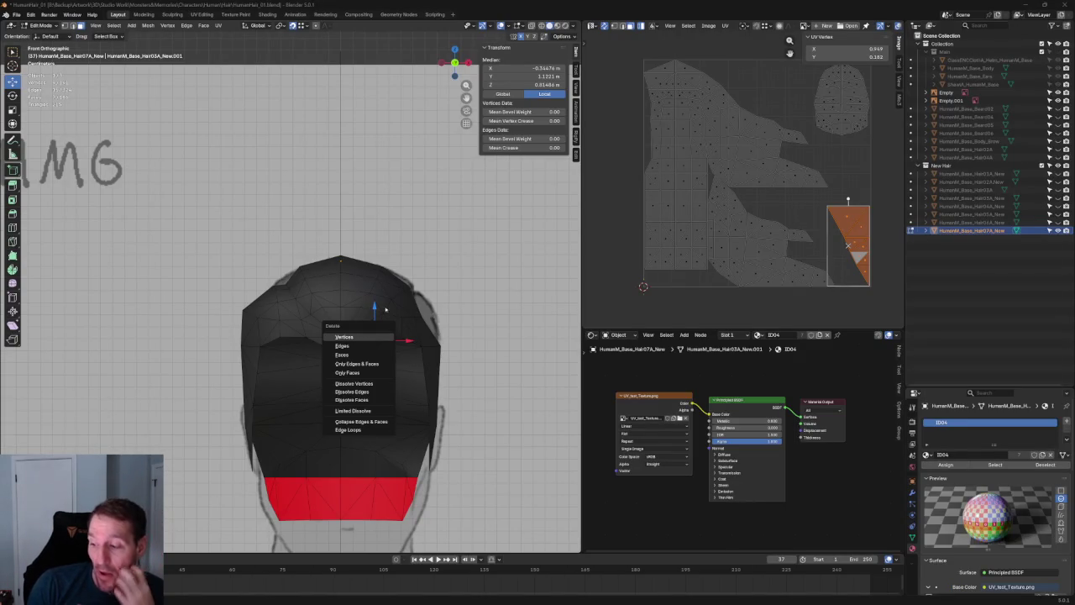
Cancel the Delete menu and return to Object Mode with Hair07A selected
{"action": "key", "text": "Escape"}
{"action": "scroll", "coordinate": [381, 342], "scroll_direction": "up", "scroll_amount": 2}
{"action": "scroll", "coordinate": [393, 349], "scroll_direction": "down", "scroll_amount": 2}
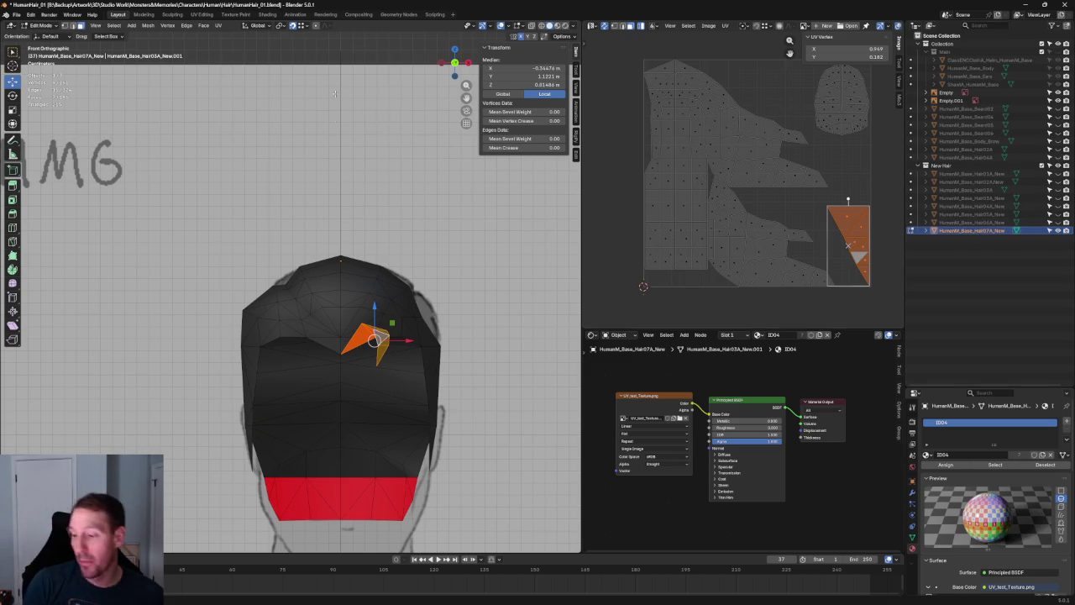
{"action": "key", "text": "Tab"}
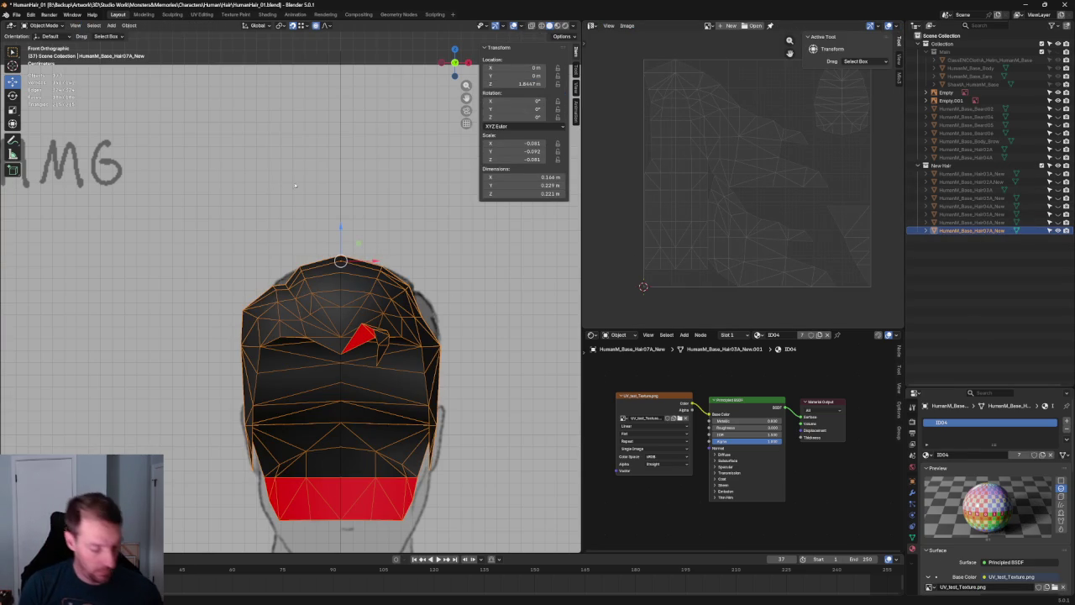
Copy-paste the Hair07A object and rename the duplicate HumanM_Base_Hair08A_New
{"action": "key", "text": "ctrl+c"}
{"action": "key", "text": "ctrl+v"}
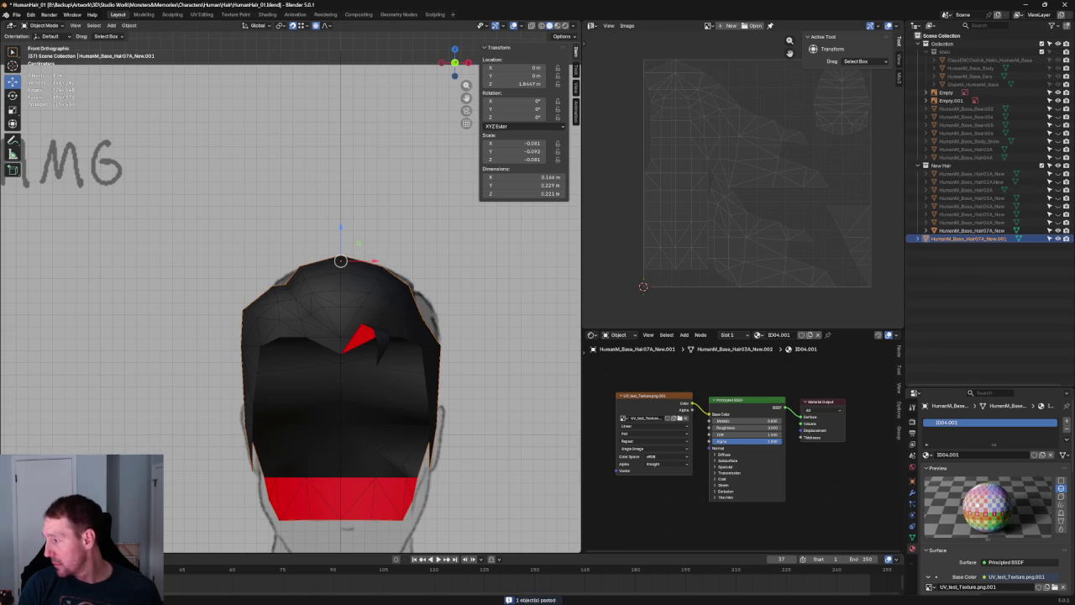
{"action": "double_click", "coordinate": [981, 238]}
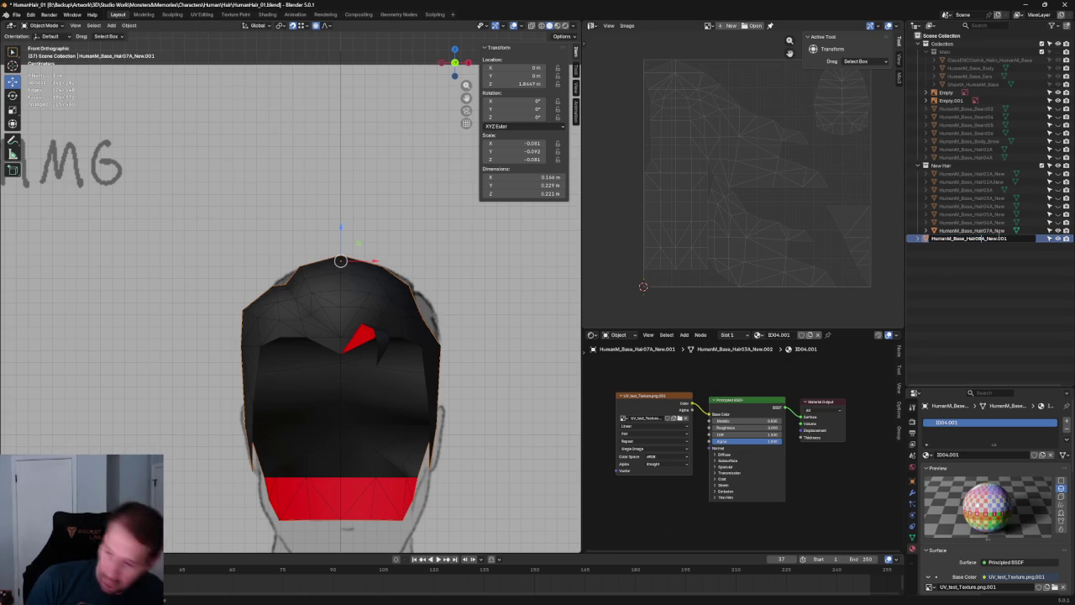
{"action": "key", "text": "BackSpace"}
{"action": "type", "text": "8"}
{"action": "key", "text": "Return"}
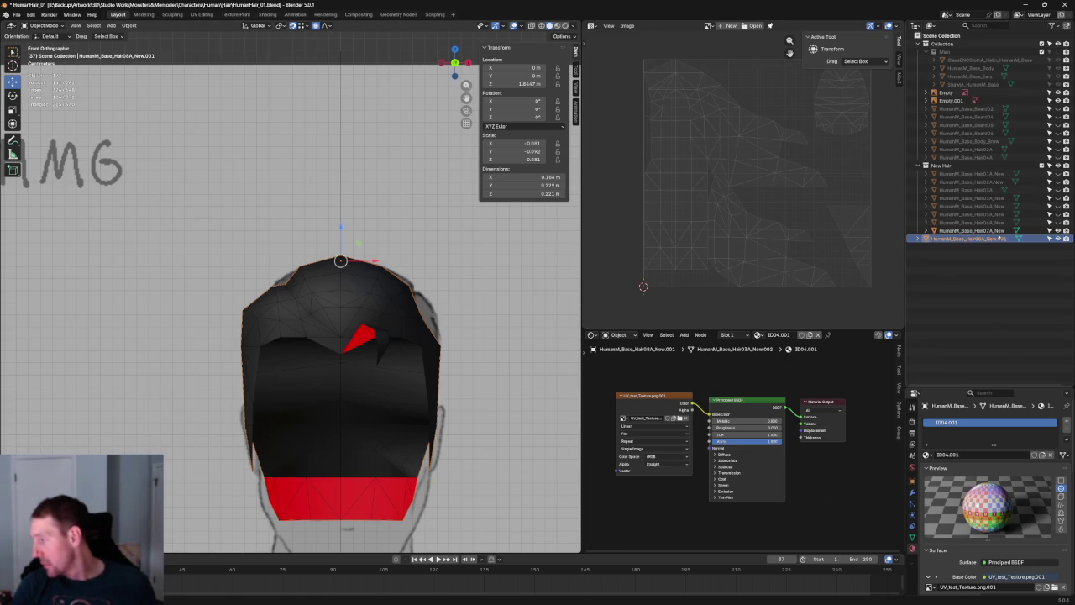
{"action": "double_click", "coordinate": [1000, 238]}
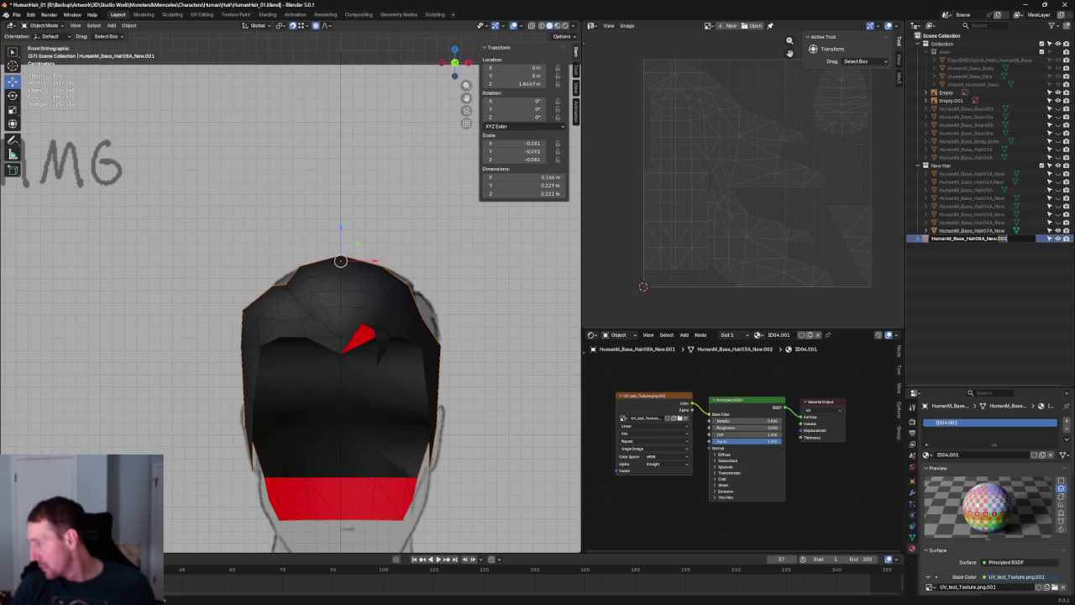
{"action": "key", "text": "BackSpace"}
{"action": "key", "text": "BackSpace"}
{"action": "key", "text": "BackSpace"}
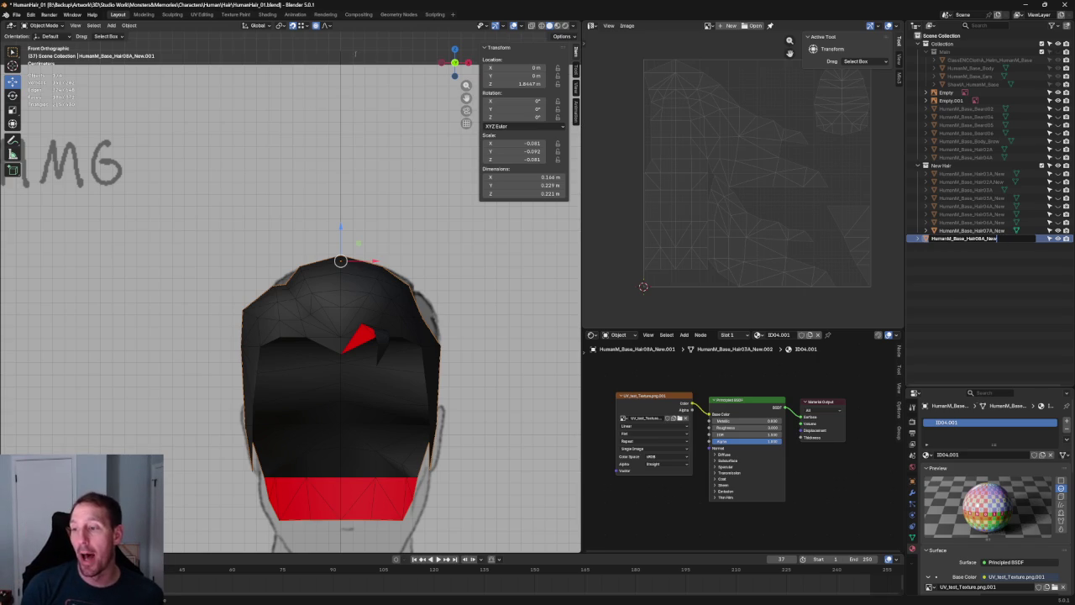
{"action": "key", "text": "Return"}
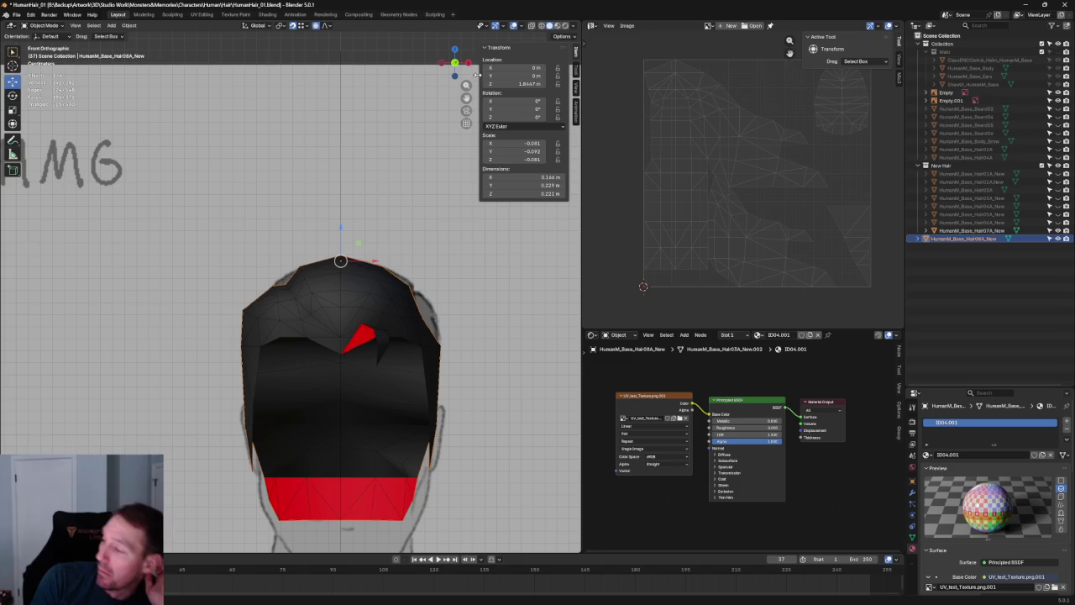
{"action": "scroll", "coordinate": [437, 276], "scroll_direction": "up", "scroll_amount": 3}
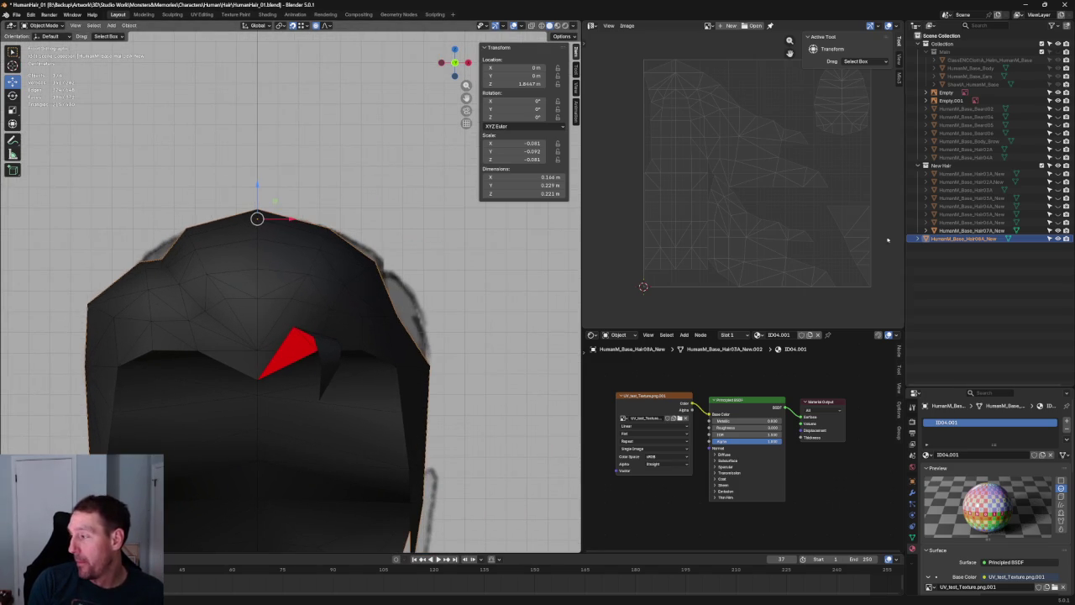
Move Hair08A_New into New Hair and delete the loose card from Hair07A
{"action": "left_click_drag", "start_coordinate": [961, 239], "coordinate": [936, 172]}
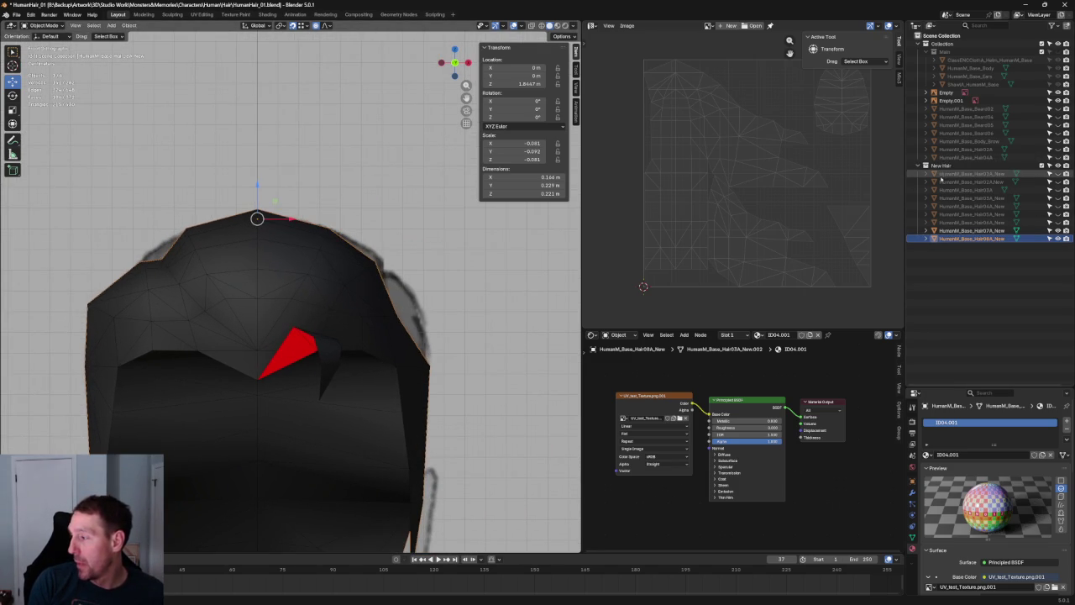
{"action": "scroll", "coordinate": [332, 262], "scroll_direction": "up", "scroll_amount": 2}
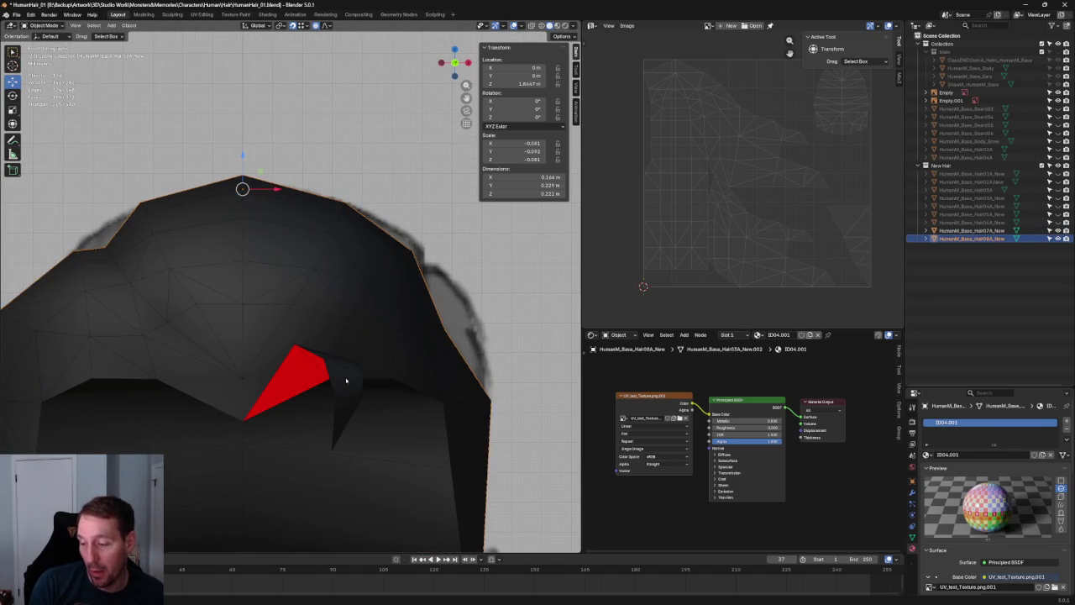
{"action": "left_click", "coordinate": [345, 381]}
{"action": "key", "text": "Tab"}
{"action": "key", "text": "a"}
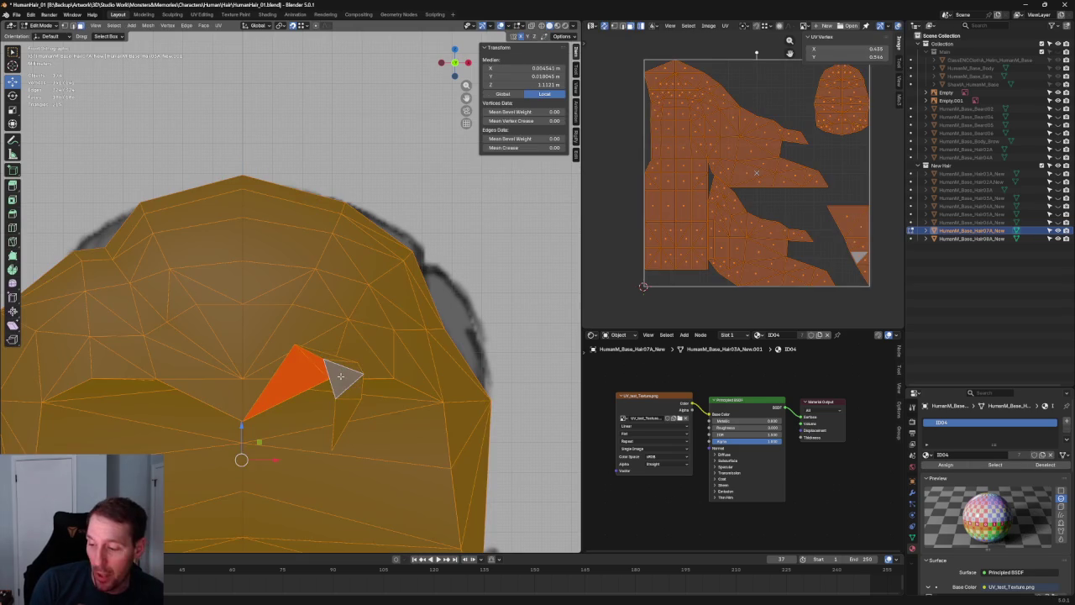
{"action": "left_click", "coordinate": [340, 376]}
{"action": "key", "text": "ctrl+l"}
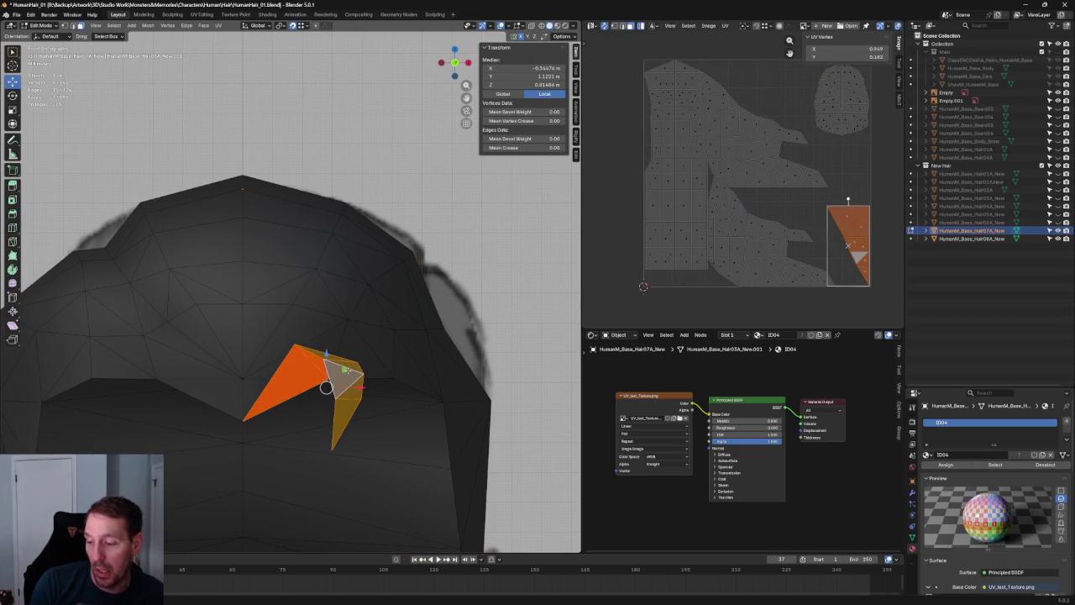
{"action": "key", "text": "x"}
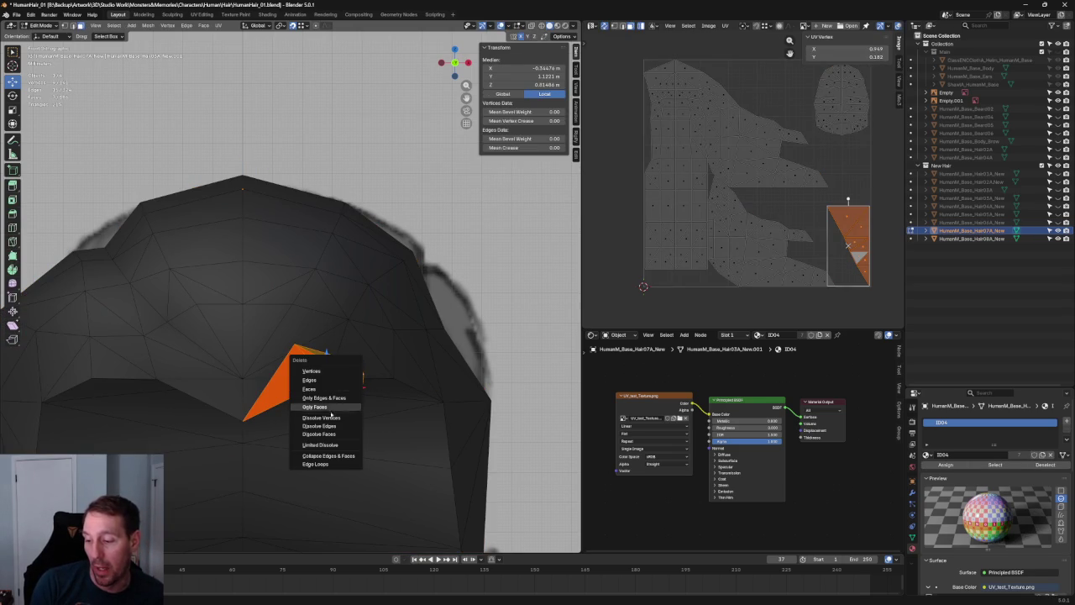
{"action": "left_click", "coordinate": [331, 406]}
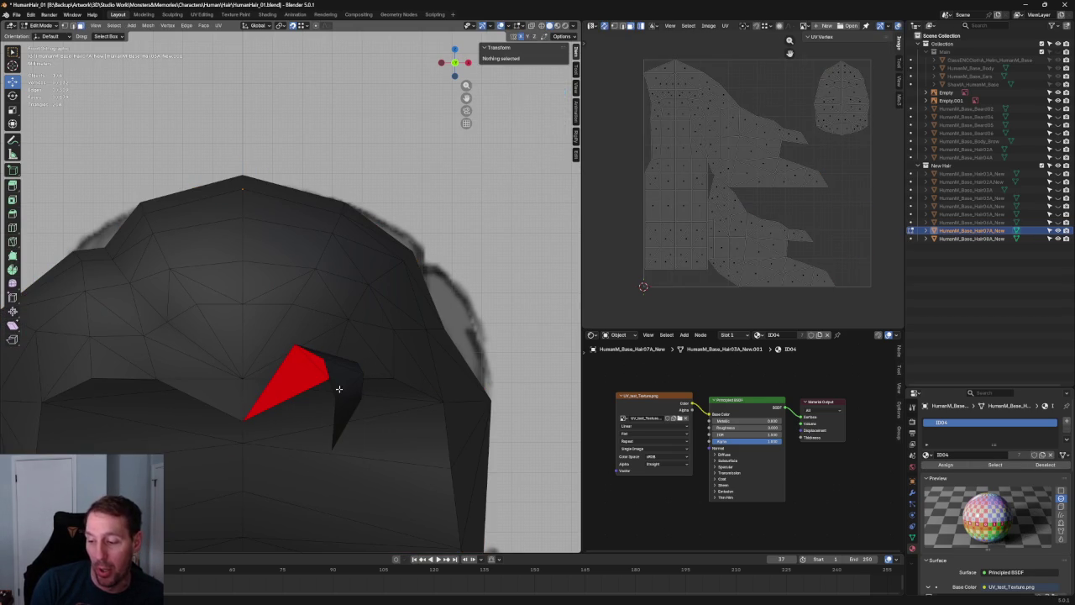
Delete the loose card's faces from the Hair08A_New mesh as well
{"action": "key", "text": "a"}
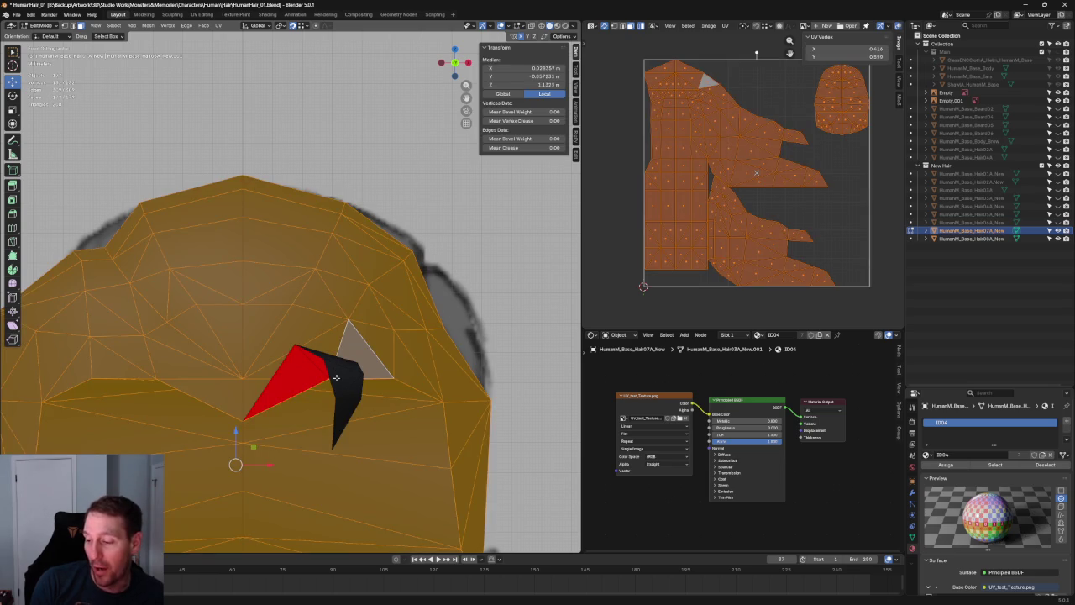
{"action": "middle_click_drag", "start_coordinate": [339, 371], "coordinate": [252, 378]}
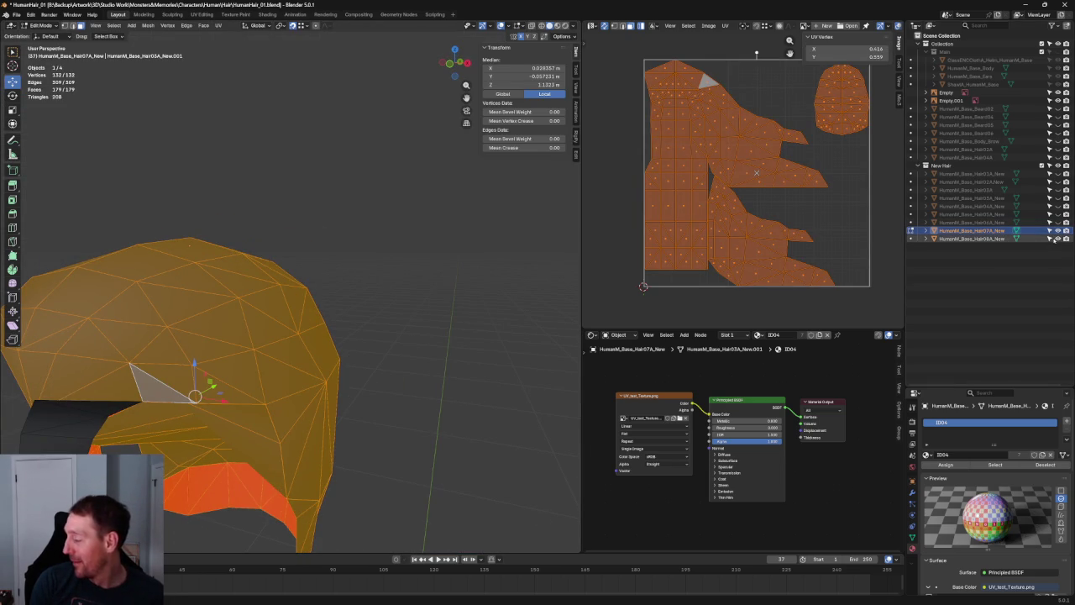
{"action": "key", "text": "ctrl+z"}
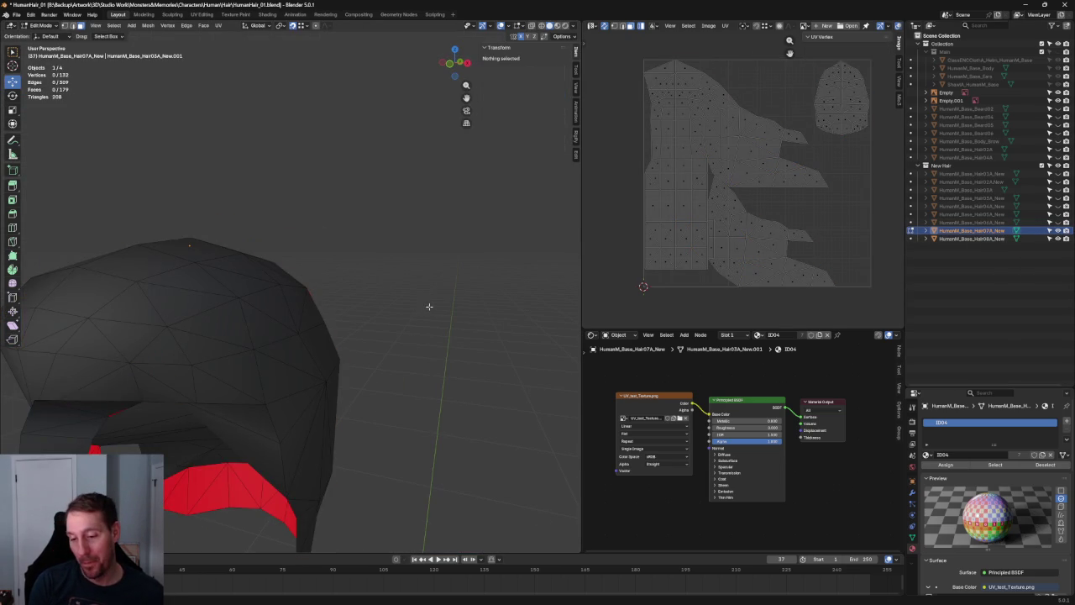
{"action": "key", "text": "ctrl+z"}
{"action": "key", "text": "ctrl+z"}
{"action": "key", "text": "ctrl+z"}
{"action": "key", "text": "ctrl+z"}
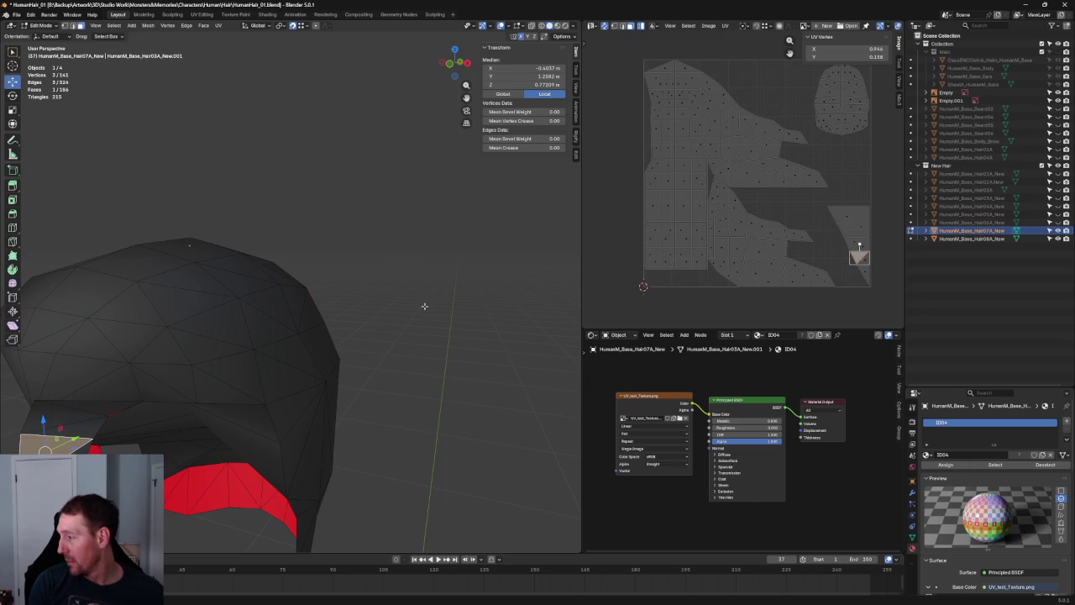
{"action": "key", "text": "ctrl+z"}
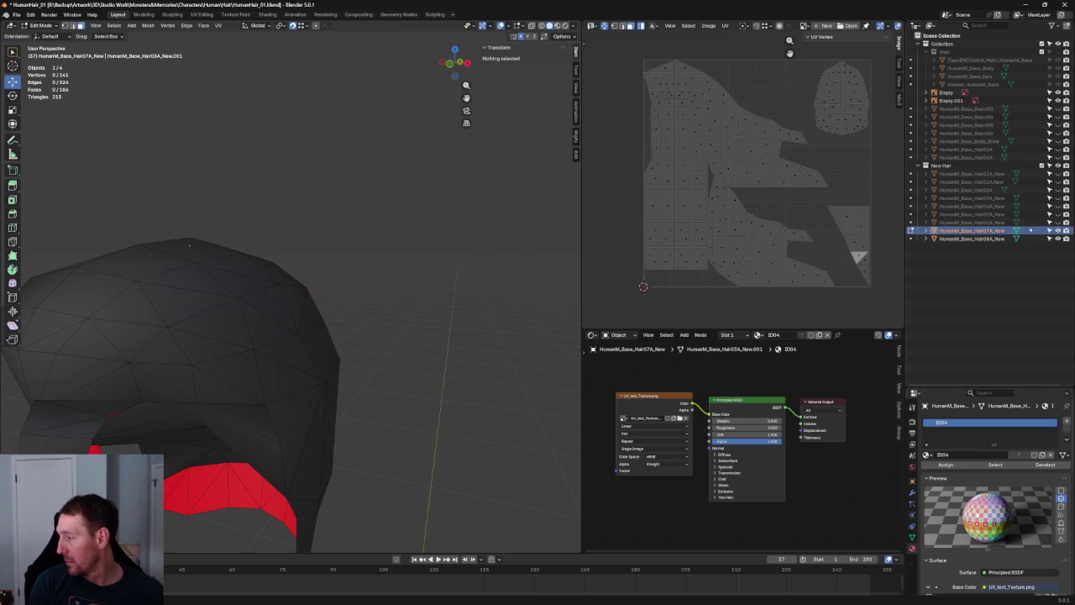
{"action": "left_click", "coordinate": [912, 238]}
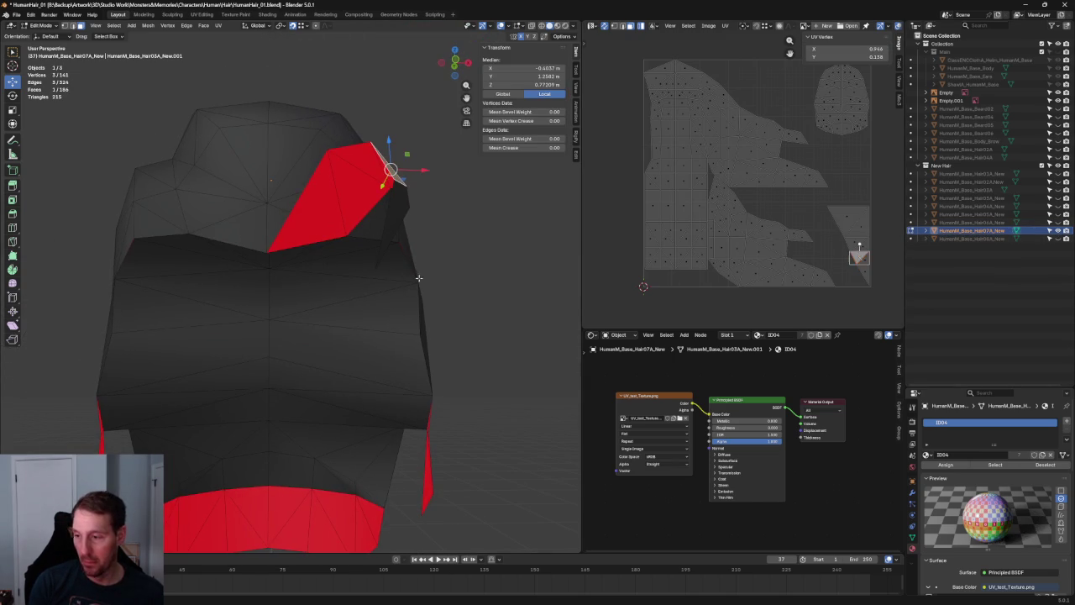
{"action": "left_click", "coordinate": [941, 238]}
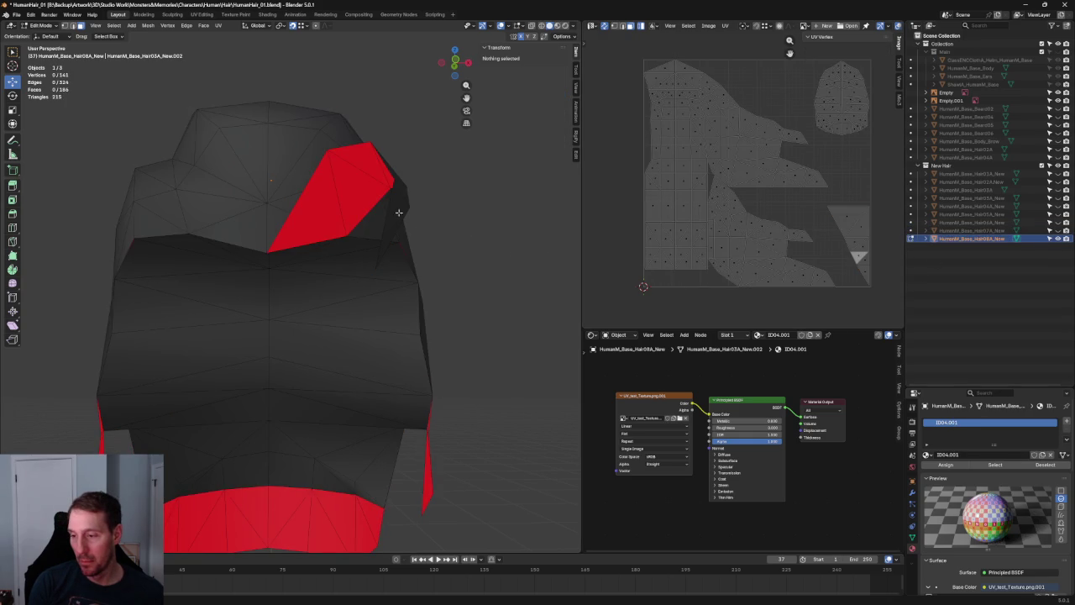
{"action": "key", "text": "l"}
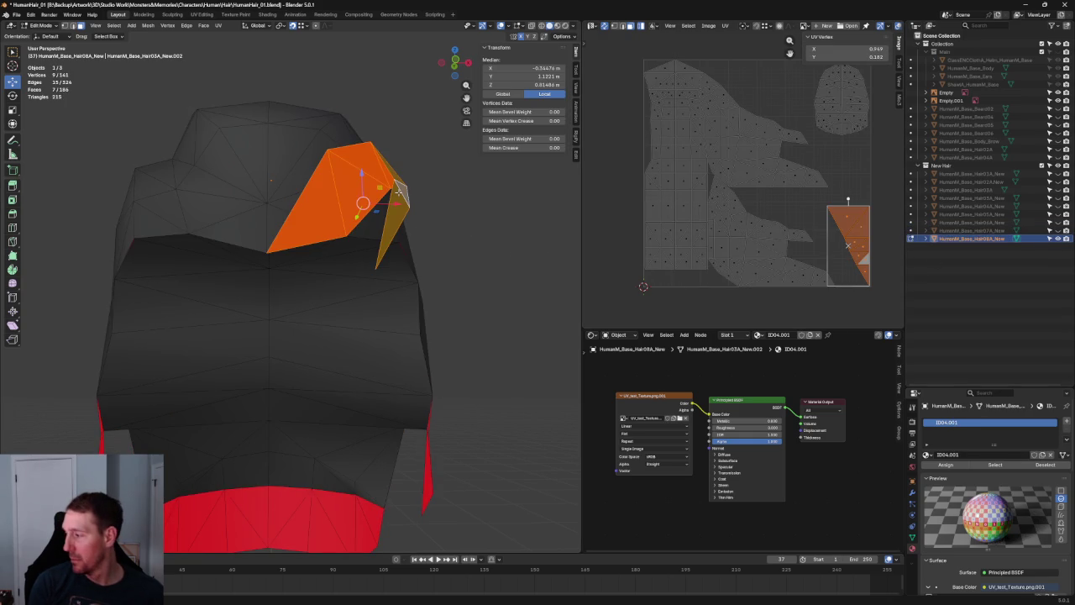
{"action": "key", "text": "x"}
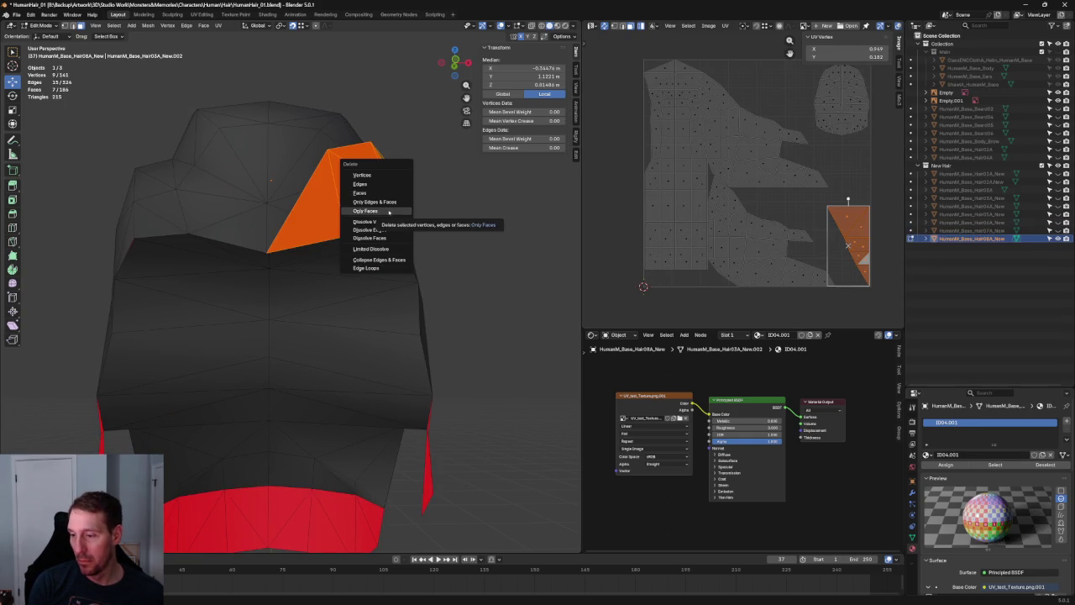
{"action": "left_click", "coordinate": [387, 211]}
{"action": "key", "text": "KP_1"}
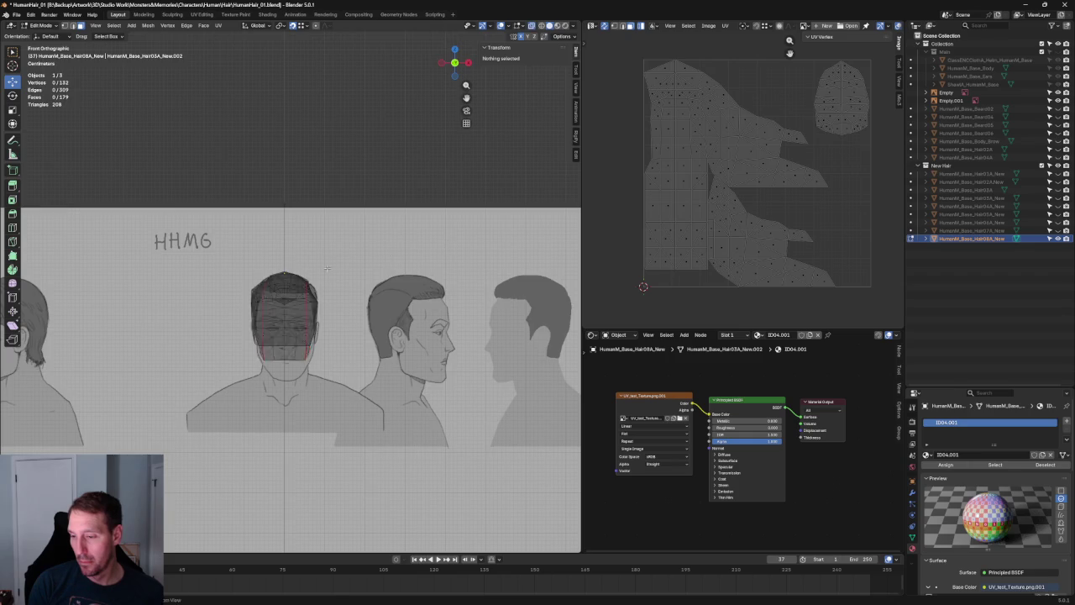
Compare the hair mesh against the side reference and triangulate its faces
{"action": "scroll", "coordinate": [387, 277], "scroll_direction": "up", "scroll_amount": 6}
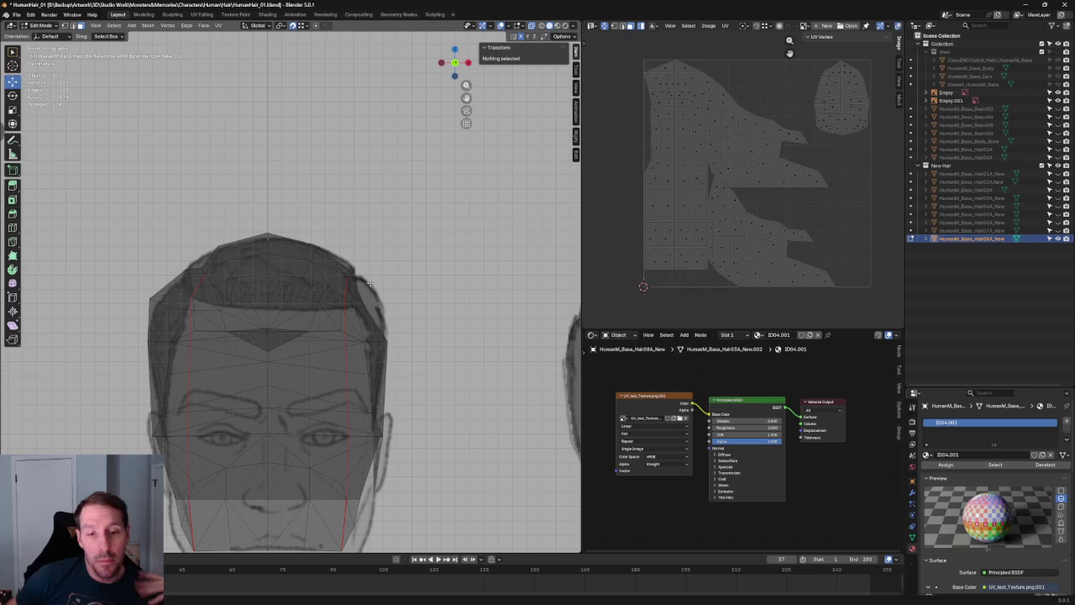
{"action": "scroll", "coordinate": [387, 252], "scroll_direction": "up", "scroll_amount": 2}
{"action": "scroll", "coordinate": [403, 224], "scroll_direction": "up", "scroll_amount": 1}
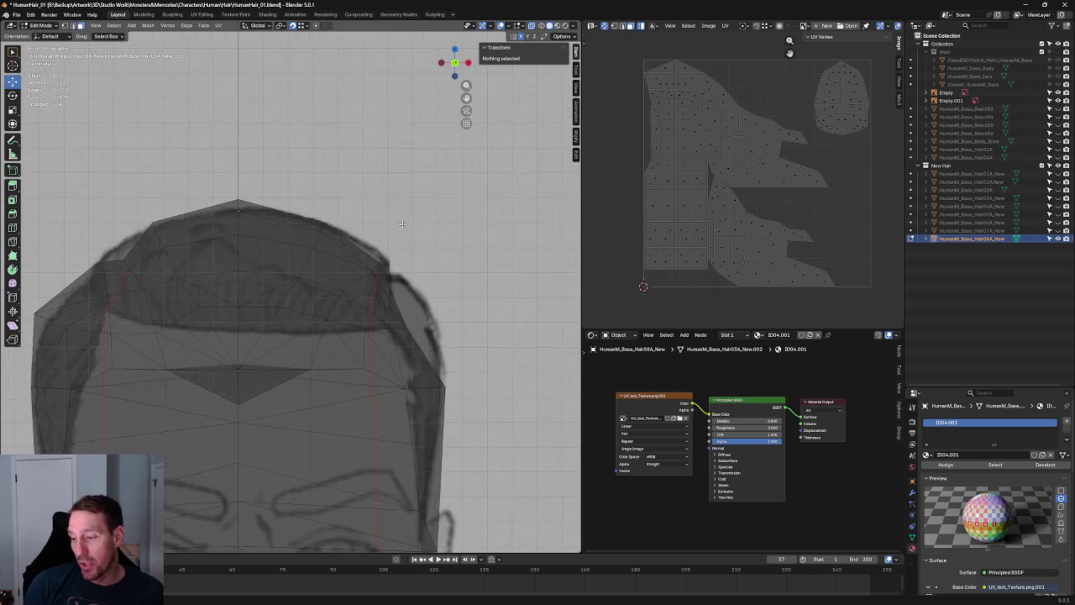
{"action": "scroll", "coordinate": [402, 225], "scroll_direction": "down", "scroll_amount": 3}
{"action": "mouse_move", "coordinate": [356, 267]}
{"action": "middle_mouse_down", "text": "alt"}
{"action": "mouse_move", "coordinate": [247, 256]}
{"action": "mouse_move", "coordinate": [351, 265]}
{"action": "middle_mouse_up", "text": "alt"}
{"action": "scroll", "coordinate": [247, 256], "scroll_direction": "up", "scroll_amount": 2}
{"action": "scroll", "coordinate": [248, 256], "scroll_direction": "down", "scroll_amount": 4}
{"action": "scroll", "coordinate": [351, 265], "scroll_direction": "up", "scroll_amount": 3}
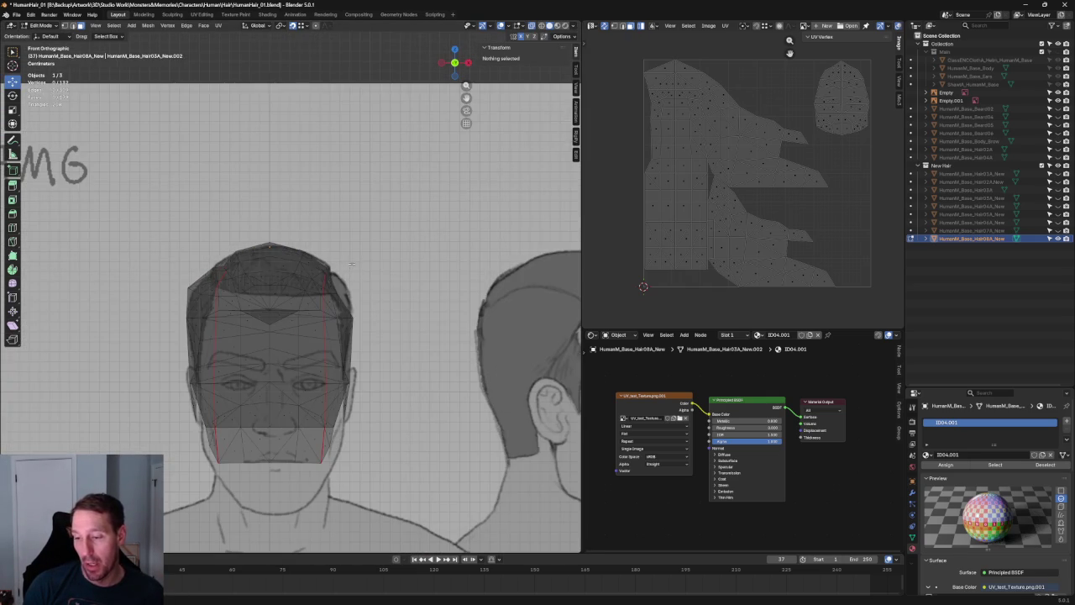
{"action": "key", "text": "ctrl+z"}
Box-select the right half of the hair mesh and delete its vertices
{"action": "left_click_drag", "start_coordinate": [407, 188], "coordinate": [274, 484]}
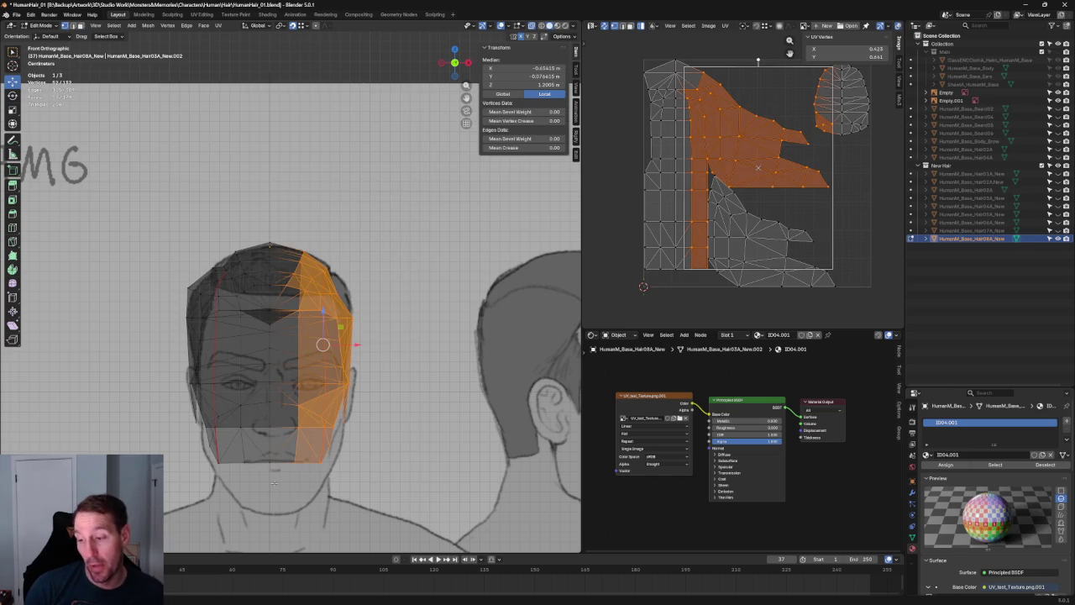
{"action": "key", "text": "x"}
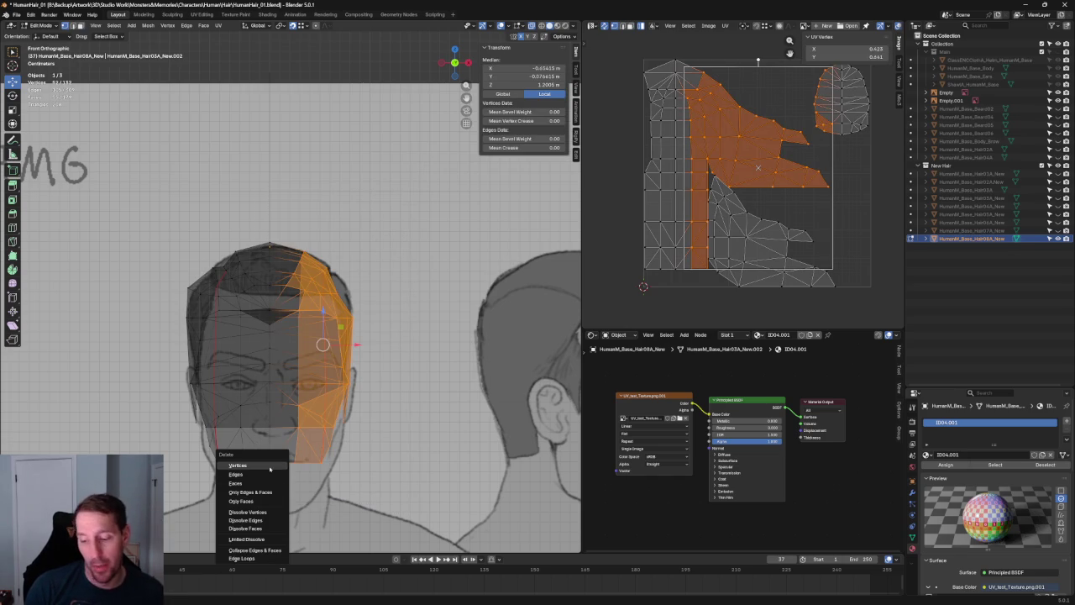
{"action": "left_click", "coordinate": [272, 479]}
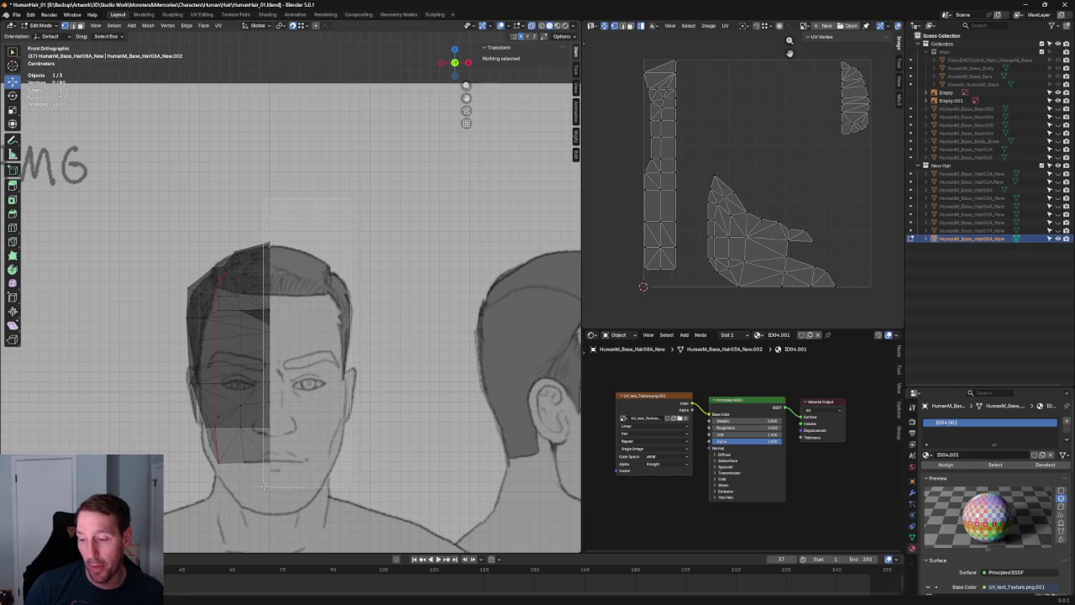
Flatten the cut-edge vertices to X 0, then deselect everything
{"action": "key", "text": "a"}
{"action": "scroll", "coordinate": [313, 365], "scroll_direction": "up", "scroll_amount": 2}
{"action": "key", "text": "s"}
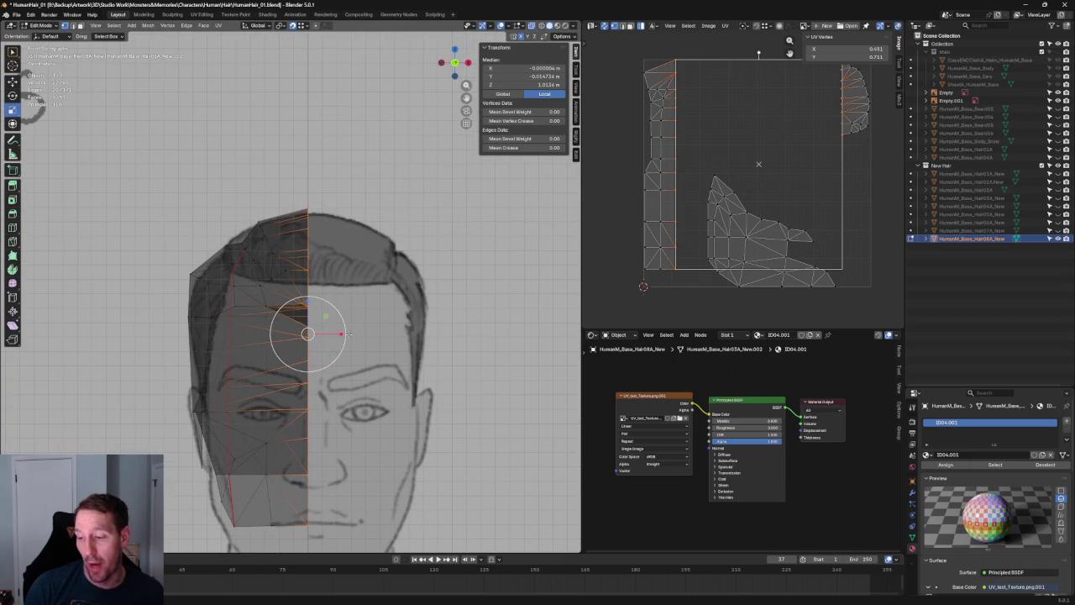
{"action": "key", "text": "x"}
{"action": "key", "text": "0"}
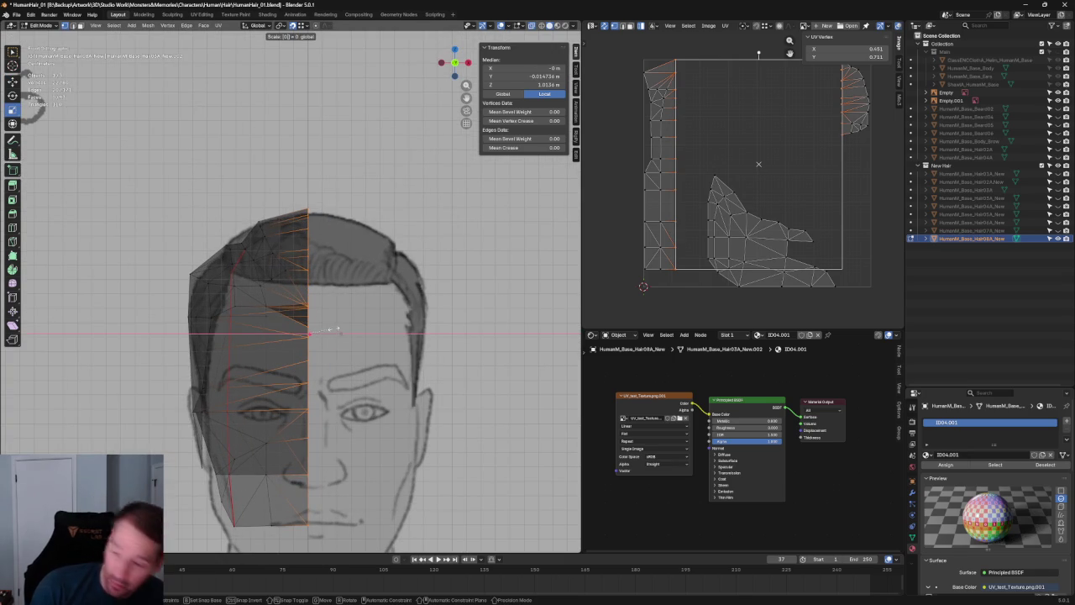
{"action": "key", "text": "Return"}
{"action": "key", "text": "shift+space"}
{"action": "key", "text": "g"}
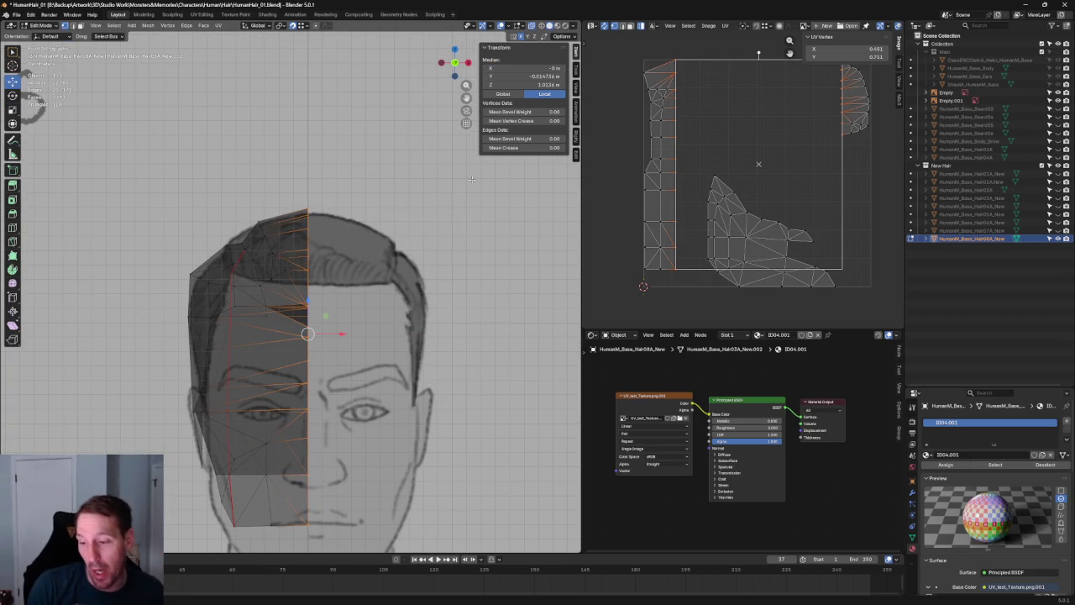
{"action": "scroll", "coordinate": [313, 184], "scroll_direction": "down", "scroll_amount": 2}
{"action": "key", "text": "alt+a"}
{"action": "scroll", "coordinate": [359, 203], "scroll_direction": "down", "scroll_amount": 2}
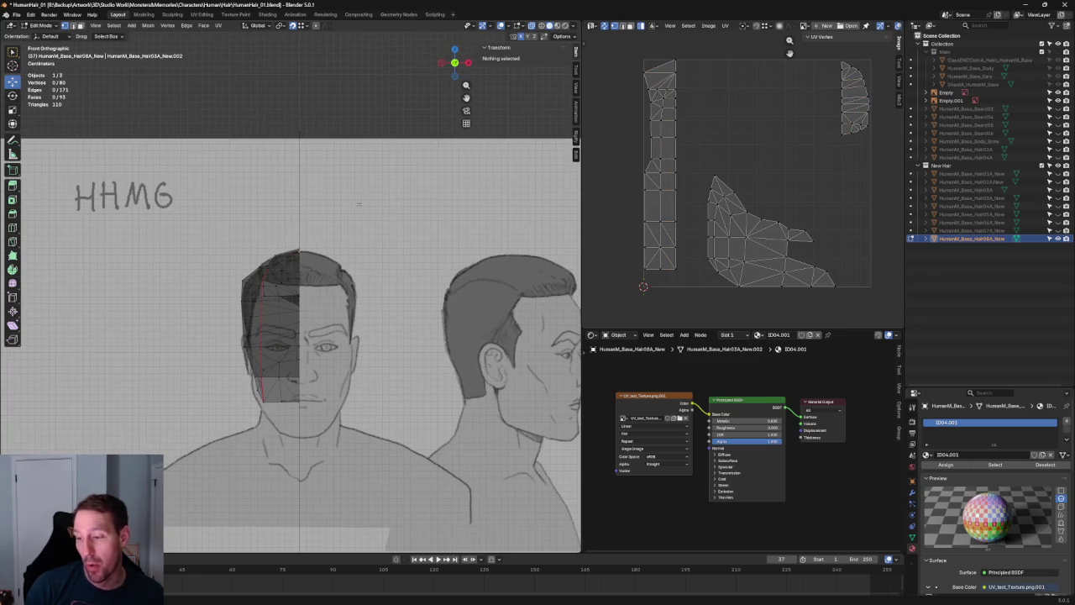
Slide two temple vertices sideways along X to fit the reference
{"action": "scroll", "coordinate": [362, 203], "scroll_direction": "up", "scroll_amount": 1}
{"action": "scroll", "coordinate": [256, 246], "scroll_direction": "up", "scroll_amount": 5}
{"action": "left_click", "coordinate": [152, 270]}
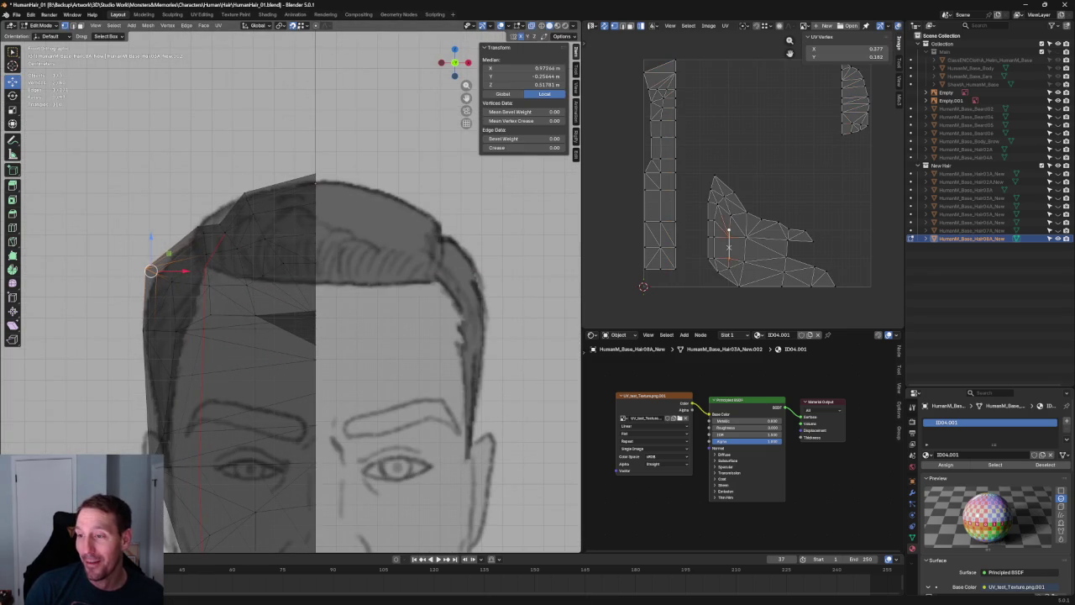
{"action": "key", "text": "g"}
{"action": "key", "text": "x"}
{"action": "left_click", "coordinate": [190, 276]}
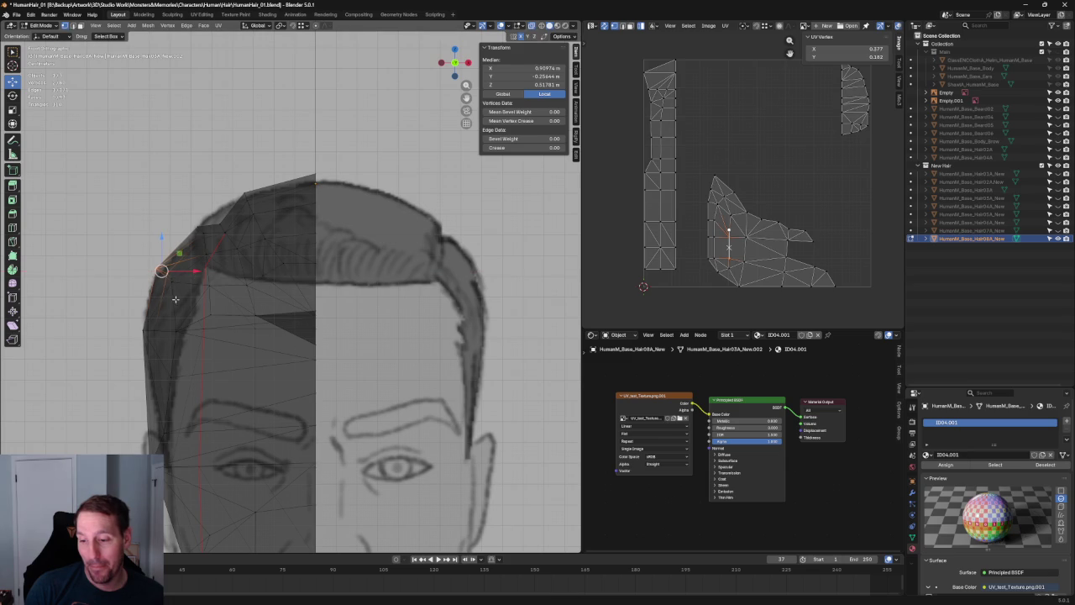
{"action": "left_click", "coordinate": [189, 284]}
{"action": "key", "text": "alt+z"}
{"action": "key", "text": "g"}
{"action": "key", "text": "x"}
{"action": "left_click", "coordinate": [202, 283]}
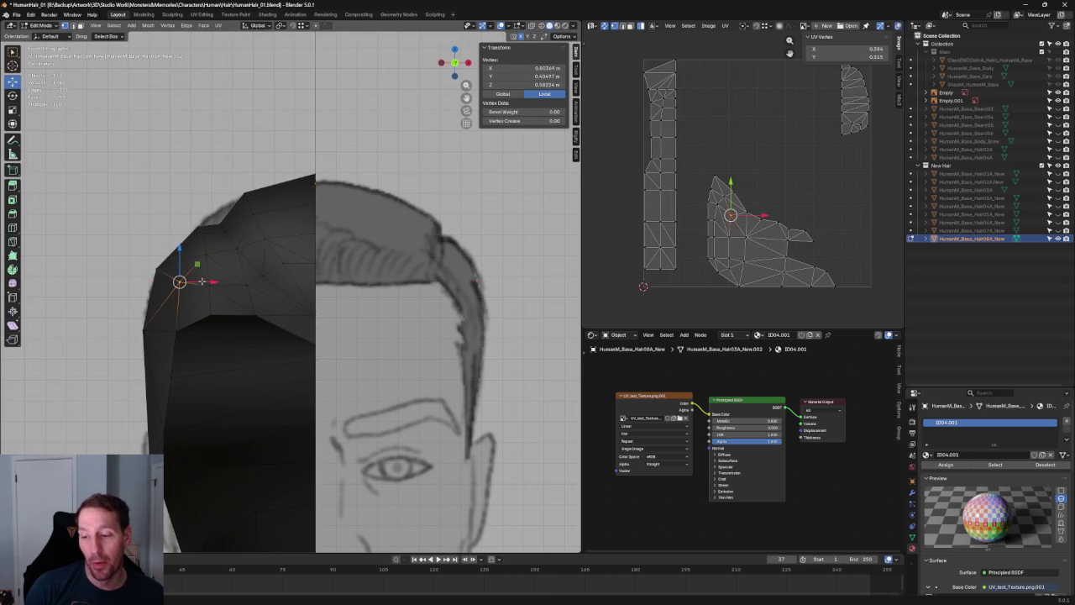
{"action": "key", "text": "alt+z"}
Orbit to check the hair shape, return to front view and deselect all
{"action": "scroll", "coordinate": [212, 279], "scroll_direction": "down", "scroll_amount": 5}
{"action": "scroll", "coordinate": [218, 280], "scroll_direction": "up", "scroll_amount": 3}
{"action": "mouse_move", "coordinate": [228, 280]}
{"action": "middle_mouse_down"}
{"action": "mouse_move", "coordinate": [361, 317]}
{"action": "mouse_move", "coordinate": [317, 256]}
{"action": "middle_mouse_up"}
{"action": "scroll", "coordinate": [361, 317], "scroll_direction": "up", "scroll_amount": 5}
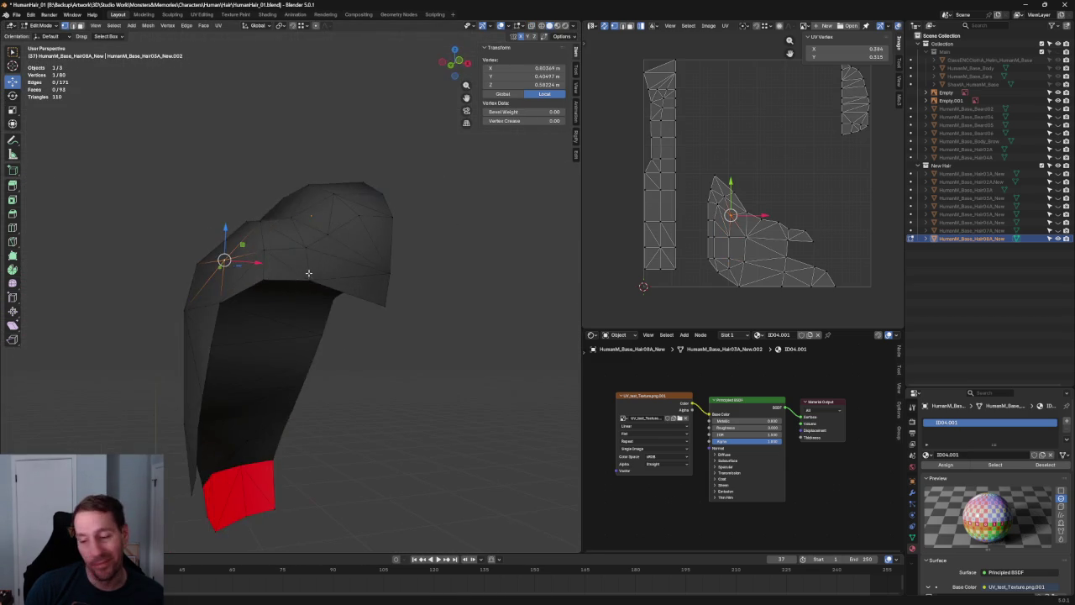
{"action": "key", "text": "KP_1"}
{"action": "scroll", "coordinate": [318, 256], "scroll_direction": "down", "scroll_amount": 2}
{"action": "scroll", "coordinate": [318, 256], "scroll_direction": "down", "scroll_amount": 2}
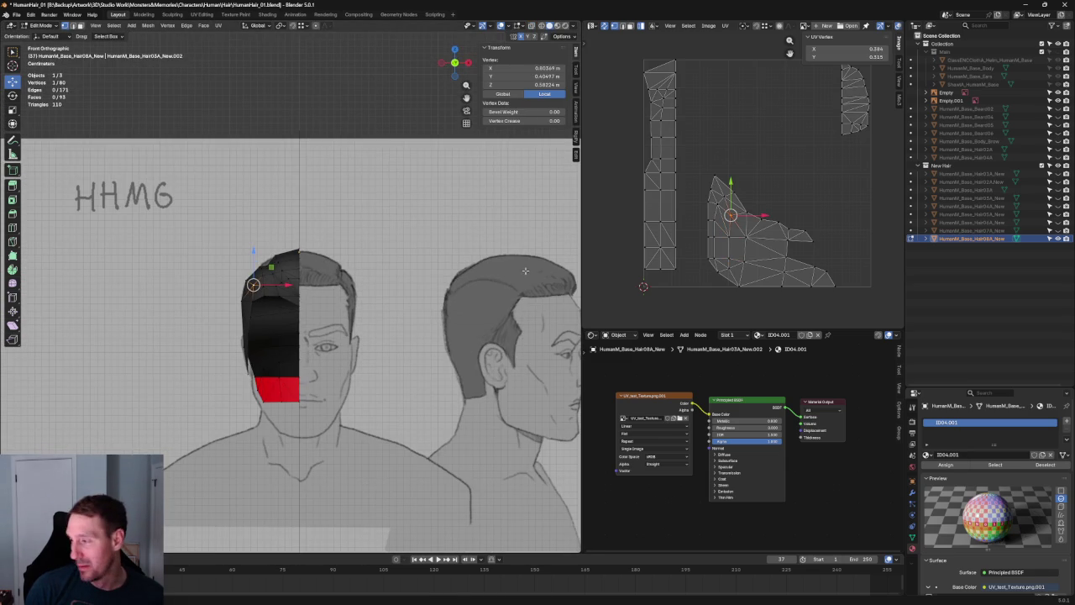
{"action": "left_click", "coordinate": [350, 79]}
{"action": "scroll", "coordinate": [350, 174], "scroll_direction": "down", "scroll_amount": 6}
{"action": "scroll", "coordinate": [350, 174], "scroll_direction": "up", "scroll_amount": 3}
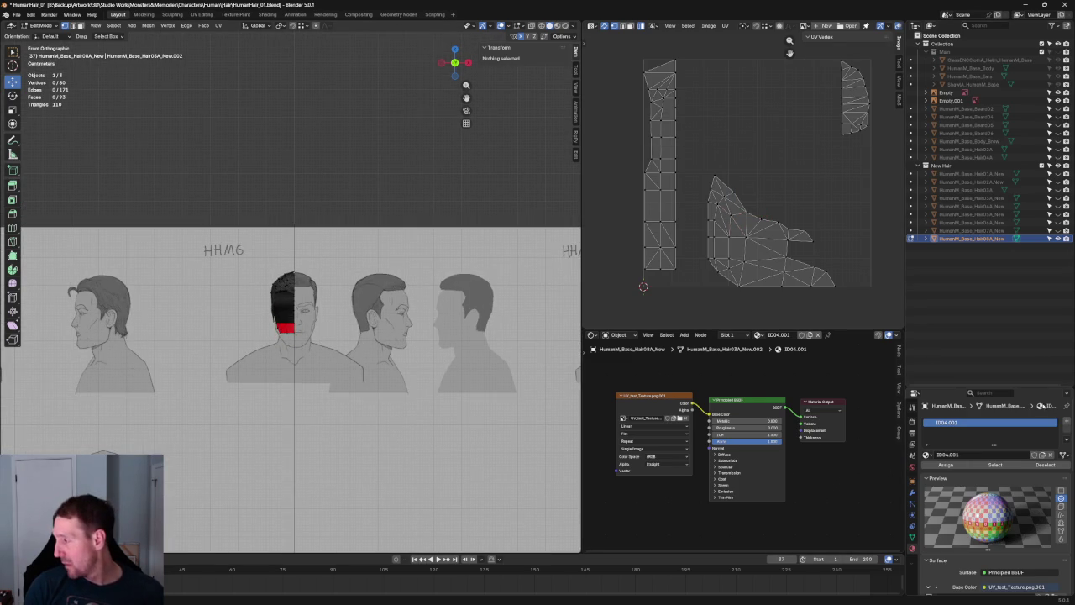
Show the Add Modifier list in Modifier Properties and start searching it
{"action": "left_click", "coordinate": [912, 480]}
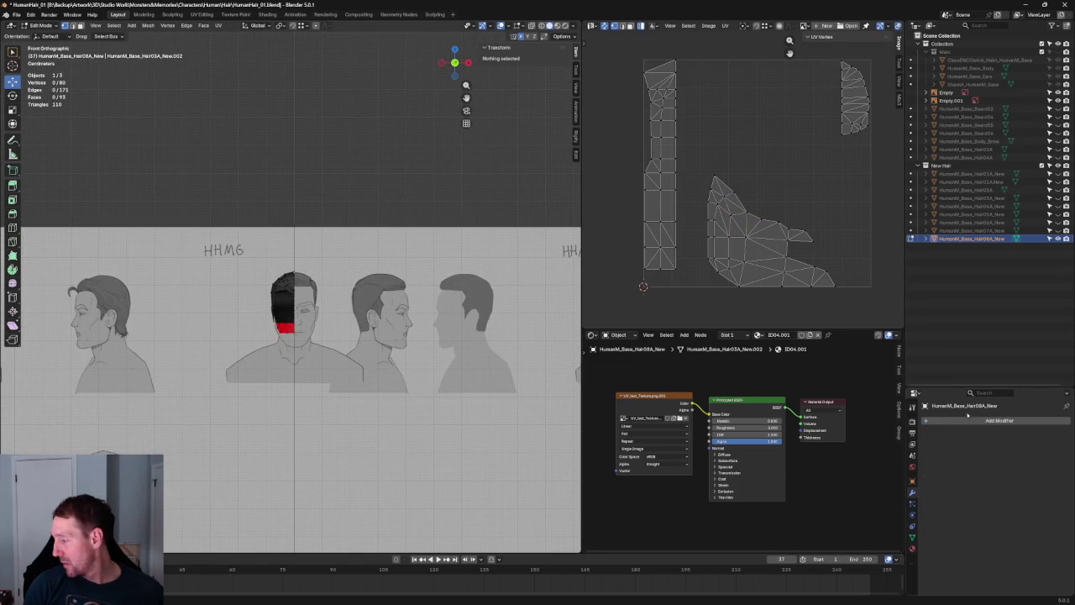
{"action": "left_click", "coordinate": [943, 420]}
{"action": "key", "text": "space"}
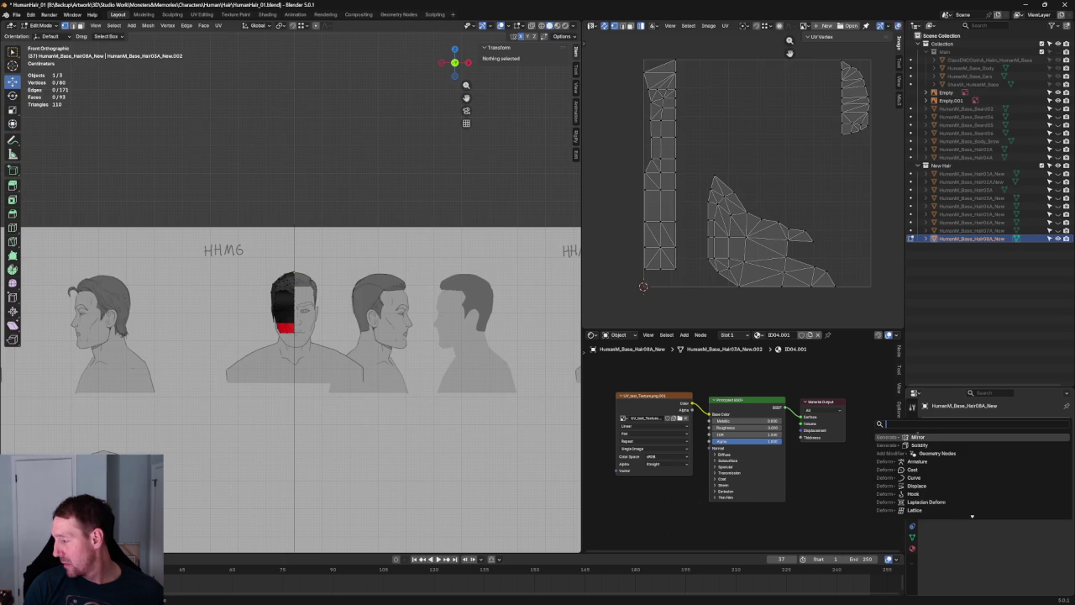
Add a Mirror modifier to the half mesh and apply it in Object Mode
{"action": "left_click", "coordinate": [918, 437]}
{"action": "scroll", "coordinate": [332, 210], "scroll_direction": "up", "scroll_amount": 6}
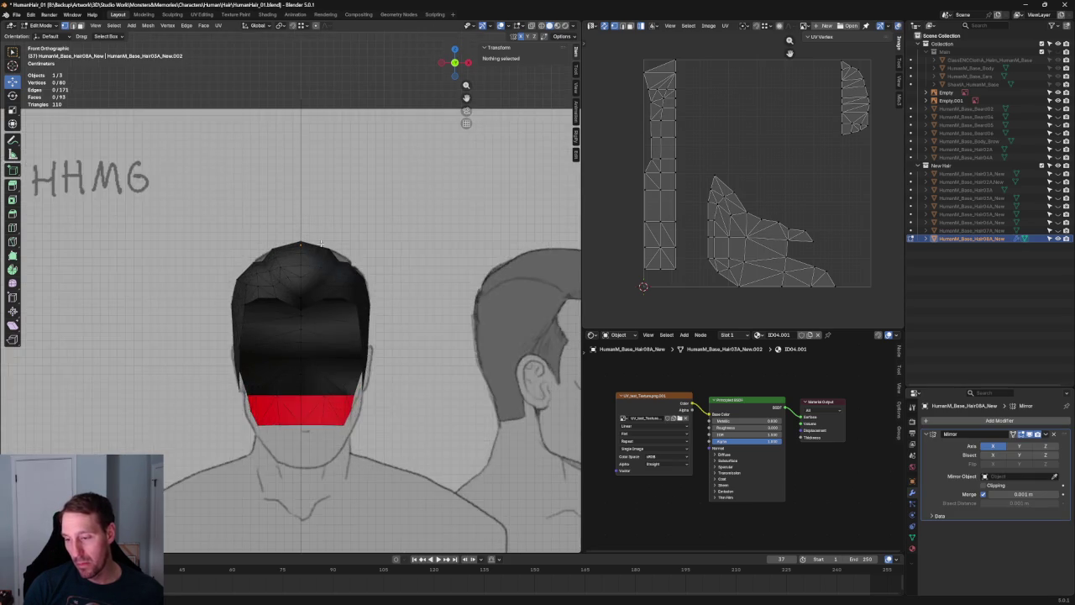
{"action": "scroll", "coordinate": [325, 244], "scroll_direction": "up", "scroll_amount": 2}
{"action": "key", "text": "alt+z"}
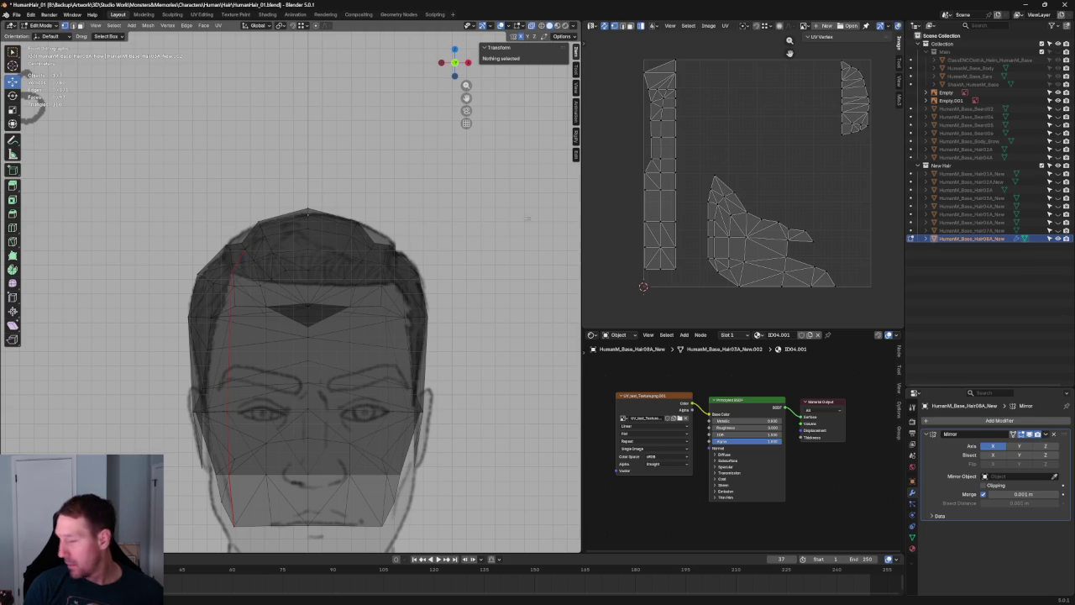
{"action": "key", "text": "Tab"}
{"action": "left_click", "coordinate": [1046, 435]}
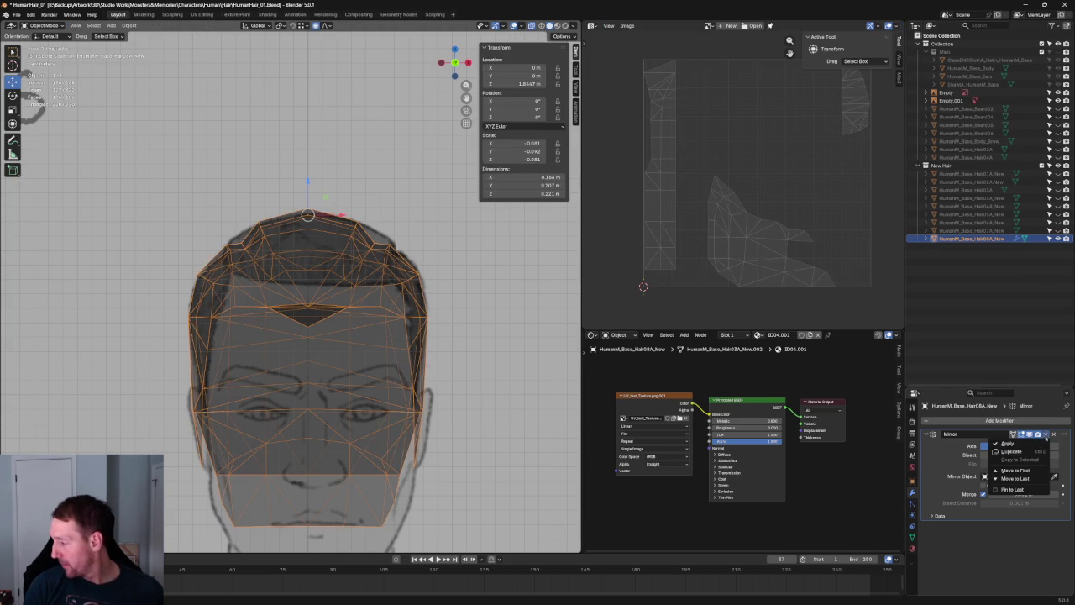
{"action": "left_click", "coordinate": [1007, 442]}
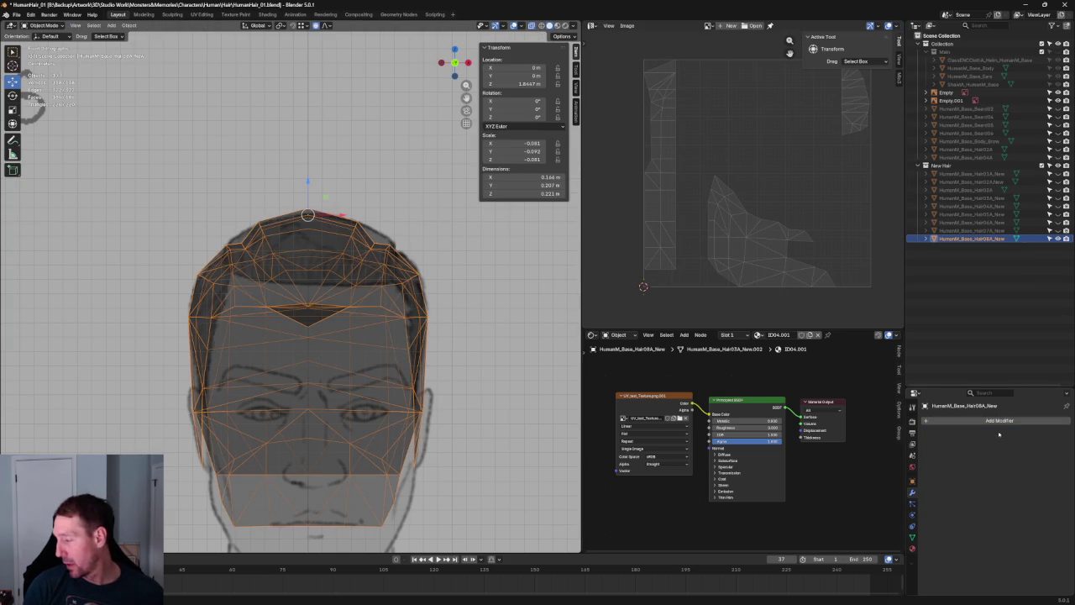
Delete the left half's vertices and add a new Mirror modifier
{"action": "key", "text": "Tab"}
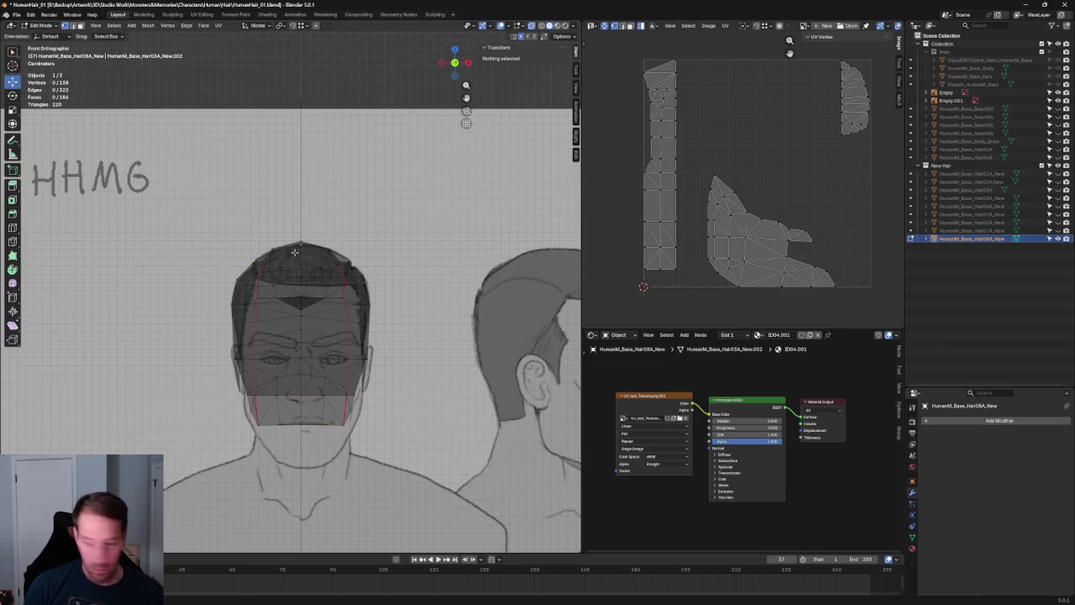
{"action": "key", "text": "a"}
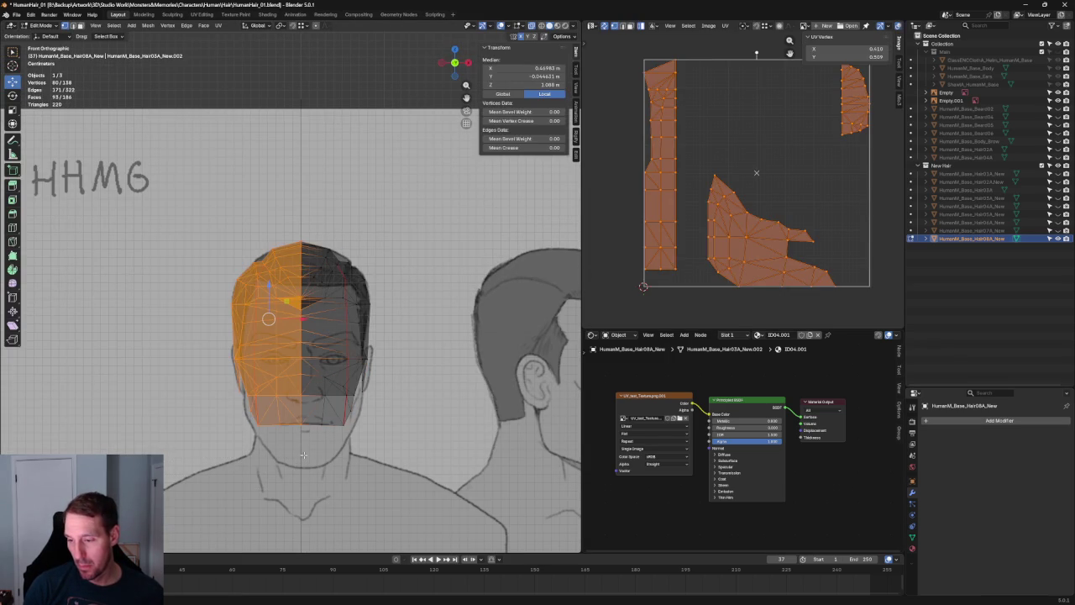
{"action": "key", "text": "x"}
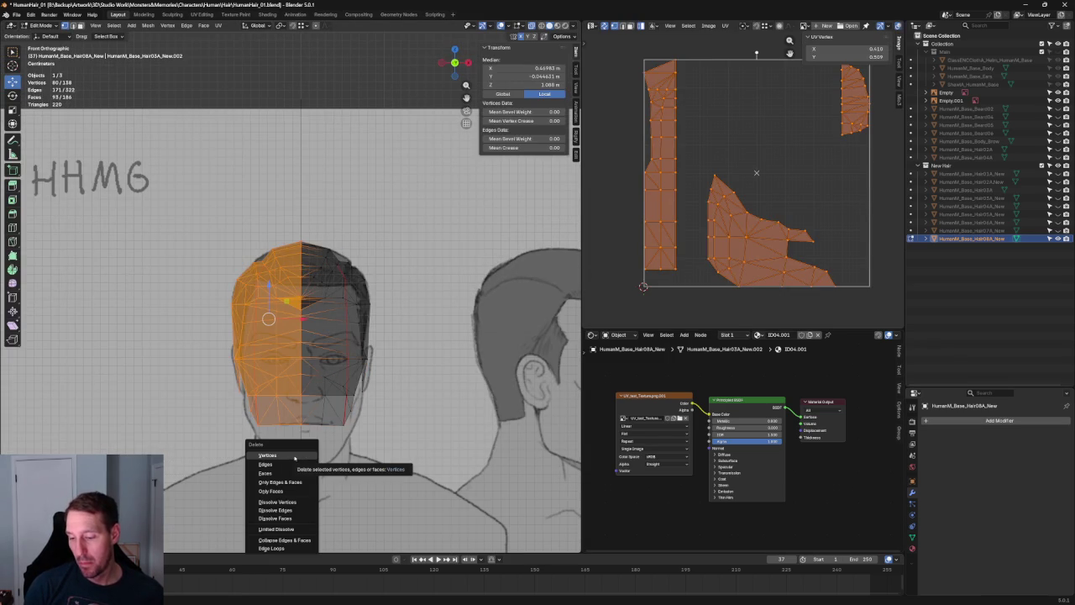
{"action": "left_click", "coordinate": [295, 455]}
{"action": "key", "text": "ctrl+z"}
{"action": "key", "text": "x"}
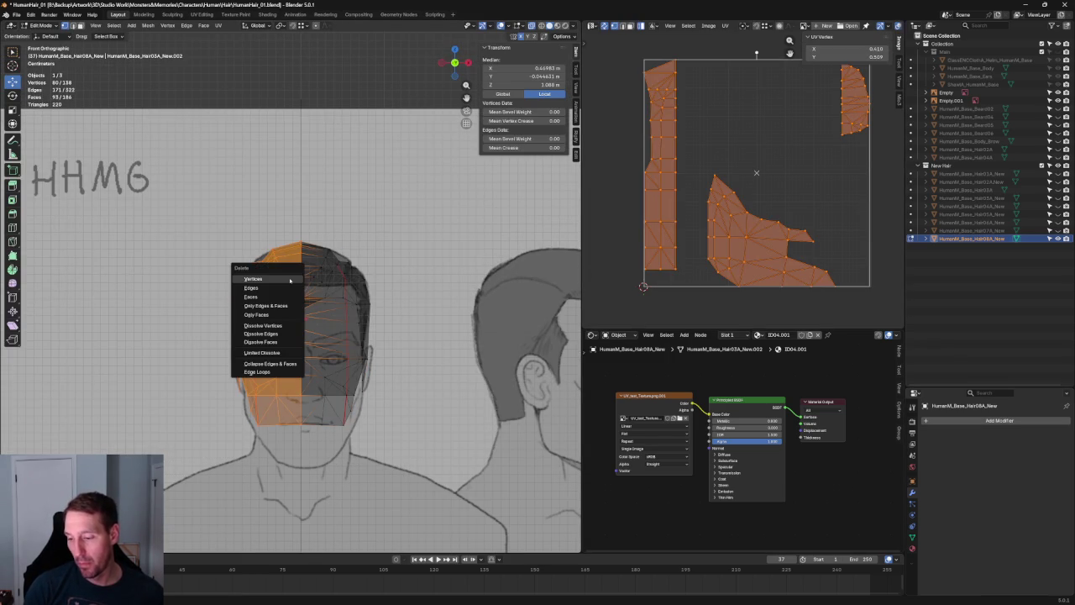
{"action": "left_click", "coordinate": [271, 298]}
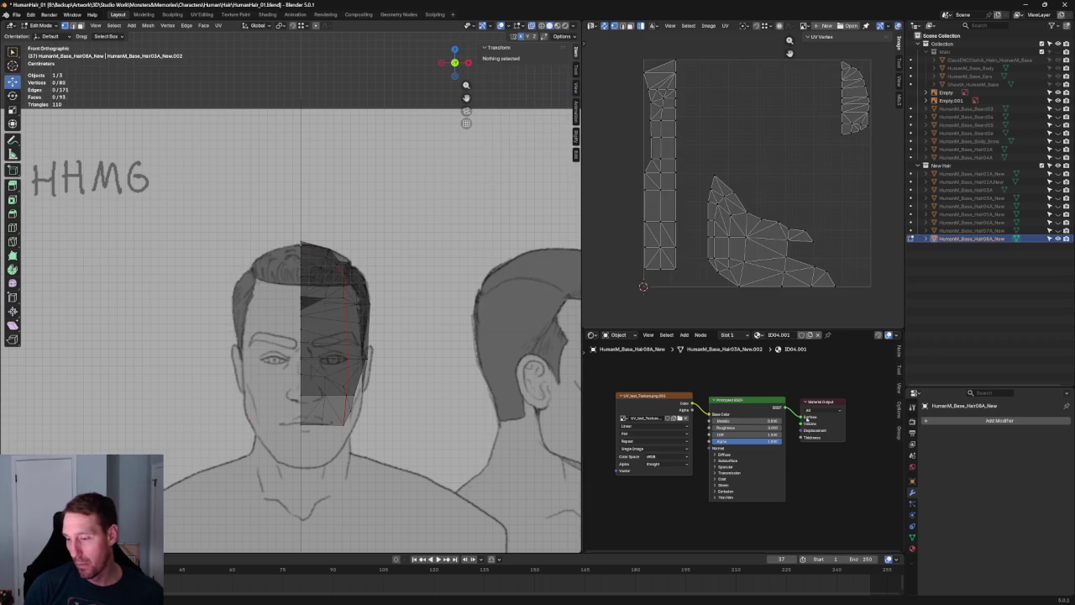
{"action": "left_click", "coordinate": [988, 419]}
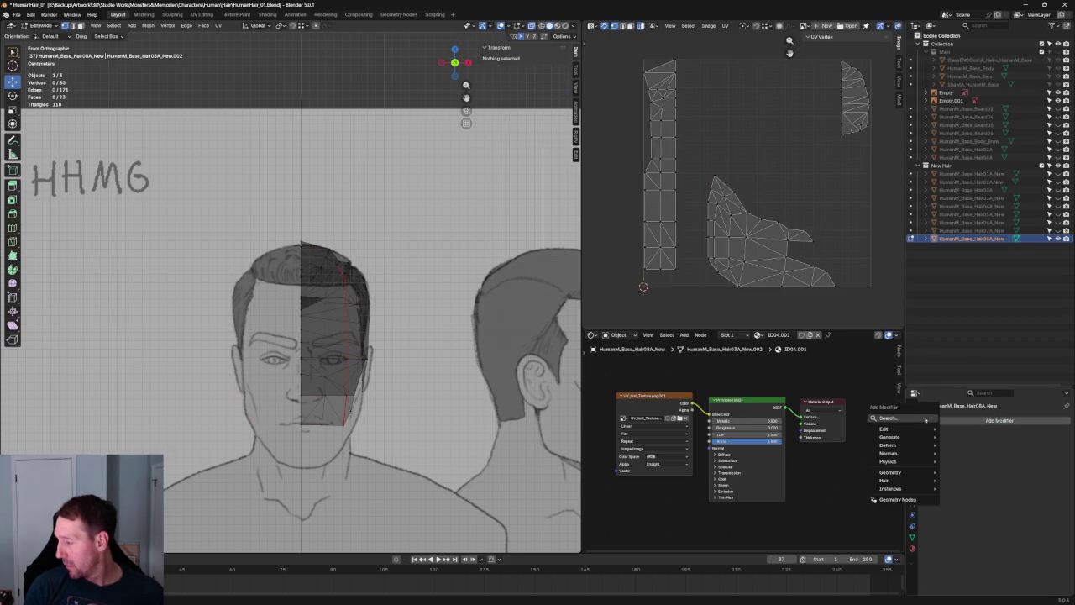
{"action": "left_click", "coordinate": [917, 437]}
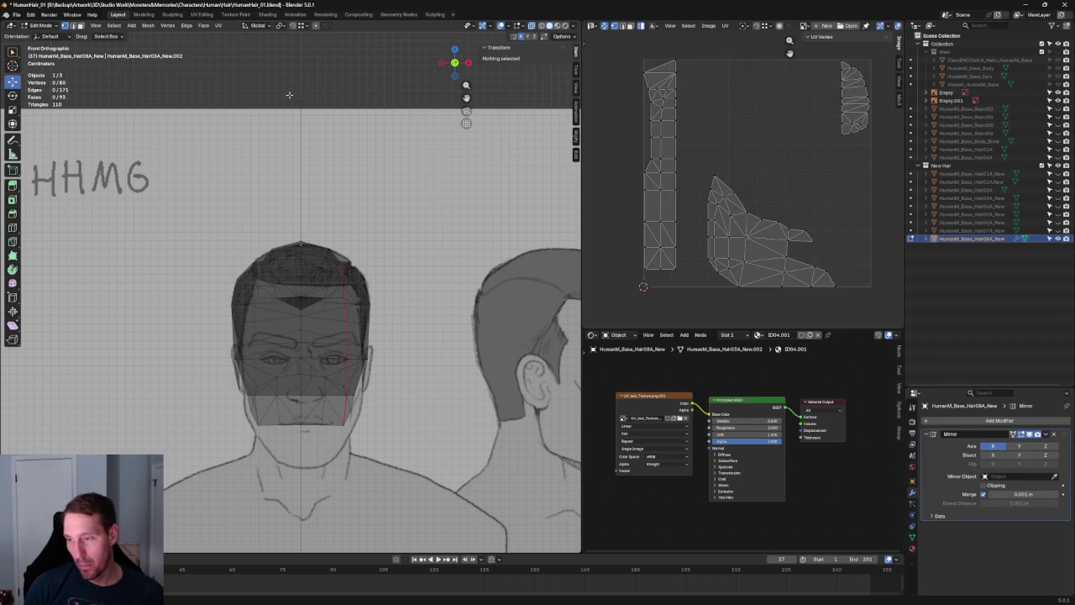
Move a crown vertex along X onto the reference outline
{"action": "scroll", "coordinate": [339, 180], "scroll_direction": "up", "scroll_amount": 3}
{"action": "scroll", "coordinate": [340, 181], "scroll_direction": "up", "scroll_amount": 2}
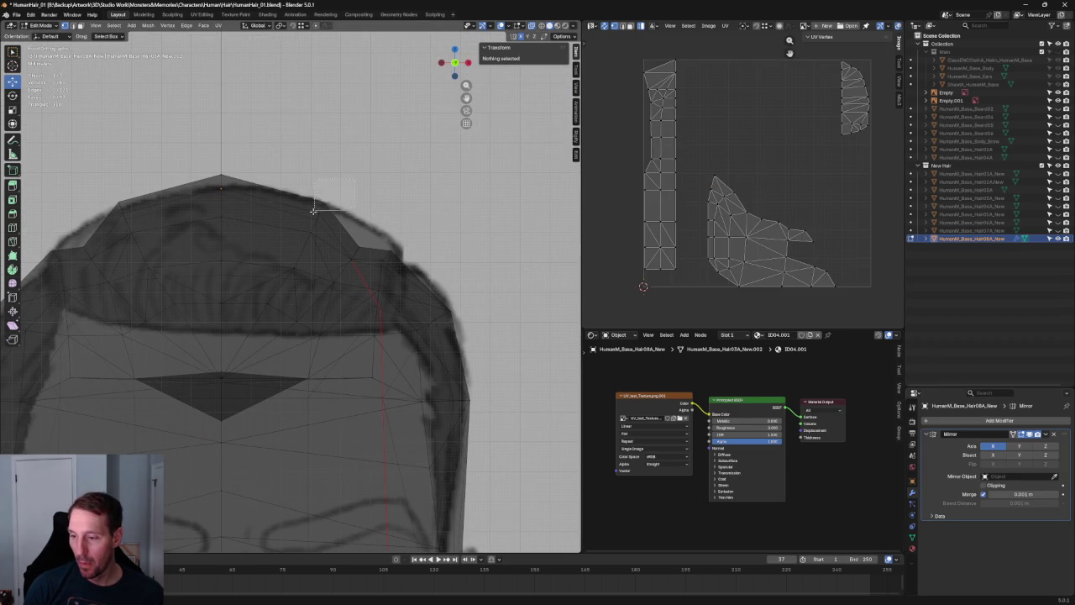
{"action": "left_click", "coordinate": [321, 208]}
{"action": "left_click", "coordinate": [322, 203]}
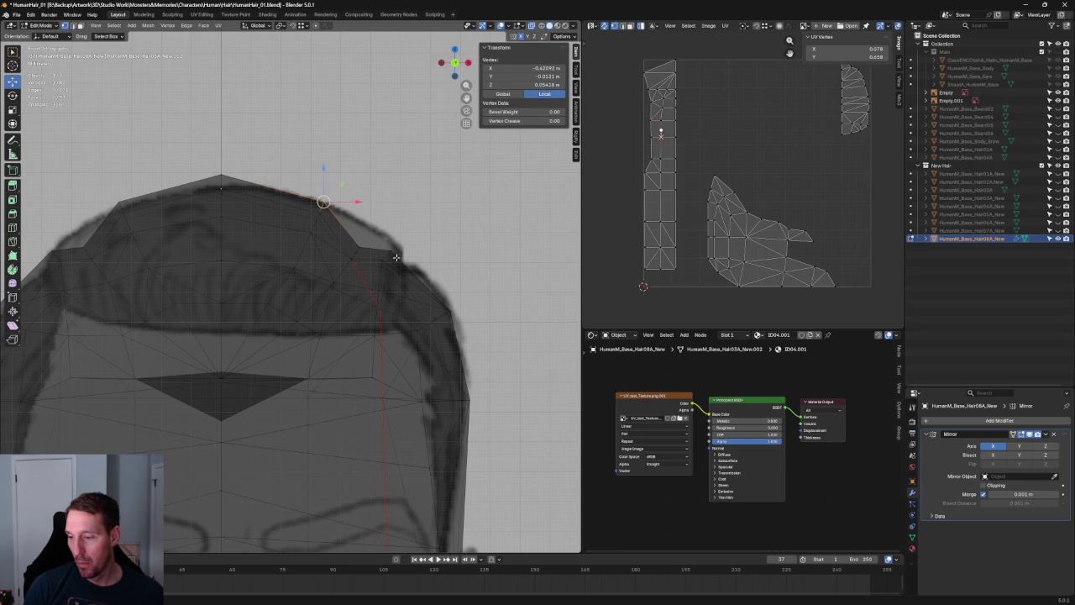
{"action": "left_click", "coordinate": [364, 247], "text": "shift"}
{"action": "key", "text": "g"}
{"action": "key", "text": "x"}
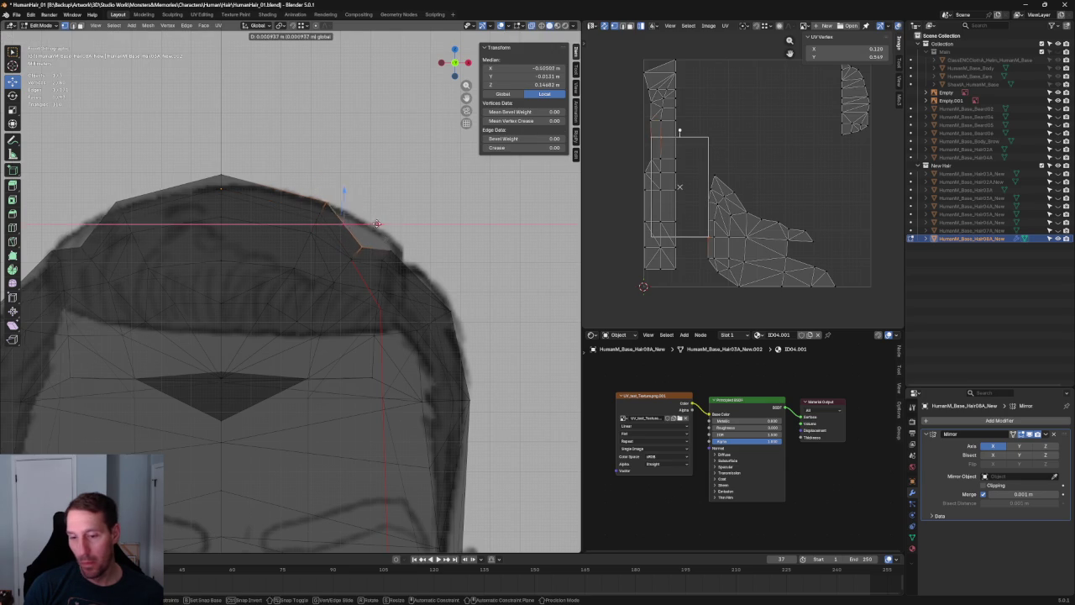
{"action": "left_click", "coordinate": [370, 224]}
{"action": "left_click", "coordinate": [438, 247]}
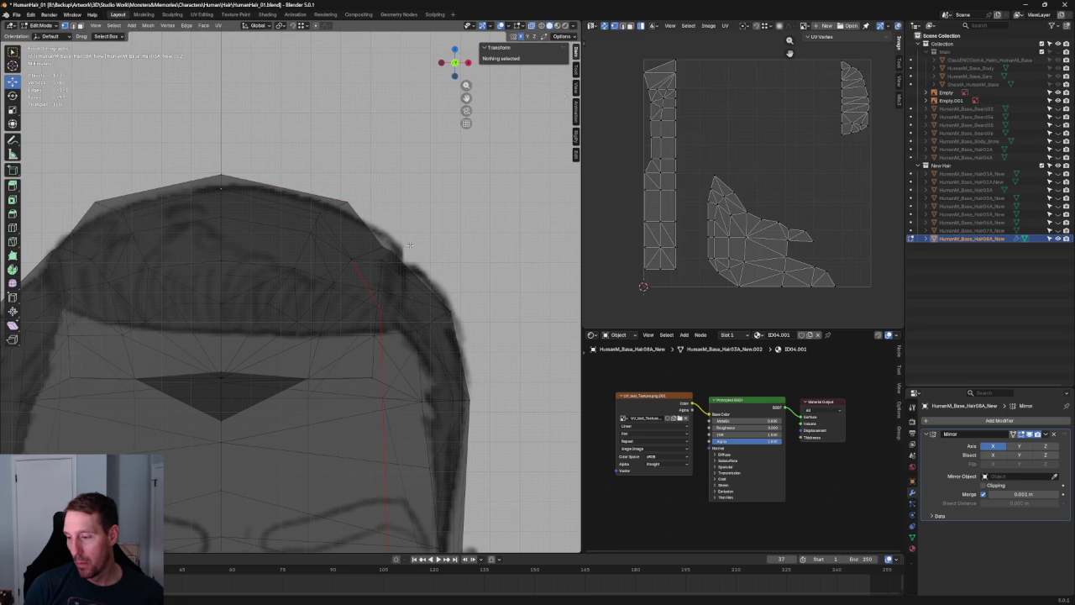
Select upper-right hair vertices and try an X move, cancelling it
{"action": "left_click_drag", "start_coordinate": [380, 252], "coordinate": [437, 286]}
{"action": "key", "text": "g"}
{"action": "key", "text": "x"}
{"action": "key", "text": "Escape"}
{"action": "left_click", "coordinate": [410, 243], "text": "shift"}
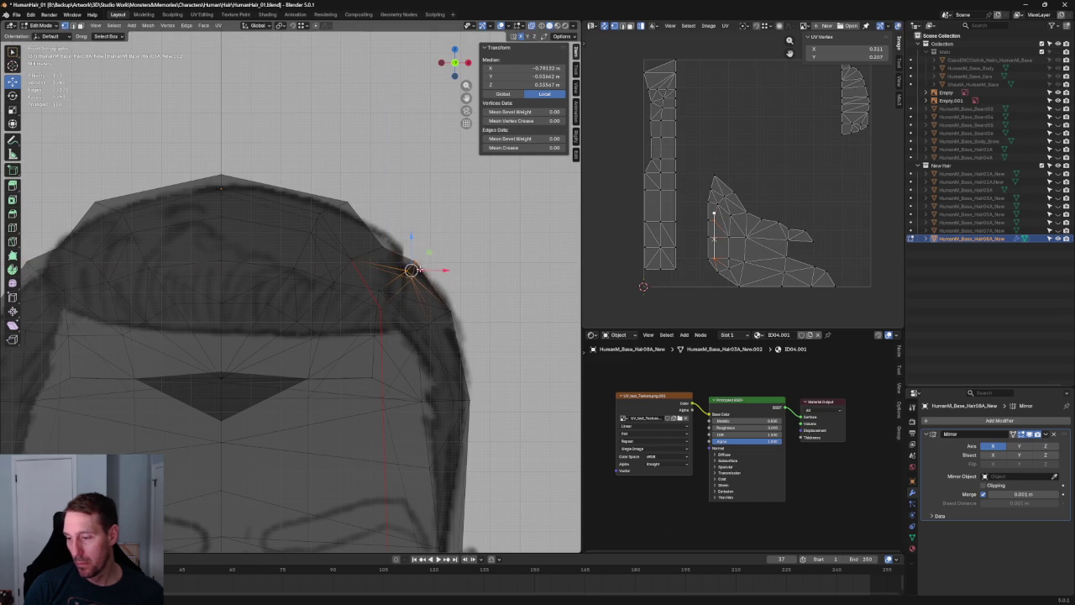
{"action": "left_click", "coordinate": [412, 279]}
{"action": "key", "text": "g"}
{"action": "key", "text": "x"}
{"action": "key", "text": "Escape"}
Box-select the top-edge vertices and try an X move, cancelling it
{"action": "left_click", "coordinate": [398, 161]}
{"action": "left_click_drag", "start_coordinate": [397, 162], "coordinate": [319, 220]}
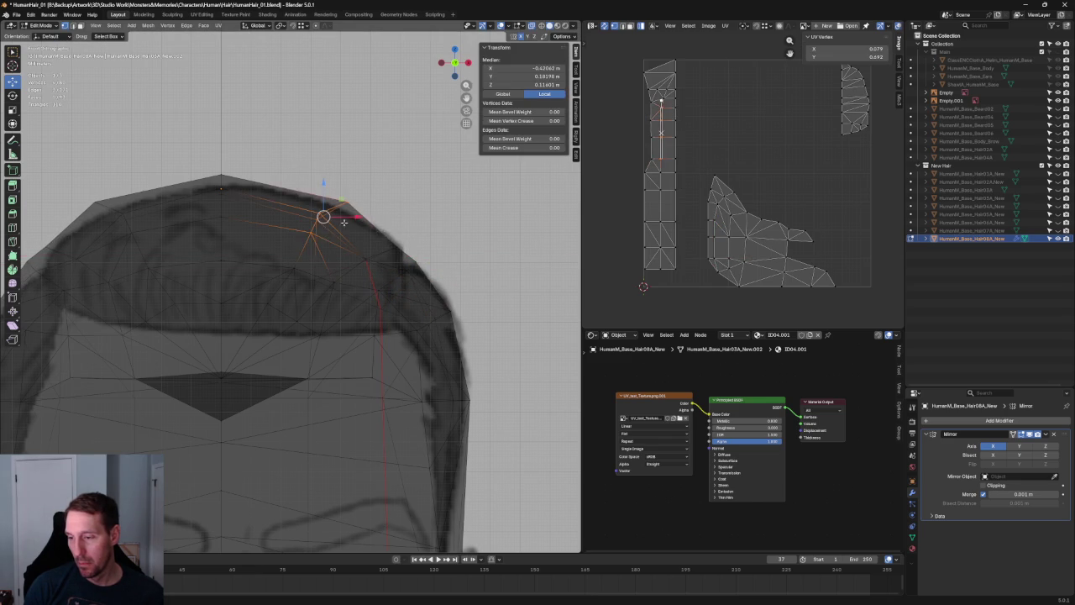
{"action": "key", "text": "g"}
{"action": "key", "text": "x"}
{"action": "key", "text": "Escape"}
Move the overlapping crown vertices onto the reference outline, then deselect
{"action": "left_click", "coordinate": [353, 218]}
{"action": "key", "text": "g"}
{"action": "key", "text": "x"}
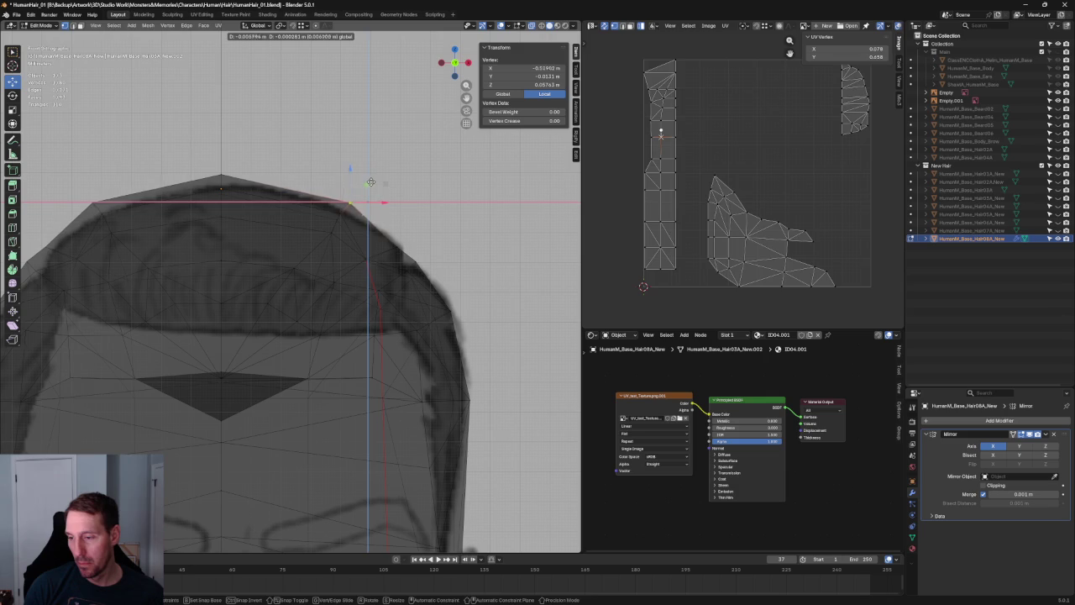
{"action": "key", "text": "Escape"}
{"action": "left_click_drag", "start_coordinate": [310, 212], "coordinate": [344, 235]}
{"action": "key", "text": "g"}
{"action": "key", "text": "Escape"}
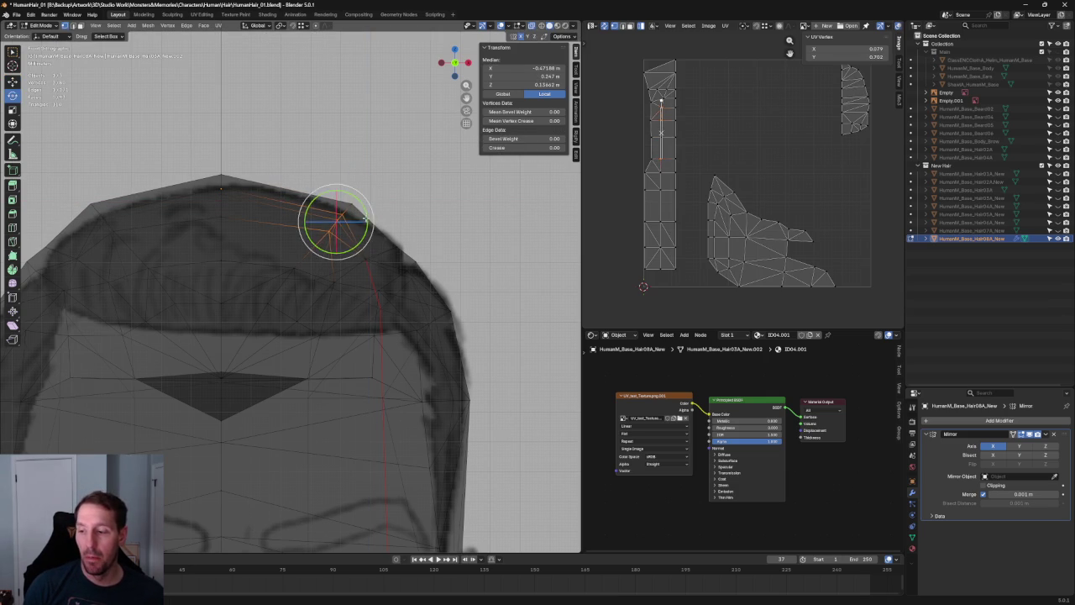
{"action": "key", "text": "g"}
{"action": "left_click", "coordinate": [337, 221]}
{"action": "key", "text": "alt+a"}
Check the crown shape from the right side and front views
{"action": "scroll", "coordinate": [283, 273], "scroll_direction": "down", "scroll_amount": 3}
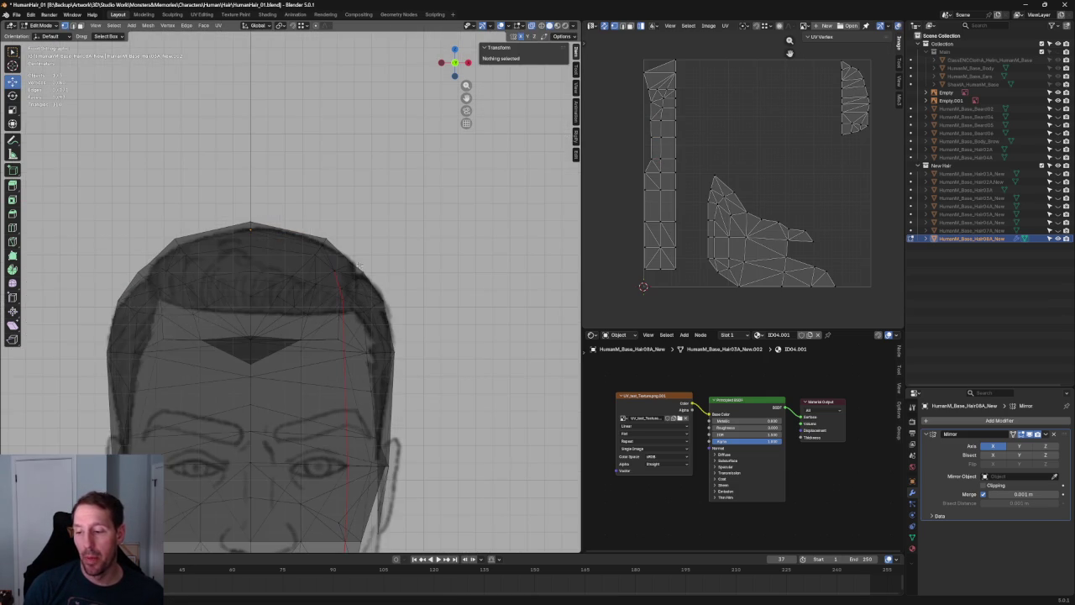
{"action": "key", "text": "alt+z"}
{"action": "key", "text": "KP_3"}
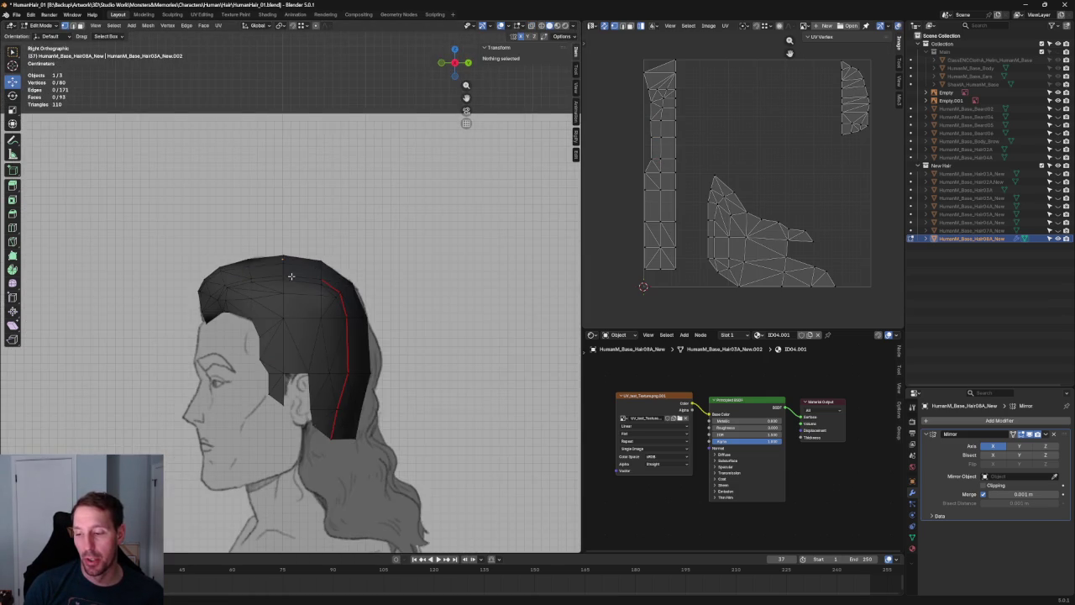
{"action": "key", "text": "KP_1"}
{"action": "key", "text": "alt+z"}
{"action": "scroll", "coordinate": [278, 265], "scroll_direction": "up", "scroll_amount": 3}
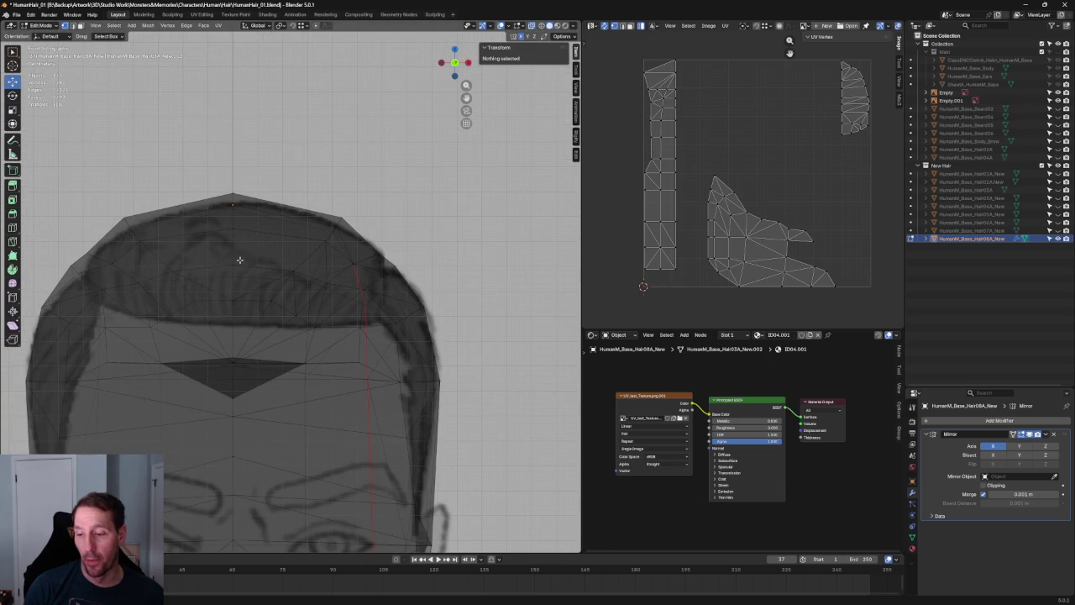
Zoom and pan to select the vertex at the hair's upper right
{"action": "left_click", "coordinate": [235, 258]}
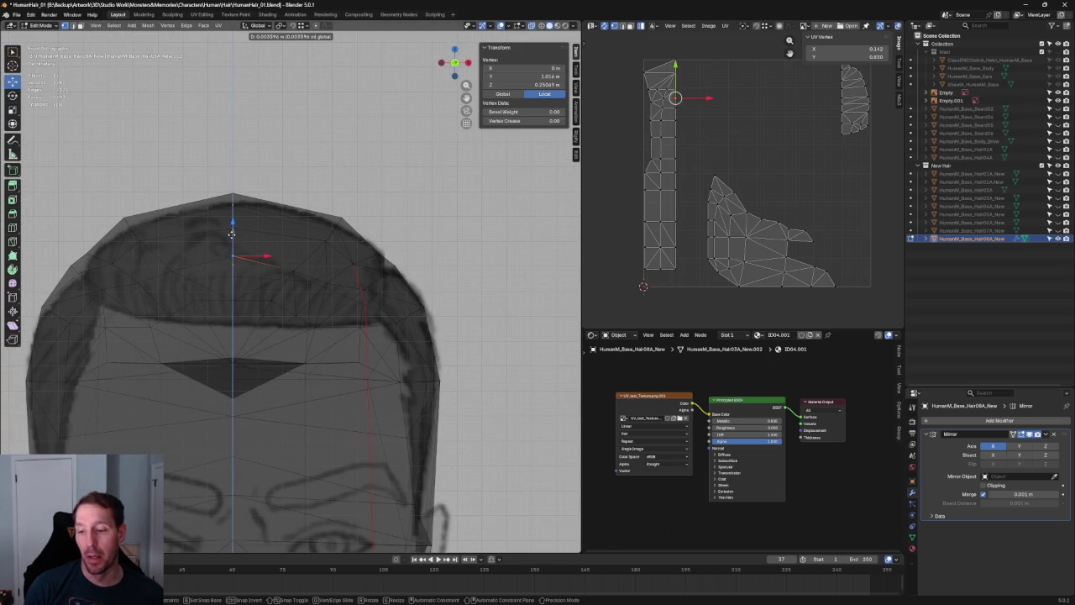
{"action": "left_click", "coordinate": [294, 268]}
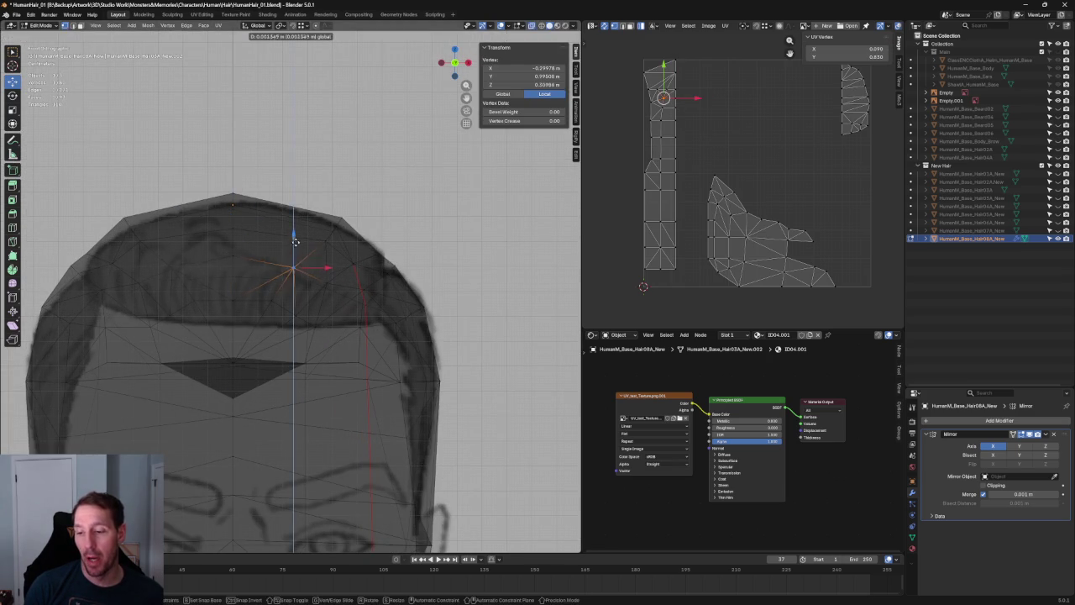
{"action": "scroll", "coordinate": [293, 267], "scroll_direction": "down", "scroll_amount": 1}
{"action": "scroll", "coordinate": [292, 267], "scroll_direction": "down", "scroll_amount": 3}
{"action": "scroll", "coordinate": [292, 267], "scroll_direction": "down", "scroll_amount": 3}
{"action": "scroll", "coordinate": [370, 291], "scroll_direction": "down", "scroll_amount": 4}
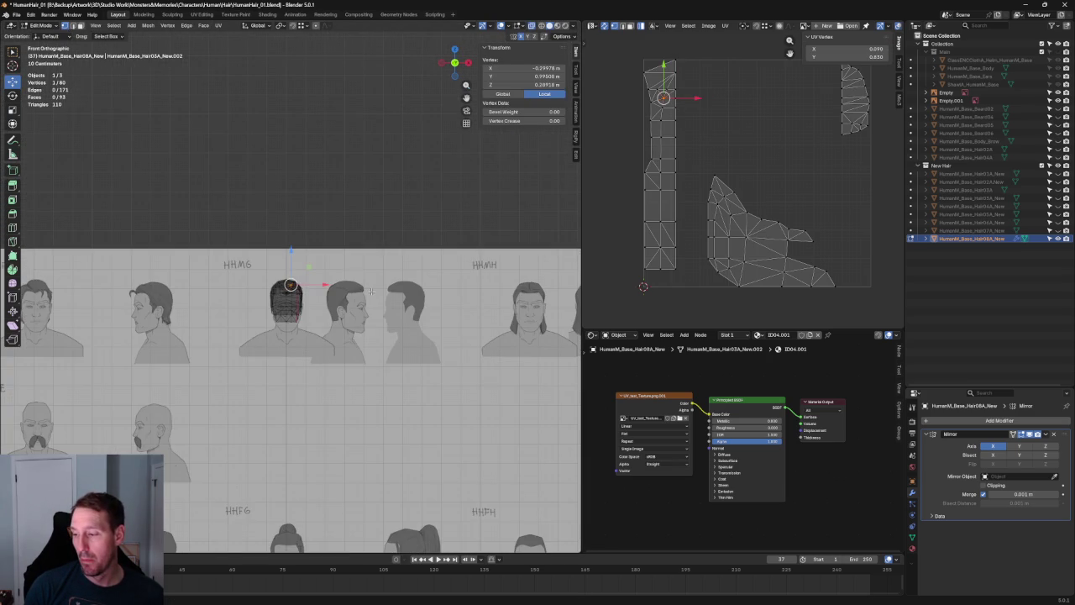
{"action": "scroll", "coordinate": [291, 288], "scroll_direction": "up", "scroll_amount": 10}
{"action": "scroll", "coordinate": [292, 288], "scroll_direction": "up", "scroll_amount": 3}
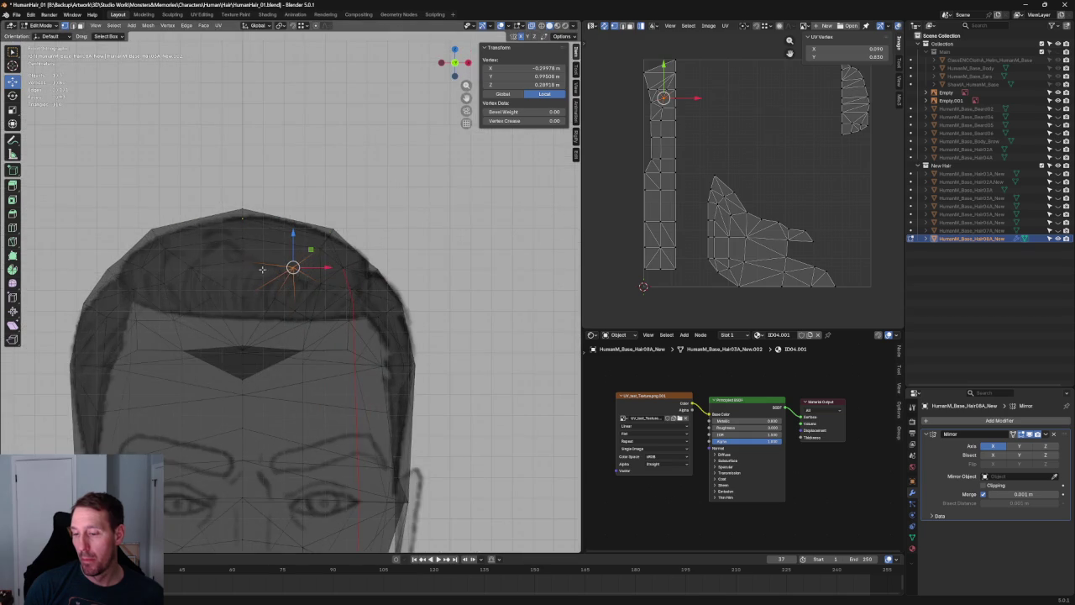
{"action": "middle_click_drag", "start_coordinate": [339, 272], "coordinate": [375, 282], "text": "shift"}
{"action": "left_click", "coordinate": [375, 281], "text": "alt"}
{"action": "left_click", "coordinate": [348, 276]}
{"action": "left_click", "coordinate": [370, 294]}
Move the upper-right vertex along X then Z onto the hairline outline
{"action": "key", "text": "alt+z"}
{"action": "key", "text": "alt+z"}
{"action": "key", "text": "g"}
{"action": "key", "text": "x"}
{"action": "left_click", "coordinate": [403, 297]}
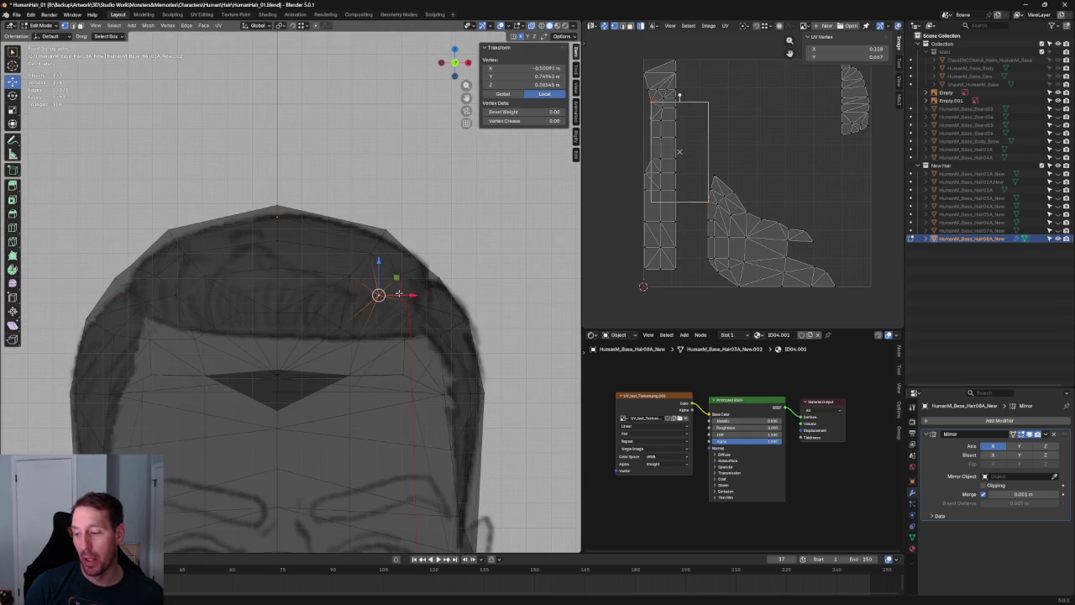
{"action": "key", "text": "alt+z"}
{"action": "key", "text": "g"}
{"action": "key", "text": "z"}
{"action": "left_click", "coordinate": [410, 263]}
{"action": "key", "text": "alt+z"}
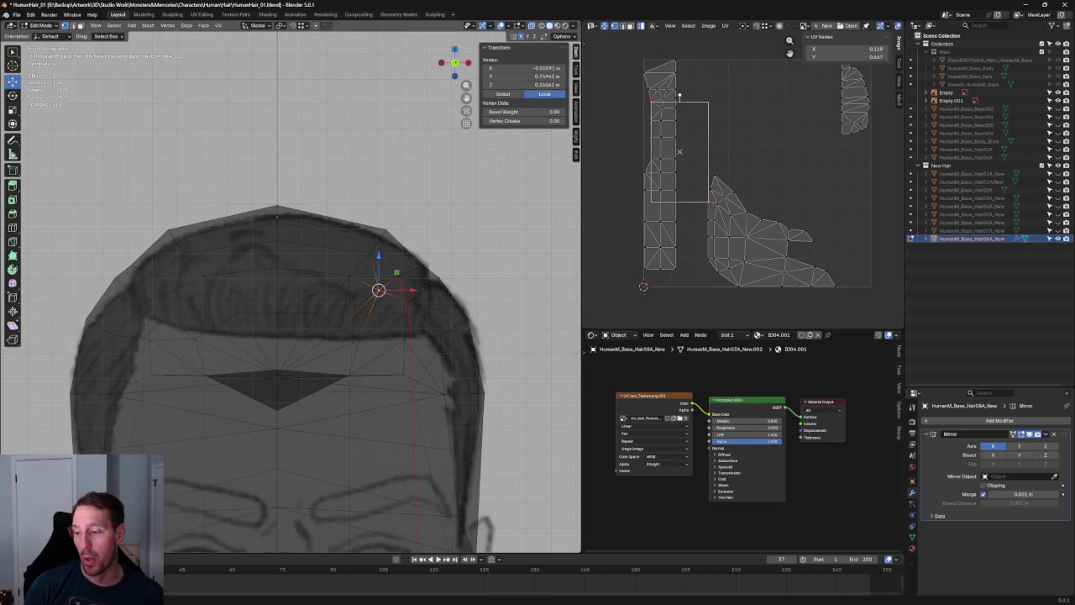
{"action": "key", "text": "alt+z"}
Check the hair against the side reference and return to Object Mode
{"action": "key", "text": "KP_3"}
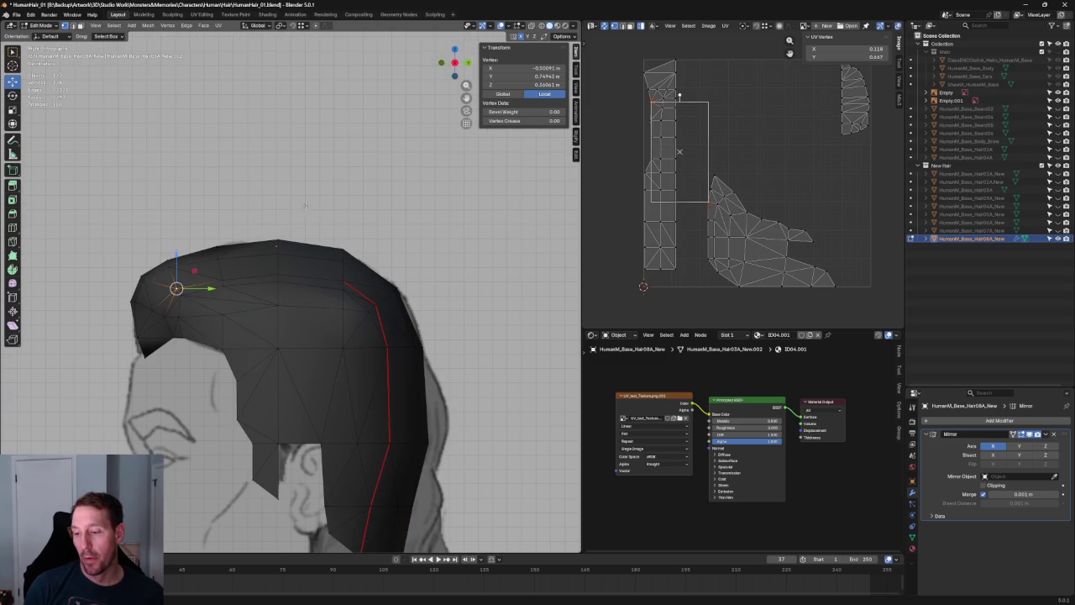
{"action": "key", "text": "alt+z"}
{"action": "scroll", "coordinate": [250, 232], "scroll_direction": "down", "scroll_amount": 4}
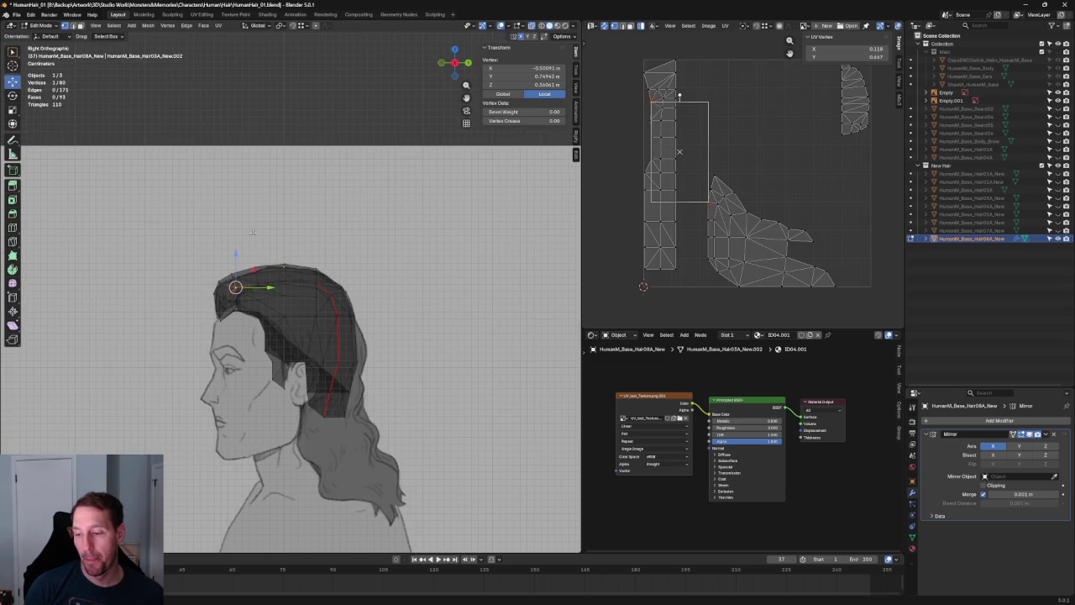
{"action": "scroll", "coordinate": [252, 232], "scroll_direction": "down", "scroll_amount": 4}
{"action": "key", "text": "Tab"}
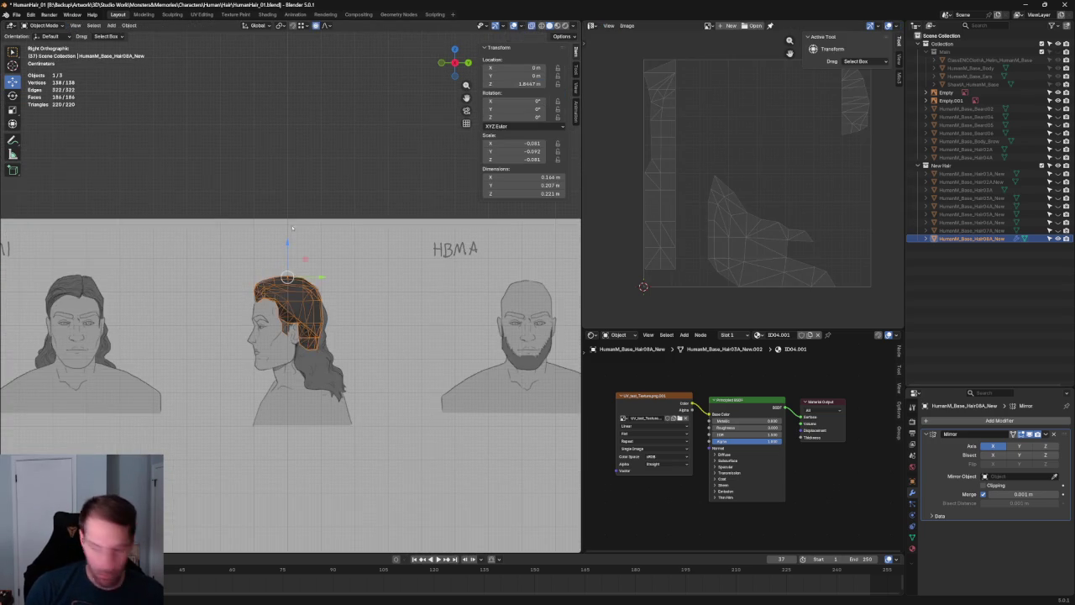
Move the reference-sheet empty from Y -3.62 m to about -0.975 m, then deselect it
{"action": "scroll", "coordinate": [361, 210], "scroll_direction": "down", "scroll_amount": 2}
{"action": "left_click", "coordinate": [366, 261]}
{"action": "scroll", "coordinate": [352, 286], "scroll_direction": "down", "scroll_amount": 2}
{"action": "scroll", "coordinate": [326, 315], "scroll_direction": "down", "scroll_amount": 2}
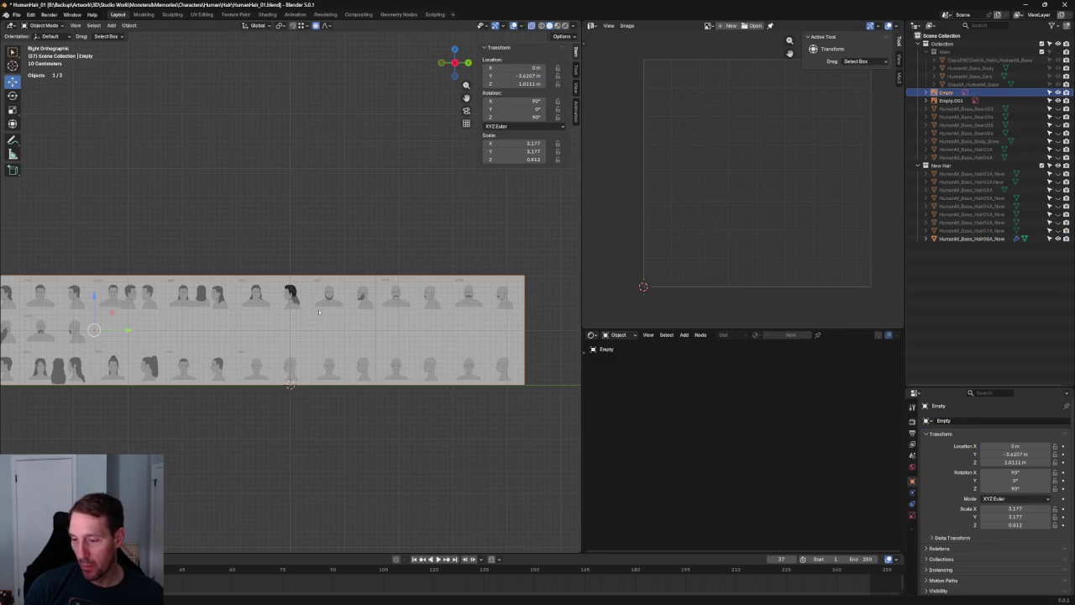
{"action": "key", "text": "g"}
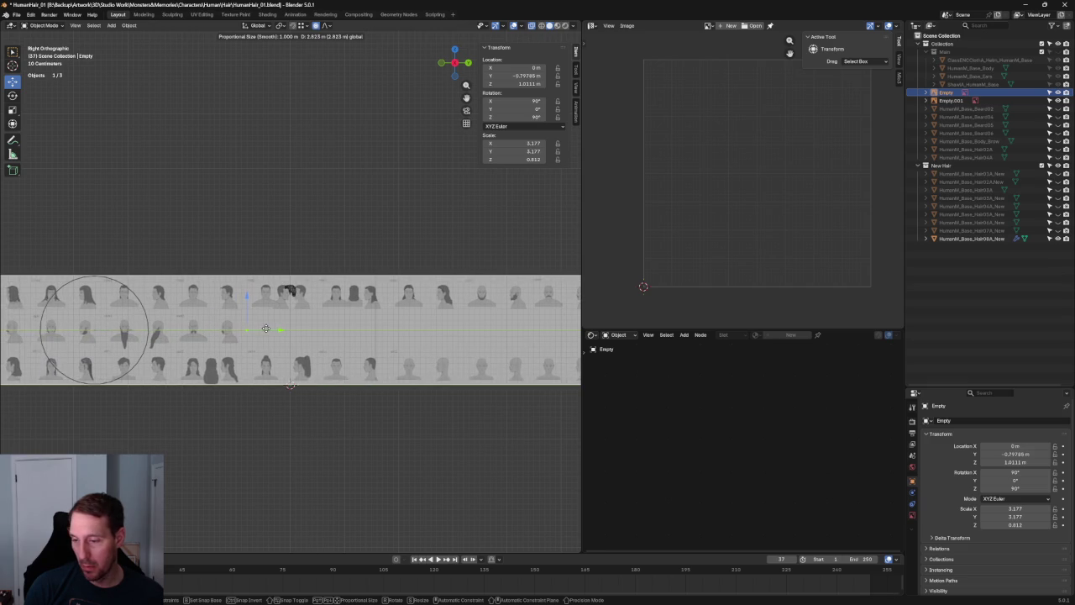
{"action": "left_click", "coordinate": [258, 325]}
{"action": "scroll", "coordinate": [261, 315], "scroll_direction": "up", "scroll_amount": 2}
{"action": "scroll", "coordinate": [263, 300], "scroll_direction": "up", "scroll_amount": 2}
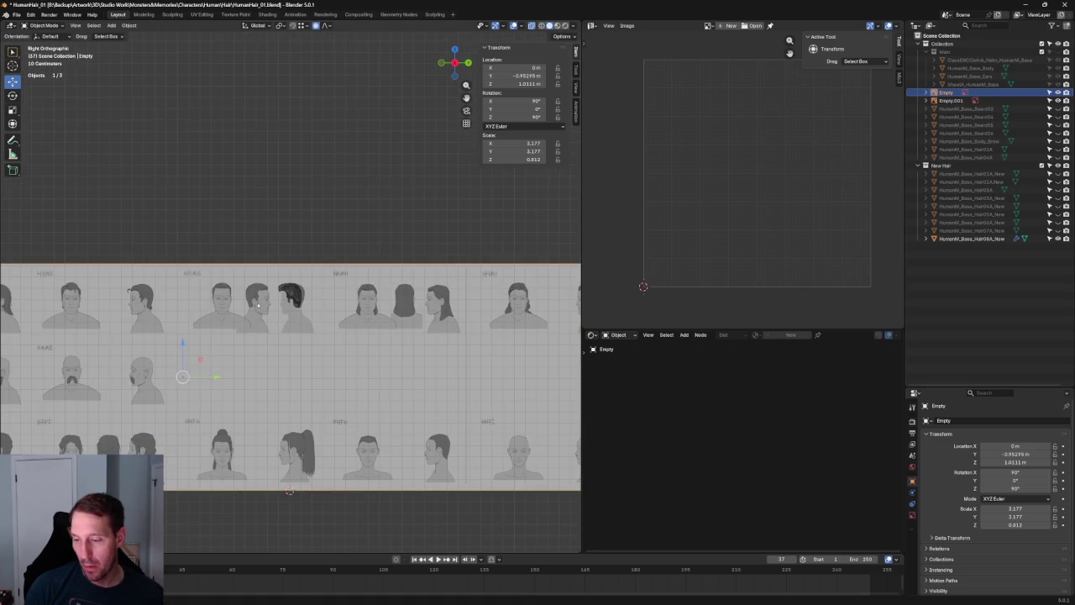
{"action": "key", "text": "g"}
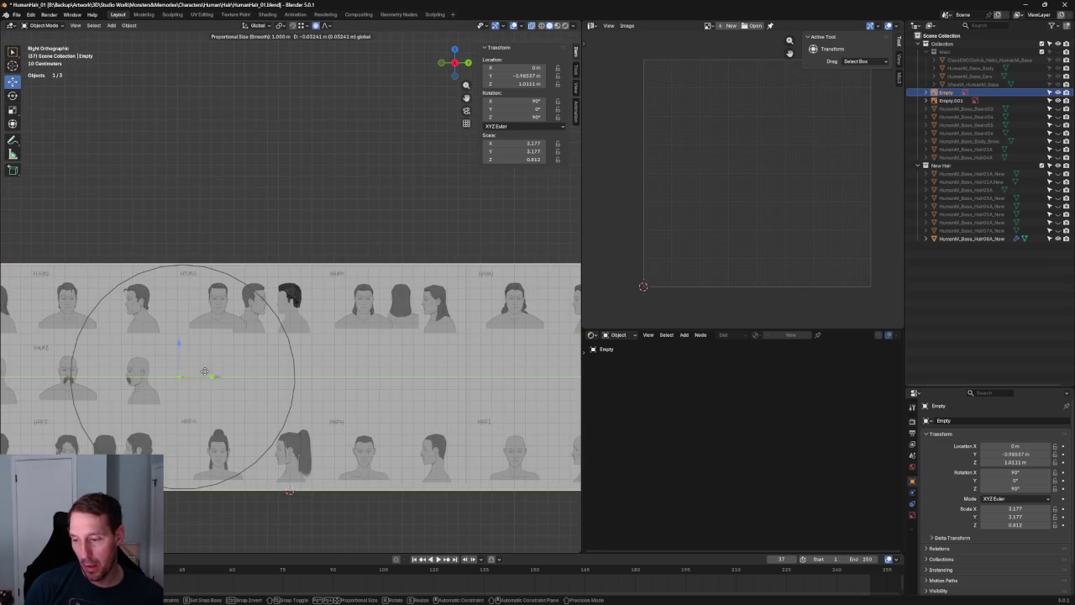
{"action": "left_click", "coordinate": [204, 371]}
{"action": "left_click", "coordinate": [280, 198]}
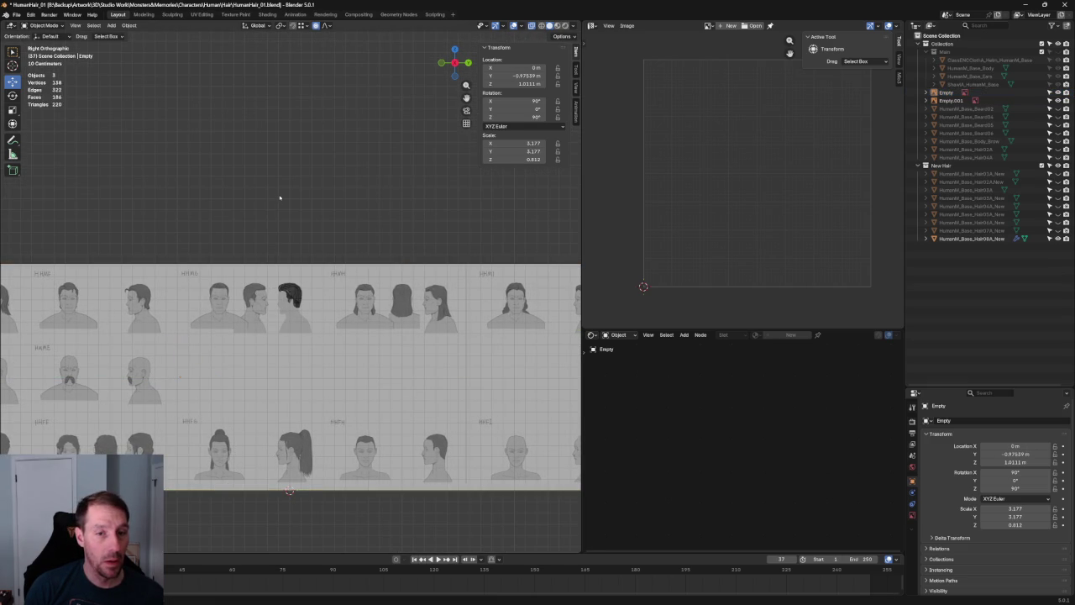
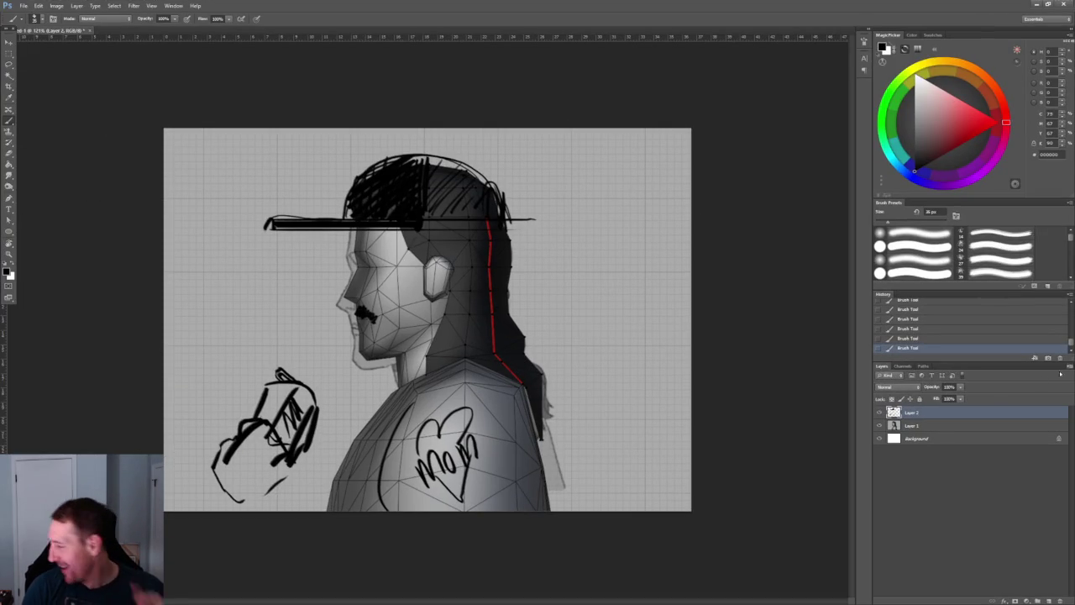
Delete the old sketch and 3D head layers, then fill the Background with dark grey #4A4A4A
{"action": "key", "text": "Delete"}
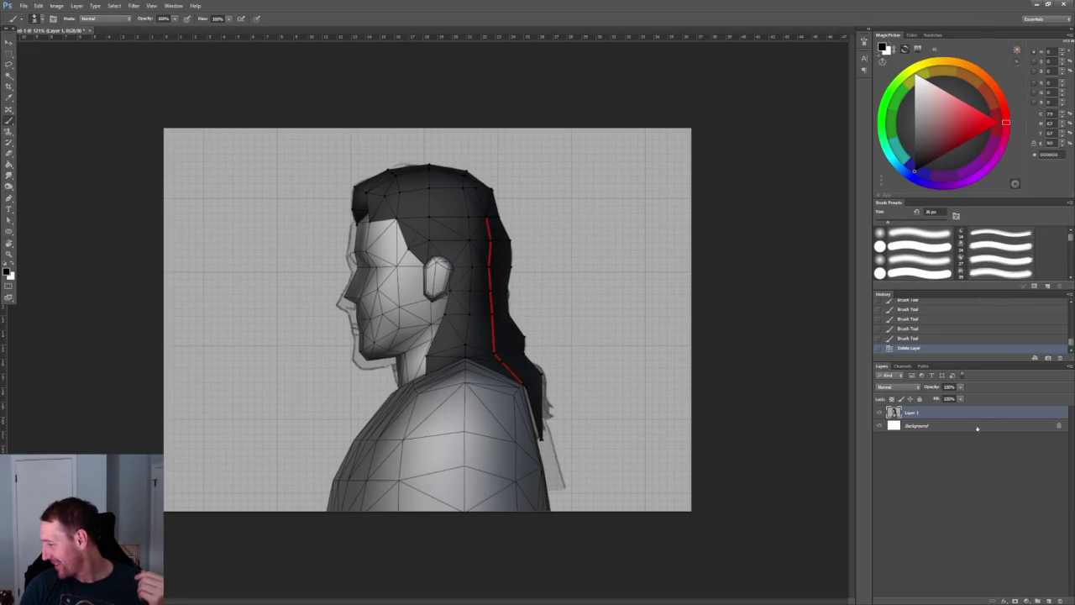
{"action": "key", "text": "Delete"}
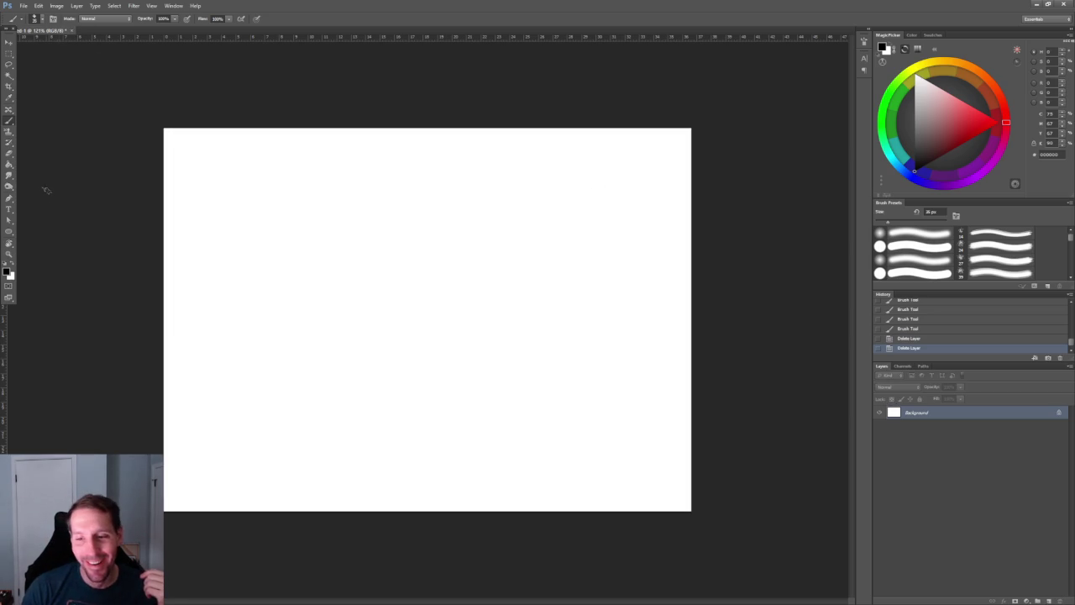
{"action": "key", "text": "g"}
{"action": "left_click", "coordinate": [914, 143]}
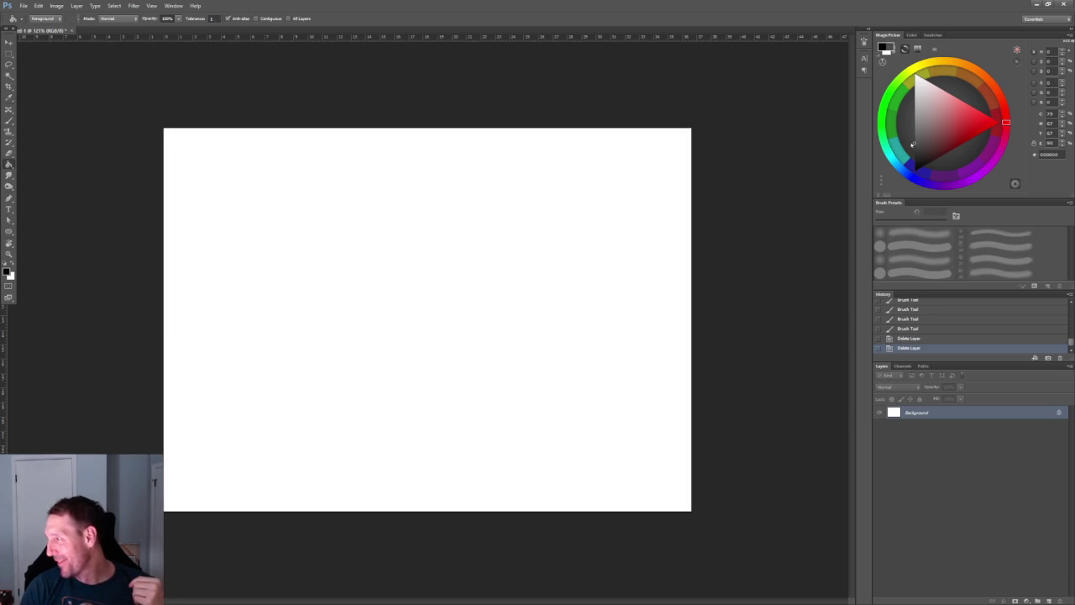
{"action": "left_click", "coordinate": [571, 255]}
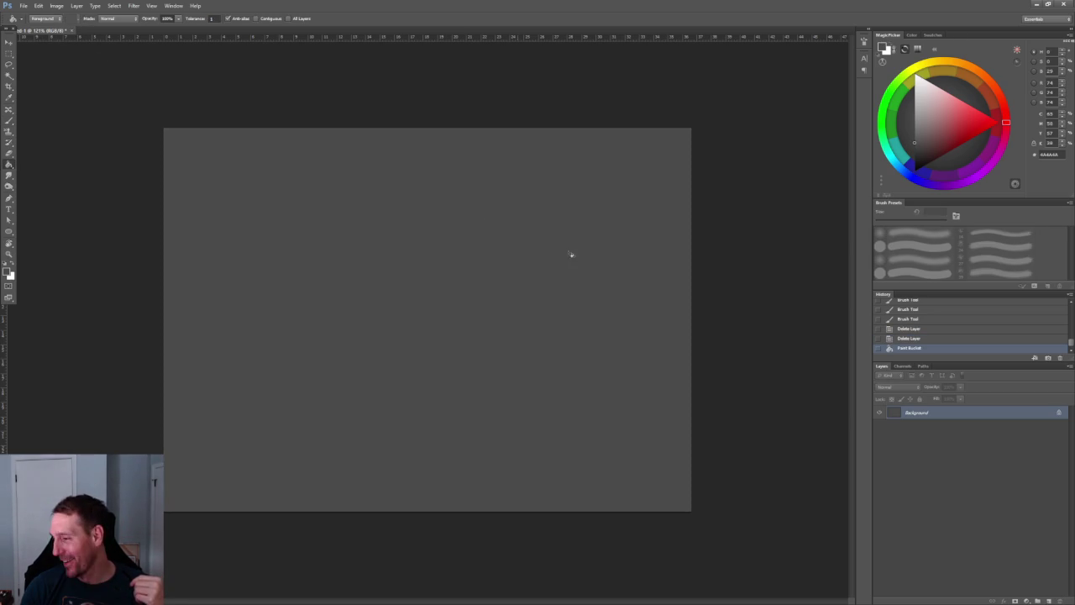
Add two new empty layers and reset the drawing colour to black
{"action": "left_click", "coordinate": [1049, 601]}
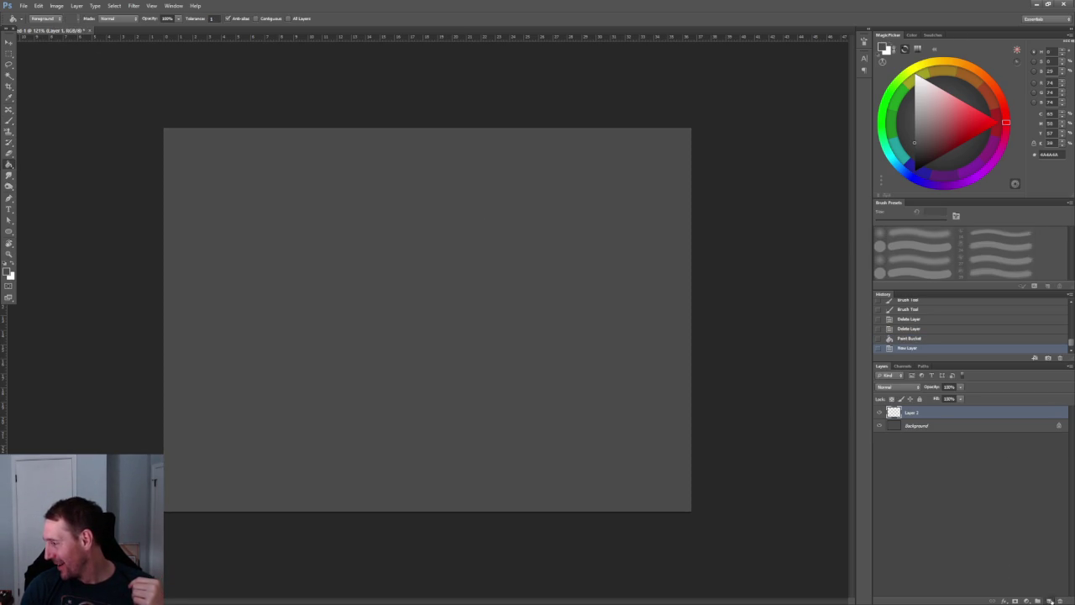
{"action": "left_click", "coordinate": [1048, 601]}
{"action": "key", "text": "d"}
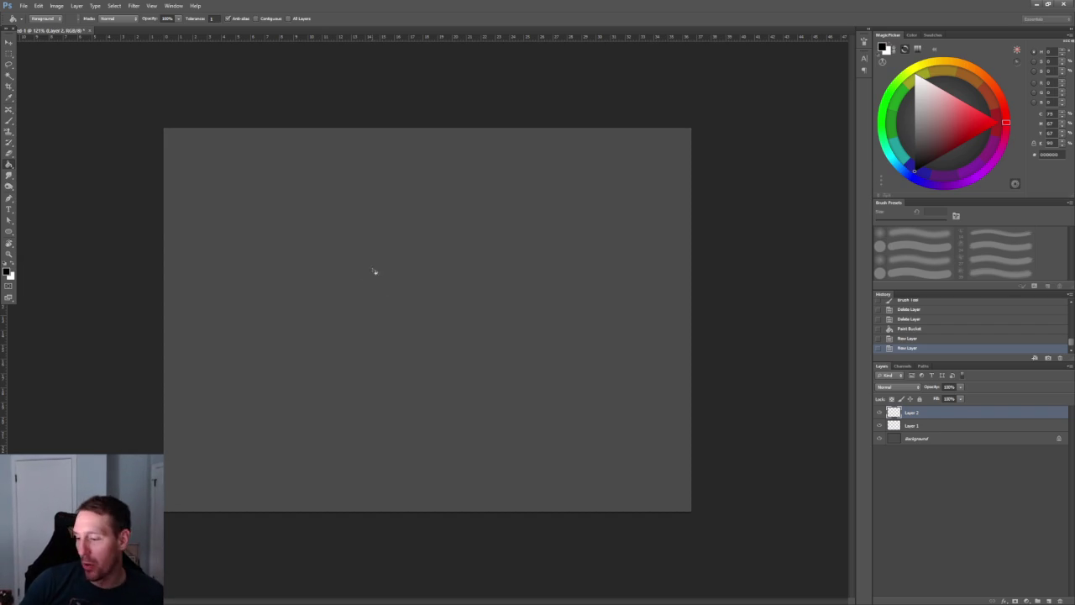
Set the brush to 100% opacity and a larger size, then sketch the head circle
{"action": "key", "text": "b"}
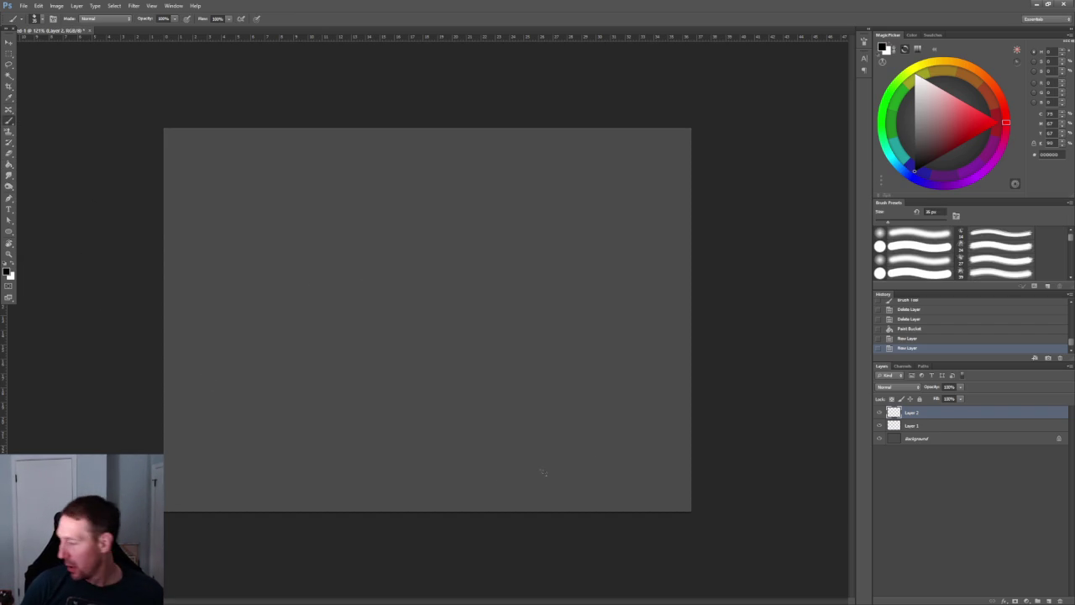
{"action": "left_click_drag", "start_coordinate": [385, 344], "coordinate": [432, 336], "text": "ctrl"}
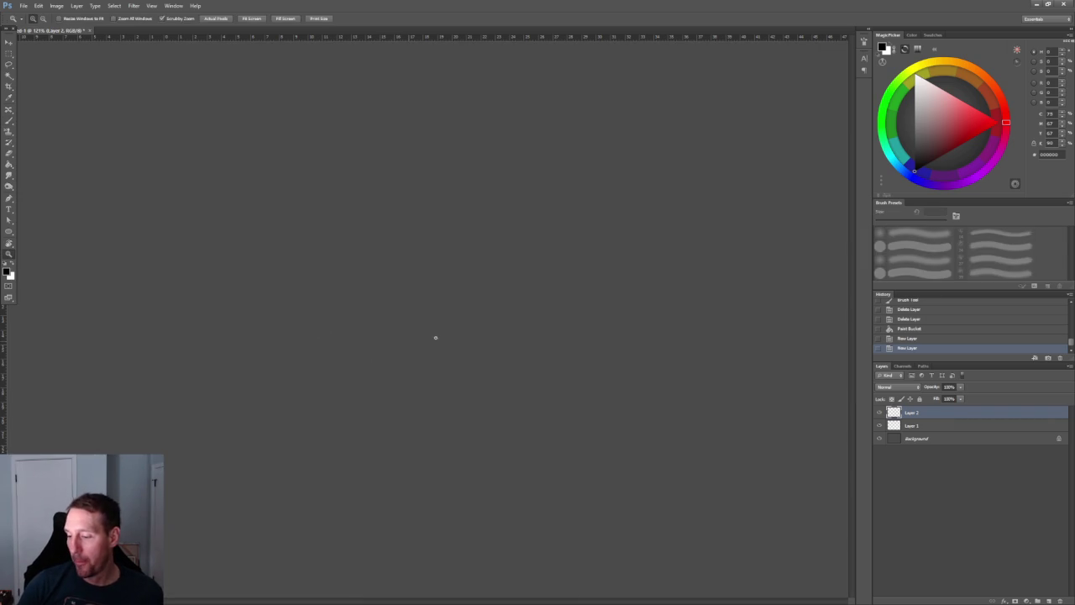
{"action": "mouse_move", "coordinate": [400, 283]}
{"action": "left_mouse_down", "text": "ctrl"}
{"action": "mouse_move", "coordinate": [391, 353]}
{"action": "mouse_move", "coordinate": [353, 248]}
{"action": "left_mouse_up", "text": "ctrl"}
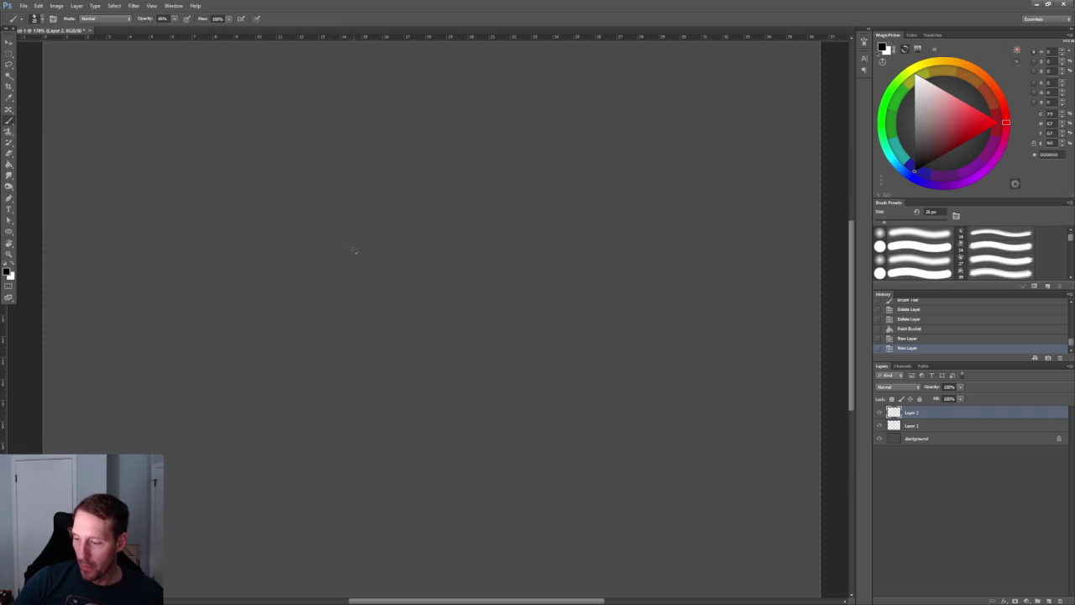
{"action": "key", "text": "0"}
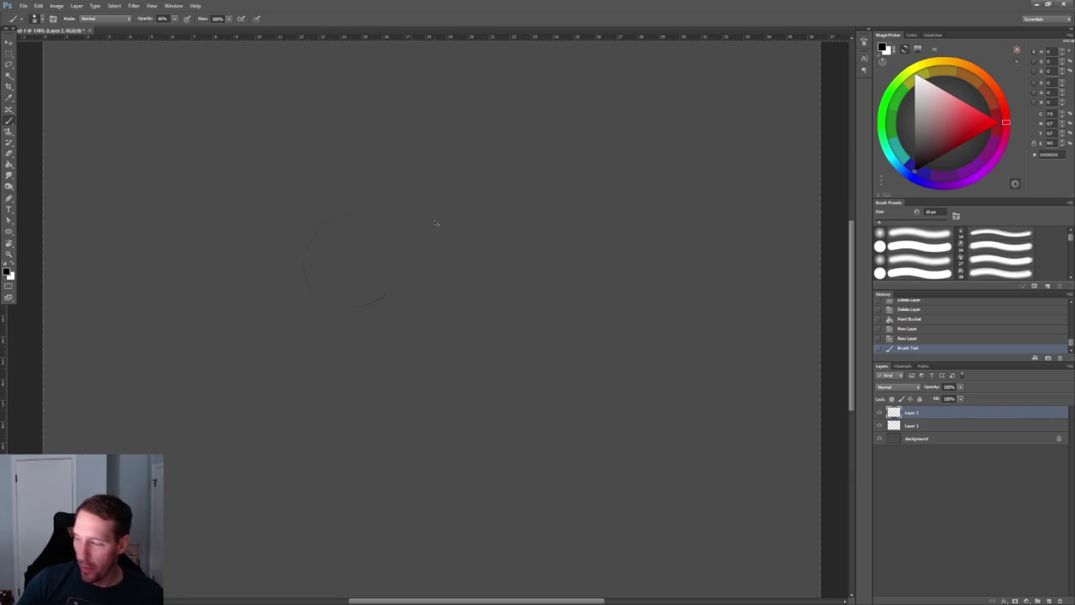
{"action": "key", "text": "bracketright"}
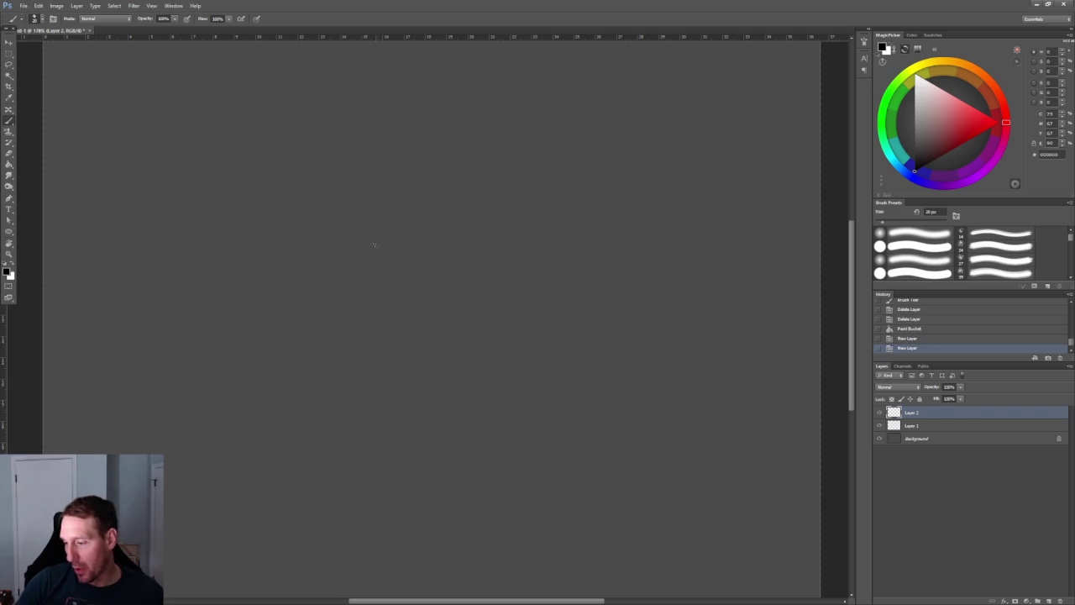
{"action": "mouse_move", "coordinate": [297, 276]}
{"action": "left_mouse_down"}
{"action": "mouse_move", "coordinate": [310, 228]}
{"action": "mouse_move", "coordinate": [363, 210]}
{"action": "mouse_move", "coordinate": [396, 249]}
{"action": "mouse_move", "coordinate": [310, 252]}
{"action": "mouse_move", "coordinate": [399, 262]}
{"action": "mouse_move", "coordinate": [378, 307]}
{"action": "mouse_move", "coordinate": [353, 318]}
{"action": "left_mouse_up"}
{"action": "key", "text": "ctrl+z"}
Draw a shorter vertical centre line and a horizontal eye line across the head circle
{"action": "left_click_drag", "start_coordinate": [346, 212], "coordinate": [347, 358]}
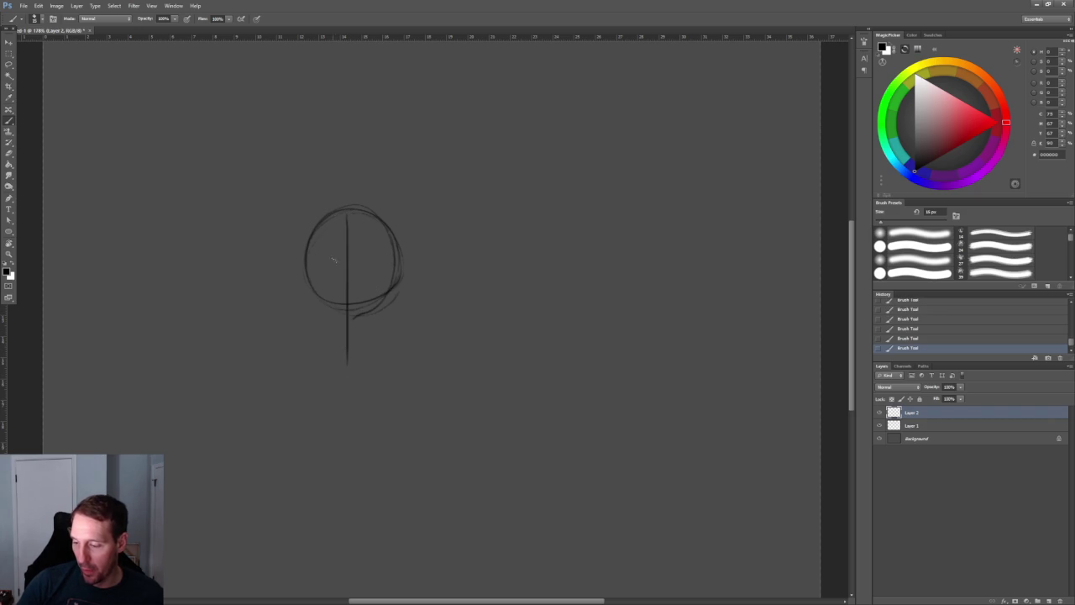
{"action": "key", "text": "ctrl+z"}
{"action": "left_click_drag", "start_coordinate": [352, 210], "coordinate": [353, 319]}
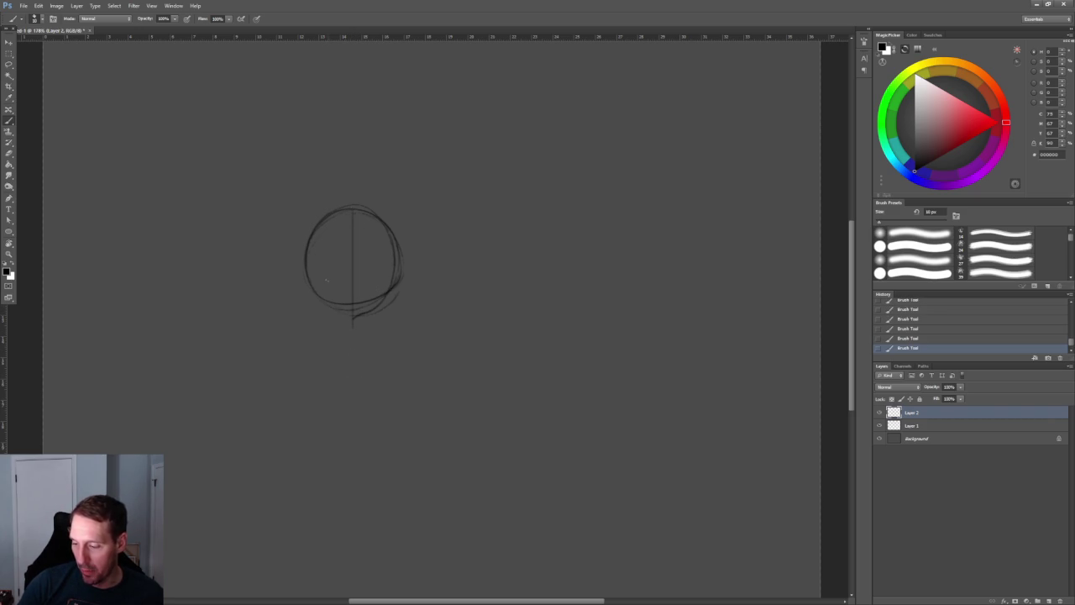
{"action": "left_click_drag", "start_coordinate": [308, 279], "coordinate": [395, 280]}
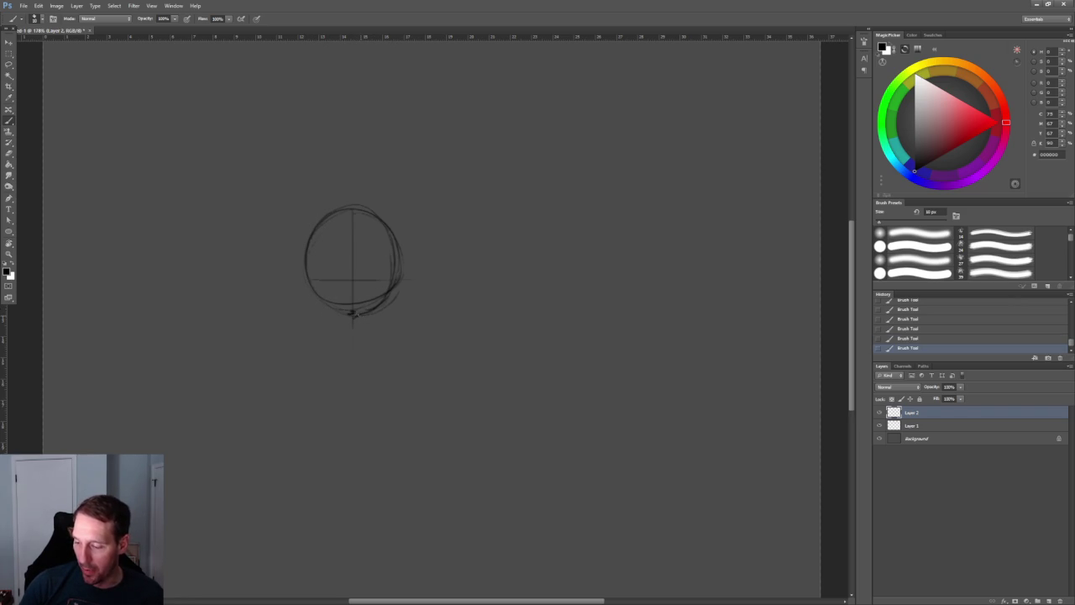
{"action": "left_click", "coordinate": [353, 292], "text": "ctrl"}
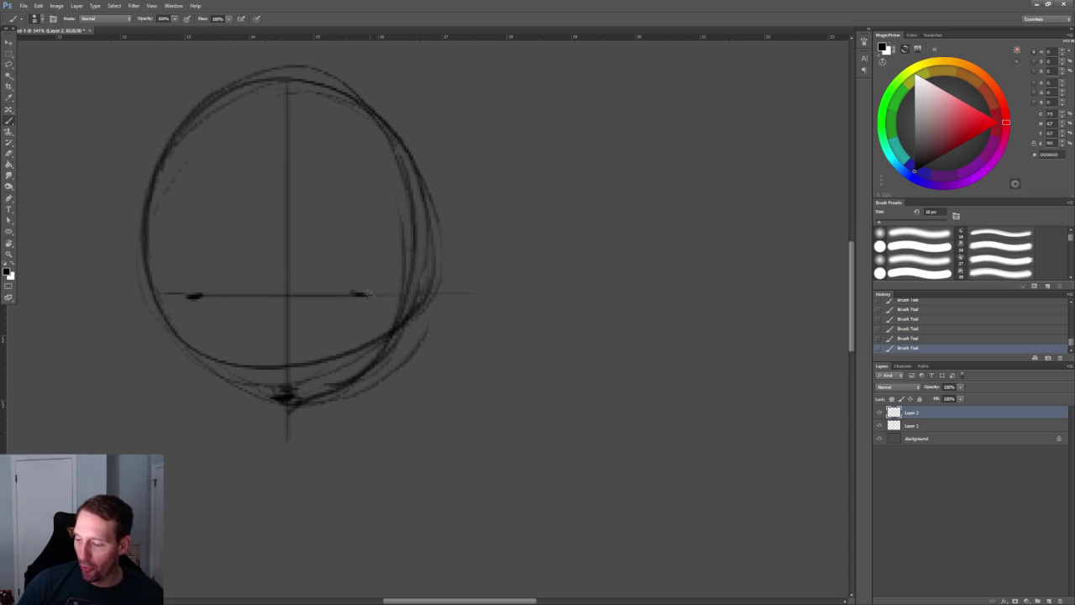
Shrink the brush to 8 px and draw both eyes' upper lids, hooking the right eye's outer corner
{"action": "key", "text": "bracketleft"}
{"action": "key", "text": "bracketleft"}
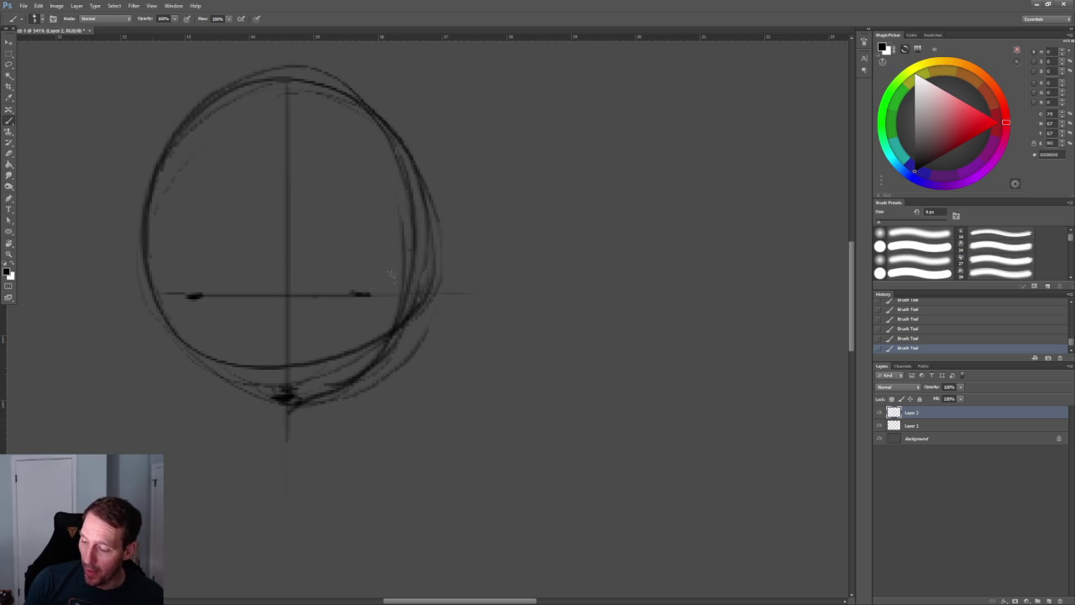
{"action": "left_click_drag", "start_coordinate": [361, 294], "coordinate": [309, 299]}
{"action": "key", "text": "ctrl+z"}
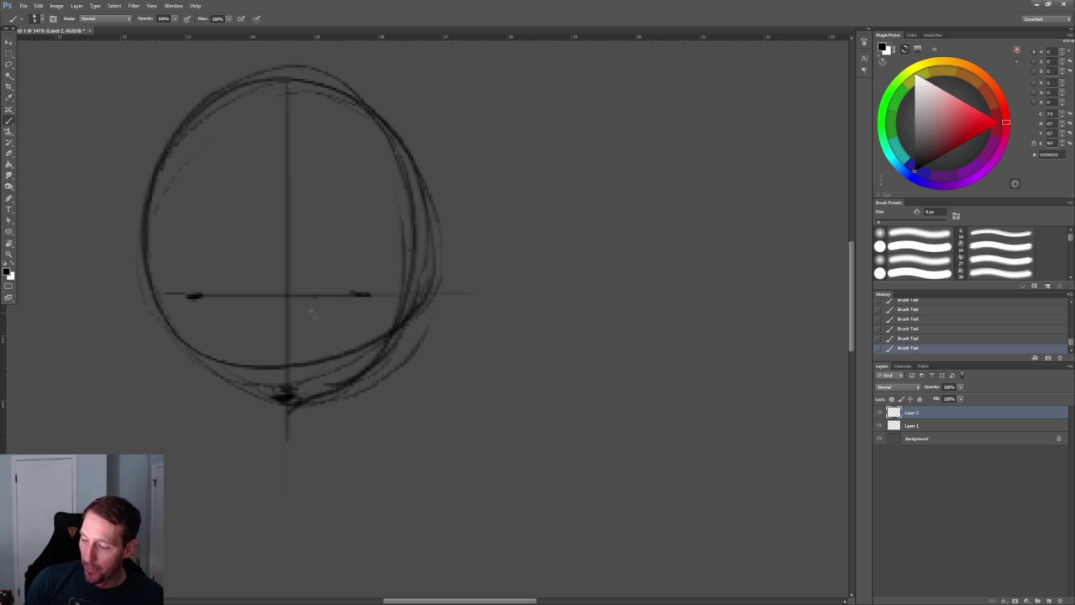
{"action": "mouse_move", "coordinate": [310, 314]}
{"action": "left_mouse_down"}
{"action": "mouse_move", "coordinate": [342, 294]}
{"action": "mouse_move", "coordinate": [373, 293]}
{"action": "left_mouse_up"}
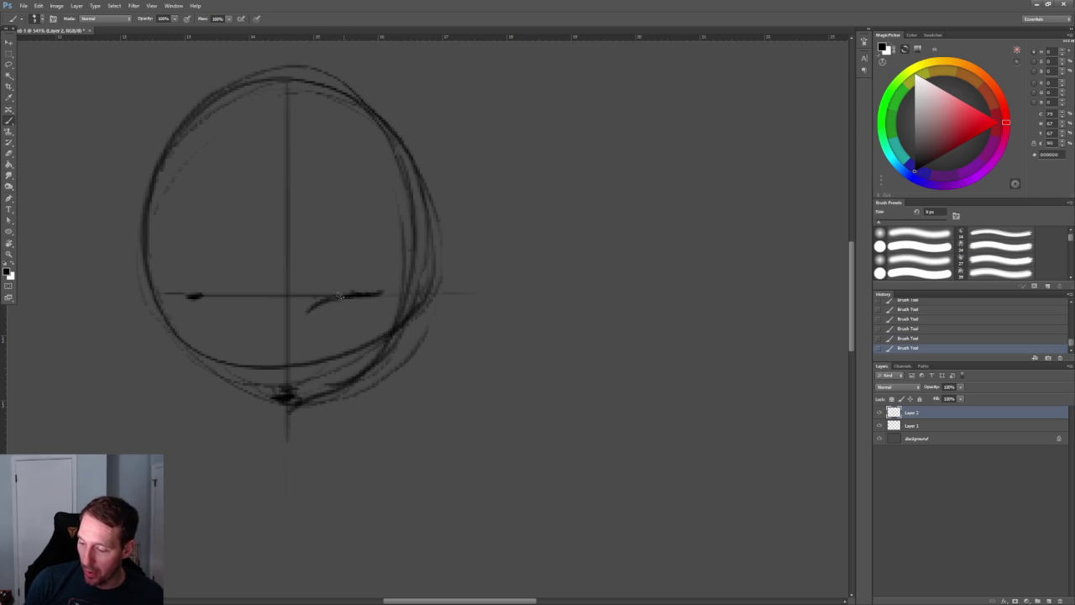
{"action": "left_click_drag", "start_coordinate": [310, 311], "coordinate": [338, 295]}
{"action": "left_click_drag", "start_coordinate": [190, 296], "coordinate": [257, 309]}
{"action": "key", "text": "ctrl+z"}
{"action": "key", "text": "ctrl+z"}
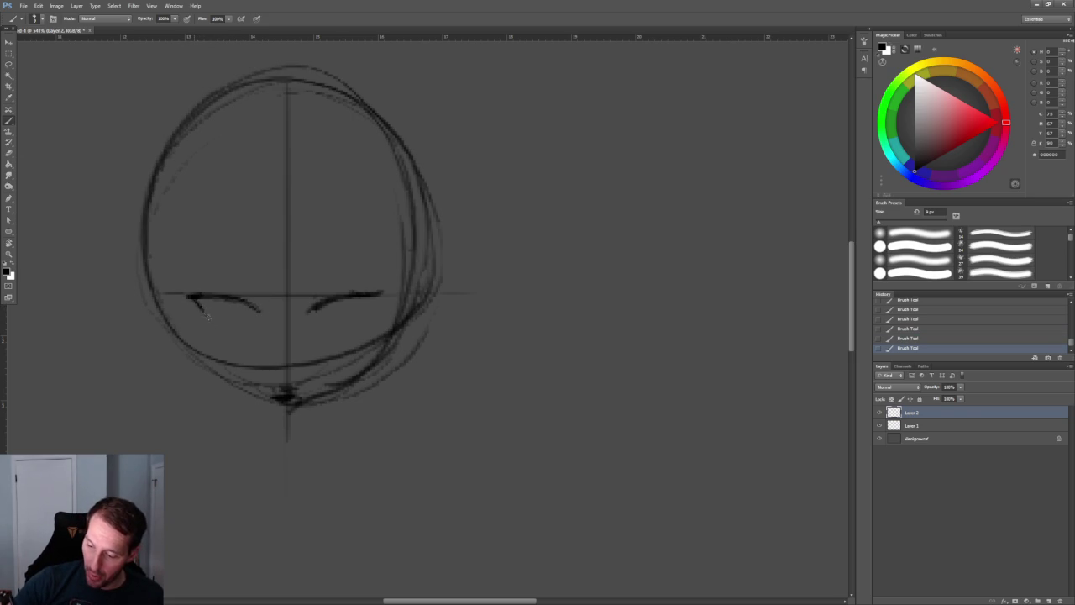
{"action": "left_click_drag", "start_coordinate": [380, 291], "coordinate": [367, 303]}
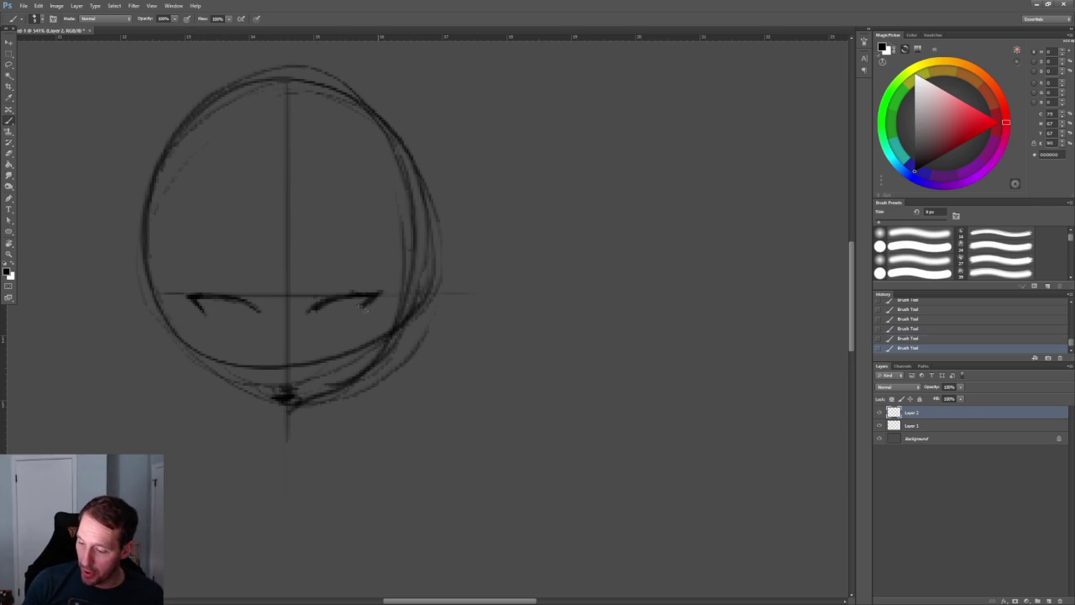
{"action": "key", "text": "ctrl+z"}
{"action": "key", "text": "ctrl+z"}
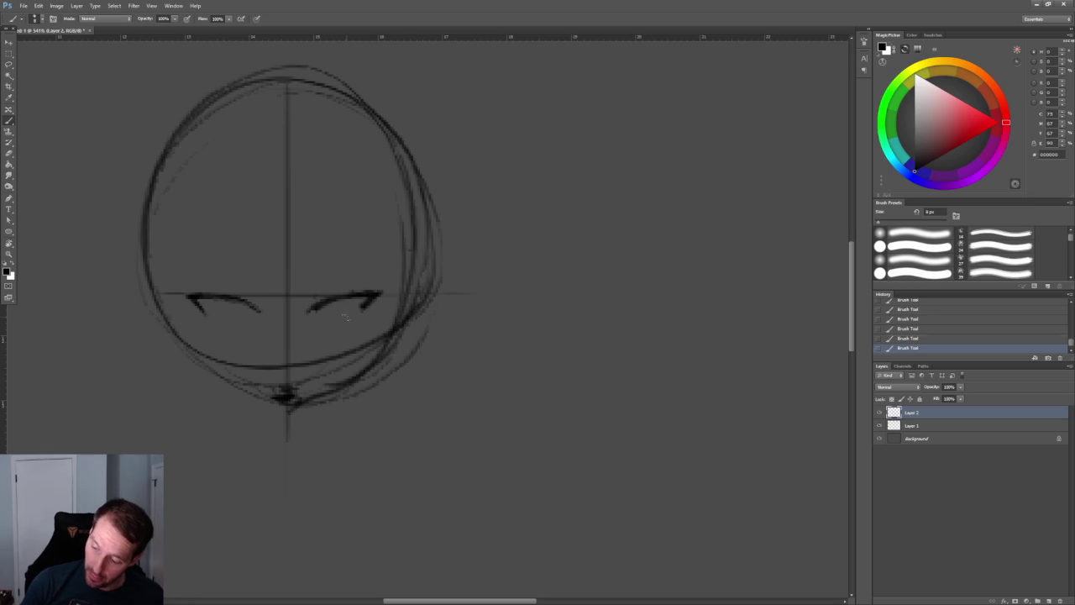
Add a brow above the left eye, lower lids under the eyes, and shade the left iris
{"action": "left_click_drag", "start_coordinate": [326, 302], "coordinate": [344, 312]}
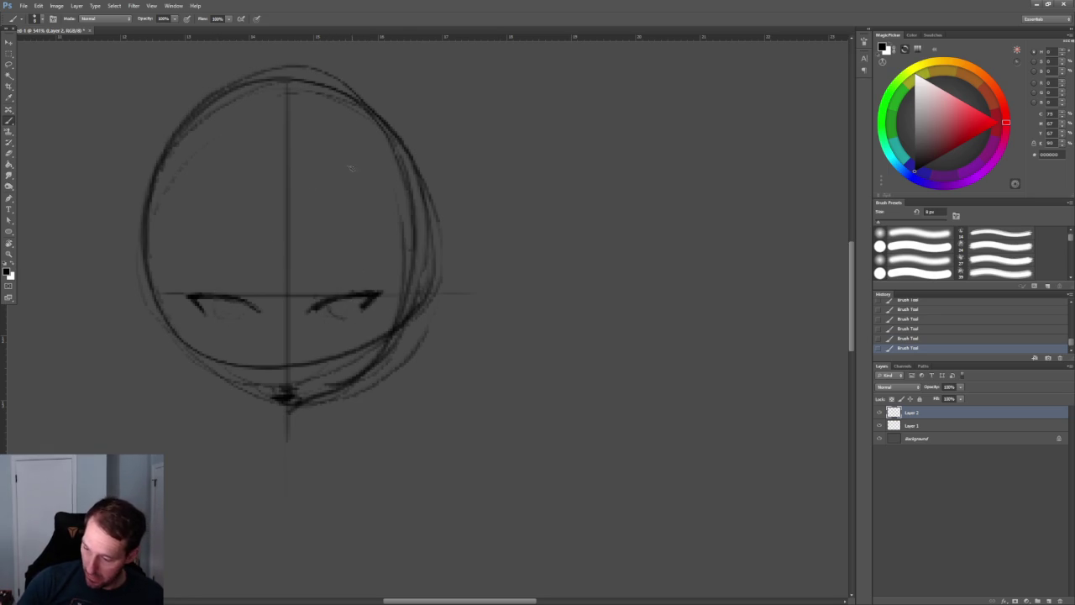
{"action": "mouse_move", "coordinate": [212, 283]}
{"action": "left_mouse_down"}
{"action": "mouse_move", "coordinate": [252, 294]}
{"action": "mouse_move", "coordinate": [413, 267]}
{"action": "mouse_move", "coordinate": [318, 290]}
{"action": "left_mouse_up"}
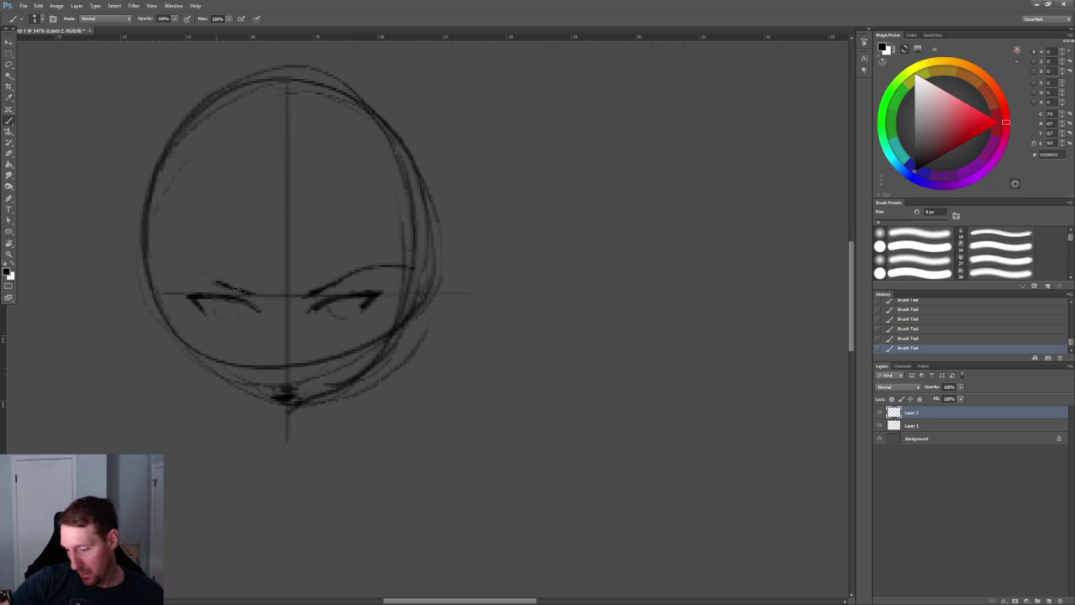
{"action": "mouse_move", "coordinate": [215, 299]}
{"action": "left_mouse_down"}
{"action": "mouse_move", "coordinate": [221, 320]}
{"action": "mouse_move", "coordinate": [262, 320]}
{"action": "left_mouse_up"}
{"action": "key", "text": "ctrl+z"}
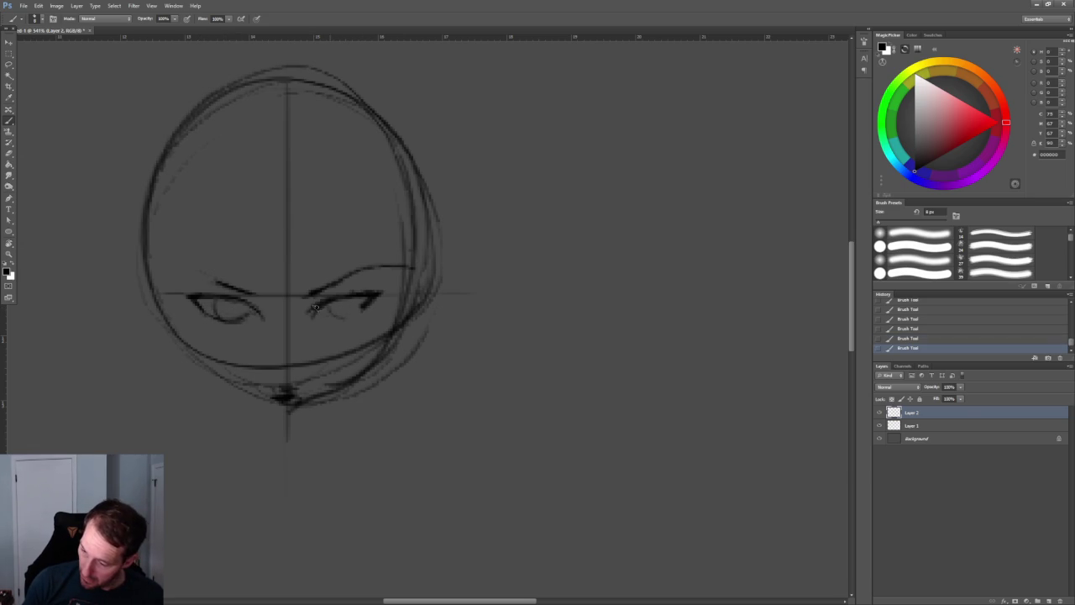
{"action": "left_click_drag", "start_coordinate": [309, 316], "coordinate": [352, 316]}
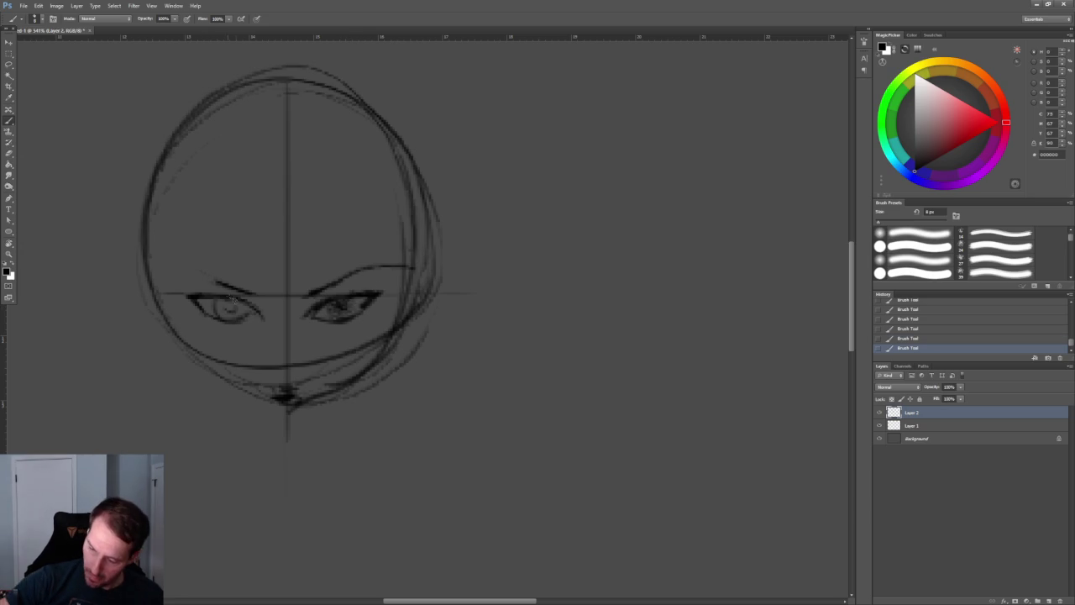
{"action": "left_click_drag", "start_coordinate": [220, 304], "coordinate": [245, 307]}
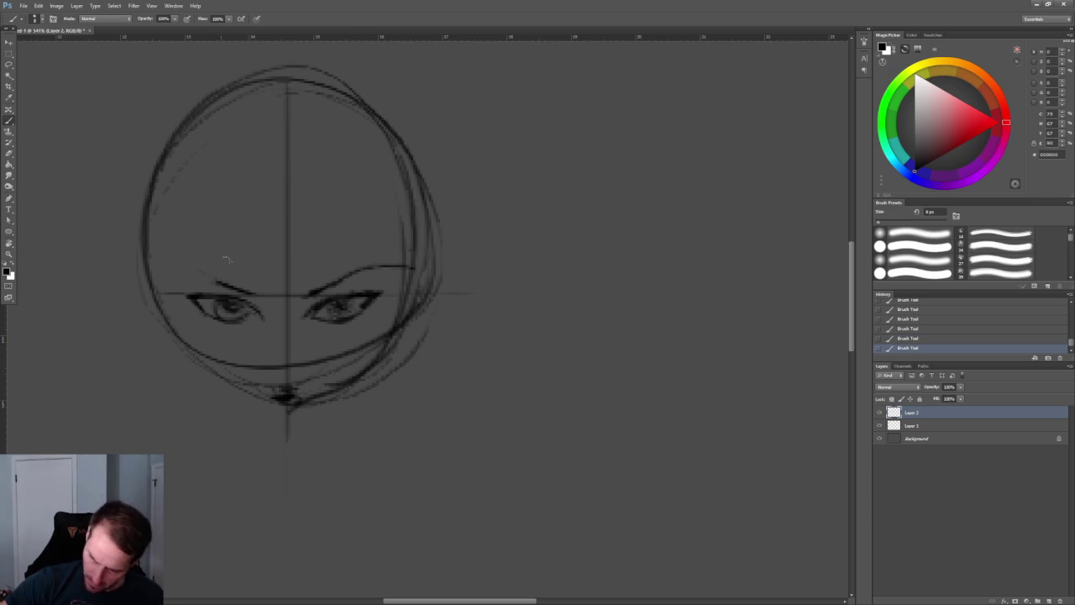
{"action": "scroll", "coordinate": [217, 263], "scroll_direction": "down", "scroll_amount": 5, "text": "alt"}
Rough in the left and right jaw lines down to the chin
{"action": "scroll", "coordinate": [427, 239], "scroll_direction": "up", "scroll_amount": 2, "text": "alt"}
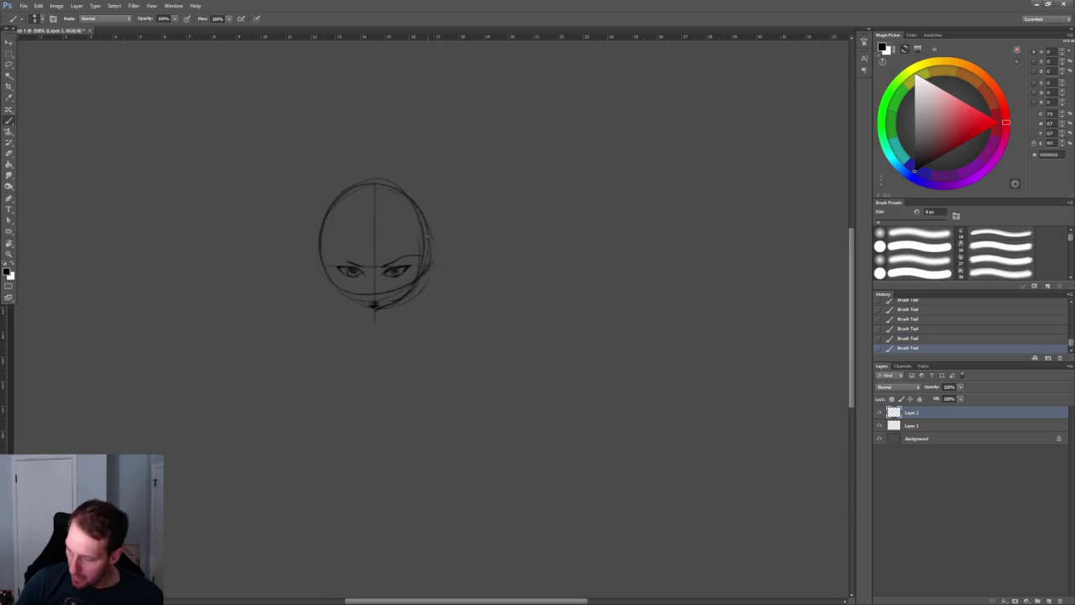
{"action": "scroll", "coordinate": [440, 277], "scroll_direction": "up", "scroll_amount": 1, "text": "alt"}
{"action": "left_click_drag", "start_coordinate": [421, 252], "coordinate": [410, 320]}
{"action": "left_click_drag", "start_coordinate": [420, 277], "coordinate": [399, 331]}
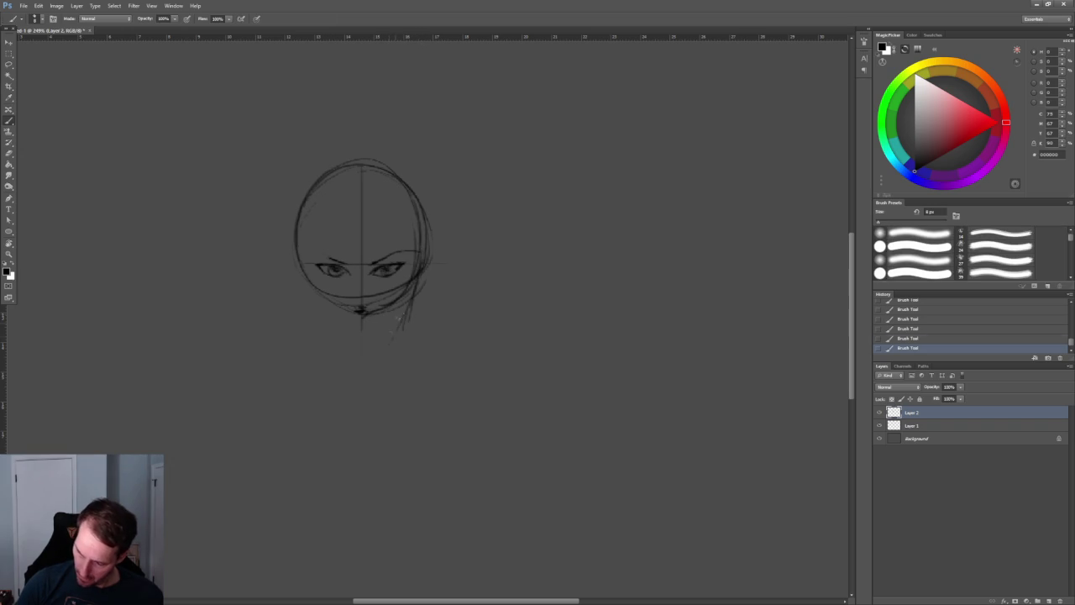
{"action": "left_click_drag", "start_coordinate": [302, 269], "coordinate": [321, 322]}
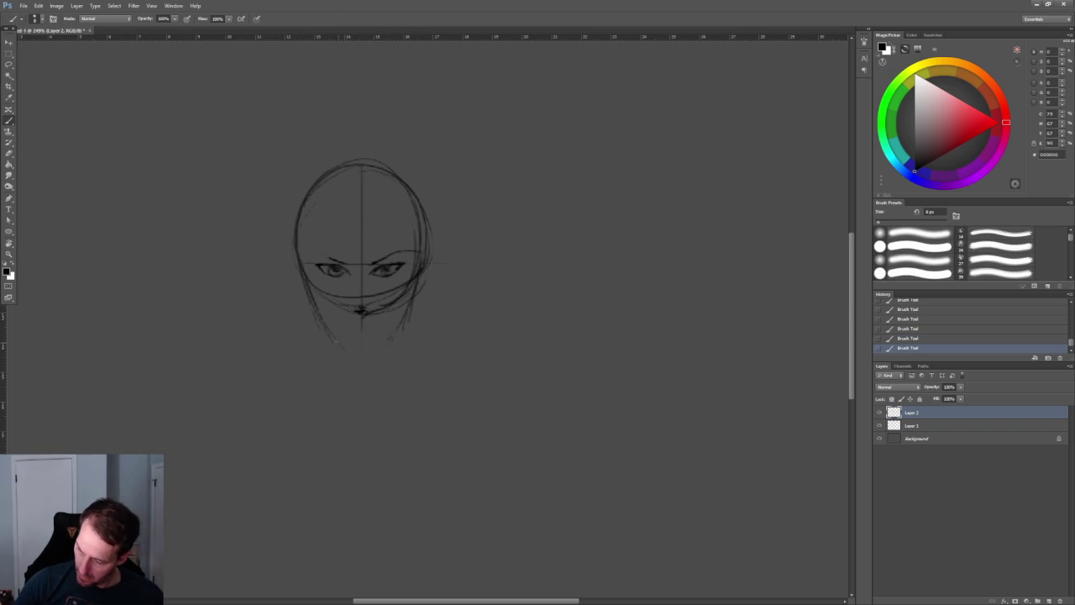
{"action": "scroll", "coordinate": [425, 324], "scroll_direction": "up", "scroll_amount": 2, "text": "alt"}
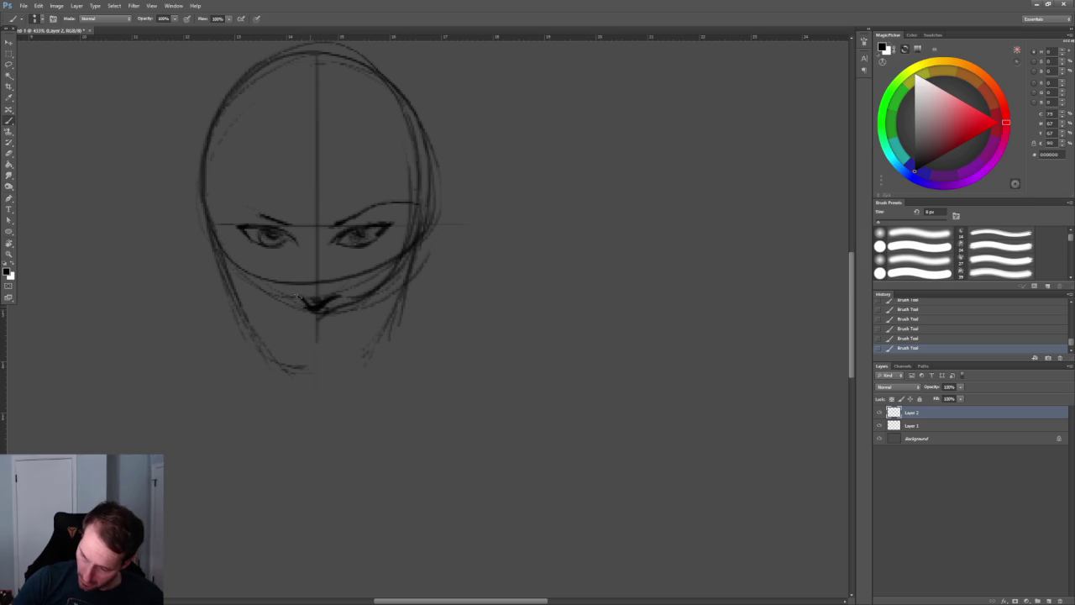
Erase the middle of the vertical centre guide line
{"action": "key", "text": "e"}
{"action": "left_click_drag", "start_coordinate": [315, 289], "coordinate": [316, 72]}
{"action": "scroll", "coordinate": [429, 294], "scroll_direction": "down", "scroll_amount": 5, "text": "alt"}
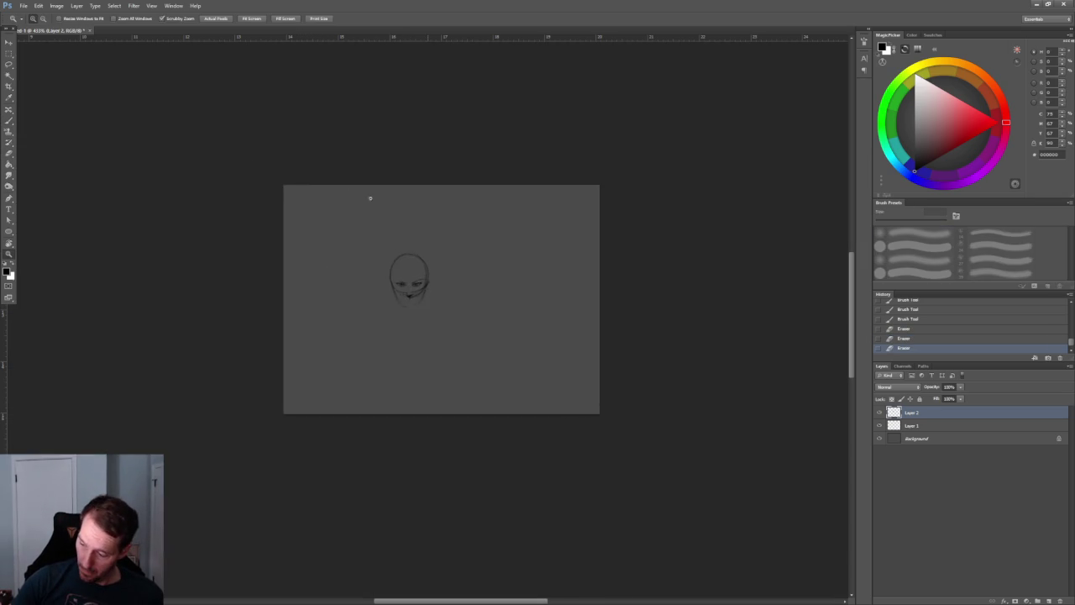
{"action": "scroll", "coordinate": [434, 221], "scroll_direction": "up", "scroll_amount": 4, "text": "alt"}
Brush in forehead hair curves and bangs, the left face outline, and the mouth
{"action": "key", "text": "b"}
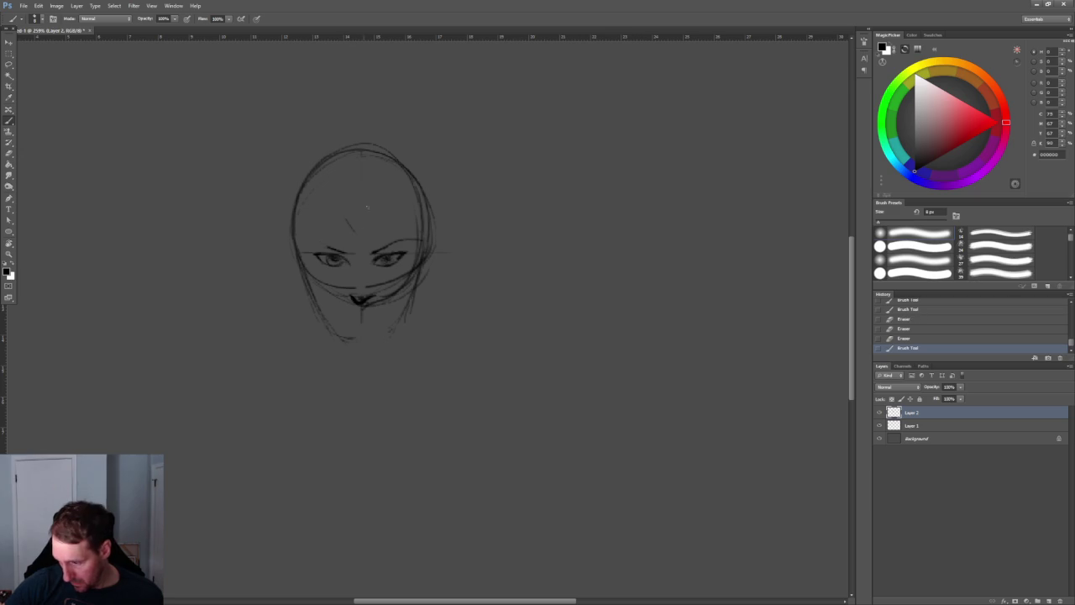
{"action": "left_click_drag", "start_coordinate": [386, 168], "coordinate": [350, 227]}
{"action": "left_click_drag", "start_coordinate": [346, 221], "coordinate": [350, 229]}
{"action": "key", "text": "ctrl+z"}
{"action": "left_click_drag", "start_coordinate": [397, 162], "coordinate": [370, 208]}
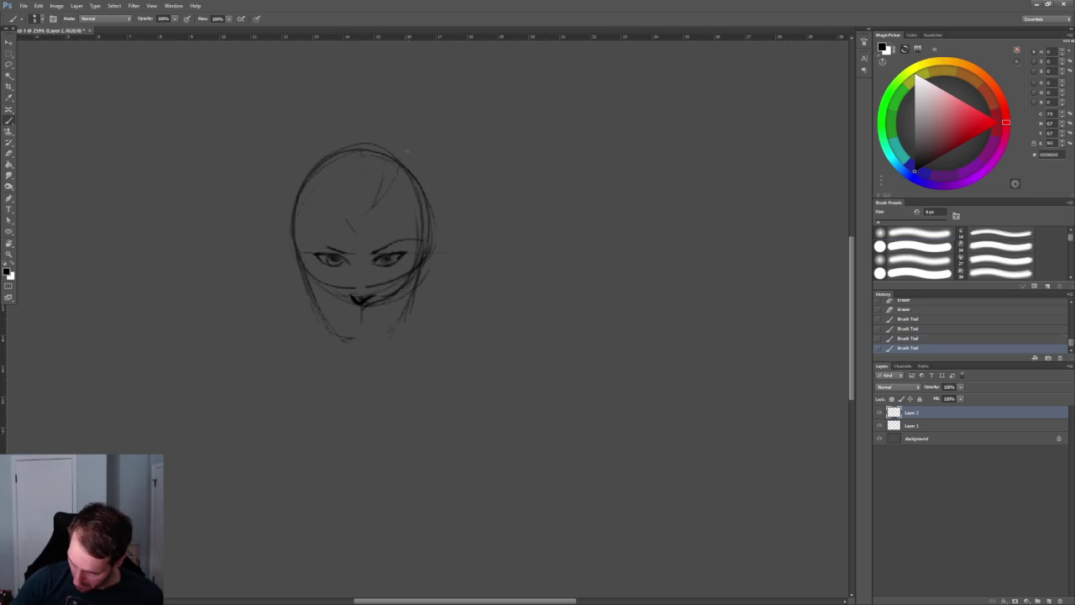
{"action": "mouse_move", "coordinate": [402, 160]}
{"action": "left_mouse_down"}
{"action": "mouse_move", "coordinate": [411, 157]}
{"action": "mouse_move", "coordinate": [423, 273]}
{"action": "left_mouse_up"}
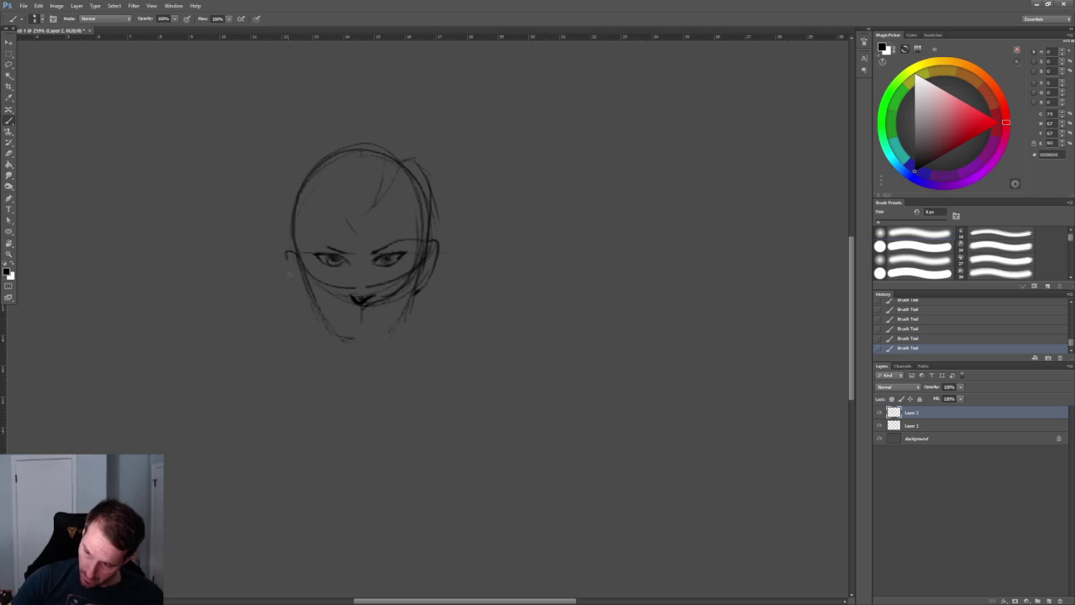
{"action": "left_click_drag", "start_coordinate": [287, 253], "coordinate": [300, 294]}
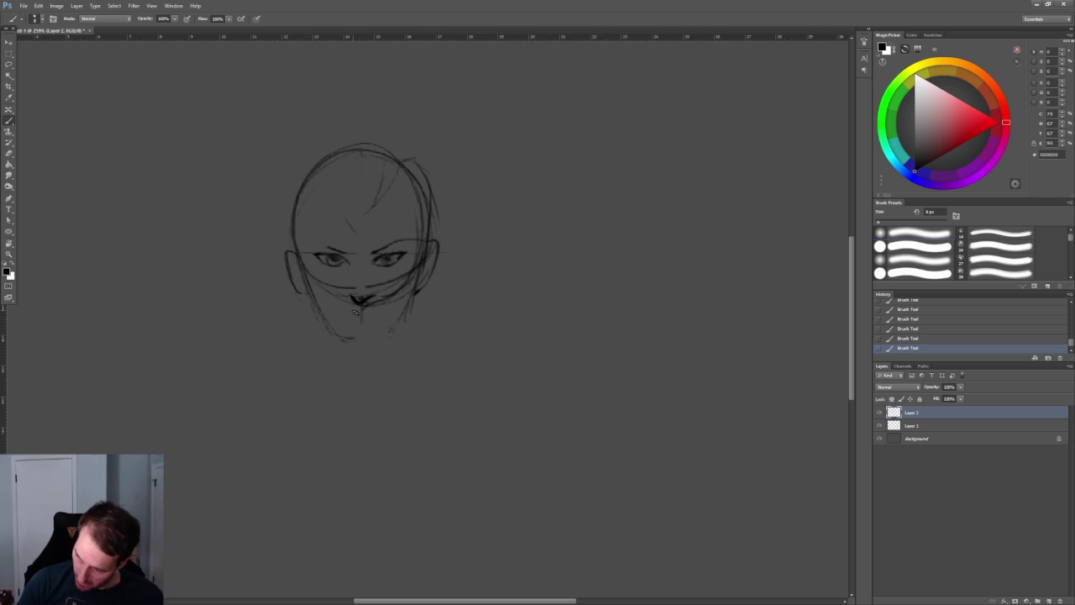
{"action": "left_click_drag", "start_coordinate": [358, 310], "coordinate": [367, 316]}
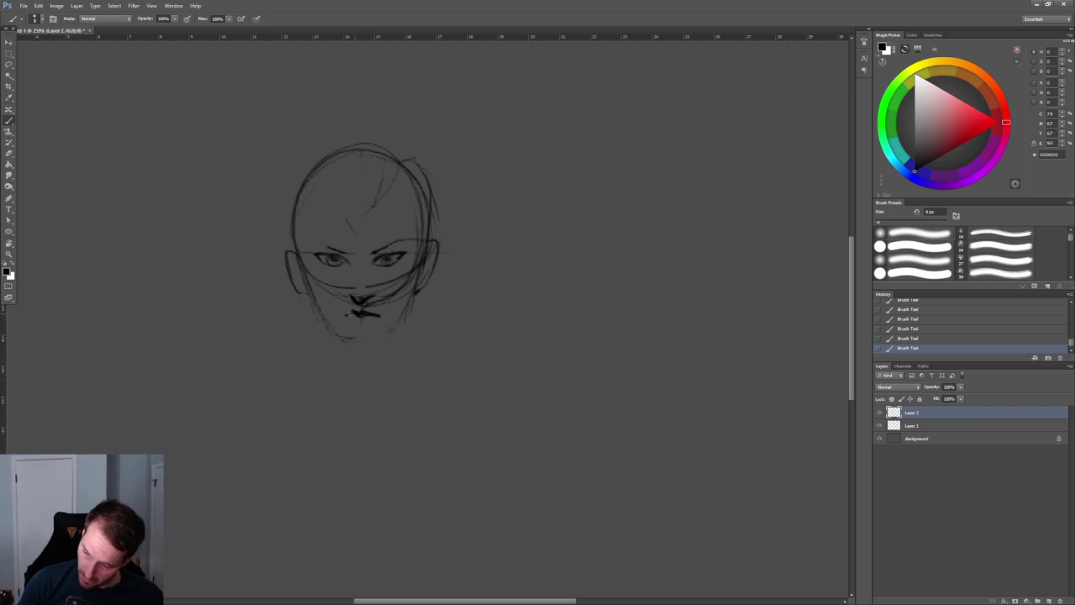
{"action": "left_click_drag", "start_coordinate": [391, 187], "coordinate": [349, 257]}
{"action": "mouse_move", "coordinate": [390, 196]}
{"action": "left_mouse_down"}
{"action": "mouse_move", "coordinate": [355, 262]}
{"action": "mouse_move", "coordinate": [326, 249]}
{"action": "mouse_move", "coordinate": [334, 206]}
{"action": "mouse_move", "coordinate": [304, 252]}
{"action": "left_mouse_up"}
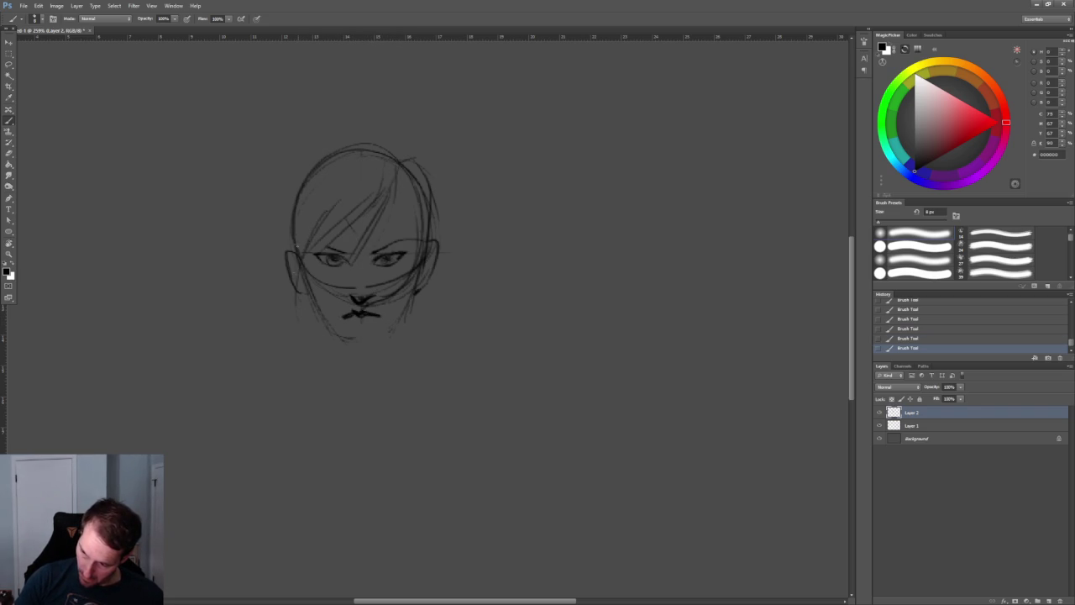
Add loose hair strands on the left forehead and upper side of the head
{"action": "left_click_drag", "start_coordinate": [293, 215], "coordinate": [287, 278]}
{"action": "left_click_drag", "start_coordinate": [290, 164], "coordinate": [392, 151]}
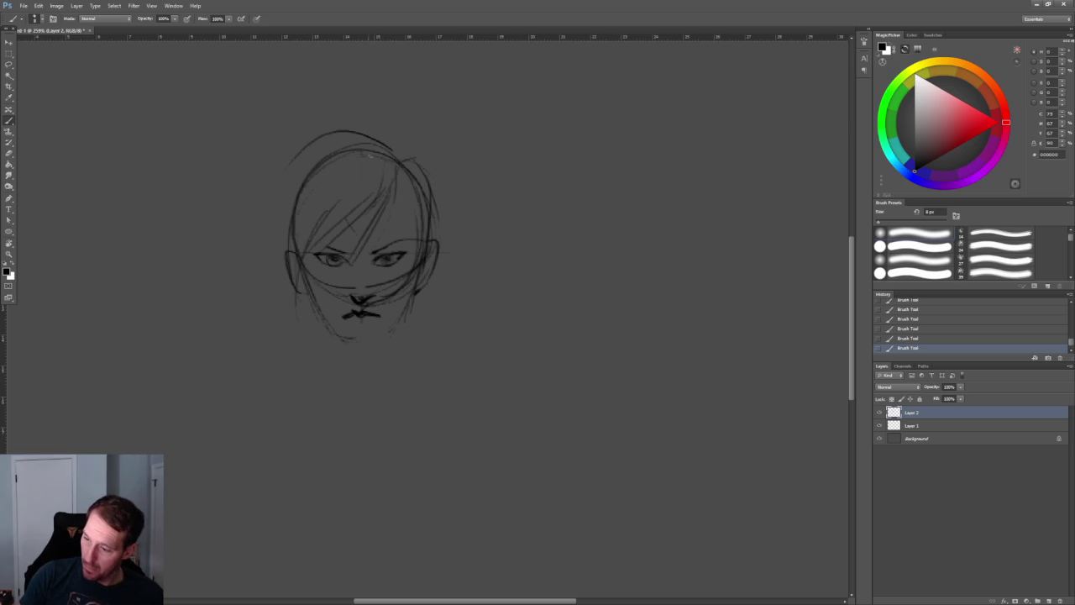
{"action": "key", "text": "ctrl+z"}
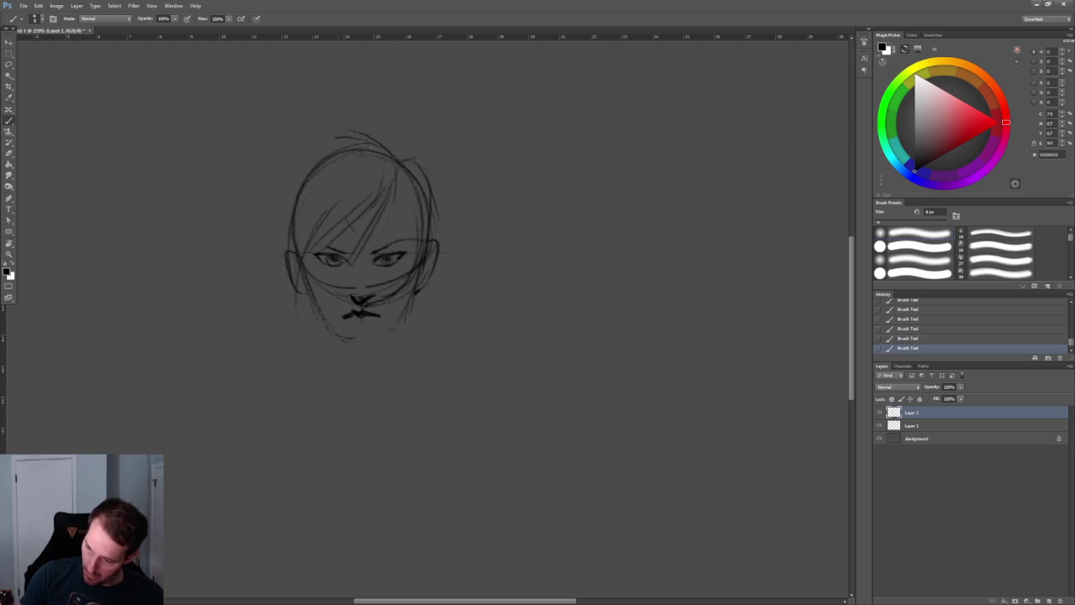
{"action": "mouse_move", "coordinate": [289, 190]}
{"action": "left_mouse_down"}
{"action": "mouse_move", "coordinate": [325, 154]}
{"action": "mouse_move", "coordinate": [284, 245]}
{"action": "left_mouse_up"}
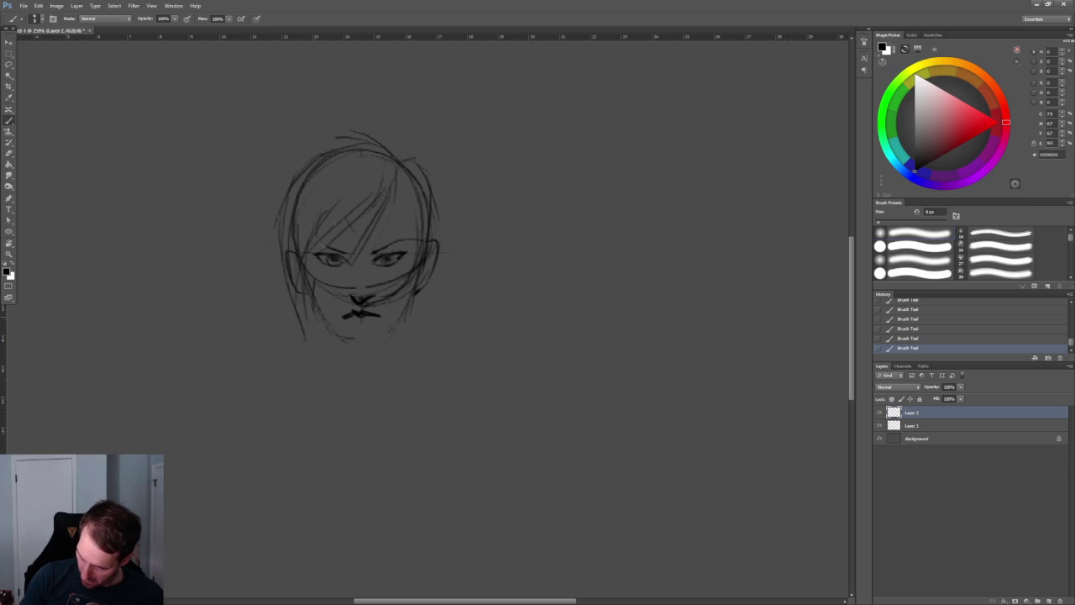
{"action": "scroll", "coordinate": [411, 269], "scroll_direction": "up", "scroll_amount": 1, "text": "alt"}
{"action": "scroll", "coordinate": [412, 269], "scroll_direction": "up", "scroll_amount": 1, "text": "alt"}
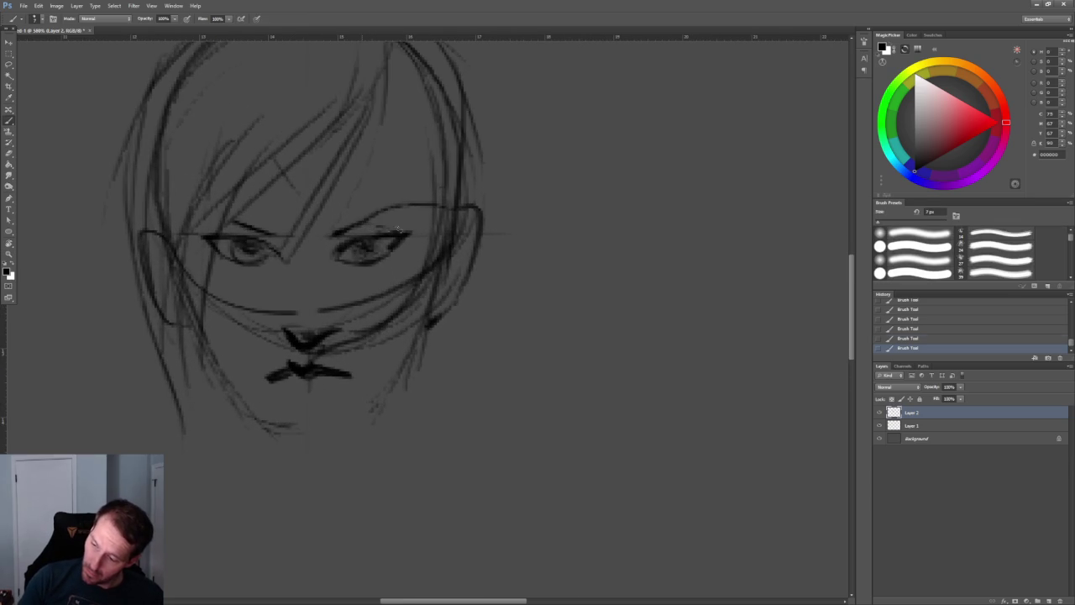
With a slightly smaller brush, darken both upper eyelids and zoom out to check the face
{"action": "key", "text": "bracketleft"}
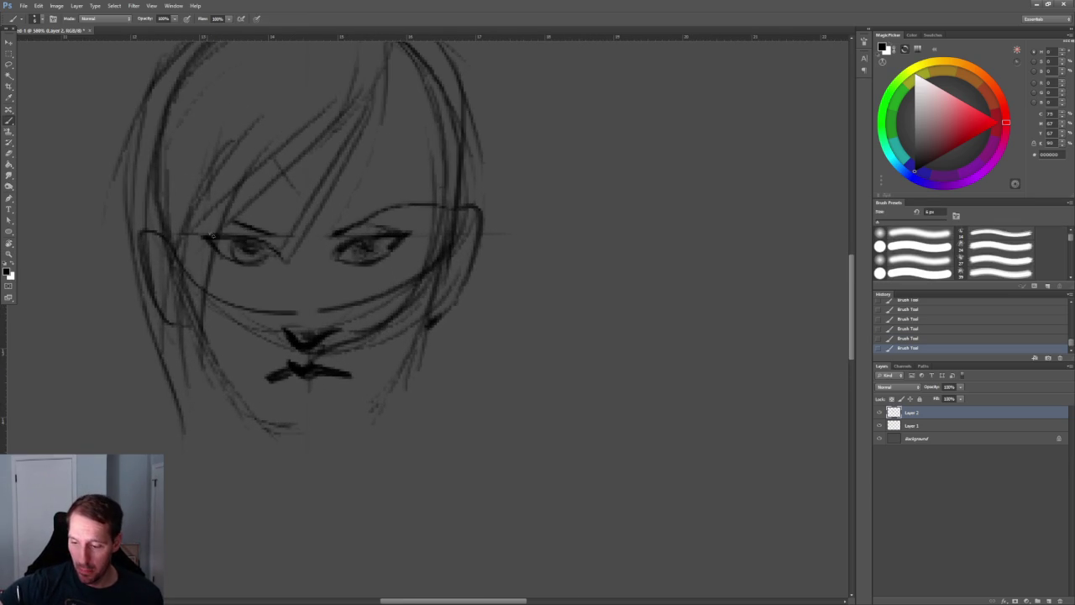
{"action": "left_click_drag", "start_coordinate": [218, 232], "coordinate": [239, 230]}
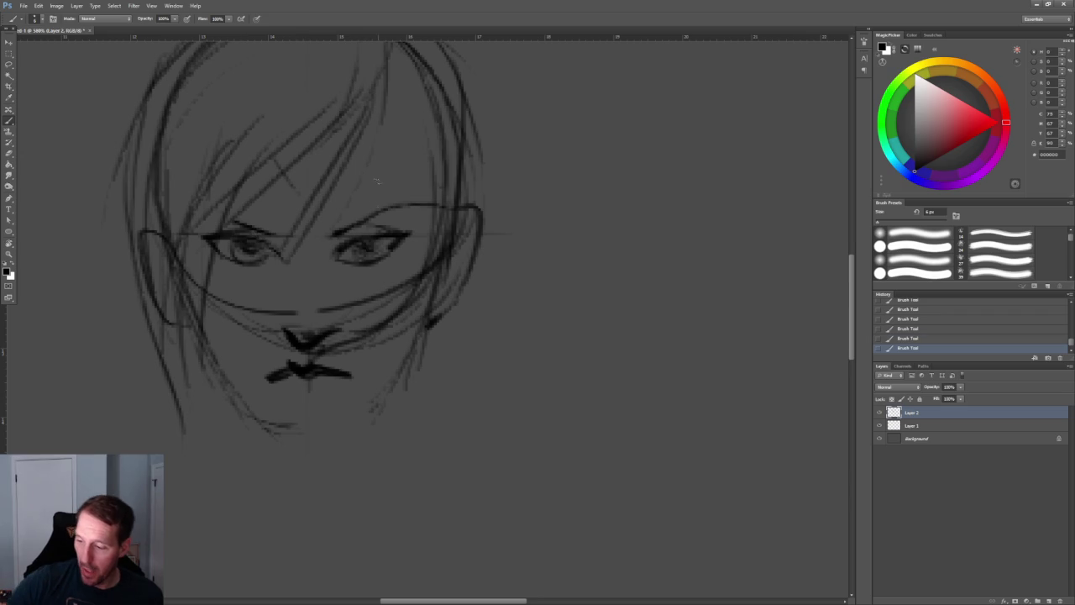
{"action": "left_click_drag", "start_coordinate": [336, 231], "coordinate": [406, 206]}
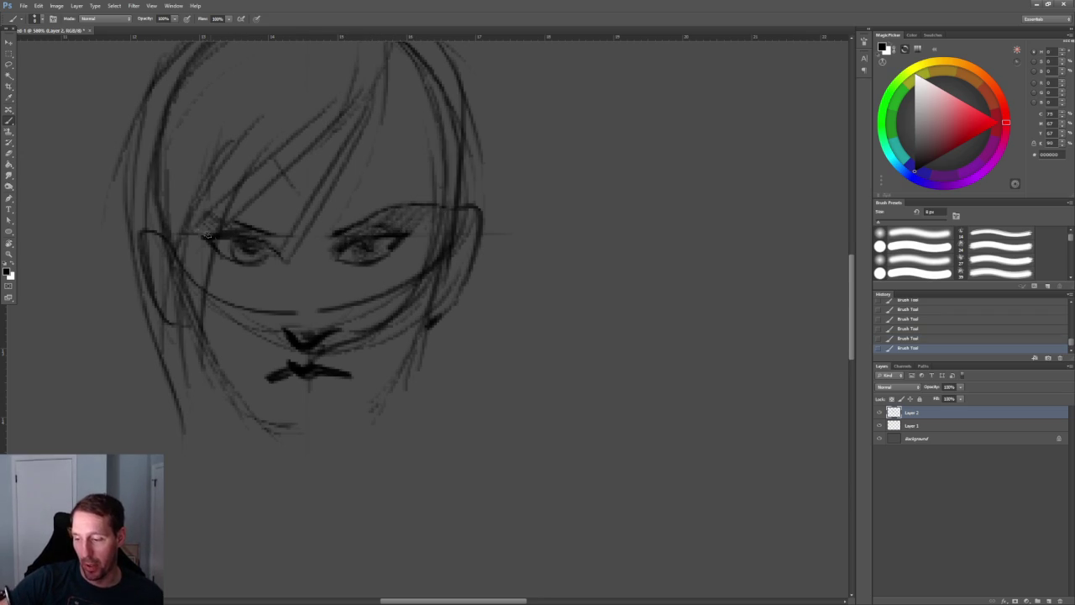
{"action": "key", "text": "z"}
{"action": "mouse_move", "coordinate": [204, 214]}
{"action": "left_mouse_down"}
{"action": "mouse_move", "coordinate": [372, 184]}
{"action": "mouse_move", "coordinate": [470, 183]}
{"action": "left_mouse_up"}
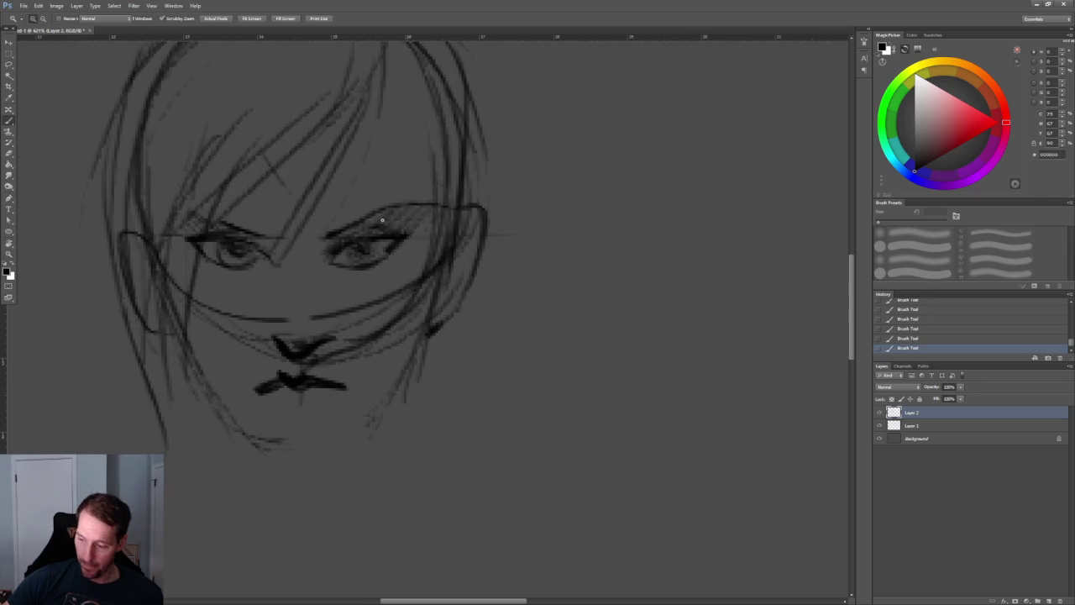
{"action": "key", "text": "b"}
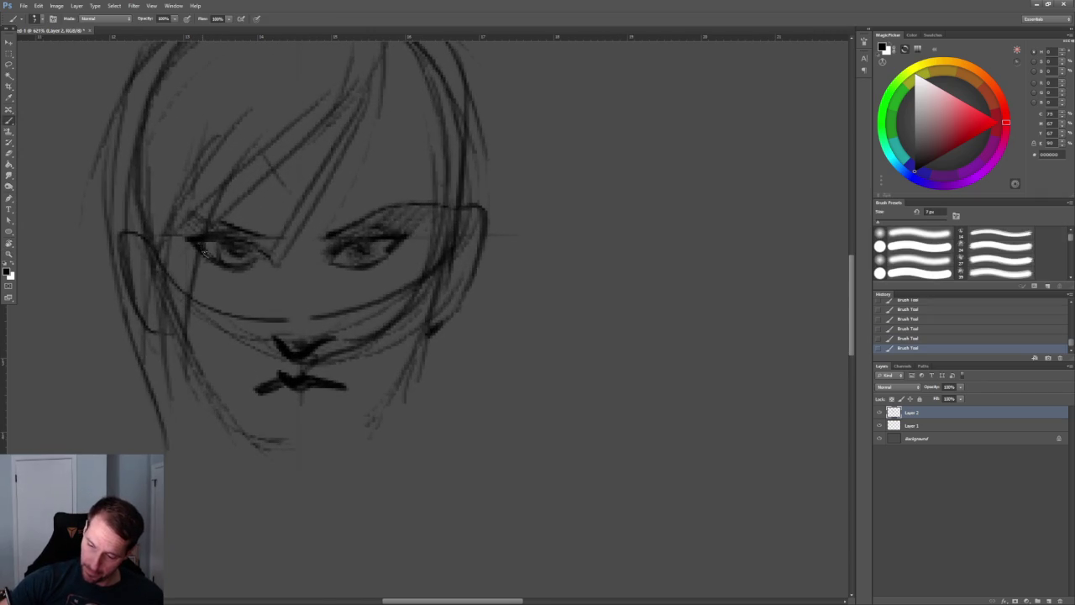
{"action": "key", "text": "z"}
{"action": "left_click_drag", "start_coordinate": [512, 309], "coordinate": [436, 310]}
{"action": "key", "text": "b"}
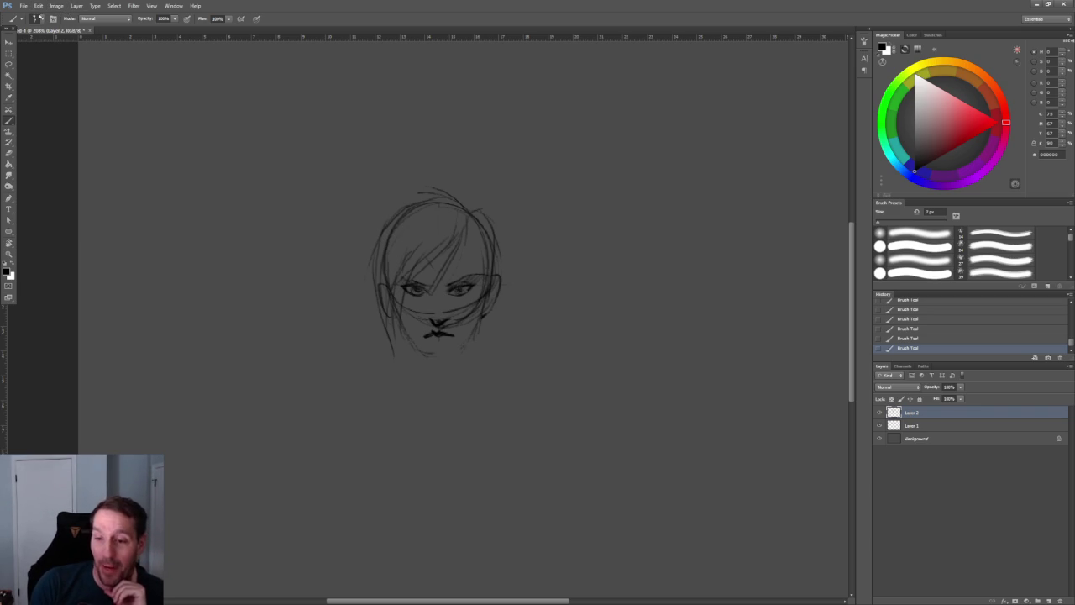
{"action": "left_click", "coordinate": [24, 6]}
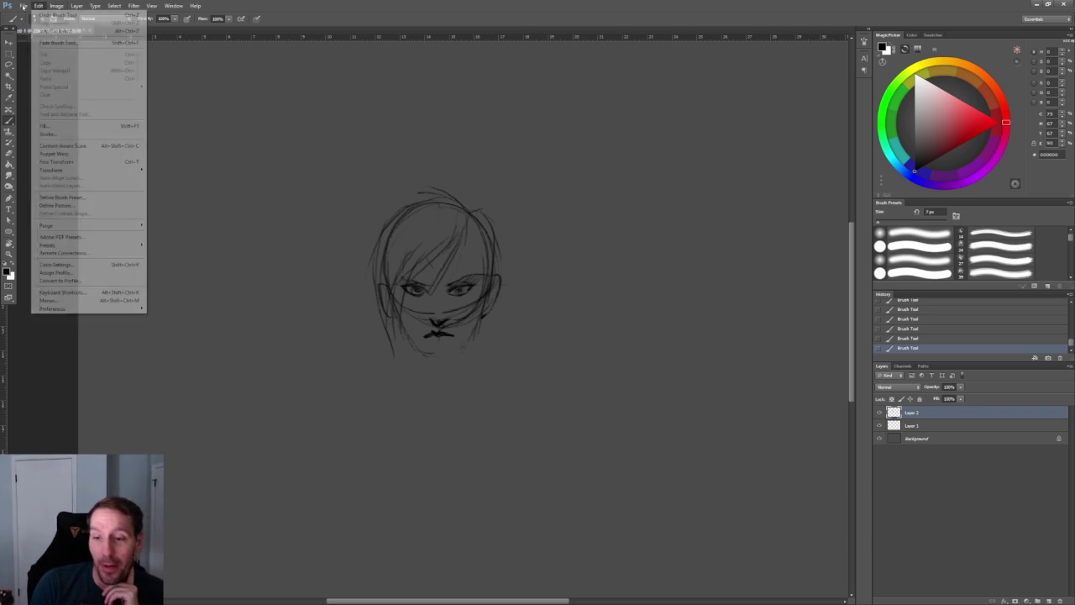
{"action": "mouse_move", "coordinate": [52, 169]}
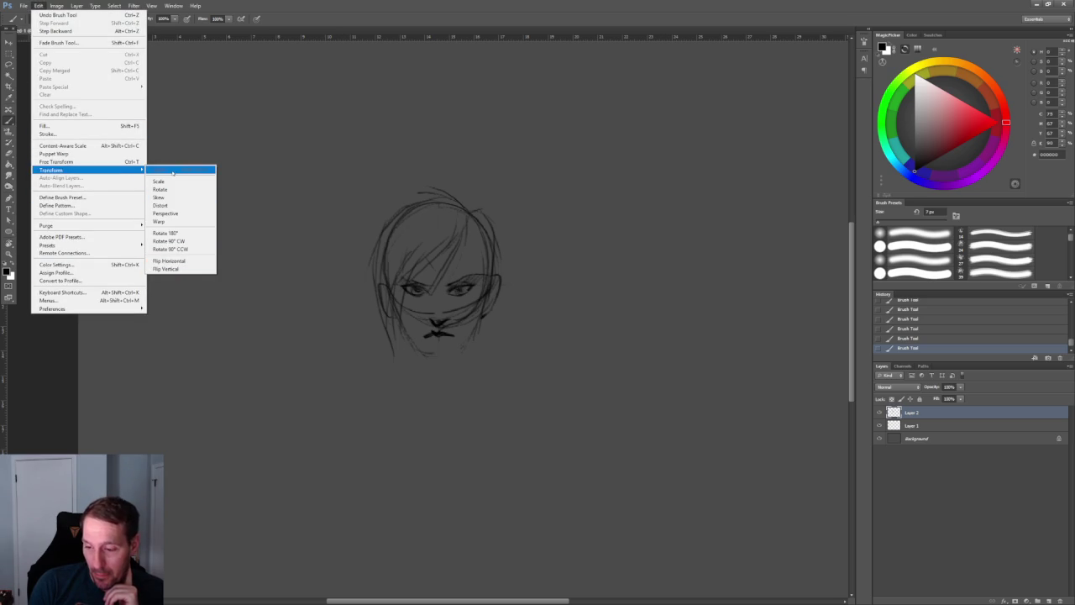
Flip the sketch horizontally, then draw the jaw, chin and strokes under the lower lip
{"action": "left_click", "coordinate": [188, 260]}
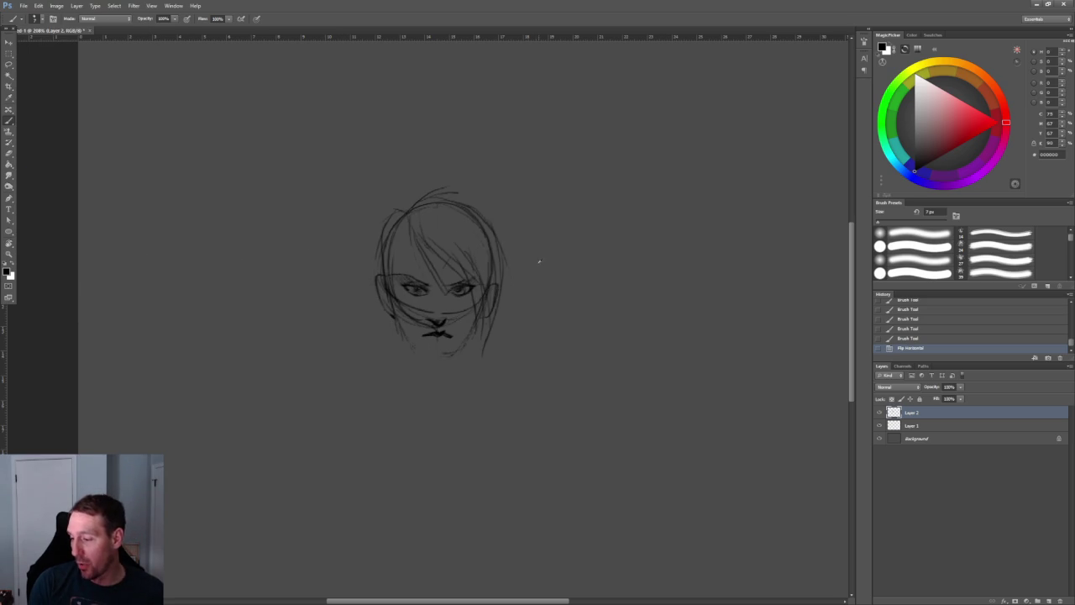
{"action": "scroll", "coordinate": [541, 270], "scroll_direction": "down", "scroll_amount": 3, "text": "alt"}
{"action": "scroll", "coordinate": [386, 277], "scroll_direction": "up", "scroll_amount": 4, "text": "alt"}
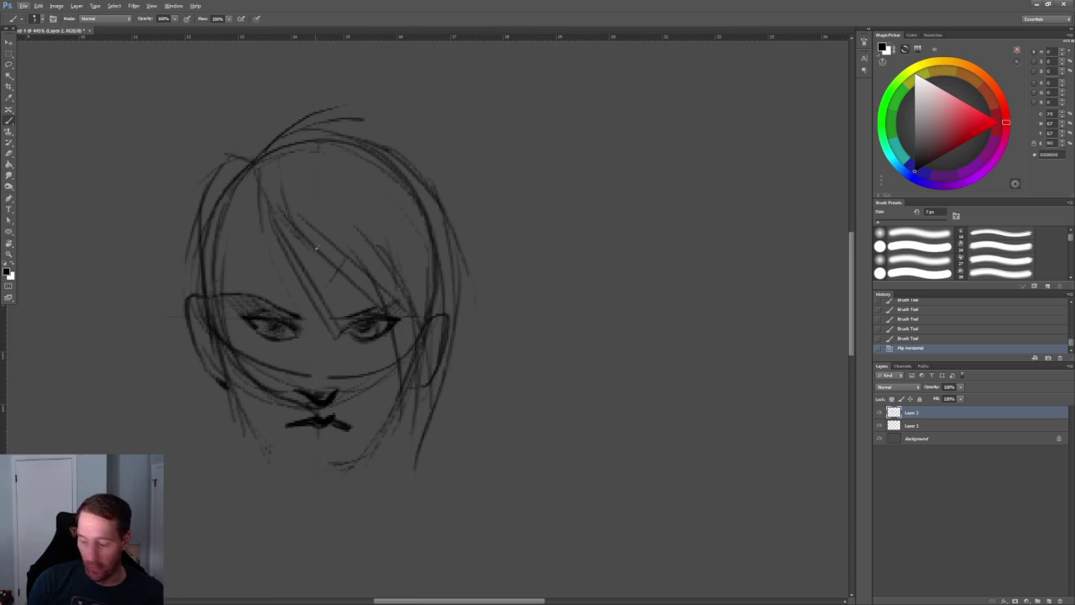
{"action": "mouse_move", "coordinate": [236, 405]}
{"action": "left_mouse_down"}
{"action": "mouse_move", "coordinate": [267, 454]}
{"action": "mouse_move", "coordinate": [296, 472]}
{"action": "left_mouse_up"}
{"action": "left_click_drag", "start_coordinate": [295, 471], "coordinate": [371, 425]}
{"action": "mouse_move", "coordinate": [296, 441]}
{"action": "left_mouse_down"}
{"action": "mouse_move", "coordinate": [344, 437]}
{"action": "mouse_move", "coordinate": [303, 425]}
{"action": "mouse_move", "coordinate": [319, 423]}
{"action": "left_mouse_up"}
{"action": "key", "text": "ctrl+z"}
{"action": "key", "text": "ctrl+z"}
{"action": "key", "text": "ctrl+z"}
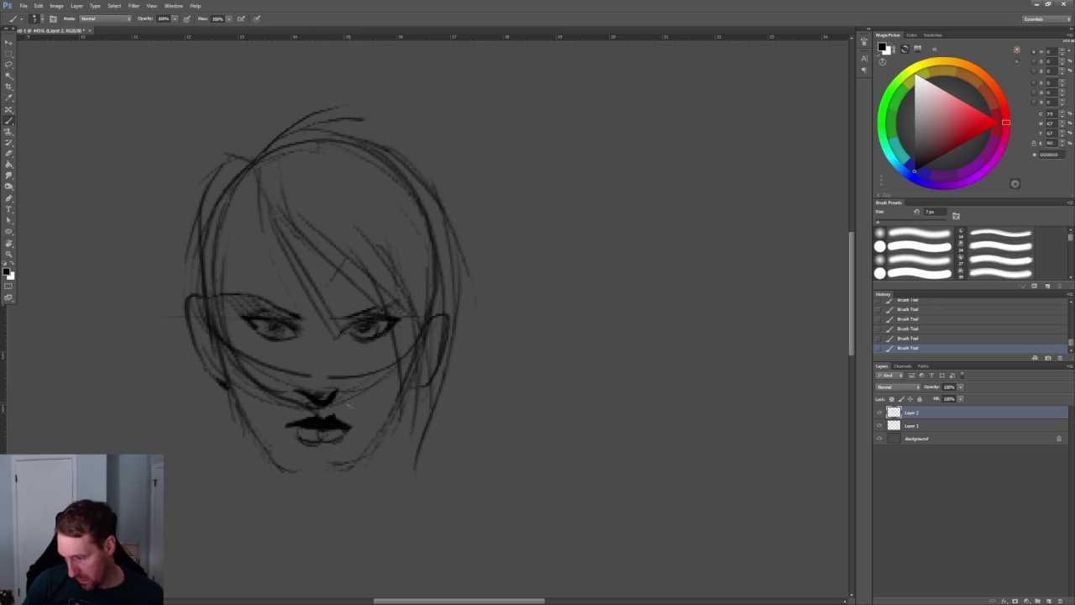
Erase stray strokes around the lower face, add faint cheek lines, and redraw the chin's bottom edge
{"action": "key", "text": "e"}
{"action": "mouse_move", "coordinate": [242, 353]}
{"action": "left_mouse_down"}
{"action": "mouse_move", "coordinate": [266, 393]}
{"action": "mouse_move", "coordinate": [294, 406]}
{"action": "mouse_move", "coordinate": [304, 373]}
{"action": "mouse_move", "coordinate": [324, 399]}
{"action": "mouse_move", "coordinate": [388, 366]}
{"action": "left_mouse_up"}
{"action": "key", "text": "b"}
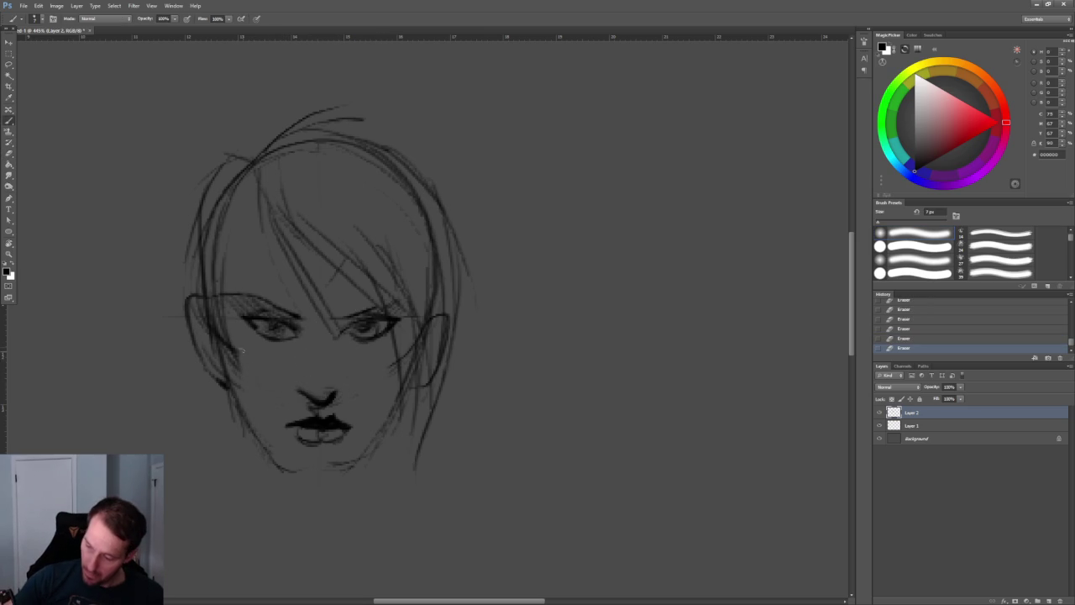
{"action": "left_click_drag", "start_coordinate": [236, 367], "coordinate": [265, 384]}
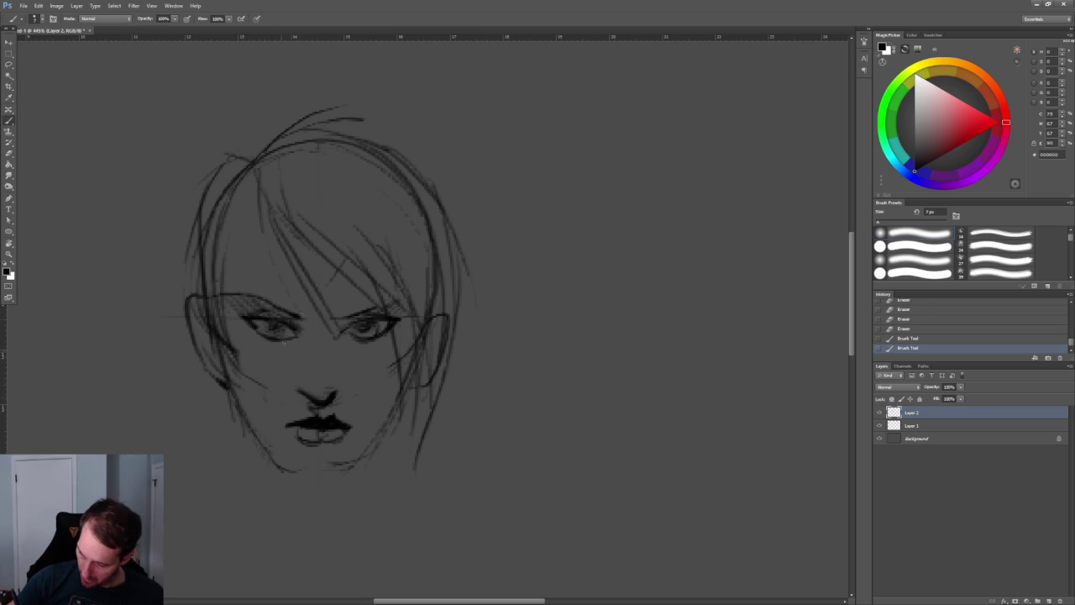
{"action": "left_click_drag", "start_coordinate": [408, 359], "coordinate": [378, 383]}
{"action": "left_click_drag", "start_coordinate": [249, 393], "coordinate": [244, 401]}
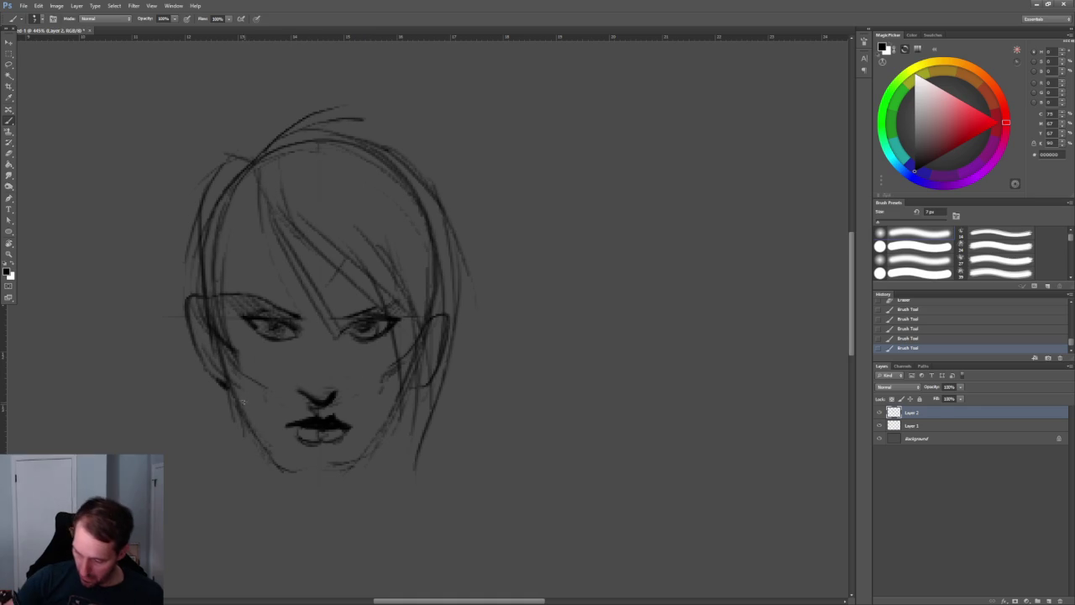
{"action": "left_click_drag", "start_coordinate": [277, 459], "coordinate": [312, 482]}
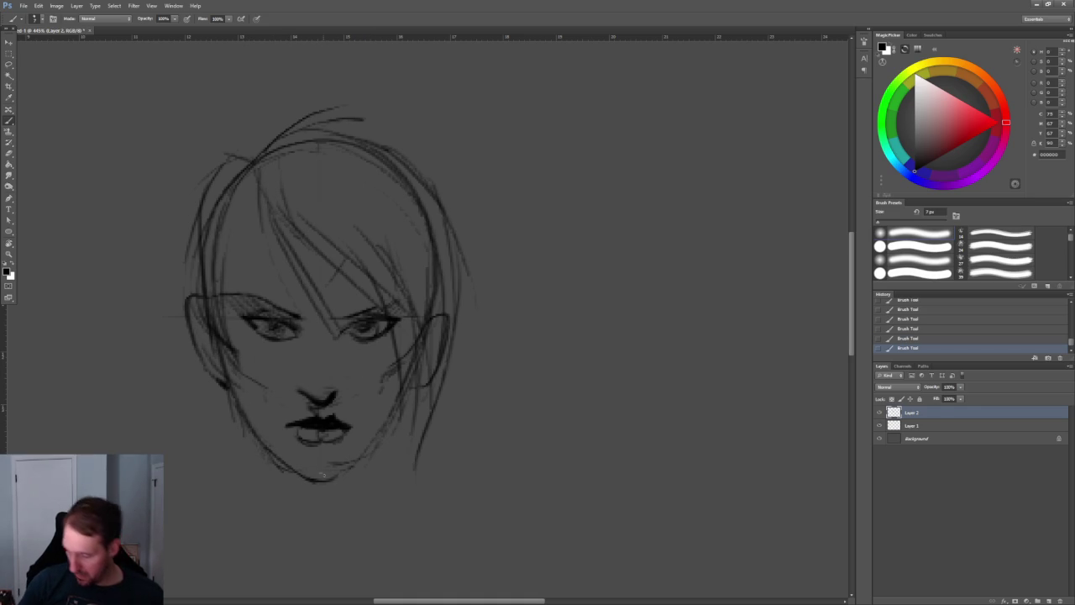
{"action": "key", "text": "z"}
{"action": "left_click_drag", "start_coordinate": [444, 388], "coordinate": [452, 364]}
{"action": "key", "text": "b"}
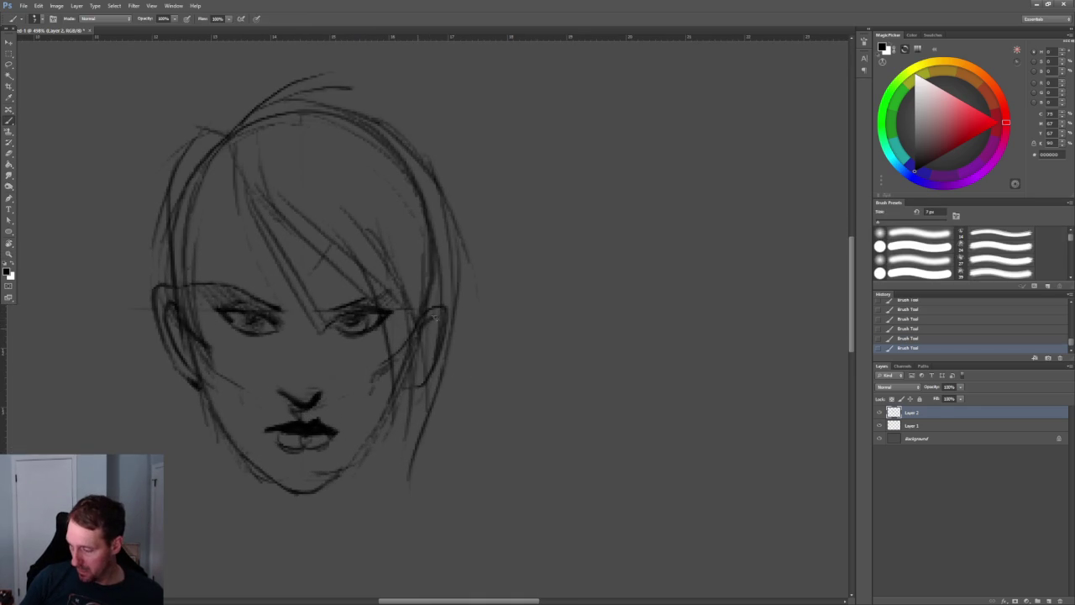
Draw the right ear, strengthen the left ear outline, and retouch the left eye's iris
{"action": "mouse_move", "coordinate": [435, 331]}
{"action": "left_mouse_down"}
{"action": "mouse_move", "coordinate": [406, 363]}
{"action": "mouse_move", "coordinate": [420, 351]}
{"action": "left_mouse_up"}
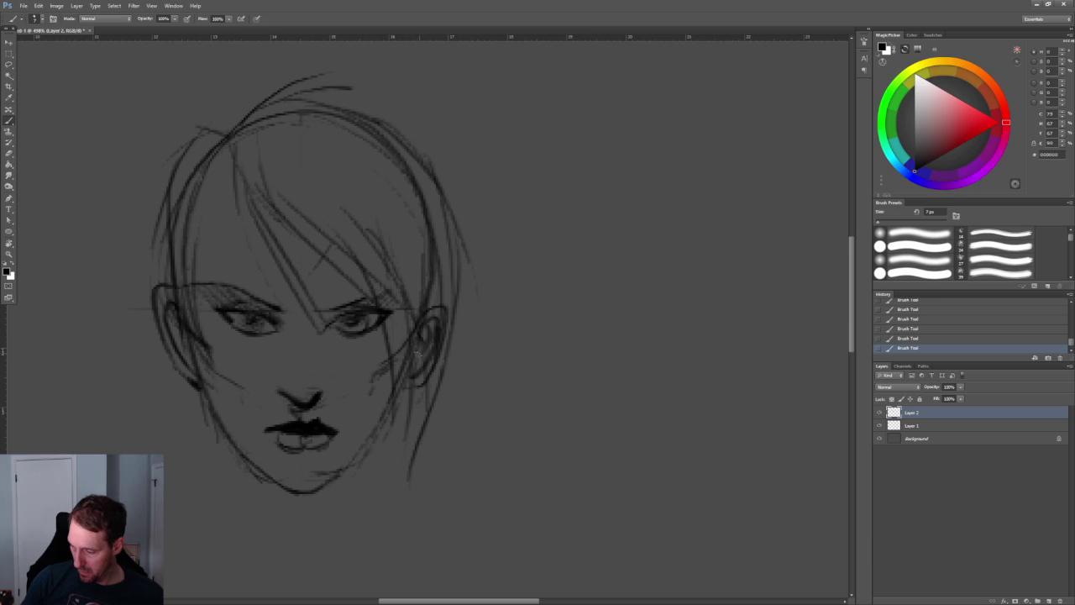
{"action": "mouse_move", "coordinate": [177, 308]}
{"action": "left_mouse_down"}
{"action": "mouse_move", "coordinate": [179, 330]}
{"action": "mouse_move", "coordinate": [171, 326]}
{"action": "mouse_move", "coordinate": [190, 346]}
{"action": "left_mouse_up"}
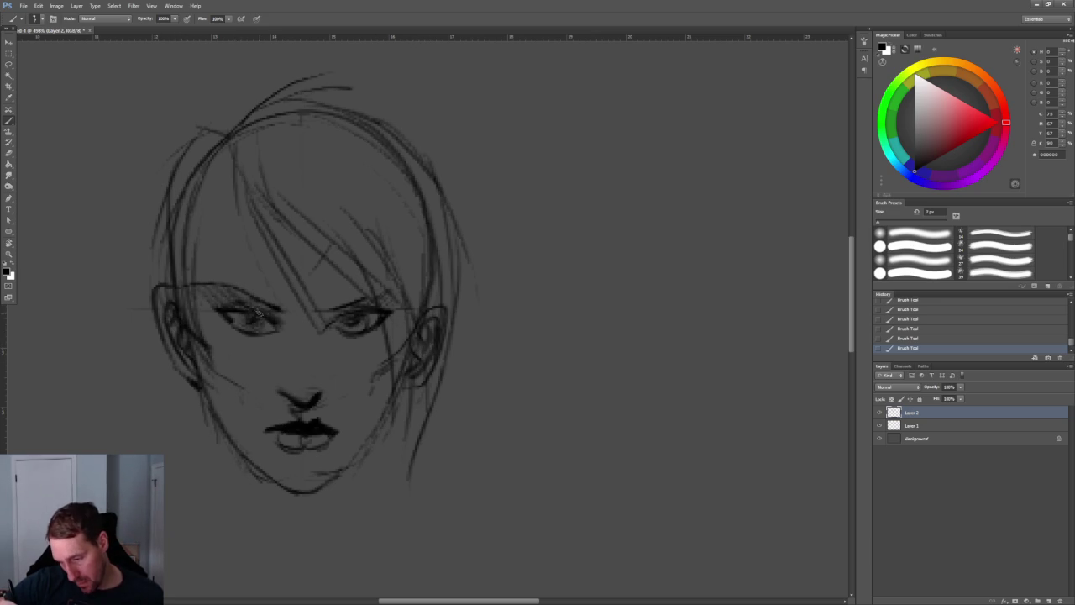
{"action": "left_click_drag", "start_coordinate": [237, 321], "coordinate": [263, 332]}
{"action": "left_click_drag", "start_coordinate": [257, 325], "coordinate": [266, 333]}
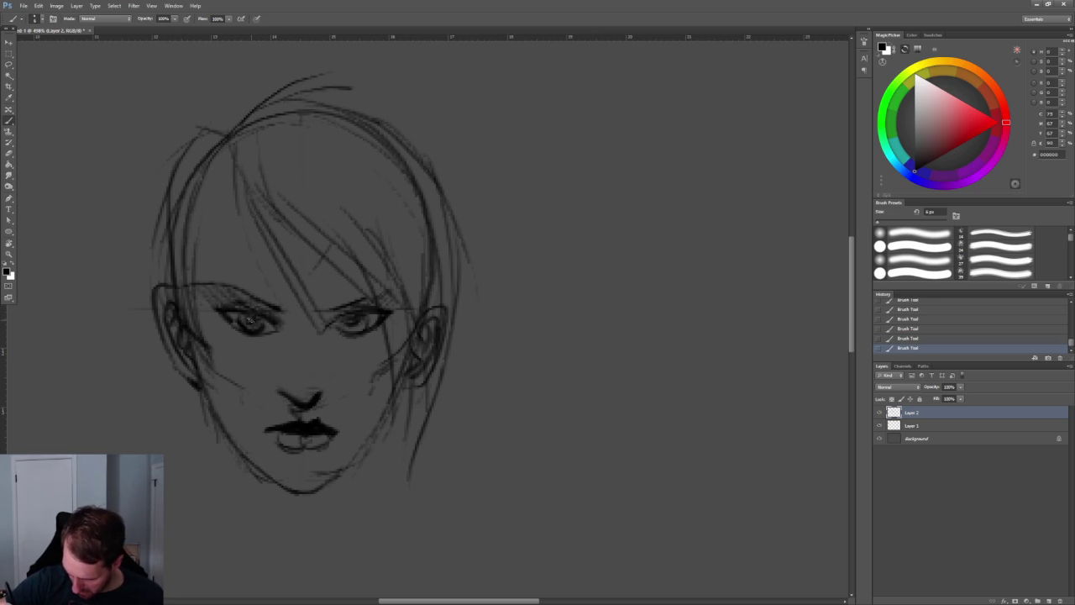
{"action": "key", "text": "ctrl+z"}
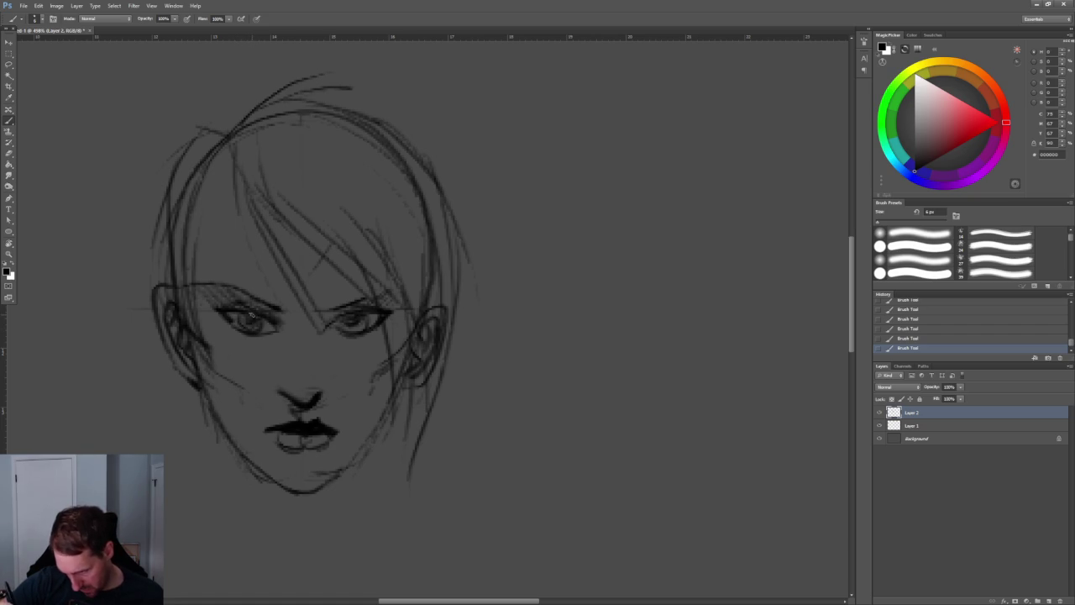
{"action": "key", "text": "ctrl+z"}
{"action": "key", "text": "ctrl+z"}
{"action": "key", "text": "bracketright"}
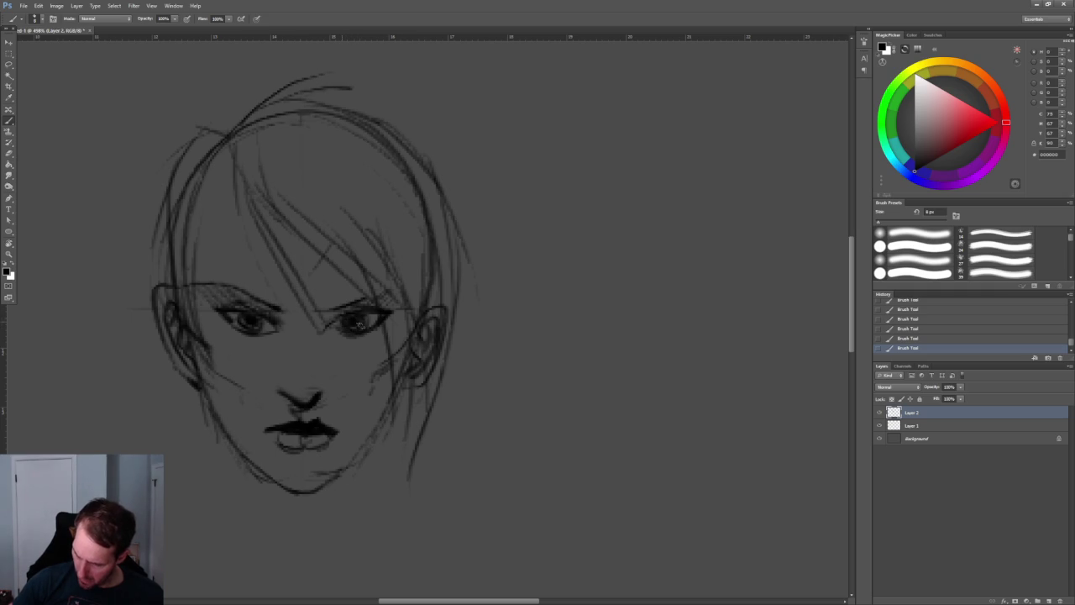
Zoom out to check the face and switch to the Eraser to lighten the irises
{"action": "key", "text": "z"}
{"action": "left_click_drag", "start_coordinate": [356, 320], "coordinate": [452, 243]}
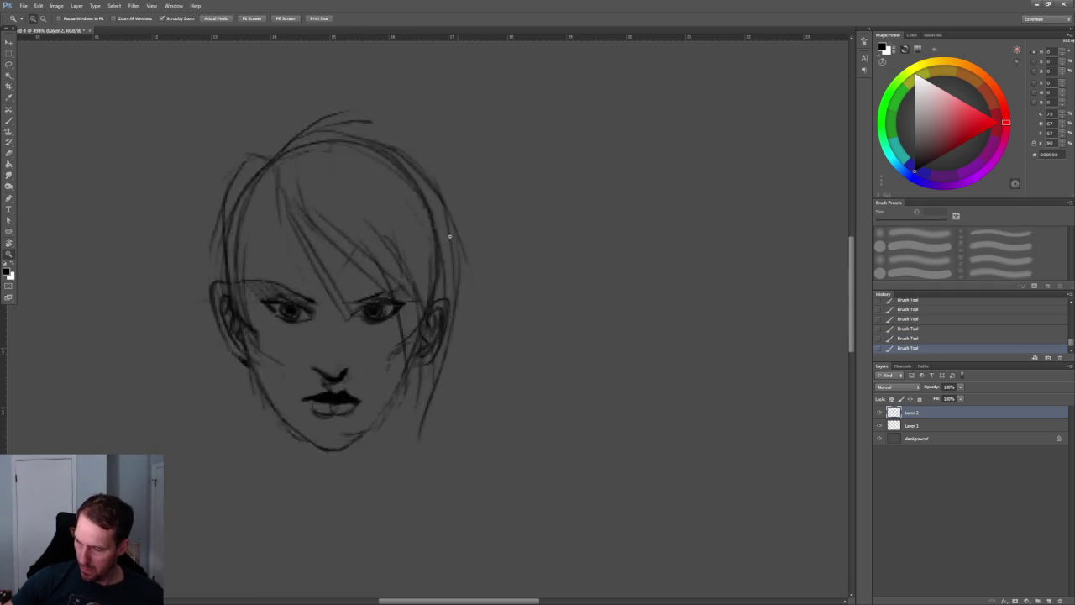
{"action": "key", "text": "e"}
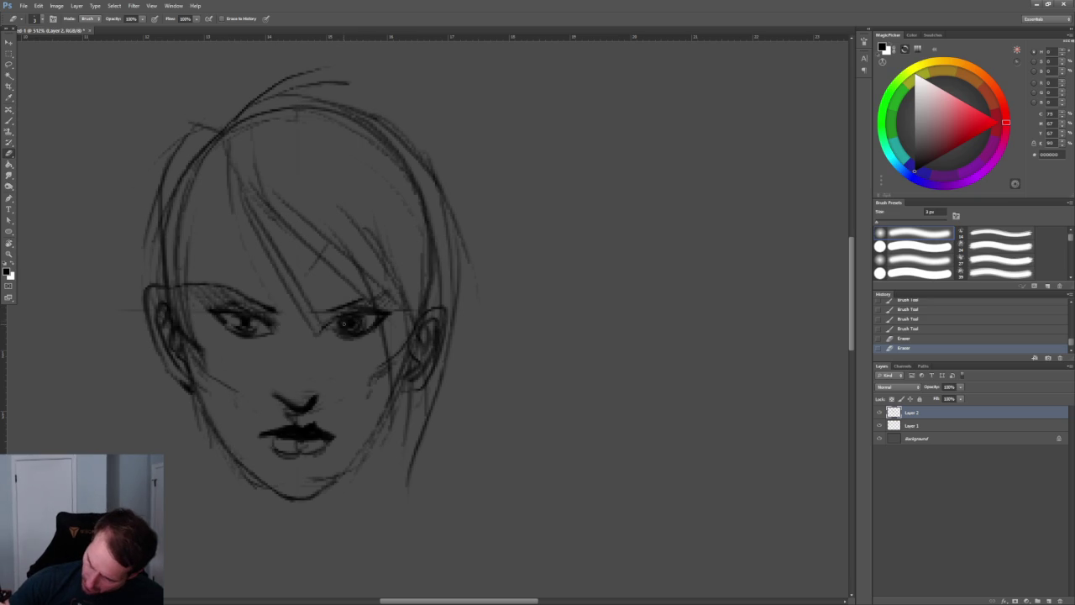
{"action": "key", "text": "z"}
{"action": "mouse_move", "coordinate": [521, 236]}
{"action": "left_mouse_down"}
{"action": "mouse_move", "coordinate": [483, 235]}
{"action": "mouse_move", "coordinate": [471, 210]}
{"action": "left_mouse_up"}
Paint dark hair strands across the forehead and down the right side of the head
{"action": "key", "text": "e"}
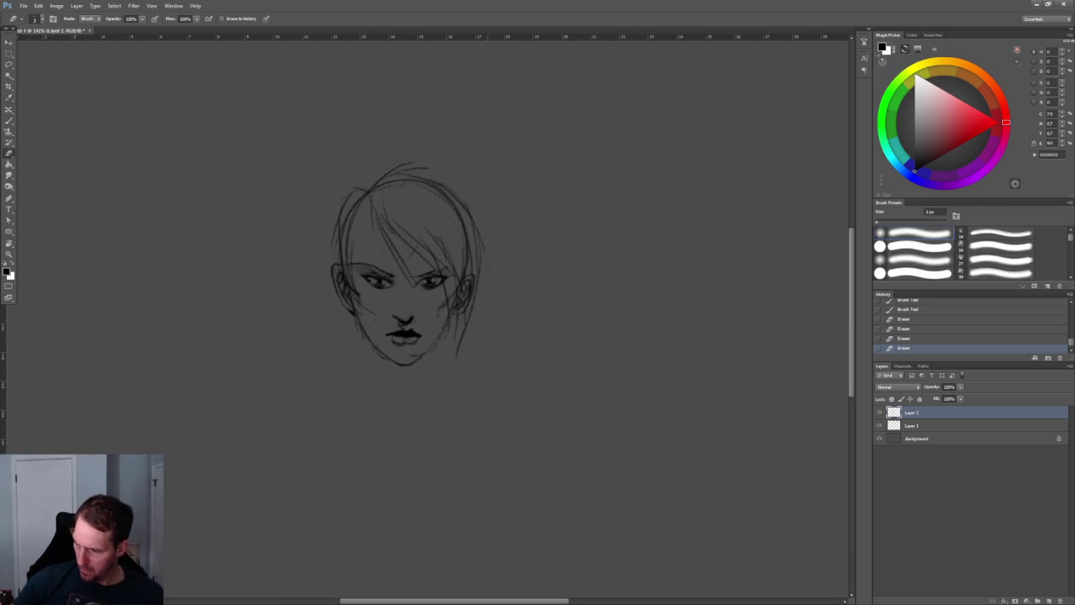
{"action": "key", "text": "b"}
{"action": "left_click_drag", "start_coordinate": [377, 198], "coordinate": [440, 277]}
{"action": "mouse_move", "coordinate": [415, 234]}
{"action": "left_mouse_down"}
{"action": "mouse_move", "coordinate": [454, 286]}
{"action": "mouse_move", "coordinate": [452, 228]}
{"action": "mouse_move", "coordinate": [464, 276]}
{"action": "left_mouse_up"}
{"action": "mouse_move", "coordinate": [460, 232]}
{"action": "left_mouse_down"}
{"action": "mouse_move", "coordinate": [472, 277]}
{"action": "mouse_move", "coordinate": [474, 252]}
{"action": "left_mouse_up"}
{"action": "left_click_drag", "start_coordinate": [454, 252], "coordinate": [456, 307]}
{"action": "left_click_drag", "start_coordinate": [420, 222], "coordinate": [454, 311]}
{"action": "left_click_drag", "start_coordinate": [442, 235], "coordinate": [459, 312]}
With a smaller brush, add dark strands left of the fringe and down toward the jaw
{"action": "key", "text": "bracketleft"}
{"action": "left_click_drag", "start_coordinate": [370, 192], "coordinate": [361, 210]}
{"action": "left_click_drag", "start_coordinate": [365, 206], "coordinate": [354, 262]}
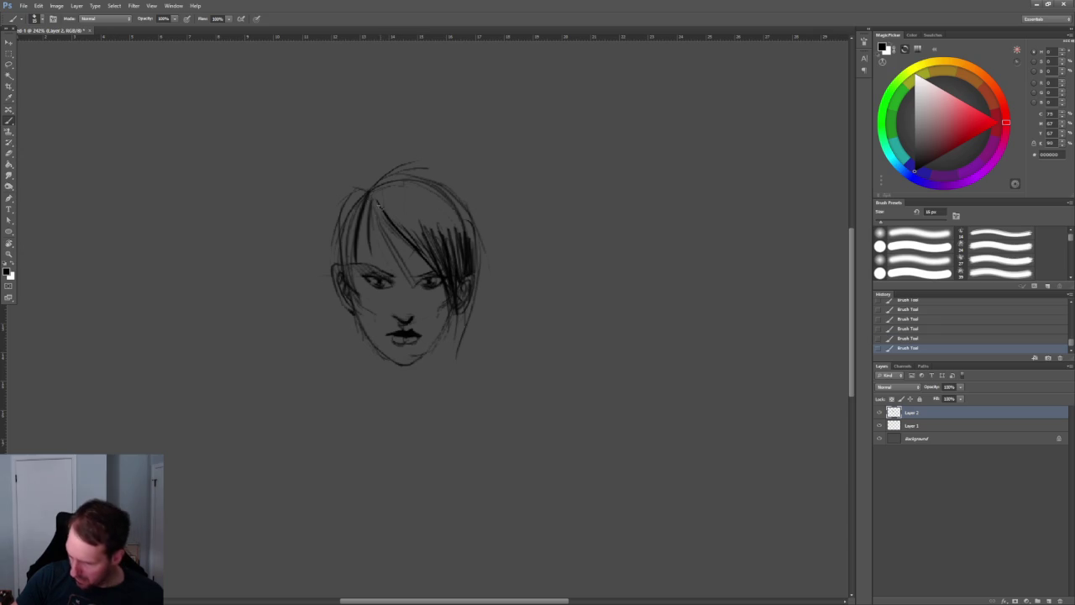
{"action": "mouse_move", "coordinate": [372, 210]}
{"action": "left_mouse_down"}
{"action": "mouse_move", "coordinate": [377, 227]}
{"action": "mouse_move", "coordinate": [360, 264]}
{"action": "left_mouse_up"}
{"action": "left_click_drag", "start_coordinate": [373, 200], "coordinate": [354, 303]}
{"action": "left_click_drag", "start_coordinate": [365, 244], "coordinate": [343, 326]}
Draw the left jawline, undo the first neck attempt, and redraw both sides of the neck
{"action": "left_click_drag", "start_coordinate": [346, 288], "coordinate": [369, 390]}
{"action": "key", "text": "ctrl+z"}
{"action": "mouse_move", "coordinate": [356, 307]}
{"action": "left_mouse_down"}
{"action": "mouse_move", "coordinate": [360, 349]}
{"action": "mouse_move", "coordinate": [398, 416]}
{"action": "left_mouse_up"}
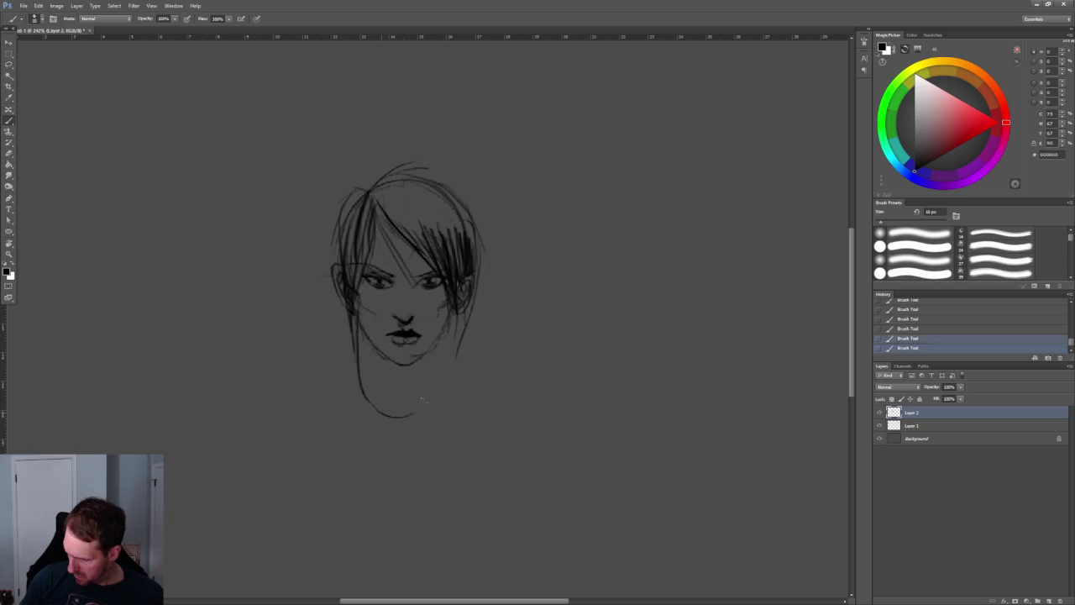
{"action": "key", "text": "ctrl+alt+z"}
{"action": "key", "text": "ctrl+alt+z"}
{"action": "key", "text": "ctrl+alt+z"}
{"action": "key", "text": "ctrl+alt+z"}
{"action": "left_click", "coordinate": [366, 377]}
{"action": "left_click_drag", "start_coordinate": [358, 353], "coordinate": [375, 402]}
{"action": "left_click_drag", "start_coordinate": [435, 343], "coordinate": [418, 402]}
Draw the collar and shoulders extending out from both sides of the neck
{"action": "left_click_drag", "start_coordinate": [430, 365], "coordinate": [421, 393]}
{"action": "left_click_drag", "start_coordinate": [350, 373], "coordinate": [398, 426]}
{"action": "left_click_drag", "start_coordinate": [446, 386], "coordinate": [401, 421]}
{"action": "left_click_drag", "start_coordinate": [435, 376], "coordinate": [468, 397]}
{"action": "mouse_move", "coordinate": [362, 362]}
{"action": "left_mouse_down"}
{"action": "mouse_move", "coordinate": [332, 386]}
{"action": "mouse_move", "coordinate": [402, 424]}
{"action": "mouse_move", "coordinate": [392, 433]}
{"action": "left_mouse_up"}
{"action": "mouse_move", "coordinate": [479, 406]}
{"action": "left_mouse_down"}
{"action": "mouse_move", "coordinate": [398, 425]}
{"action": "mouse_move", "coordinate": [398, 435]}
{"action": "left_mouse_up"}
Hatch shading along the right side of the hair and add strands down the left side
{"action": "left_click_drag", "start_coordinate": [454, 314], "coordinate": [452, 365]}
{"action": "left_click_drag", "start_coordinate": [352, 202], "coordinate": [335, 267]}
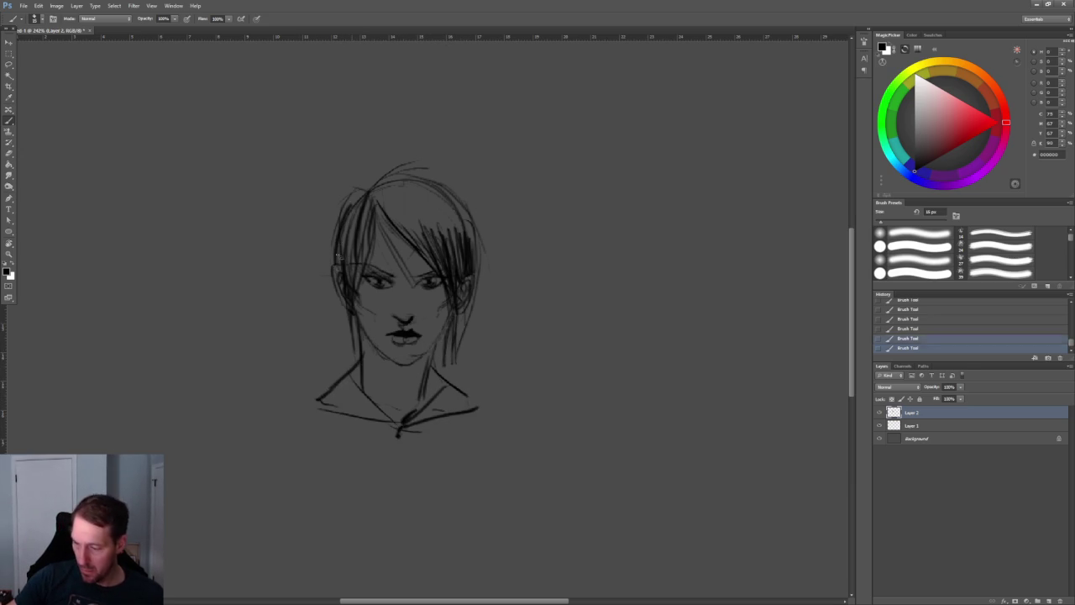
{"action": "left_click_drag", "start_coordinate": [343, 212], "coordinate": [324, 274]}
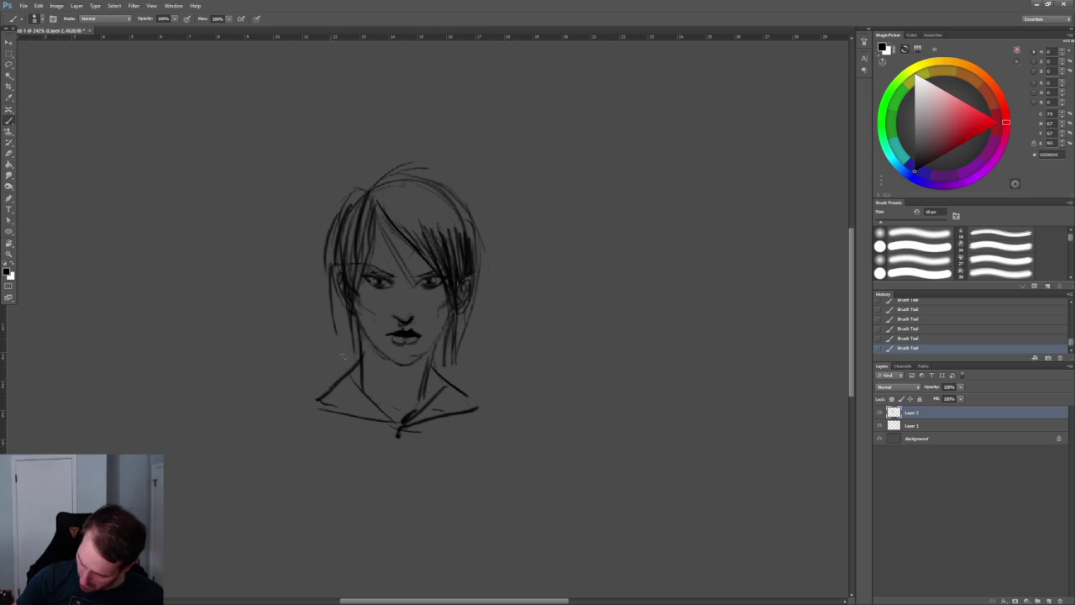
{"action": "scroll", "coordinate": [488, 163], "scroll_direction": "up", "scroll_amount": 5, "text": "alt"}
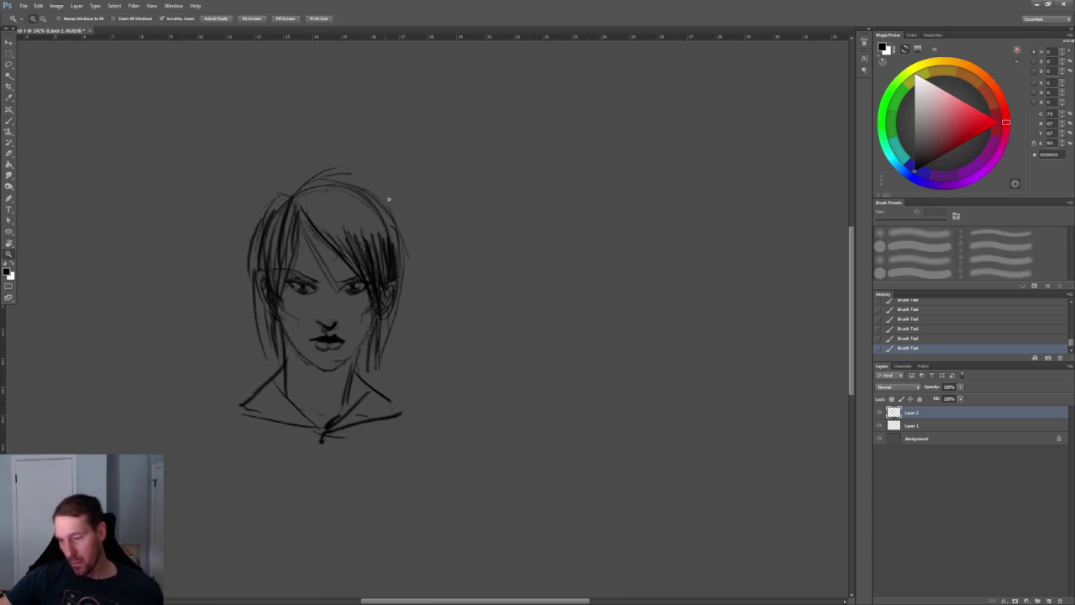
With a smaller brush, draw a faint nose-bridge line, darken the right brow, and firm the left jaw toward the chin
{"action": "key", "text": "bracketleft"}
{"action": "mouse_move", "coordinate": [306, 344]}
{"action": "left_mouse_down"}
{"action": "mouse_move", "coordinate": [299, 408]}
{"action": "mouse_move", "coordinate": [292, 387]}
{"action": "left_mouse_up"}
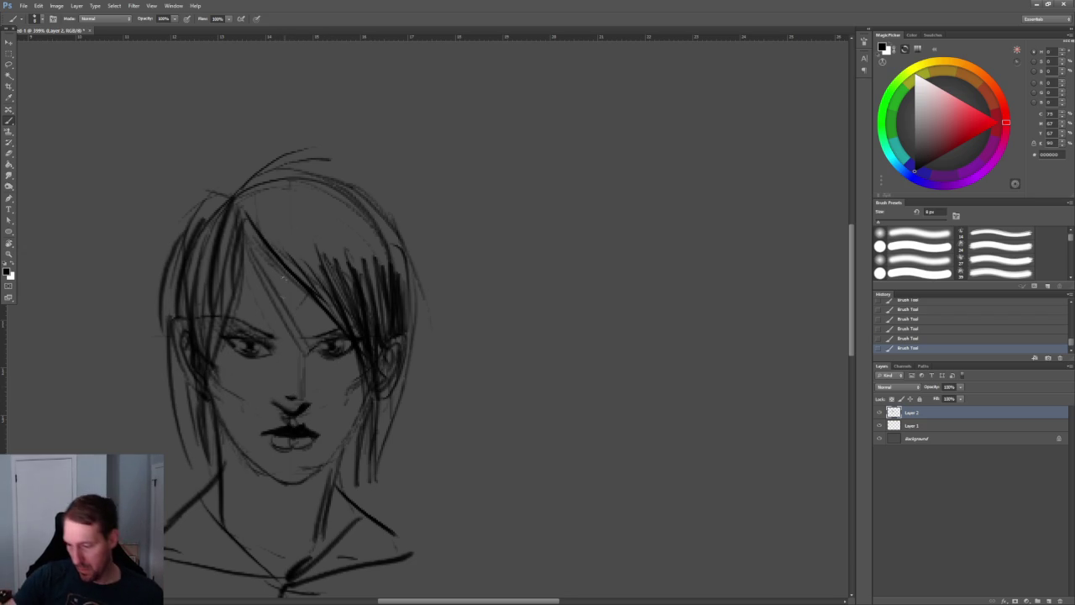
{"action": "left_click_drag", "start_coordinate": [307, 336], "coordinate": [343, 326]}
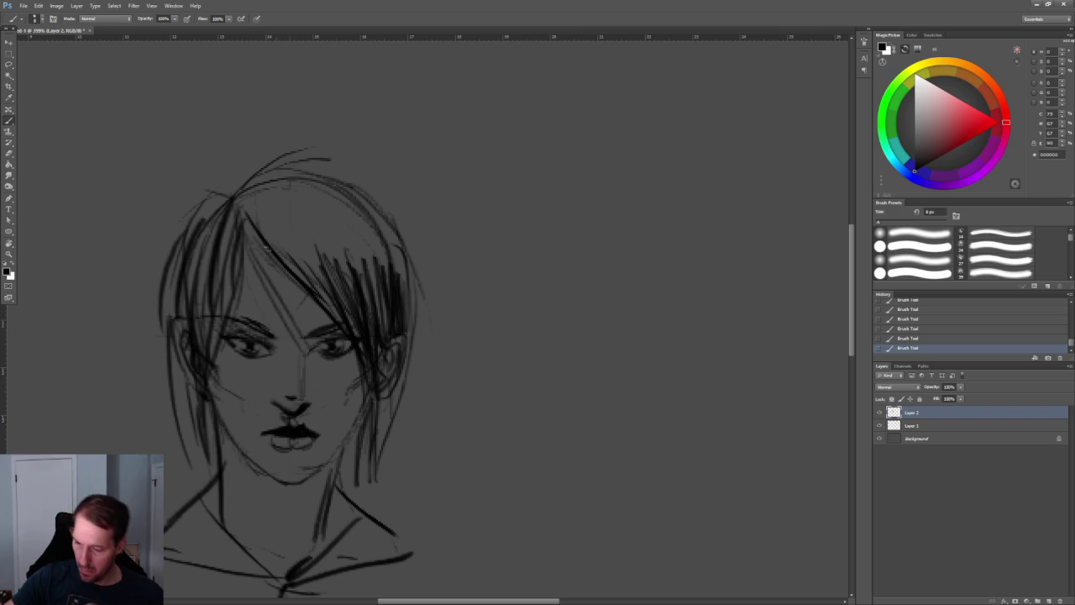
{"action": "left_click_drag", "start_coordinate": [257, 236], "coordinate": [301, 349]}
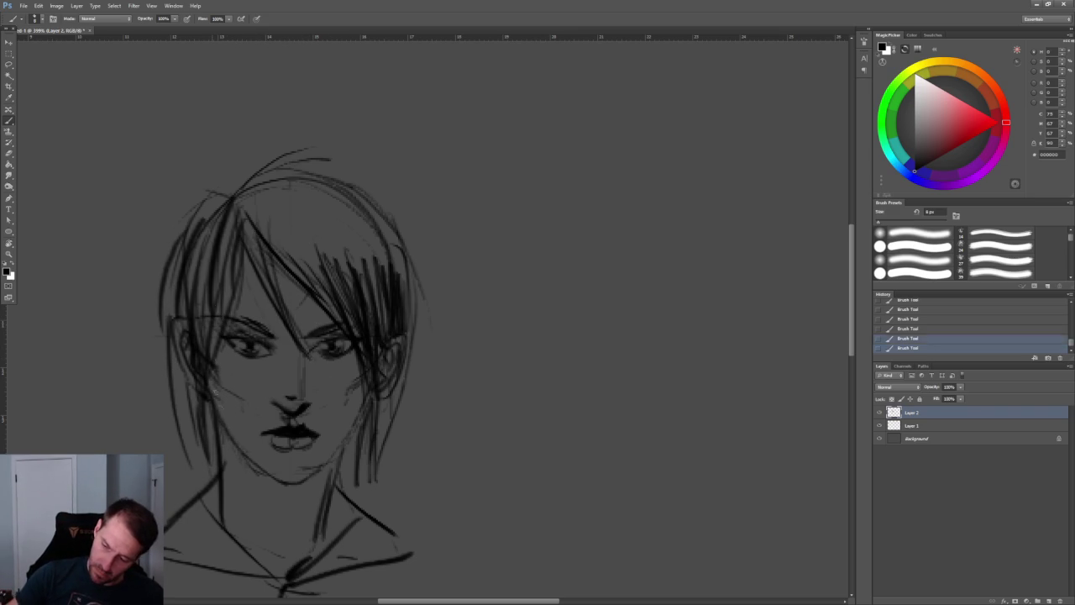
{"action": "left_click_drag", "start_coordinate": [223, 453], "coordinate": [284, 484]}
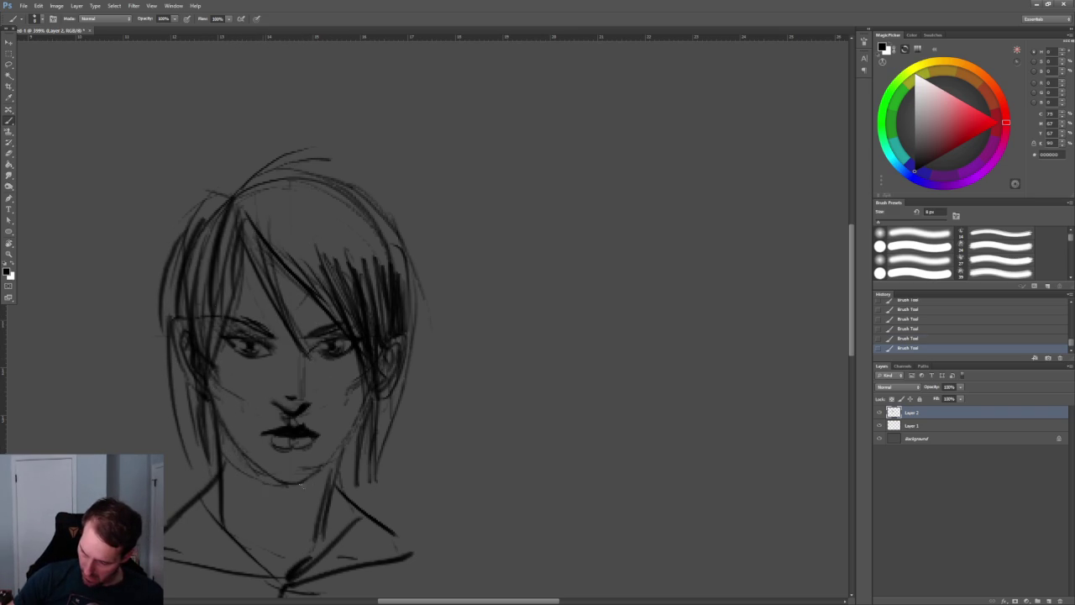
{"action": "left_click_drag", "start_coordinate": [221, 439], "coordinate": [235, 463]}
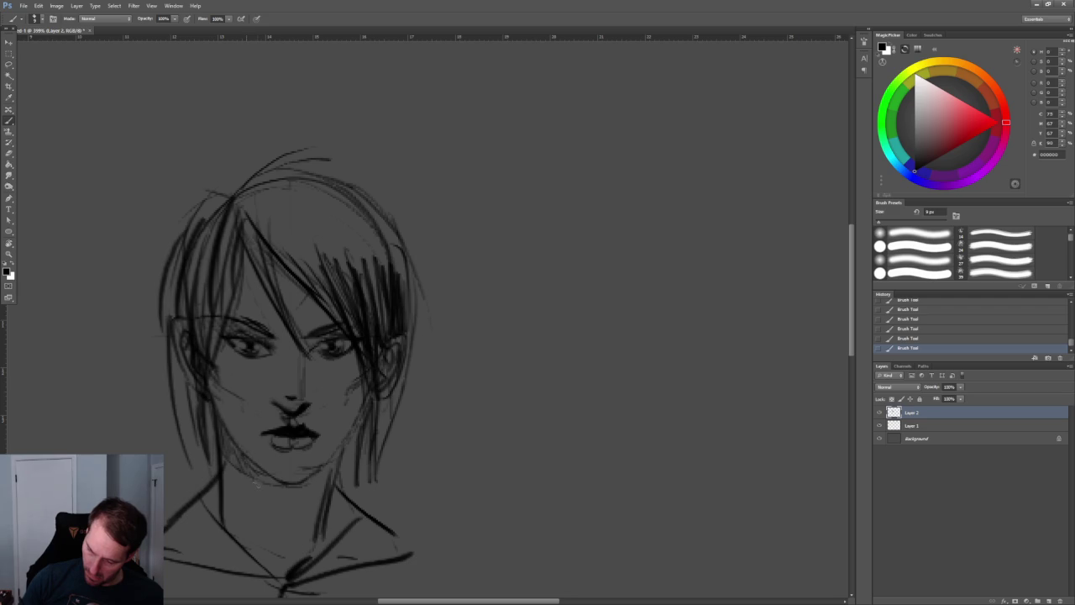
{"action": "scroll", "coordinate": [467, 369], "scroll_direction": "down", "scroll_amount": 10, "text": "alt"}
{"action": "scroll", "coordinate": [470, 378], "scroll_direction": "up", "scroll_amount": 3, "text": "alt"}
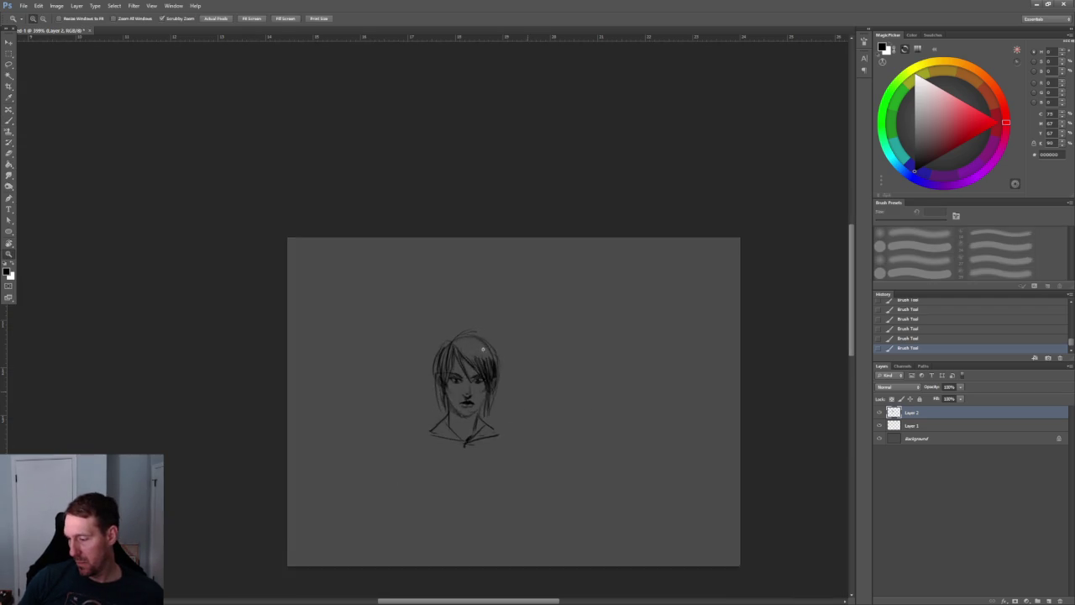
Erase the stray mark near the right eye
{"action": "scroll", "coordinate": [504, 395], "scroll_direction": "up", "scroll_amount": 3, "text": "alt"}
{"action": "scroll", "coordinate": [437, 409], "scroll_direction": "up", "scroll_amount": 2, "text": "alt"}
{"action": "left_click_drag", "start_coordinate": [400, 304], "coordinate": [353, 311]}
{"action": "key", "text": "e"}
{"action": "scroll", "coordinate": [336, 344], "scroll_direction": "up", "scroll_amount": 3, "text": "alt"}
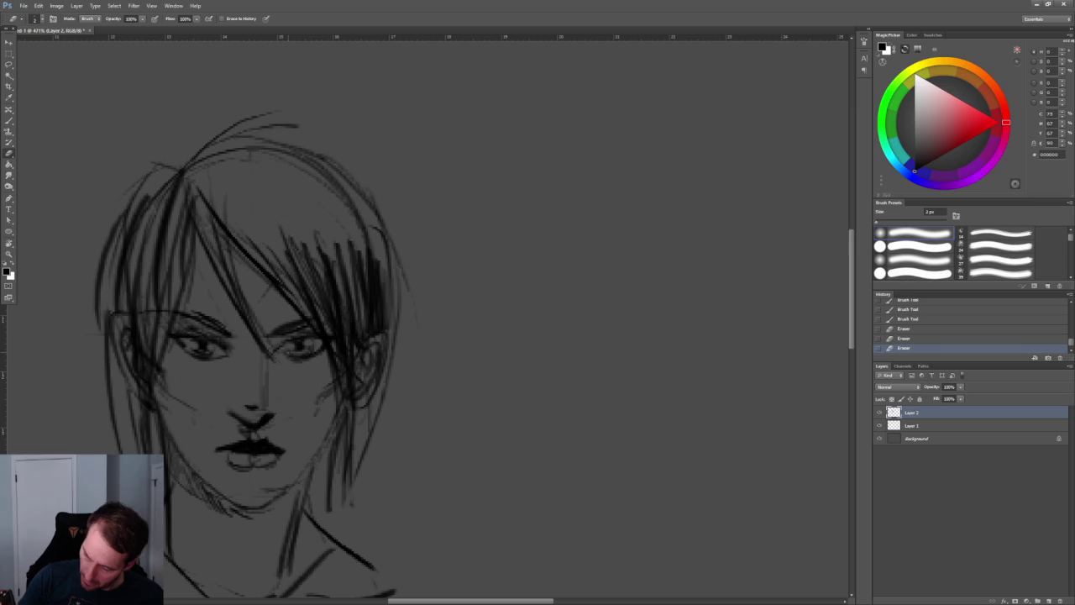
{"action": "left_click_drag", "start_coordinate": [291, 359], "coordinate": [314, 359]}
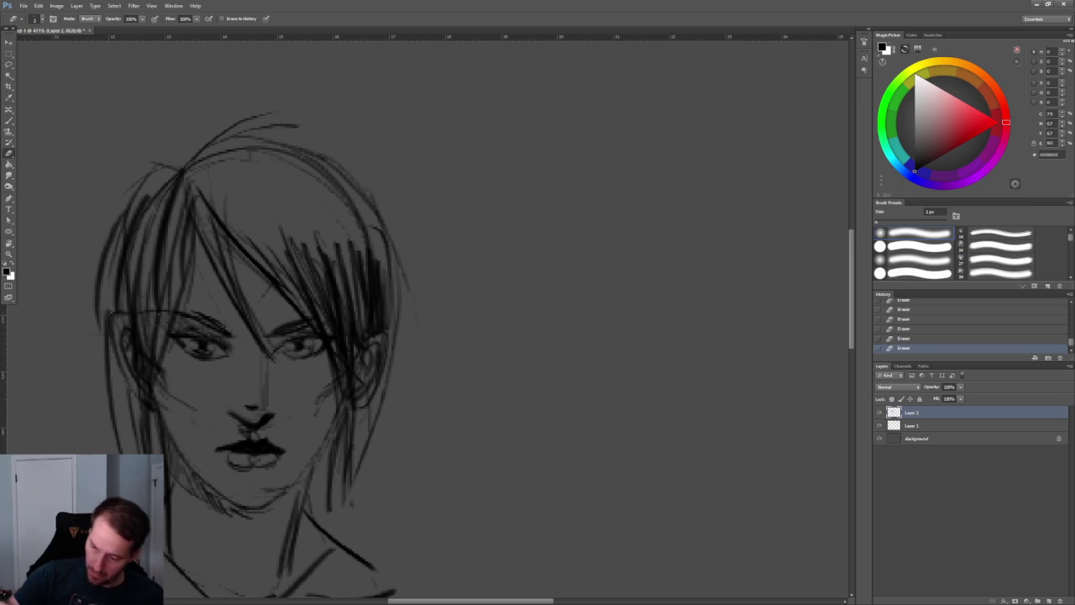
Erase the stray stroke at the left nostril and fit the canvas in view
{"action": "key", "text": "z"}
{"action": "mouse_move", "coordinate": [361, 285]}
{"action": "left_mouse_down"}
{"action": "mouse_move", "coordinate": [336, 272]}
{"action": "mouse_move", "coordinate": [471, 304]}
{"action": "left_mouse_up"}
{"action": "key", "text": "b"}
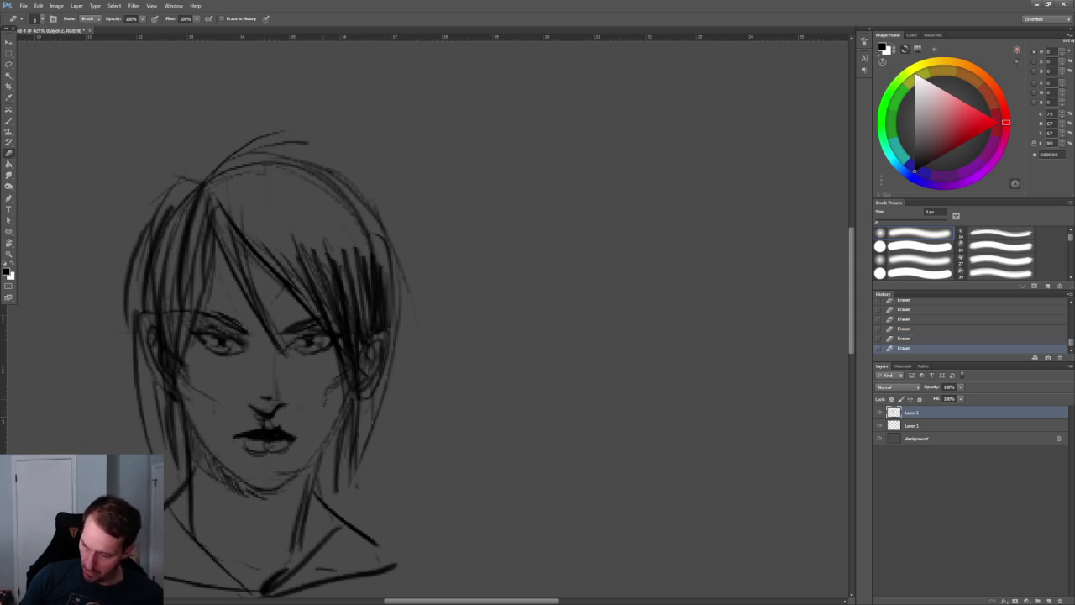
{"action": "key", "text": "b"}
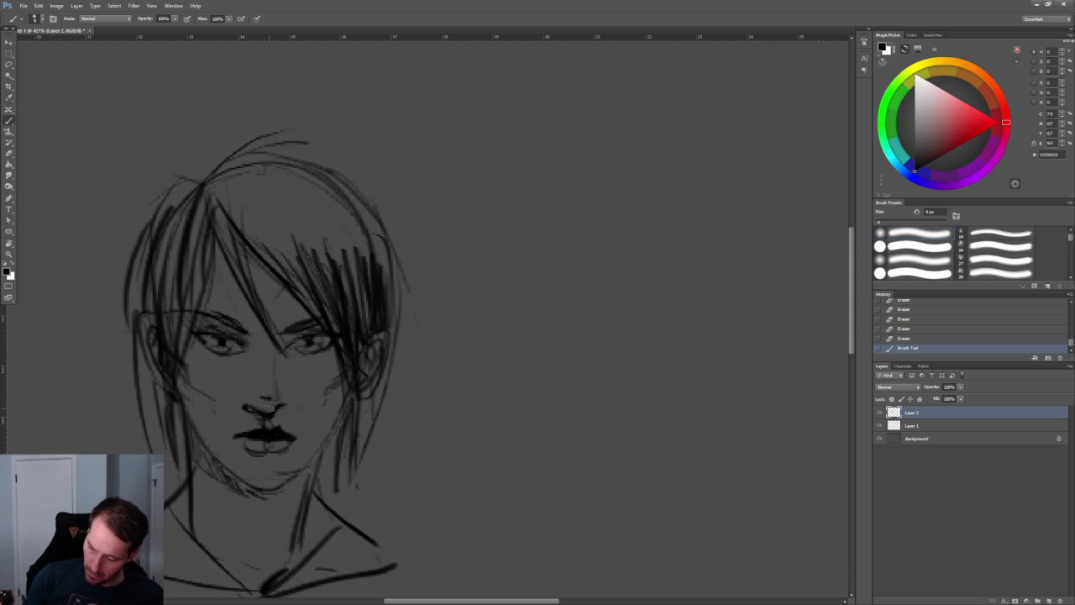
{"action": "key", "text": "e"}
{"action": "mouse_move", "coordinate": [257, 409]}
{"action": "left_mouse_down"}
{"action": "mouse_move", "coordinate": [246, 406]}
{"action": "mouse_move", "coordinate": [261, 410]}
{"action": "left_mouse_up"}
{"action": "scroll", "coordinate": [389, 358], "scroll_direction": "down", "scroll_amount": 10, "text": "alt"}
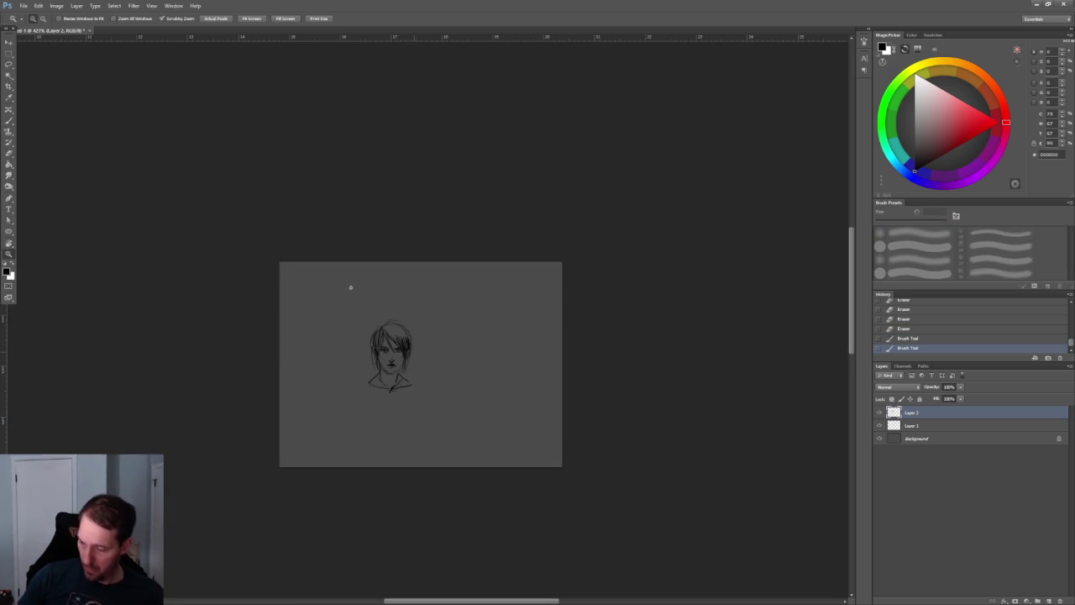
{"action": "key", "text": "ctrl+0"}
Shade the right jaw and neck and darken the chin
{"action": "scroll", "coordinate": [440, 292], "scroll_direction": "up", "scroll_amount": 4, "text": "alt"}
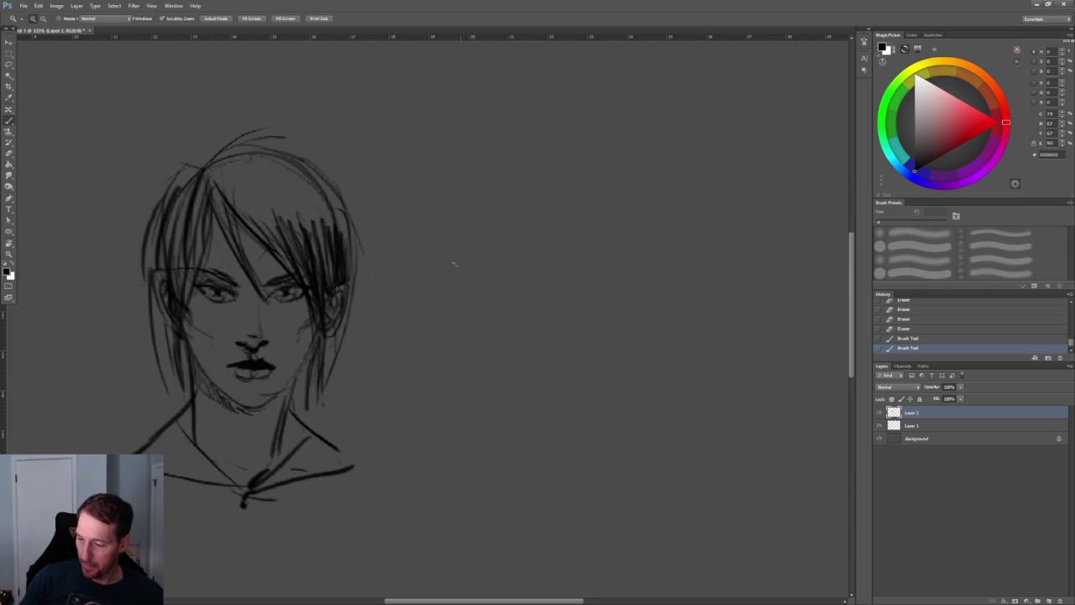
{"action": "mouse_move", "coordinate": [322, 334]}
{"action": "left_mouse_down"}
{"action": "mouse_move", "coordinate": [294, 390]}
{"action": "mouse_move", "coordinate": [275, 410]}
{"action": "mouse_move", "coordinate": [254, 411]}
{"action": "left_mouse_up"}
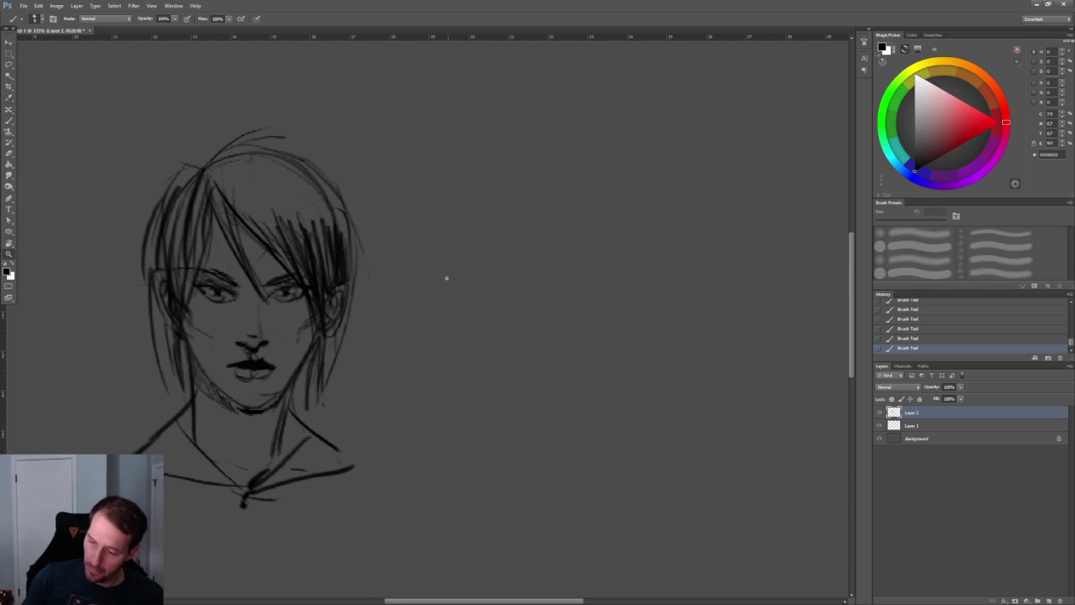
{"action": "scroll", "coordinate": [439, 247], "scroll_direction": "down", "scroll_amount": 3, "text": "alt"}
Darken the hair near the part and hatch thick dark strokes across the crown
{"action": "left_click_drag", "start_coordinate": [298, 212], "coordinate": [343, 200]}
{"action": "key", "text": "]"}
{"action": "left_click_drag", "start_coordinate": [326, 214], "coordinate": [357, 202]}
{"action": "mouse_move", "coordinate": [290, 210]}
{"action": "left_mouse_down"}
{"action": "mouse_move", "coordinate": [325, 196]}
{"action": "mouse_move", "coordinate": [348, 199]}
{"action": "mouse_move", "coordinate": [320, 205]}
{"action": "mouse_move", "coordinate": [346, 208]}
{"action": "left_mouse_up"}
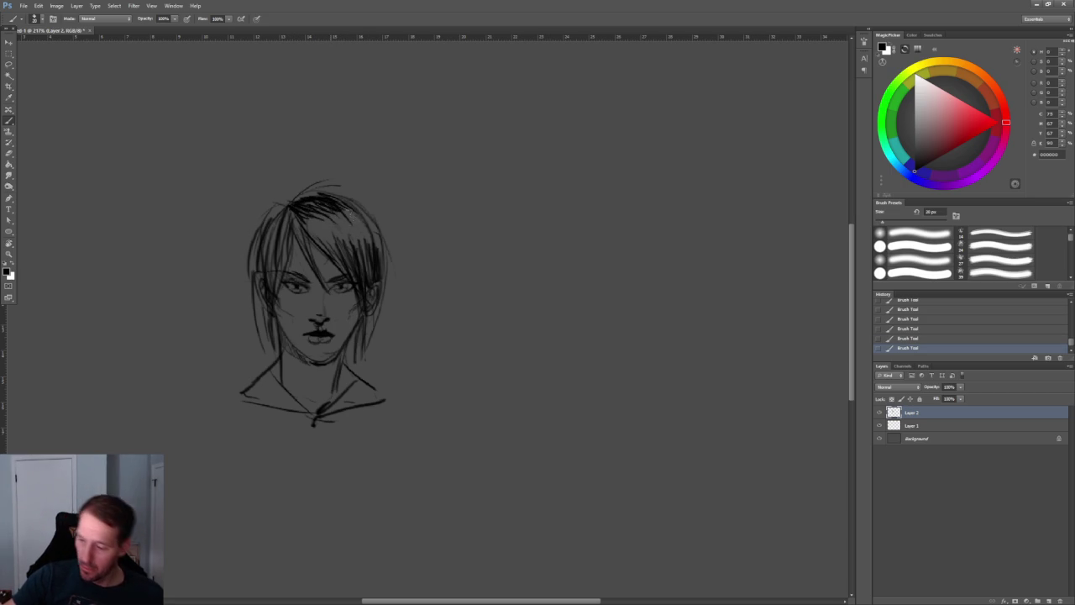
{"action": "key", "text": "z"}
{"action": "mouse_move", "coordinate": [430, 326]}
{"action": "left_mouse_down"}
{"action": "mouse_move", "coordinate": [396, 243]}
{"action": "mouse_move", "coordinate": [420, 292]}
{"action": "left_mouse_up"}
{"action": "key", "text": "b"}
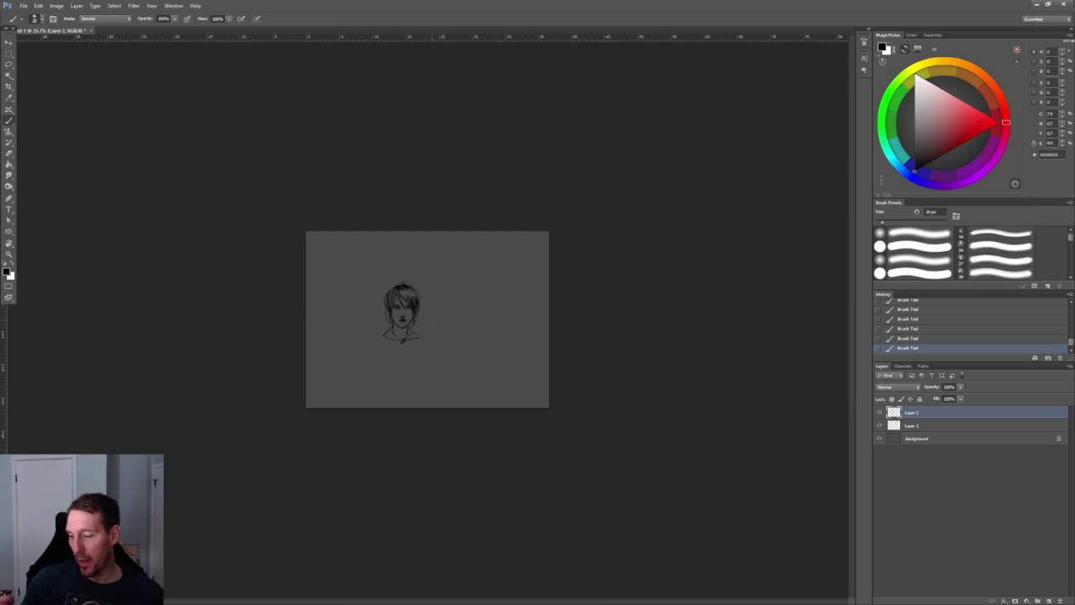
{"action": "mouse_move", "coordinate": [499, 319]}
{"action": "left_mouse_down", "text": "ctrl"}
{"action": "mouse_move", "coordinate": [582, 272]}
{"action": "mouse_move", "coordinate": [493, 360]}
{"action": "left_mouse_up", "text": "ctrl"}
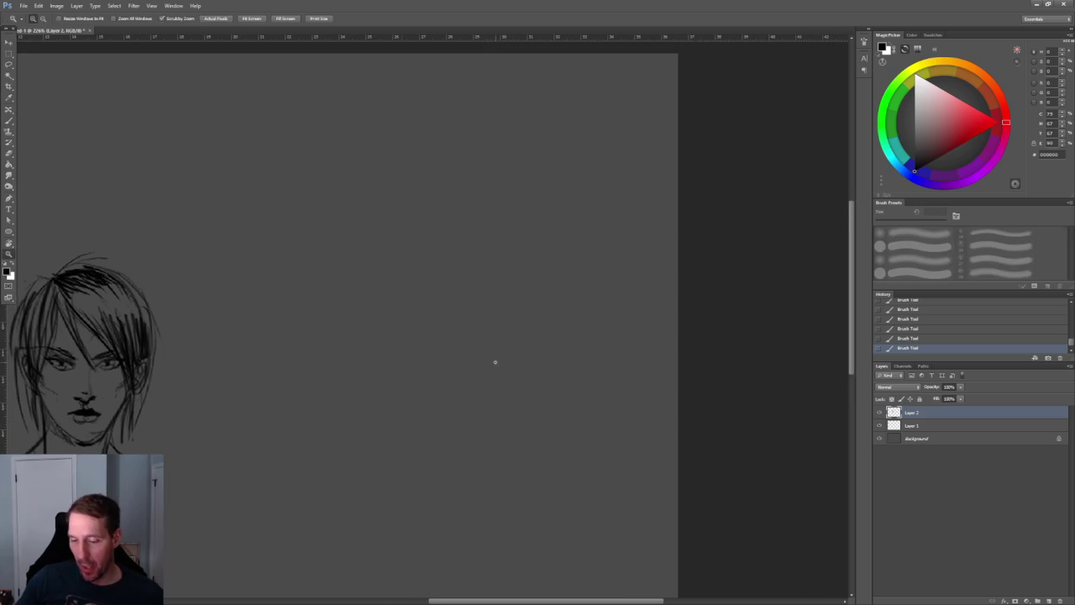
With a smaller brush, draw a head circle with a centre line
{"action": "key", "text": "["}
{"action": "mouse_move", "coordinate": [357, 330]}
{"action": "left_mouse_down"}
{"action": "mouse_move", "coordinate": [346, 336]}
{"action": "mouse_move", "coordinate": [370, 327]}
{"action": "mouse_move", "coordinate": [368, 388]}
{"action": "mouse_move", "coordinate": [363, 375]}
{"action": "left_mouse_up"}
{"action": "key", "text": "ctrl+z"}
{"action": "left_click_drag", "start_coordinate": [372, 323], "coordinate": [374, 357], "text": "ctrl"}
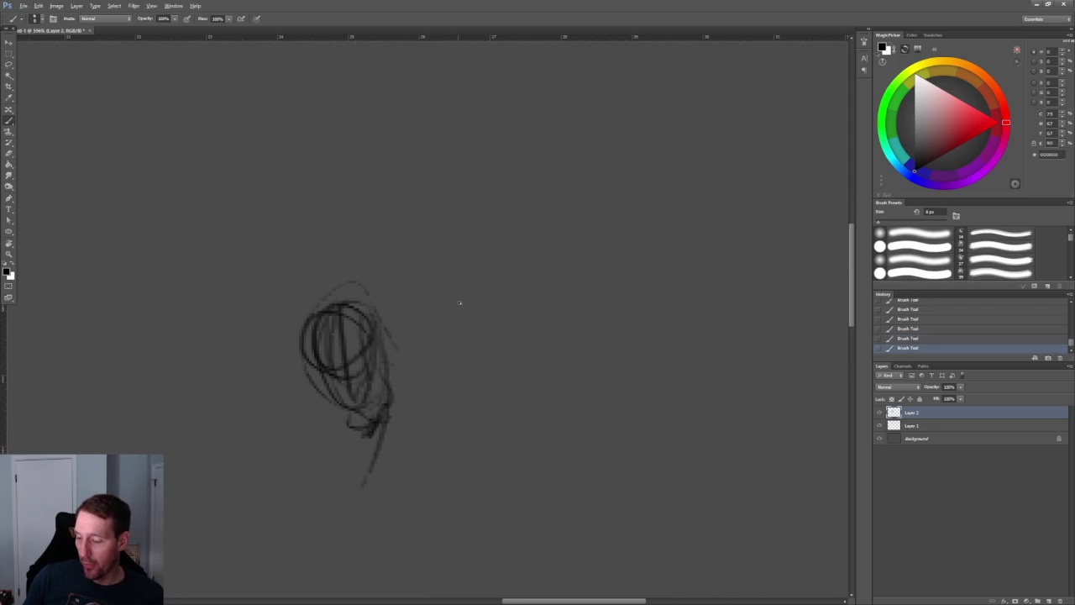
{"action": "key", "text": "ctrl+alt+z"}
{"action": "key", "text": "ctrl+alt+z"}
{"action": "key", "text": "ctrl+alt+z"}
{"action": "key", "text": "ctrl+alt+z"}
{"action": "key", "text": "ctrl+alt+z"}
{"action": "key", "text": "ctrl+alt+z"}
{"action": "key", "text": "ctrl+alt+z"}
{"action": "key", "text": "ctrl+alt+z"}
{"action": "key", "text": "ctrl+alt+z"}
{"action": "key", "text": "ctrl+alt+z"}
{"action": "mouse_move", "coordinate": [316, 295]}
{"action": "left_mouse_down"}
{"action": "mouse_move", "coordinate": [306, 336]}
{"action": "mouse_move", "coordinate": [382, 353]}
{"action": "left_mouse_up"}
{"action": "left_click_drag", "start_coordinate": [334, 277], "coordinate": [351, 398]}
Draw tapering jaw lines meeting at a chin and darken the circle's bottom
{"action": "mouse_move", "coordinate": [304, 340]}
{"action": "left_mouse_down"}
{"action": "mouse_move", "coordinate": [334, 410]}
{"action": "mouse_move", "coordinate": [363, 408]}
{"action": "left_mouse_up"}
{"action": "mouse_move", "coordinate": [387, 350]}
{"action": "left_mouse_down"}
{"action": "mouse_move", "coordinate": [363, 412]}
{"action": "mouse_move", "coordinate": [380, 415]}
{"action": "left_mouse_up"}
{"action": "mouse_move", "coordinate": [306, 354]}
{"action": "left_mouse_down"}
{"action": "mouse_move", "coordinate": [381, 358]}
{"action": "mouse_move", "coordinate": [354, 353]}
{"action": "left_mouse_up"}
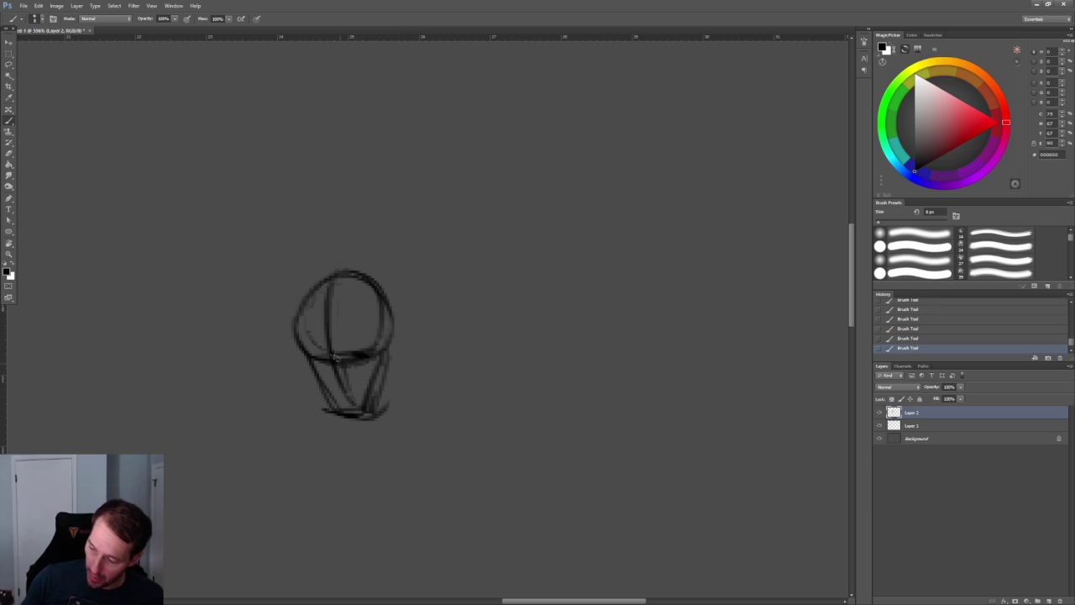
{"action": "key", "text": "z"}
{"action": "left_click", "coordinate": [392, 256], "text": "alt"}
{"action": "left_click_drag", "start_coordinate": [425, 311], "coordinate": [442, 300]}
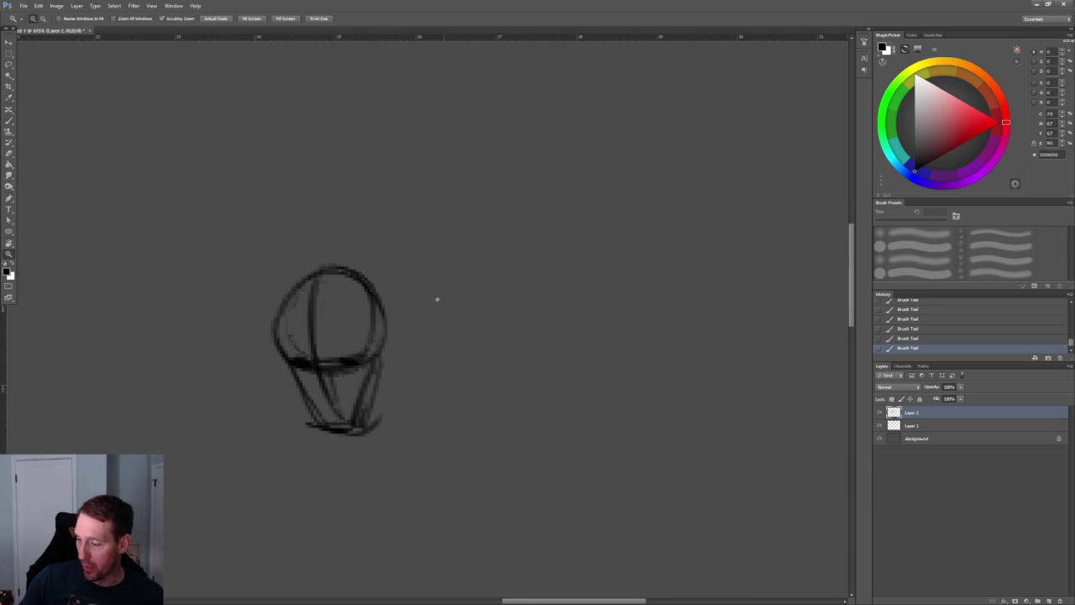
Add curved guide lines and a centre line inside the head, extending its left outline
{"action": "key", "text": "b"}
{"action": "left_click_drag", "start_coordinate": [339, 279], "coordinate": [317, 353]}
{"action": "left_click_drag", "start_coordinate": [343, 301], "coordinate": [382, 377]}
{"action": "left_click_drag", "start_coordinate": [290, 294], "coordinate": [270, 365]}
{"action": "key", "text": "bracketleft"}
{"action": "mouse_move", "coordinate": [328, 335]}
{"action": "left_mouse_down"}
{"action": "mouse_move", "coordinate": [318, 396]}
{"action": "mouse_move", "coordinate": [332, 398]}
{"action": "left_mouse_up"}
Erase dark strokes at the lower centre of the head and at the right eye
{"action": "key", "text": "e"}
{"action": "mouse_move", "coordinate": [322, 353]}
{"action": "left_mouse_down"}
{"action": "mouse_move", "coordinate": [321, 386]}
{"action": "mouse_move", "coordinate": [332, 359]}
{"action": "mouse_move", "coordinate": [334, 399]}
{"action": "mouse_move", "coordinate": [317, 392]}
{"action": "left_mouse_up"}
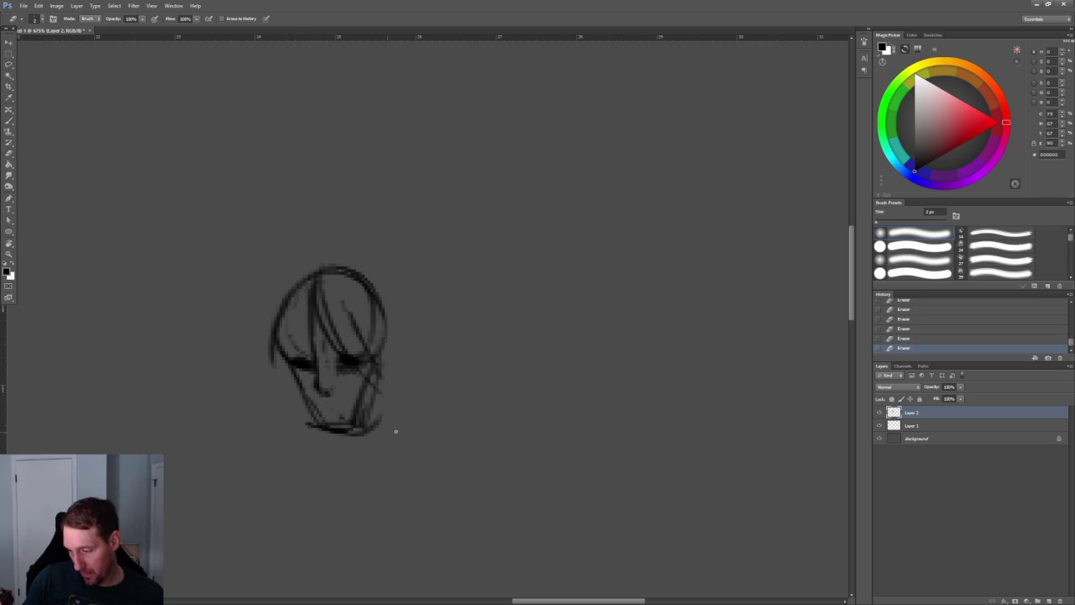
{"action": "key", "text": "h"}
{"action": "left_click_drag", "start_coordinate": [360, 348], "coordinate": [399, 387]}
{"action": "key", "text": "b"}
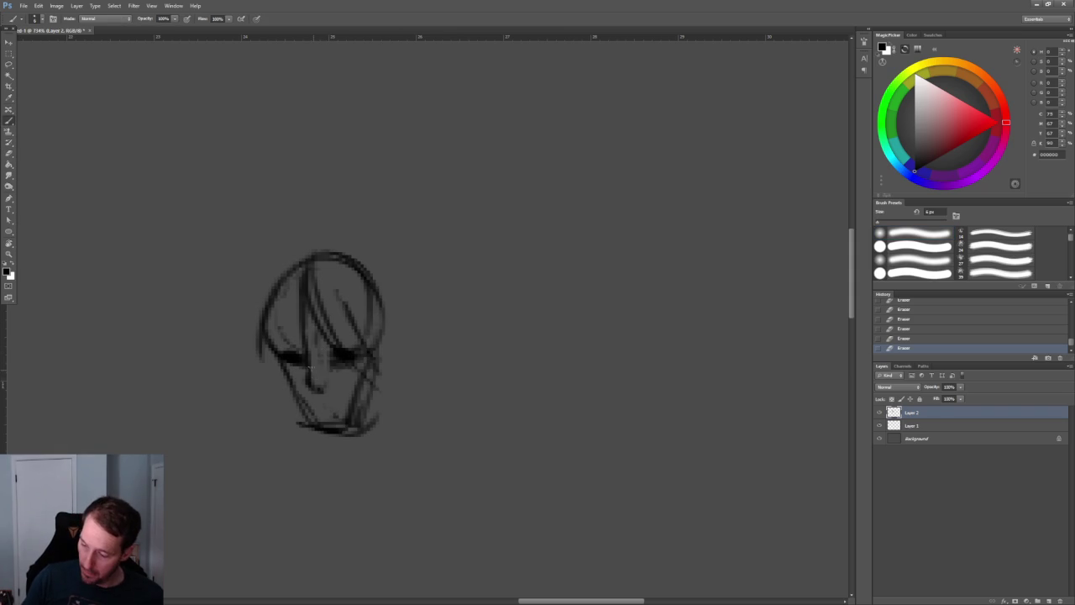
{"action": "key", "text": "e"}
{"action": "mouse_move", "coordinate": [329, 357]}
{"action": "left_mouse_down"}
{"action": "mouse_move", "coordinate": [355, 361]}
{"action": "mouse_move", "coordinate": [304, 359]}
{"action": "left_mouse_up"}
{"action": "key", "text": "ctrl+z"}
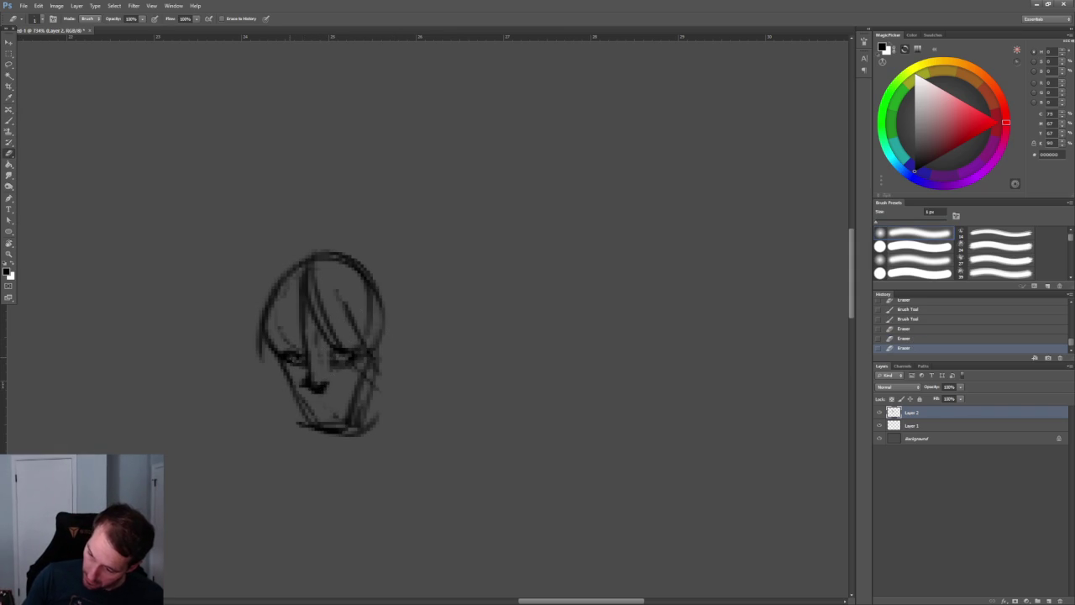
{"action": "scroll", "coordinate": [412, 301], "scroll_direction": "down", "scroll_amount": 5, "text": "alt"}
{"action": "scroll", "coordinate": [413, 298], "scroll_direction": "up", "scroll_amount": 5, "text": "alt"}
Draw an ear on the right and add strokes along the jaw and left cheek
{"action": "key", "text": "b"}
{"action": "mouse_move", "coordinate": [378, 348]}
{"action": "left_mouse_down"}
{"action": "mouse_move", "coordinate": [400, 339]}
{"action": "mouse_move", "coordinate": [360, 408]}
{"action": "left_mouse_up"}
{"action": "left_click_drag", "start_coordinate": [329, 378], "coordinate": [343, 391]}
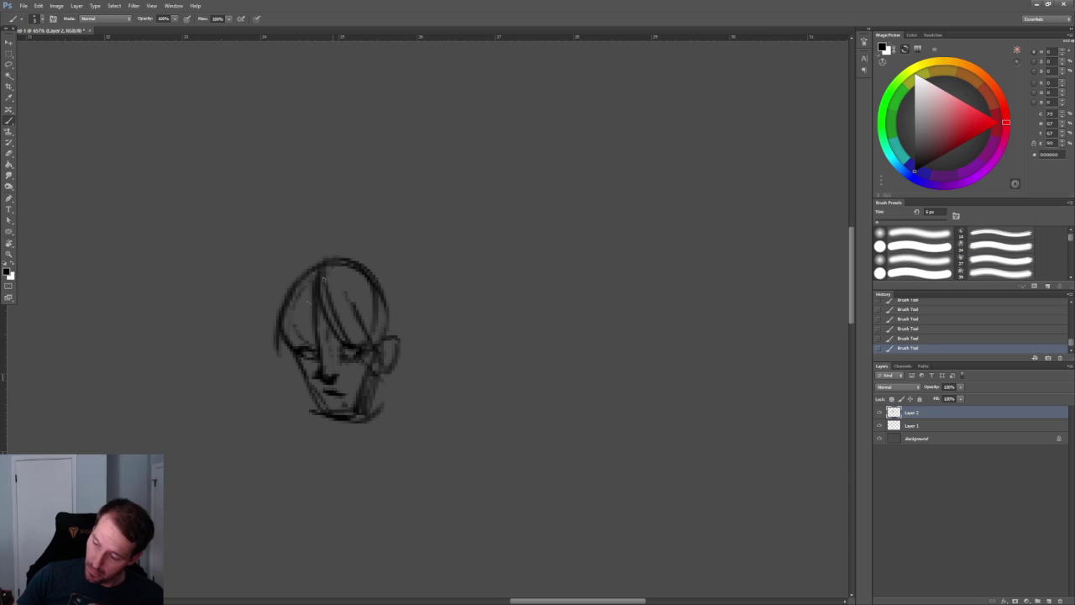
{"action": "left_click_drag", "start_coordinate": [296, 329], "coordinate": [284, 395]}
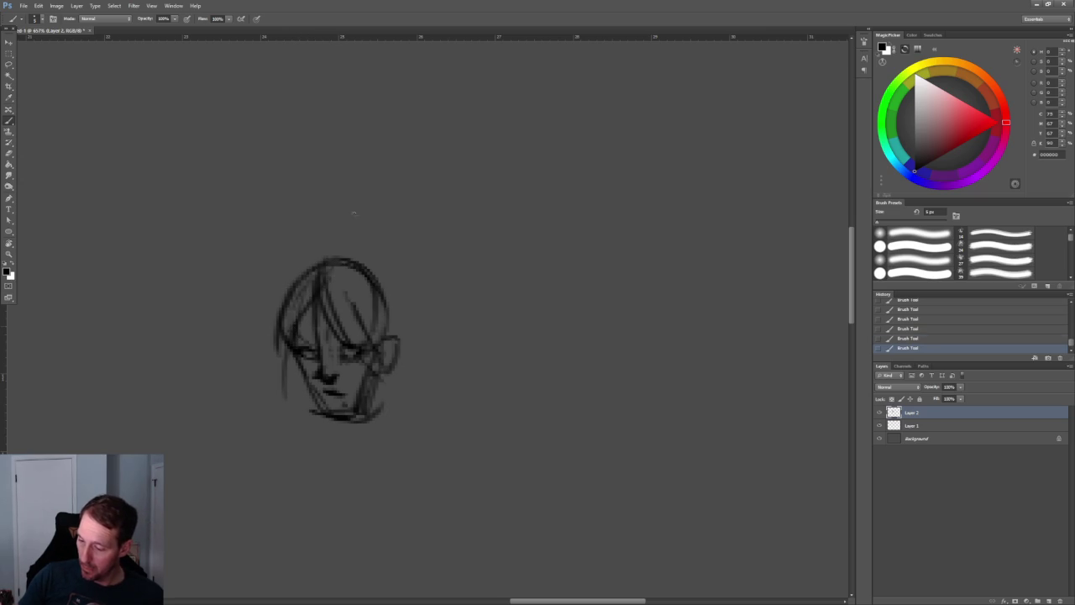
Erase stray strokes on the sides of the head
{"action": "key", "text": "e"}
{"action": "mouse_move", "coordinate": [294, 286]}
{"action": "left_mouse_down"}
{"action": "mouse_move", "coordinate": [279, 340]}
{"action": "mouse_move", "coordinate": [302, 289]}
{"action": "left_mouse_up"}
{"action": "left_click_drag", "start_coordinate": [378, 277], "coordinate": [382, 319]}
{"action": "left_click", "coordinate": [393, 275]}
Draw a hair line from the top right, a chin stroke and lines along the head's left and top
{"action": "key", "text": "b"}
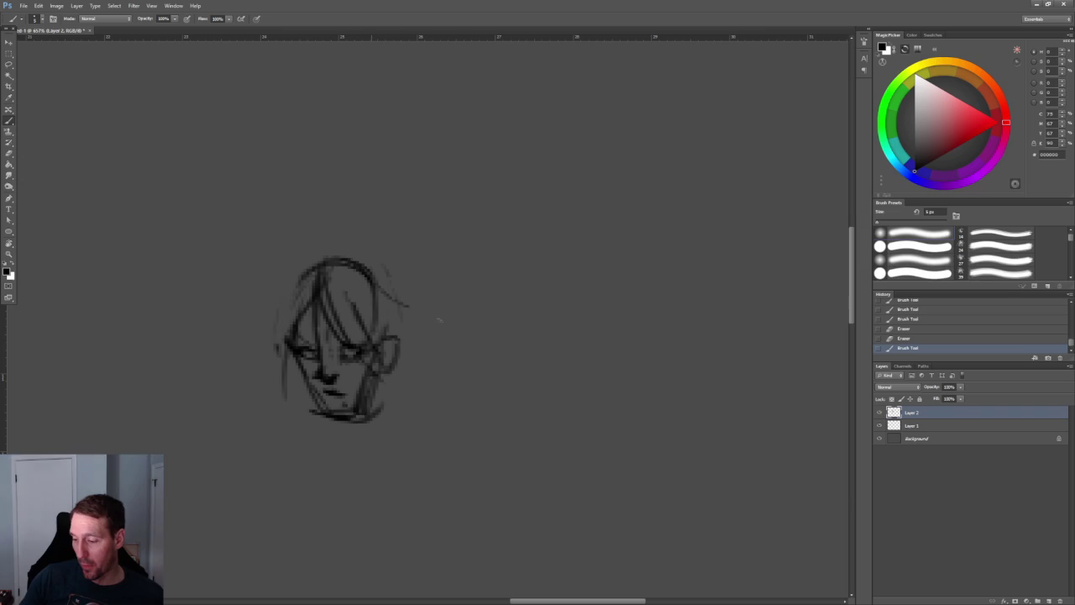
{"action": "left_click_drag", "start_coordinate": [382, 264], "coordinate": [444, 314]}
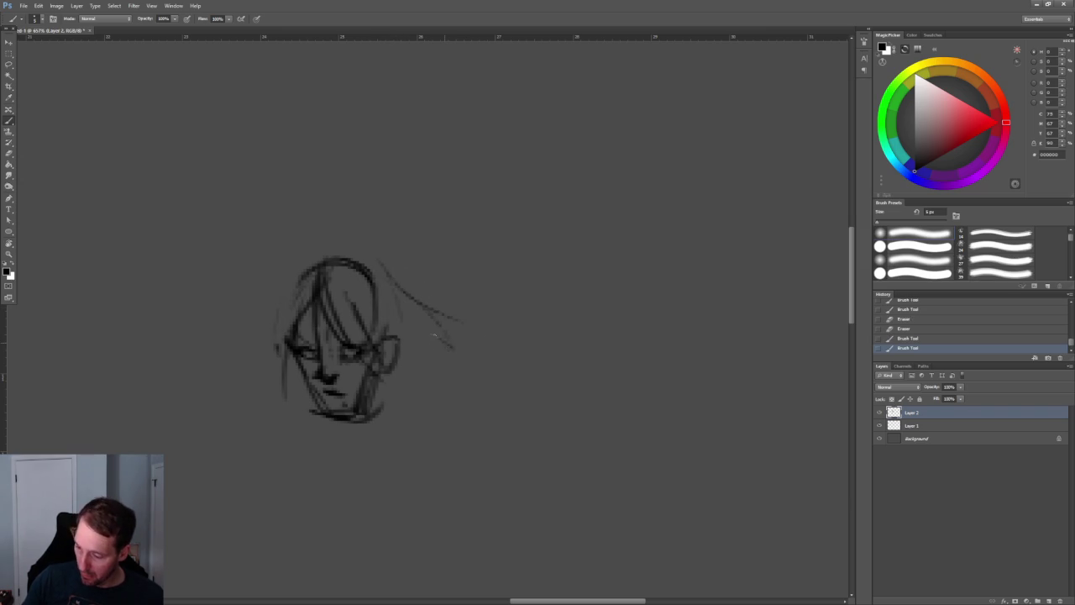
{"action": "left_click_drag", "start_coordinate": [380, 392], "coordinate": [410, 378]}
{"action": "mouse_move", "coordinate": [301, 273]}
{"action": "left_mouse_down"}
{"action": "mouse_move", "coordinate": [269, 338]}
{"action": "mouse_move", "coordinate": [281, 369]}
{"action": "left_mouse_up"}
{"action": "left_click_drag", "start_coordinate": [298, 270], "coordinate": [344, 259]}
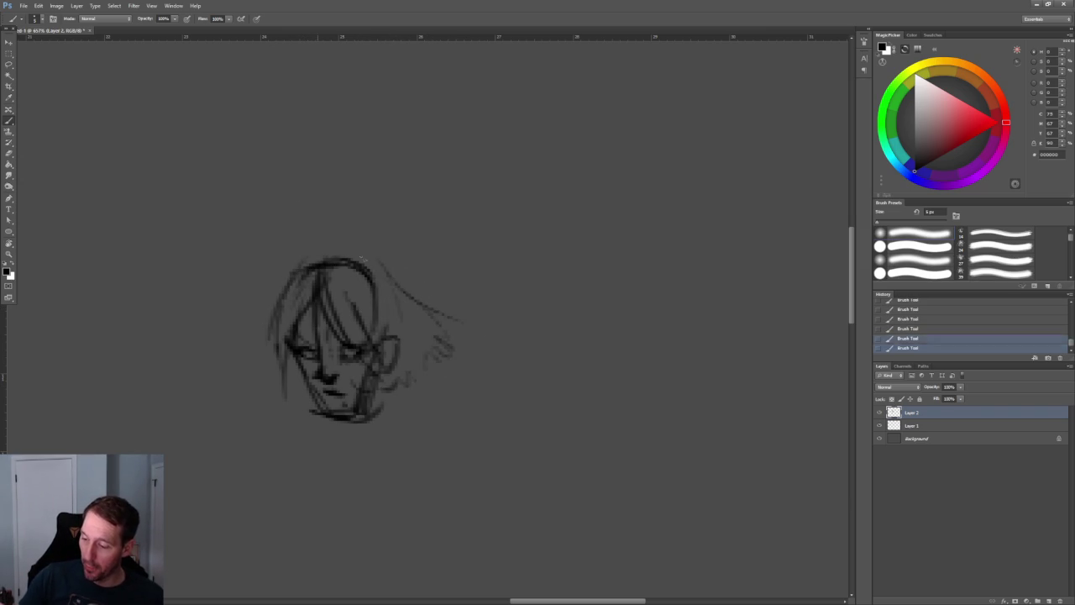
{"action": "mouse_move", "coordinate": [290, 315]}
{"action": "left_mouse_down"}
{"action": "mouse_move", "coordinate": [441, 289]}
{"action": "mouse_move", "coordinate": [378, 308]}
{"action": "left_mouse_up"}
{"action": "key", "text": "ctrl+z"}
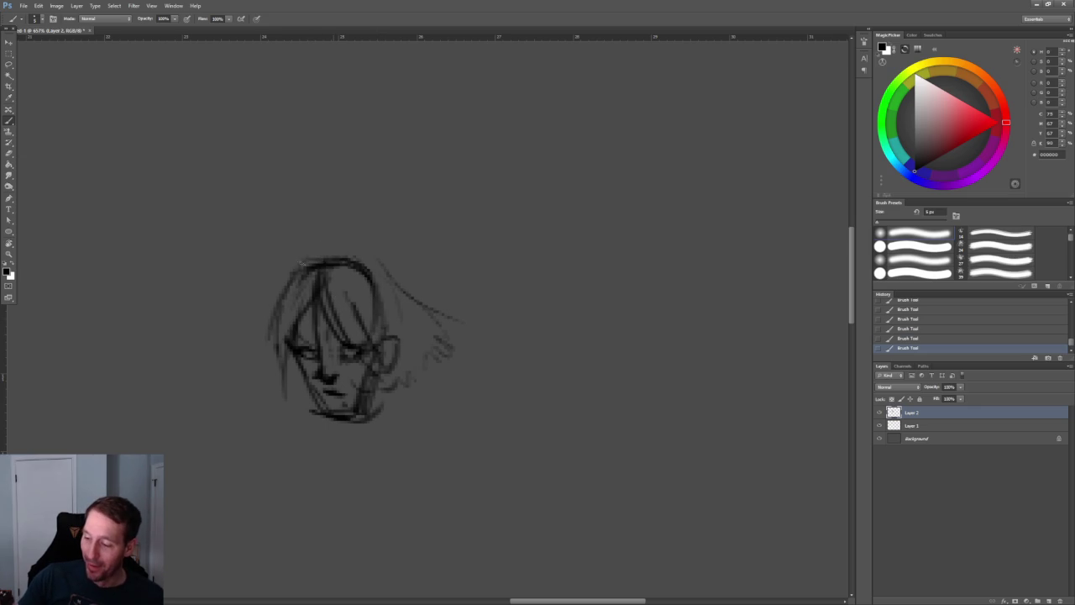
Sweep hair strokes flaring out to the right and left, extending the right tip
{"action": "mouse_move", "coordinate": [334, 251]}
{"action": "left_mouse_down"}
{"action": "mouse_move", "coordinate": [399, 267]}
{"action": "mouse_move", "coordinate": [452, 310]}
{"action": "left_mouse_up"}
{"action": "mouse_move", "coordinate": [390, 275]}
{"action": "left_mouse_down"}
{"action": "mouse_move", "coordinate": [456, 312]}
{"action": "mouse_move", "coordinate": [427, 374]}
{"action": "mouse_move", "coordinate": [388, 405]}
{"action": "left_mouse_up"}
{"action": "mouse_move", "coordinate": [289, 282]}
{"action": "left_mouse_down"}
{"action": "mouse_move", "coordinate": [226, 343]}
{"action": "mouse_move", "coordinate": [286, 388]}
{"action": "left_mouse_up"}
{"action": "key", "text": "bracketleft"}
{"action": "key", "text": "bracketleft"}
{"action": "left_click_drag", "start_coordinate": [485, 330], "coordinate": [463, 345]}
{"action": "key", "text": "bracketleft"}
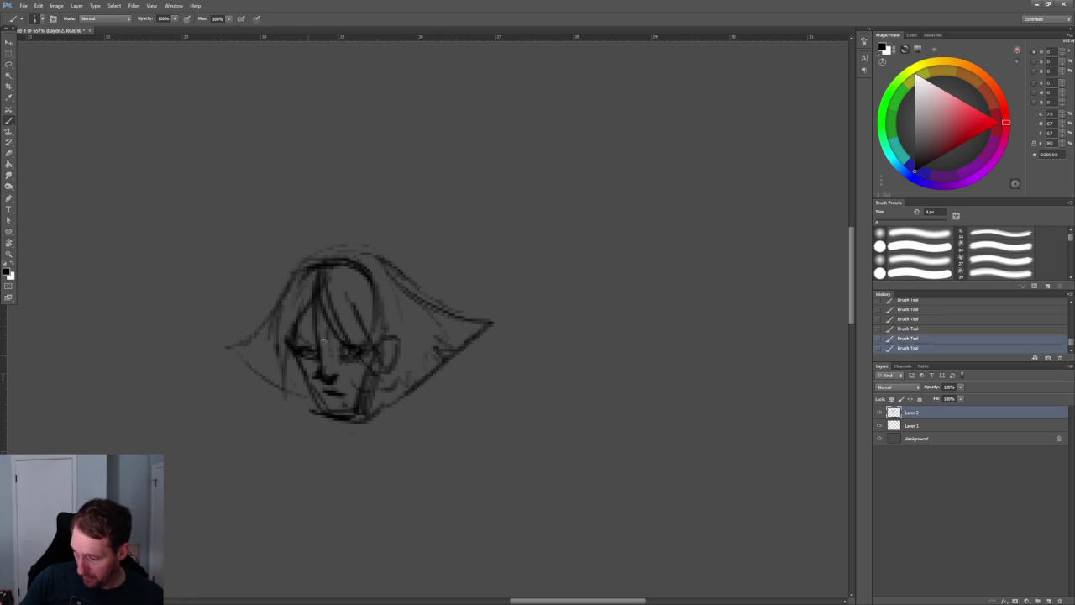
{"action": "scroll", "coordinate": [442, 247], "scroll_direction": "down", "scroll_amount": 3, "text": "alt"}
{"action": "scroll", "coordinate": [436, 228], "scroll_direction": "down", "scroll_amount": 2, "text": "alt"}
{"action": "scroll", "coordinate": [463, 252], "scroll_direction": "up", "scroll_amount": 3, "text": "alt"}
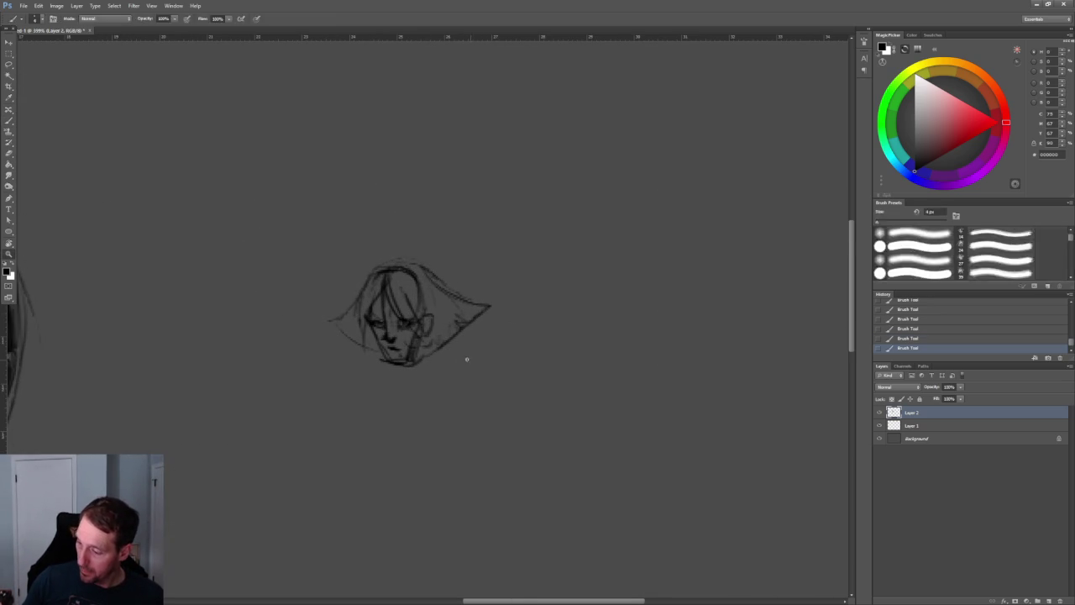
{"action": "scroll", "coordinate": [477, 359], "scroll_direction": "up", "scroll_amount": 3, "text": "alt"}
Erase stray lines near the chin and neck, and lighten the nose and mouth strokes
{"action": "key", "text": "e"}
{"action": "mouse_move", "coordinate": [382, 326]}
{"action": "left_mouse_down"}
{"action": "mouse_move", "coordinate": [361, 380]}
{"action": "mouse_move", "coordinate": [353, 382]}
{"action": "mouse_move", "coordinate": [367, 336]}
{"action": "mouse_move", "coordinate": [298, 361]}
{"action": "mouse_move", "coordinate": [298, 371]}
{"action": "left_mouse_up"}
{"action": "left_click_drag", "start_coordinate": [302, 297], "coordinate": [308, 309]}
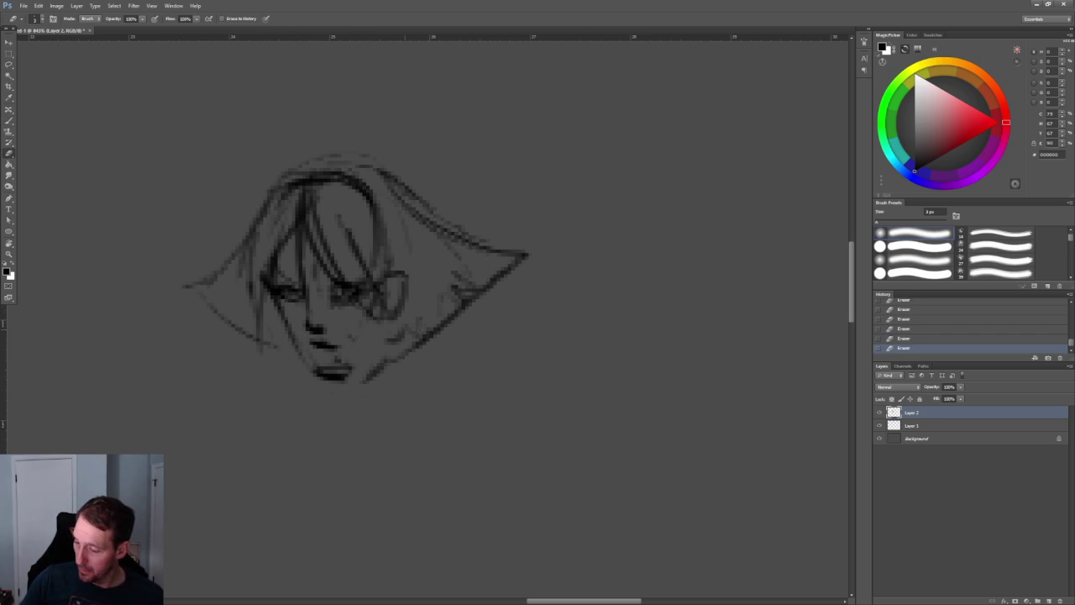
{"action": "scroll", "coordinate": [456, 347], "scroll_direction": "down", "scroll_amount": 5, "text": "alt"}
{"action": "scroll", "coordinate": [456, 348], "scroll_direction": "up", "scroll_amount": 4, "text": "alt"}
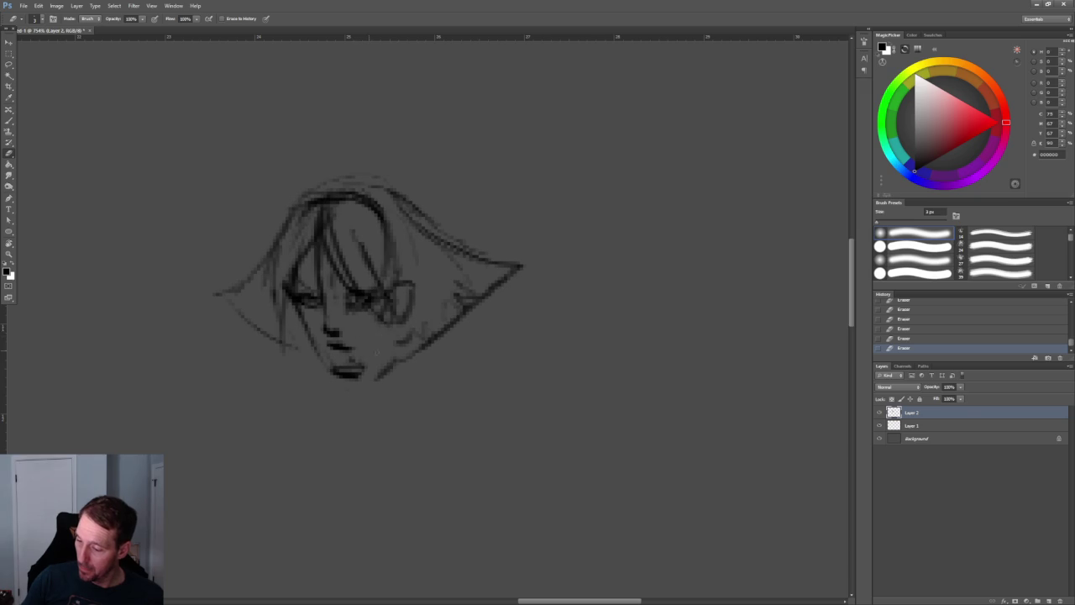
{"action": "mouse_move", "coordinate": [361, 362]}
{"action": "left_mouse_down"}
{"action": "mouse_move", "coordinate": [335, 374]}
{"action": "mouse_move", "coordinate": [360, 376]}
{"action": "left_mouse_up"}
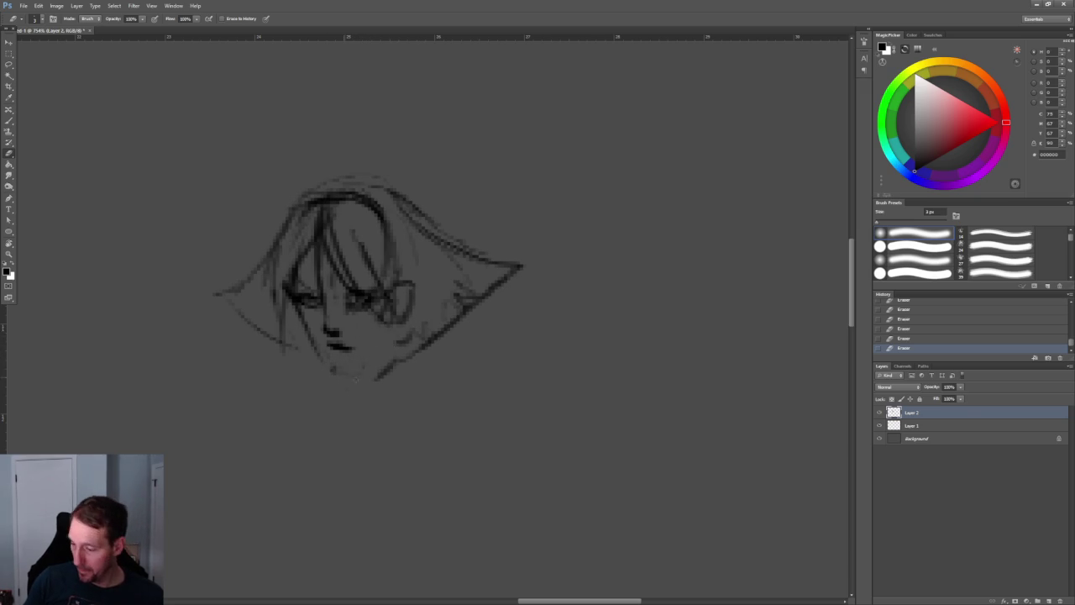
Add jaw lines running down to the chin
{"action": "key", "text": "b"}
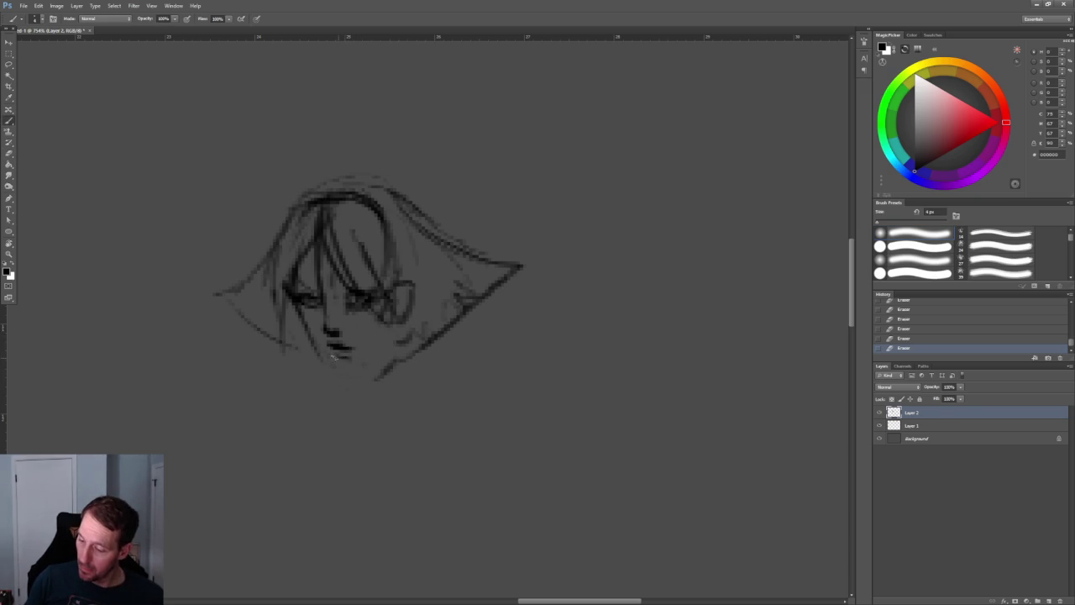
{"action": "mouse_move", "coordinate": [403, 328]}
{"action": "left_mouse_down"}
{"action": "mouse_move", "coordinate": [392, 353]}
{"action": "mouse_move", "coordinate": [339, 379]}
{"action": "left_mouse_up"}
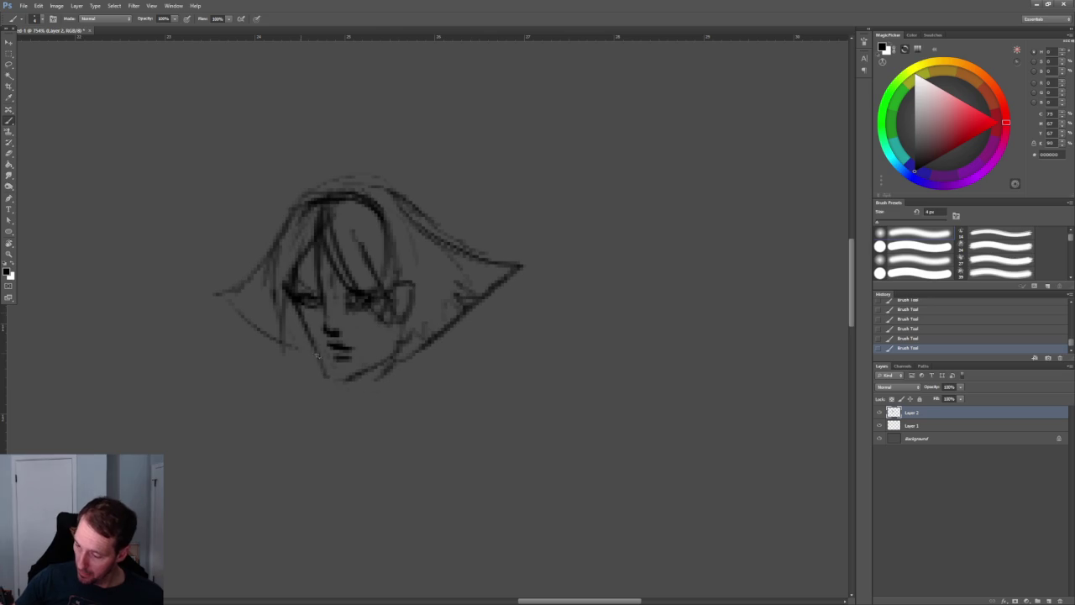
{"action": "scroll", "coordinate": [516, 311], "scroll_direction": "down", "scroll_amount": 2, "text": "alt"}
{"action": "scroll", "coordinate": [516, 311], "scroll_direction": "down", "scroll_amount": 1, "text": "alt"}
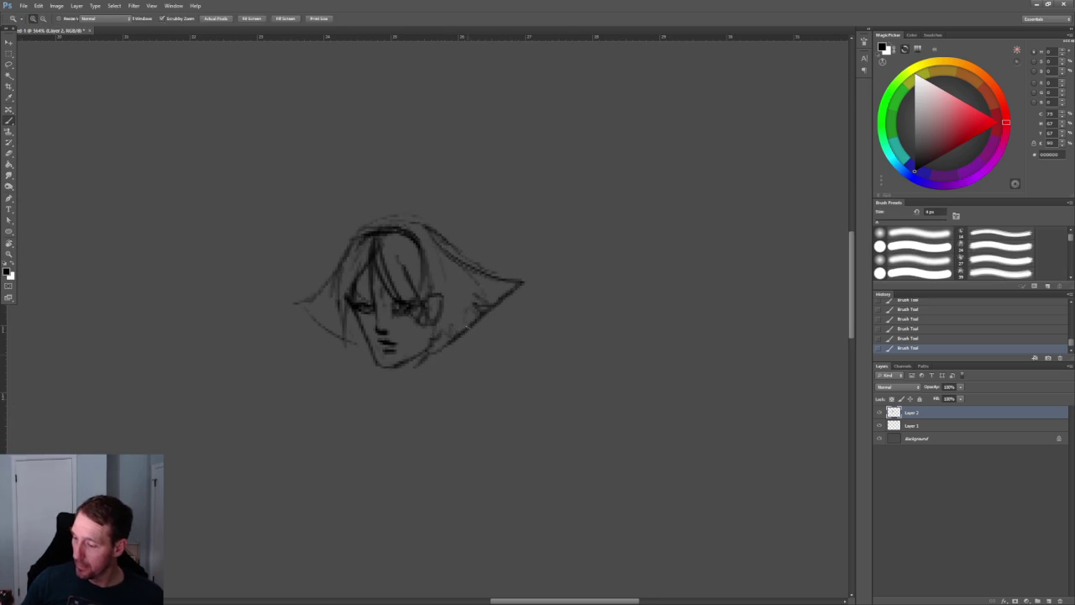
Draw the neck below the right jaw with a horizontal collar line
{"action": "mouse_move", "coordinate": [433, 348]}
{"action": "left_mouse_down"}
{"action": "mouse_move", "coordinate": [412, 405]}
{"action": "mouse_move", "coordinate": [341, 481]}
{"action": "left_mouse_up"}
{"action": "left_click_drag", "start_coordinate": [346, 414], "coordinate": [444, 412]}
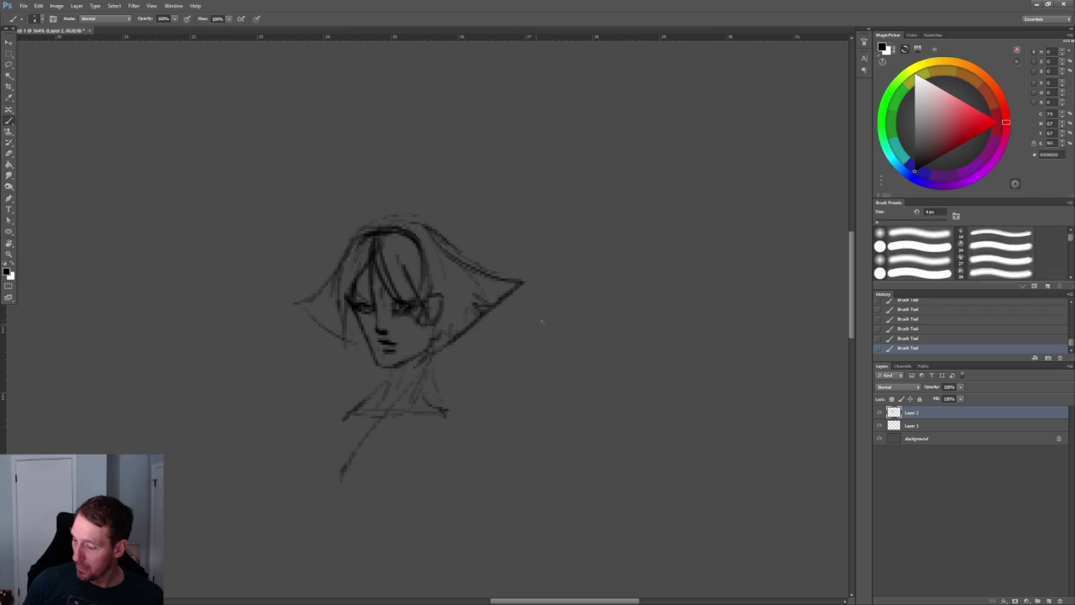
{"action": "scroll", "coordinate": [353, 410], "scroll_direction": "down", "scroll_amount": 5, "text": "alt"}
{"action": "scroll", "coordinate": [353, 411], "scroll_direction": "up", "scroll_amount": 5, "text": "alt"}
{"action": "key", "text": "bracketright"}
{"action": "key", "text": "bracketright"}
{"action": "mouse_move", "coordinate": [430, 366]}
{"action": "left_mouse_down"}
{"action": "mouse_move", "coordinate": [457, 405]}
{"action": "mouse_move", "coordinate": [454, 422]}
{"action": "mouse_move", "coordinate": [369, 410]}
{"action": "mouse_move", "coordinate": [437, 420]}
{"action": "left_mouse_up"}
{"action": "key", "text": "bracketleft"}
{"action": "key", "text": "bracketleft"}
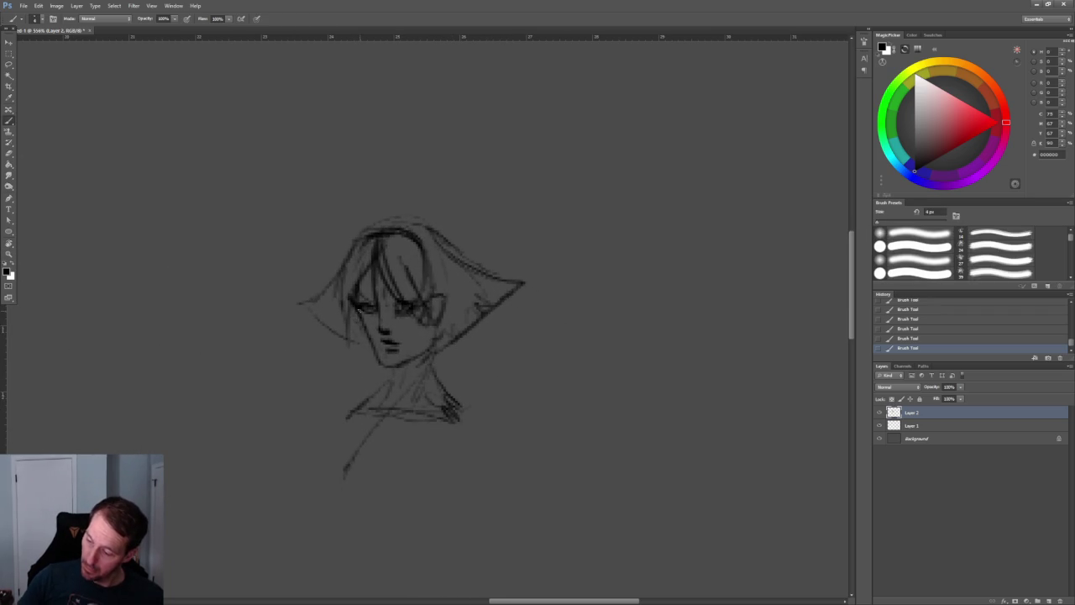
Erase part of the hair and the stray strokes on the face
{"action": "key", "text": "e"}
{"action": "left_click_drag", "start_coordinate": [425, 251], "coordinate": [430, 298]}
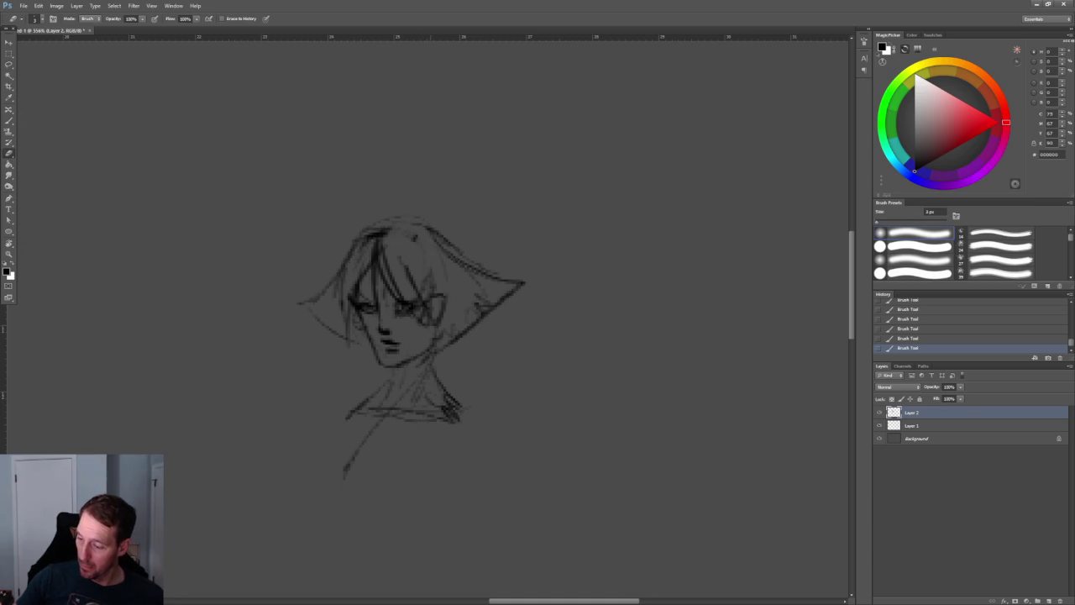
{"action": "left_click_drag", "start_coordinate": [352, 287], "coordinate": [341, 307]}
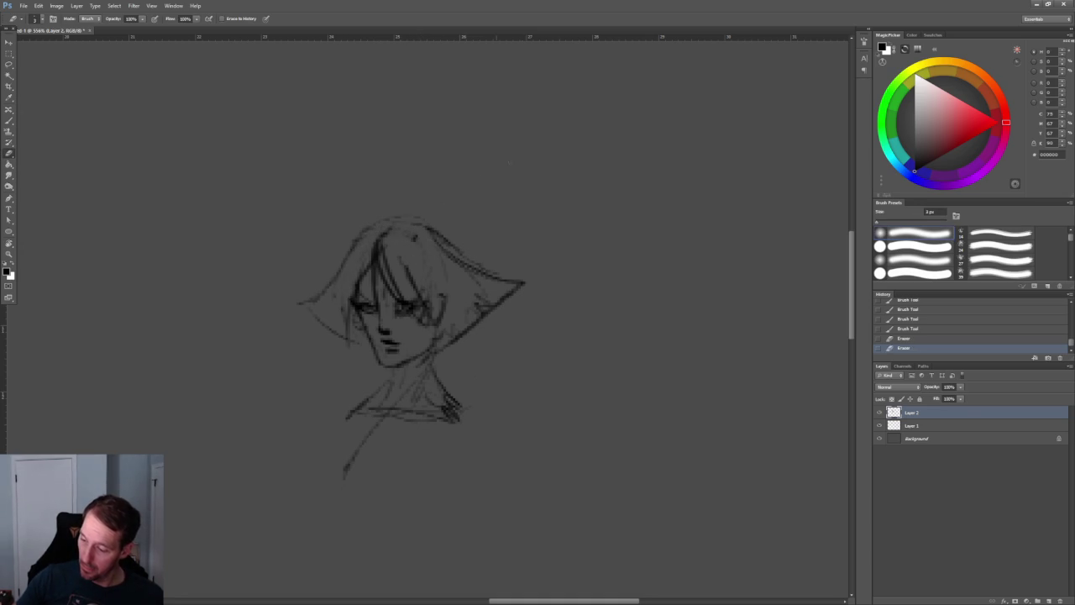
{"action": "scroll", "coordinate": [497, 161], "scroll_direction": "down", "scroll_amount": 5, "text": "alt"}
{"action": "scroll", "coordinate": [542, 159], "scroll_direction": "up", "scroll_amount": 5, "text": "alt"}
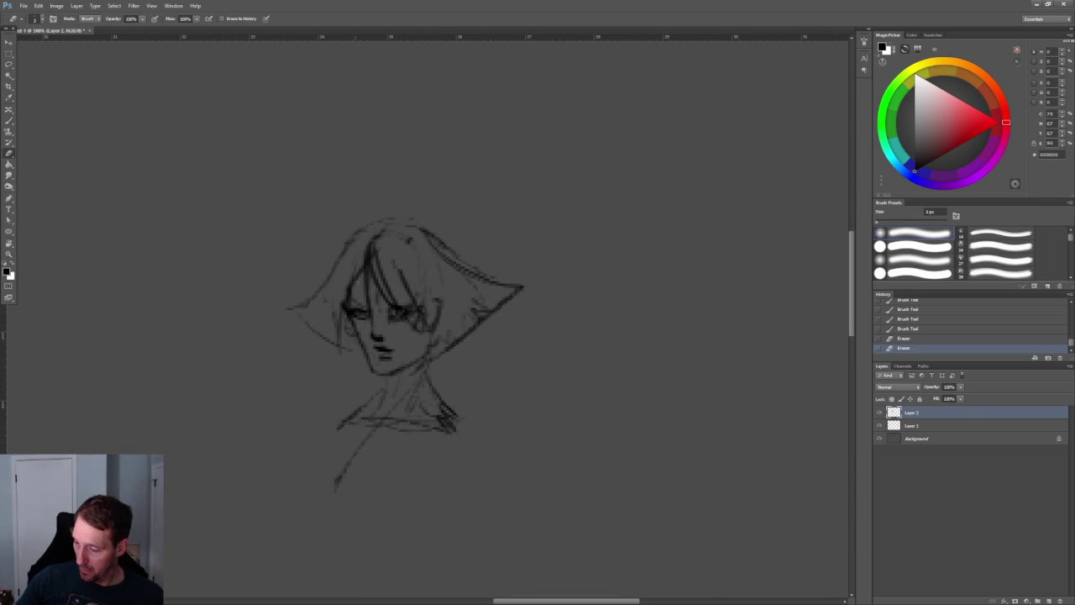
{"action": "left_click_drag", "start_coordinate": [344, 303], "coordinate": [358, 338]}
{"action": "scroll", "coordinate": [492, 305], "scroll_direction": "down", "scroll_amount": 5, "text": "alt"}
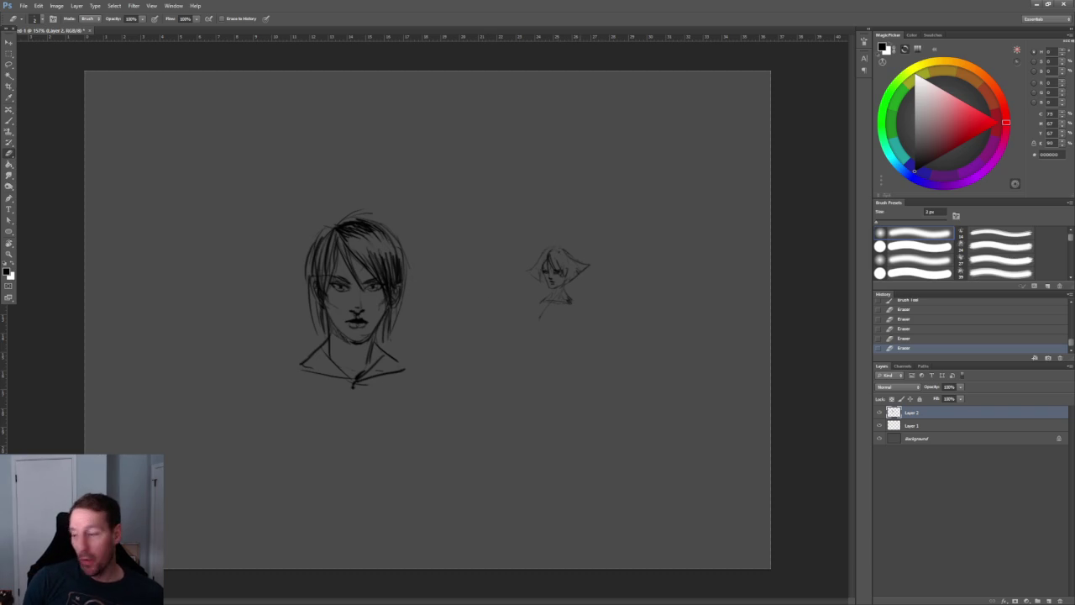
Cut the marquee-selected small head onto its own layer and hide the large head sketch
{"action": "key", "text": "z"}
{"action": "key", "text": "ctrl"}
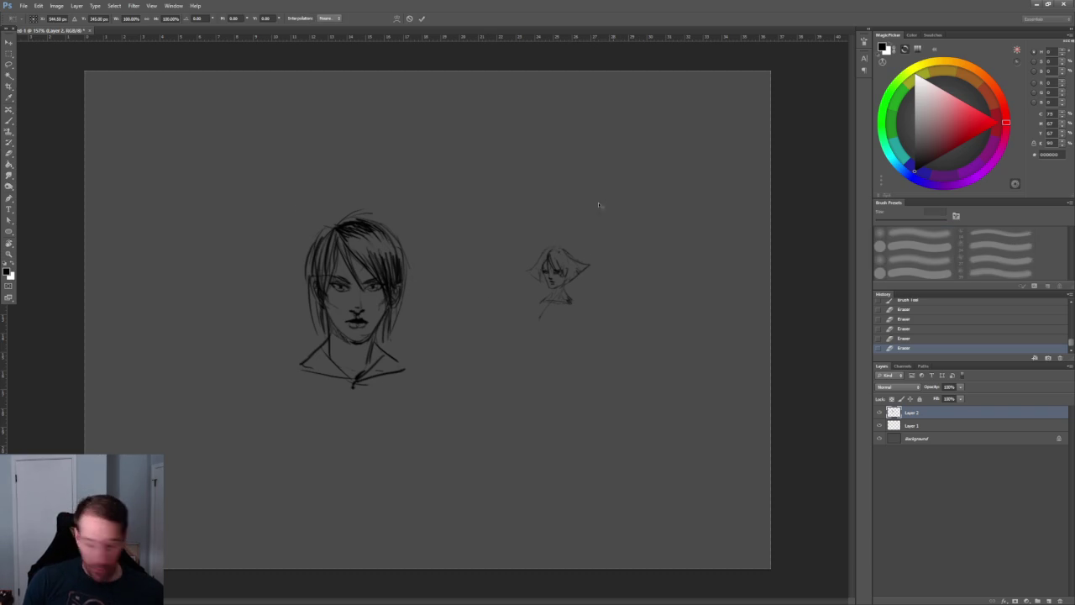
{"action": "key", "text": "m"}
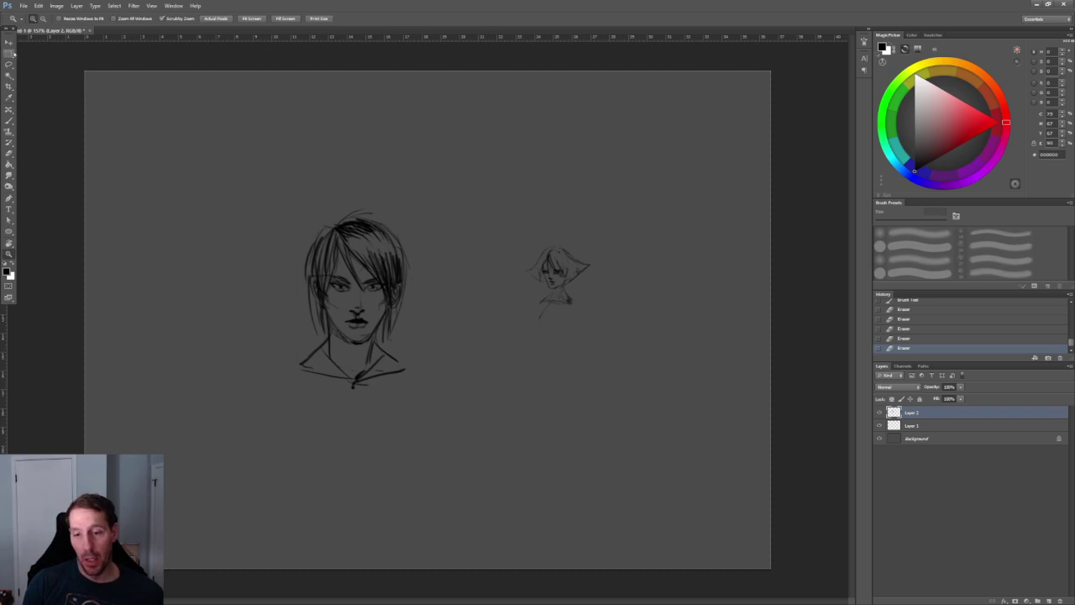
{"action": "left_click_drag", "start_coordinate": [474, 201], "coordinate": [655, 362]}
{"action": "key", "text": "ctrl+shift+j"}
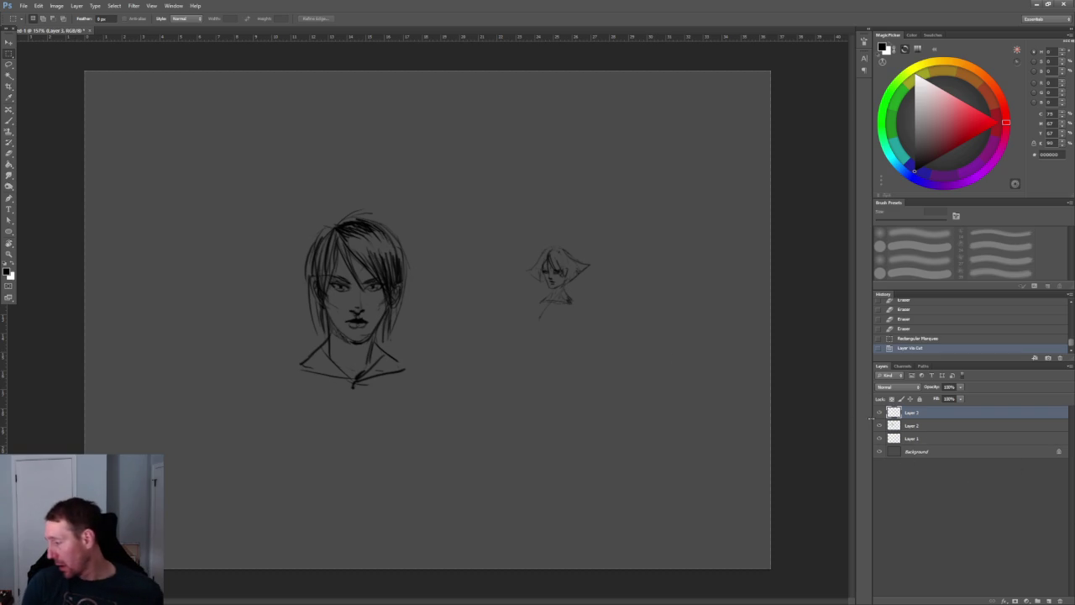
{"action": "left_click", "coordinate": [879, 425]}
Scale the small head up about fourfold, centre it on the canvas and tilt it slightly
{"action": "key", "text": "ctrl+t"}
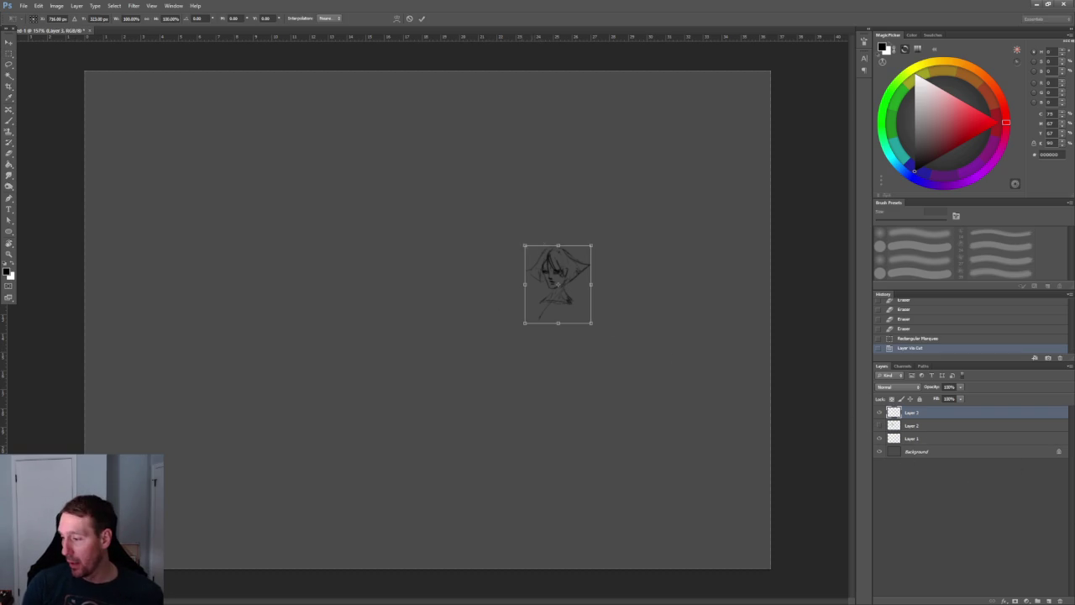
{"action": "left_click_drag", "start_coordinate": [523, 245], "coordinate": [303, 38]}
{"action": "left_click_drag", "start_coordinate": [445, 143], "coordinate": [397, 342]}
{"action": "mouse_move", "coordinate": [588, 311]}
{"action": "left_mouse_down"}
{"action": "mouse_move", "coordinate": [599, 226]}
{"action": "mouse_move", "coordinate": [605, 257]}
{"action": "mouse_move", "coordinate": [576, 295]}
{"action": "left_mouse_up"}
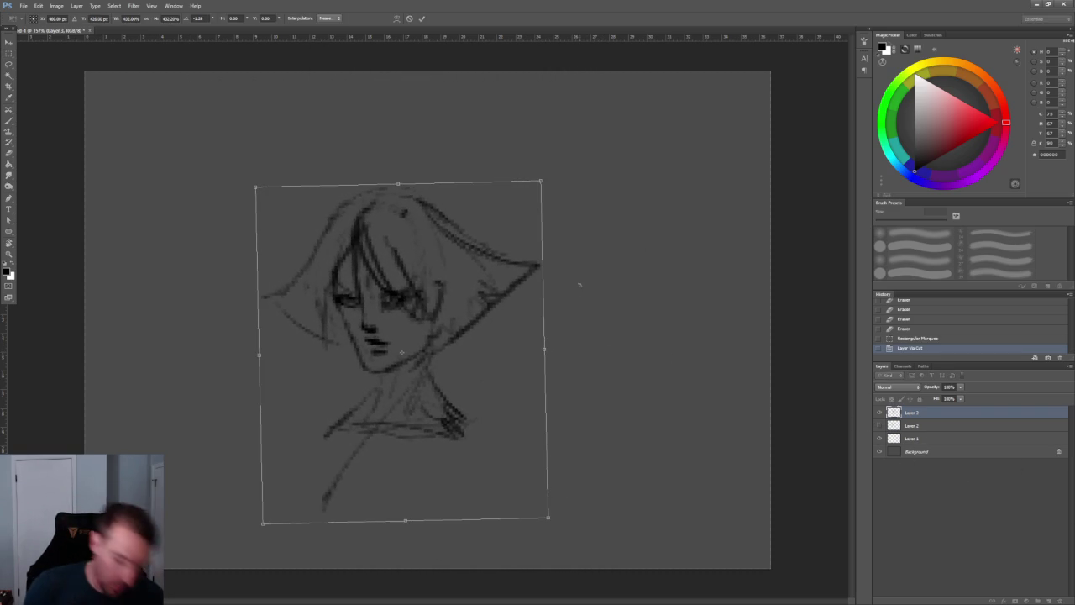
{"action": "key", "text": "Return"}
Lower the head layer's Fill to a faint guide and add a new Layer 4
{"action": "left_click", "coordinate": [960, 399]}
{"action": "left_click_drag", "start_coordinate": [929, 408], "coordinate": [928, 408]}
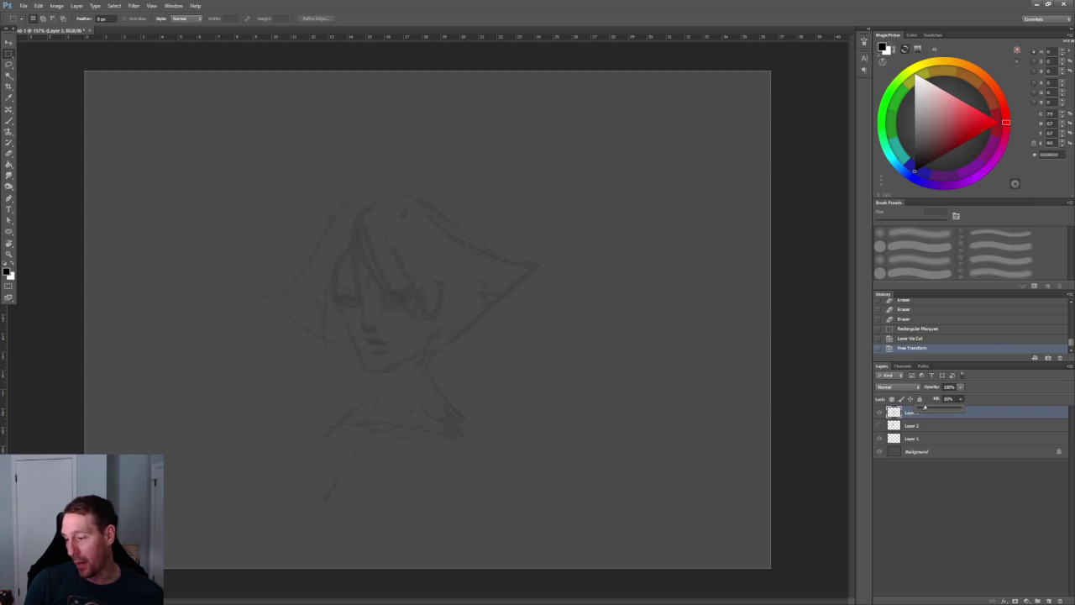
{"action": "left_click", "coordinate": [1048, 601]}
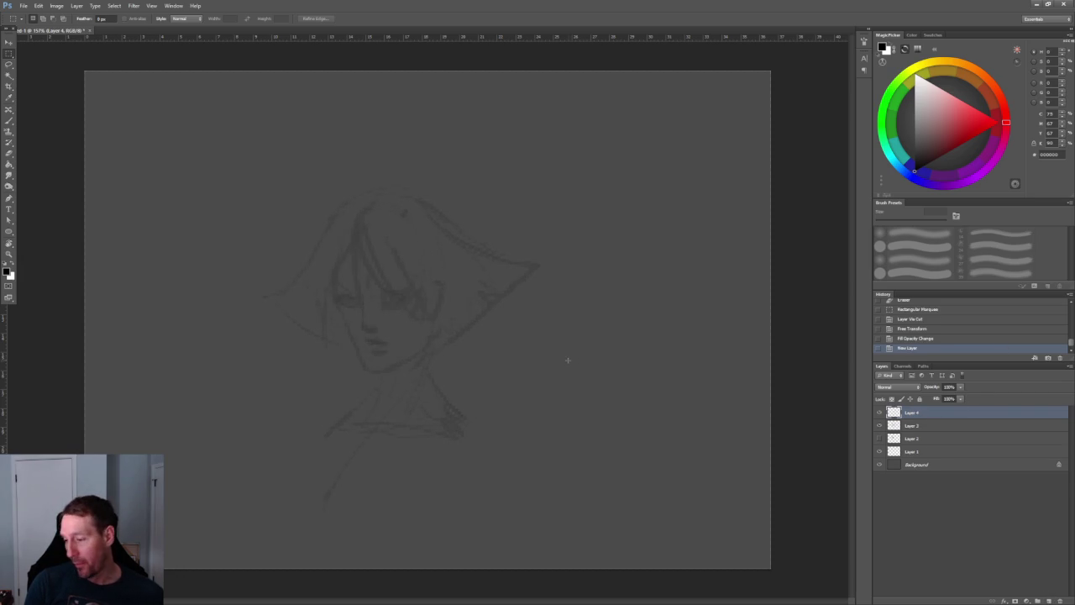
Ink the left edge of the hair and the arc over the top of the head
{"action": "scroll", "coordinate": [578, 358], "scroll_direction": "up", "scroll_amount": 4, "text": "alt"}
{"action": "scroll", "coordinate": [578, 358], "scroll_direction": "down", "scroll_amount": 2, "text": "alt"}
{"action": "key", "text": "z"}
{"action": "key", "text": "b"}
{"action": "mouse_move", "coordinate": [293, 222]}
{"action": "left_mouse_down"}
{"action": "mouse_move", "coordinate": [261, 267]}
{"action": "mouse_move", "coordinate": [277, 344]}
{"action": "left_mouse_up"}
{"action": "left_click", "coordinate": [336, 223]}
{"action": "left_click", "coordinate": [338, 226]}
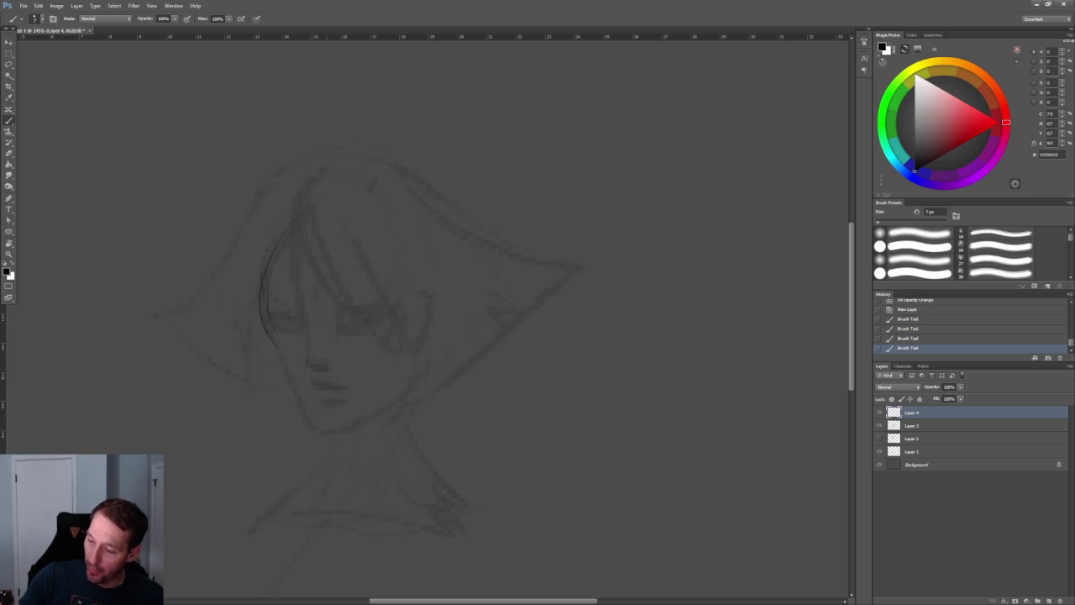
{"action": "left_click_drag", "start_coordinate": [290, 195], "coordinate": [445, 262]}
{"action": "left_click_drag", "start_coordinate": [307, 332], "coordinate": [315, 368]}
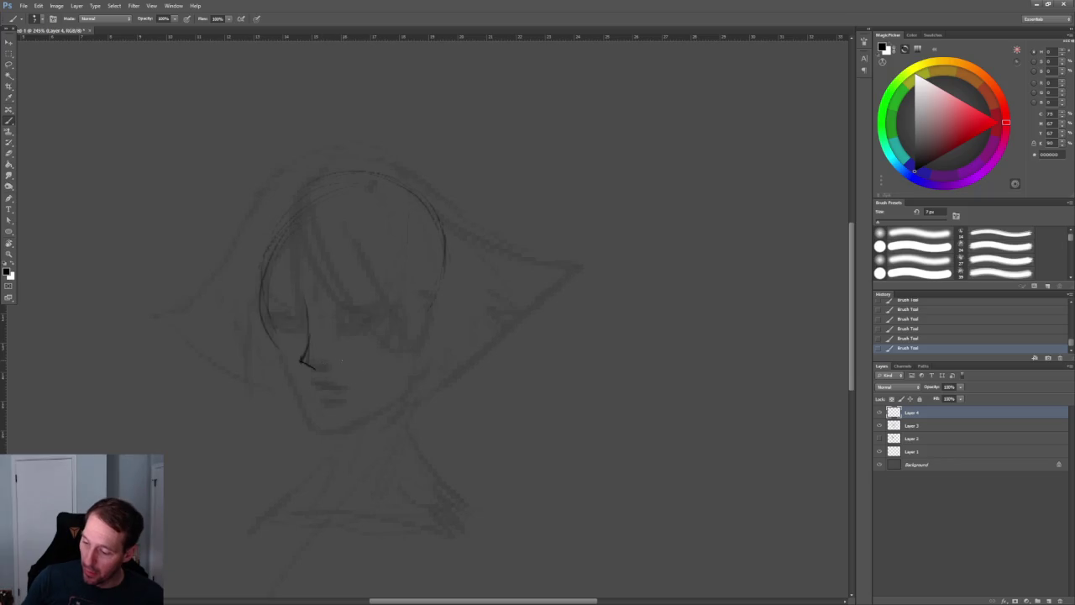
Ink both eyes, with the right eye's lower lid running out to its outer corner
{"action": "scroll", "coordinate": [415, 315], "scroll_direction": "up", "scroll_amount": 4, "text": "alt"}
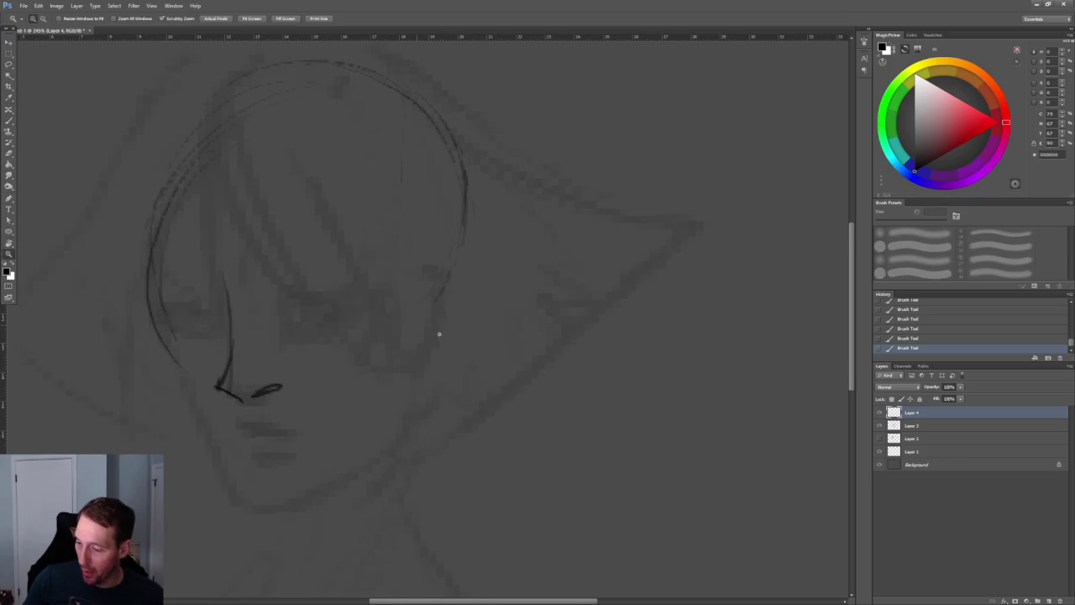
{"action": "mouse_move", "coordinate": [284, 304]}
{"action": "left_mouse_down"}
{"action": "mouse_move", "coordinate": [337, 298]}
{"action": "mouse_move", "coordinate": [332, 330]}
{"action": "mouse_move", "coordinate": [285, 307]}
{"action": "left_mouse_up"}
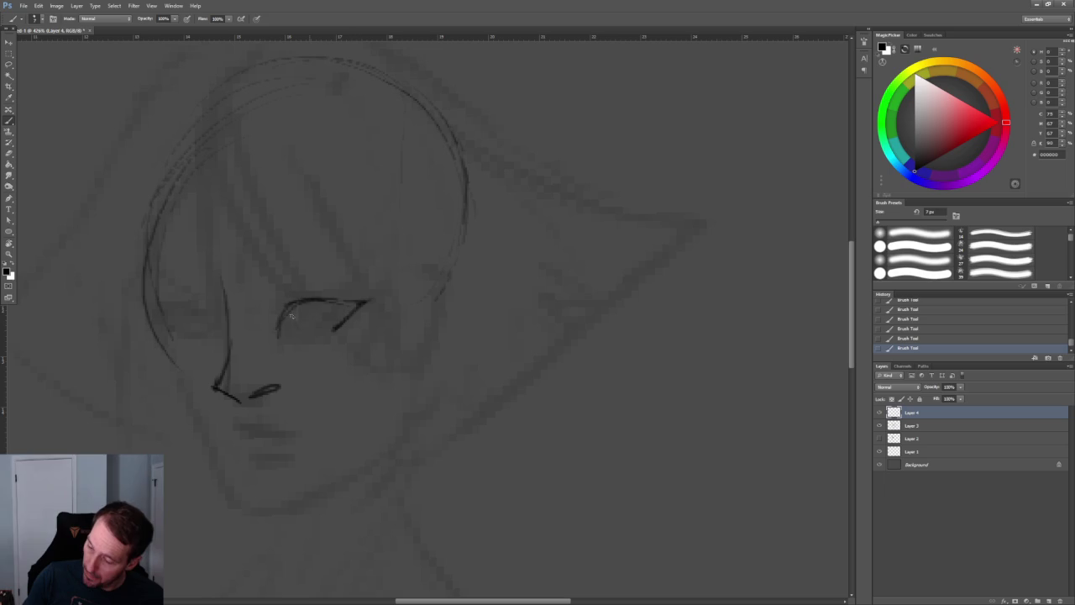
{"action": "mouse_move", "coordinate": [301, 334]}
{"action": "left_mouse_down"}
{"action": "mouse_move", "coordinate": [332, 330]}
{"action": "mouse_move", "coordinate": [363, 302]}
{"action": "left_mouse_up"}
{"action": "mouse_move", "coordinate": [200, 301]}
{"action": "left_mouse_down"}
{"action": "mouse_move", "coordinate": [217, 316]}
{"action": "mouse_move", "coordinate": [191, 305]}
{"action": "mouse_move", "coordinate": [207, 331]}
{"action": "left_mouse_up"}
{"action": "left_click_drag", "start_coordinate": [343, 321], "coordinate": [363, 307]}
Draw two parallel fringe strands across the forehead and shade inside the left eye
{"action": "left_click_drag", "start_coordinate": [210, 123], "coordinate": [282, 287]}
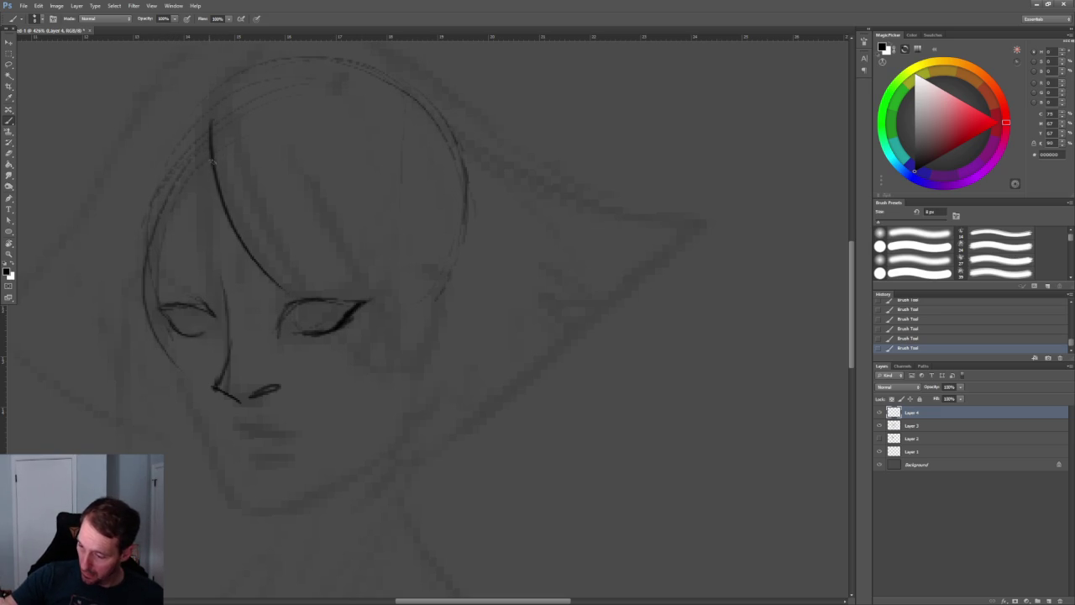
{"action": "mouse_move", "coordinate": [229, 141]}
{"action": "left_mouse_down"}
{"action": "mouse_move", "coordinate": [357, 304]}
{"action": "mouse_move", "coordinate": [315, 317]}
{"action": "left_mouse_up"}
{"action": "left_click_drag", "start_coordinate": [180, 321], "coordinate": [194, 320]}
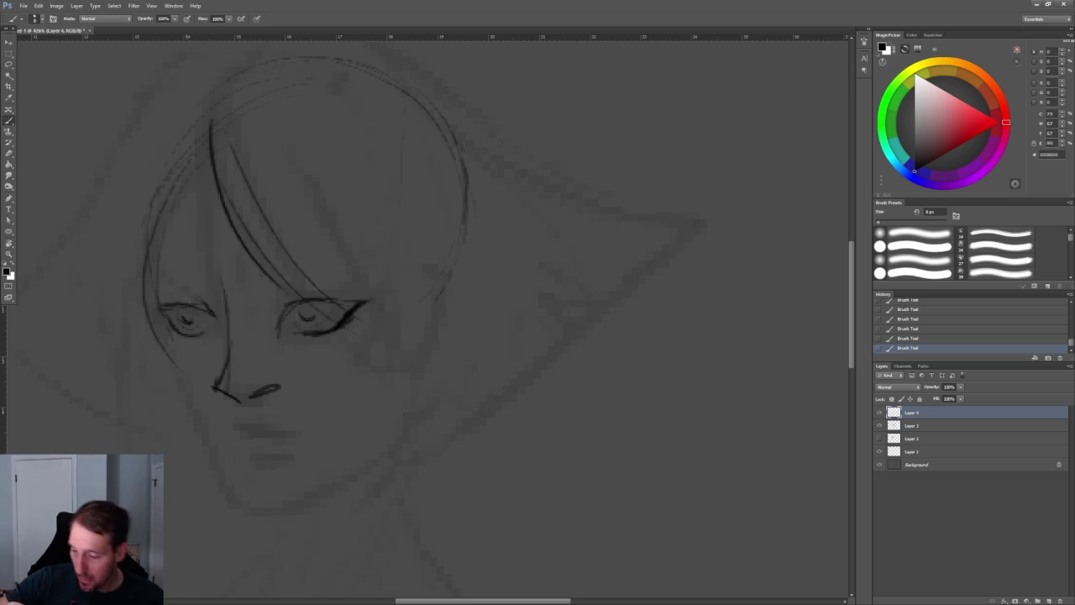
{"action": "mouse_move", "coordinate": [179, 322]}
{"action": "left_mouse_down"}
{"action": "mouse_move", "coordinate": [197, 328]}
{"action": "mouse_move", "coordinate": [146, 289]}
{"action": "mouse_move", "coordinate": [210, 452]}
{"action": "left_mouse_up"}
Ink the jawline from cheek to chin and the curve of the right cheek
{"action": "mouse_move", "coordinate": [175, 407]}
{"action": "left_mouse_down"}
{"action": "mouse_move", "coordinate": [296, 509]}
{"action": "mouse_move", "coordinate": [390, 449]}
{"action": "mouse_move", "coordinate": [404, 417]}
{"action": "left_mouse_up"}
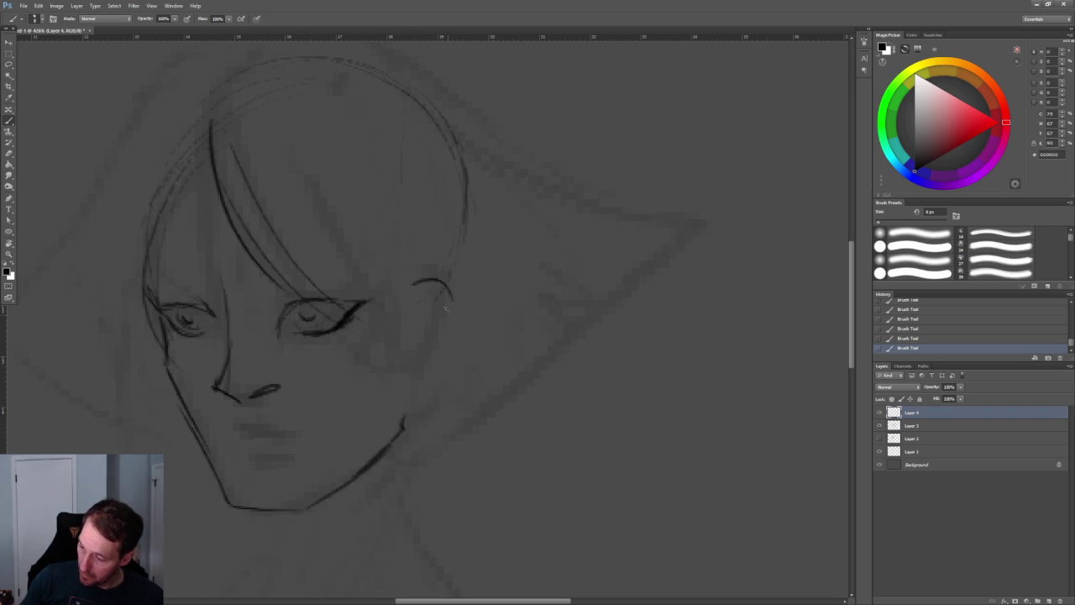
{"action": "left_click_drag", "start_coordinate": [425, 278], "coordinate": [444, 366]}
{"action": "left_click_drag", "start_coordinate": [458, 317], "coordinate": [404, 403]}
{"action": "mouse_move", "coordinate": [409, 314]}
{"action": "left_mouse_down"}
{"action": "mouse_move", "coordinate": [442, 291]}
{"action": "mouse_move", "coordinate": [429, 360]}
{"action": "mouse_move", "coordinate": [404, 374]}
{"action": "left_mouse_up"}
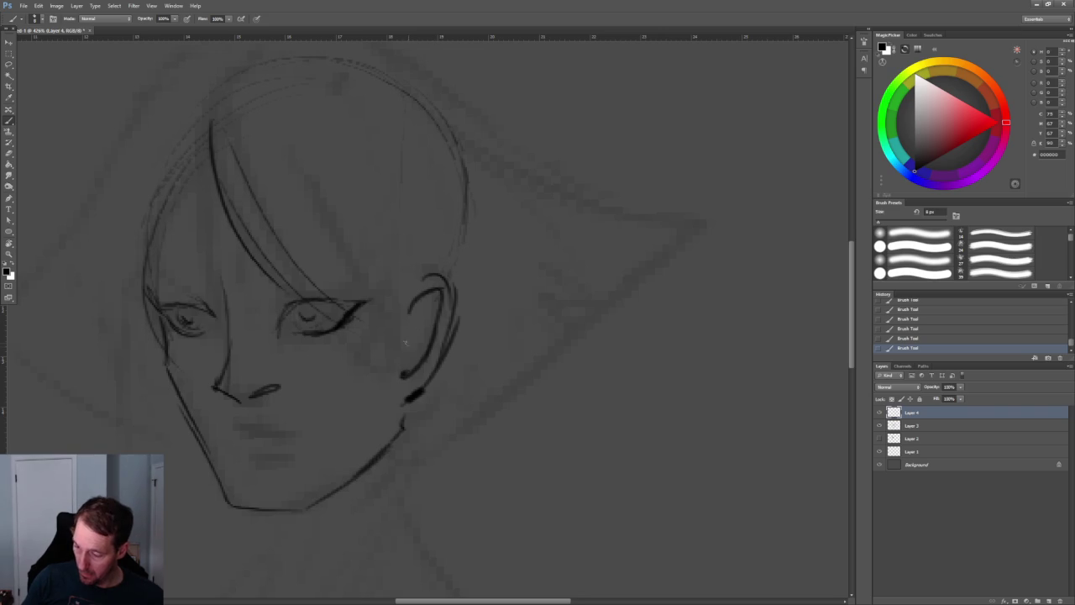
Draw the detailed ear with inner-ear curves and its outer rim
{"action": "left_click_drag", "start_coordinate": [398, 330], "coordinate": [401, 368]}
{"action": "left_click_drag", "start_coordinate": [422, 317], "coordinate": [412, 342]}
{"action": "mouse_move", "coordinate": [439, 290]}
{"action": "left_mouse_down"}
{"action": "mouse_move", "coordinate": [425, 320]}
{"action": "mouse_move", "coordinate": [412, 317]}
{"action": "mouse_move", "coordinate": [430, 274]}
{"action": "left_mouse_up"}
{"action": "left_click_drag", "start_coordinate": [400, 308], "coordinate": [454, 287]}
{"action": "scroll", "coordinate": [461, 259], "scroll_direction": "down", "scroll_amount": 2, "text": "alt"}
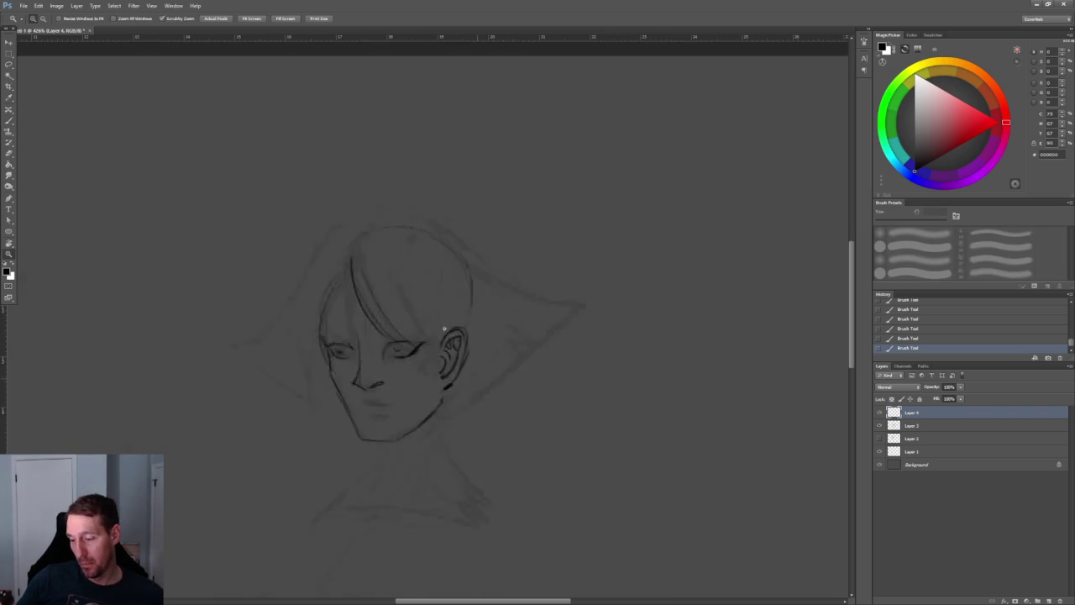
Draw the upper and lower lip lines, redrawing the lower lip after an undo
{"action": "scroll", "coordinate": [437, 269], "scroll_direction": "down", "scroll_amount": 3, "text": "alt"}
{"action": "scroll", "coordinate": [420, 284], "scroll_direction": "up", "scroll_amount": 2, "text": "alt"}
{"action": "scroll", "coordinate": [445, 308], "scroll_direction": "up", "scroll_amount": 2, "text": "alt"}
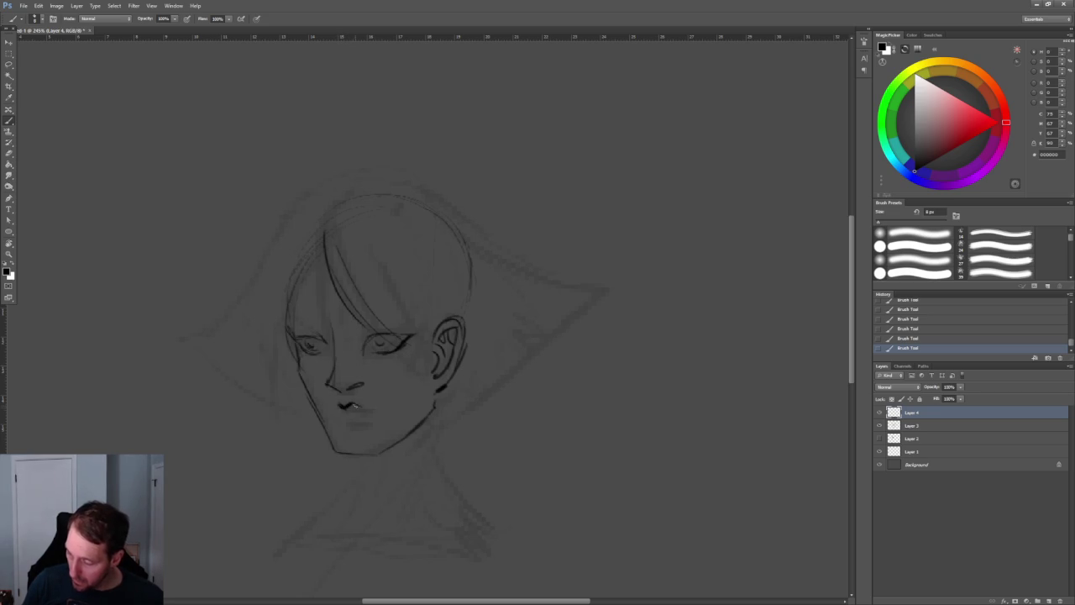
{"action": "left_click_drag", "start_coordinate": [330, 415], "coordinate": [350, 413]}
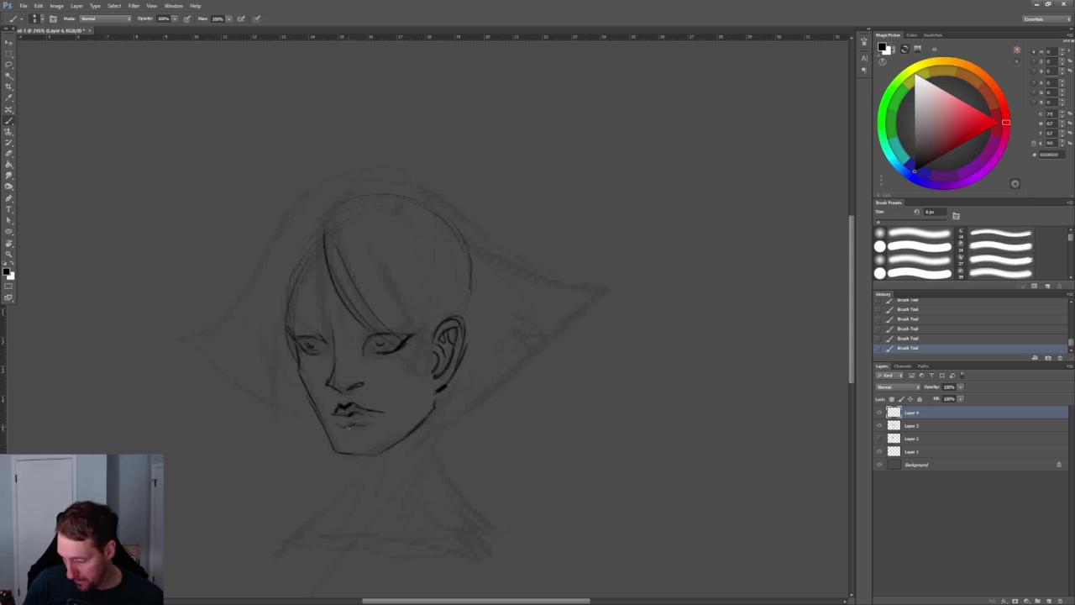
{"action": "key", "text": "ctrl+alt+z"}
{"action": "key", "text": "ctrl+alt+z"}
{"action": "key", "text": "ctrl+alt+z"}
{"action": "key", "text": "ctrl+alt+z"}
{"action": "left_click_drag", "start_coordinate": [339, 427], "coordinate": [364, 425]}
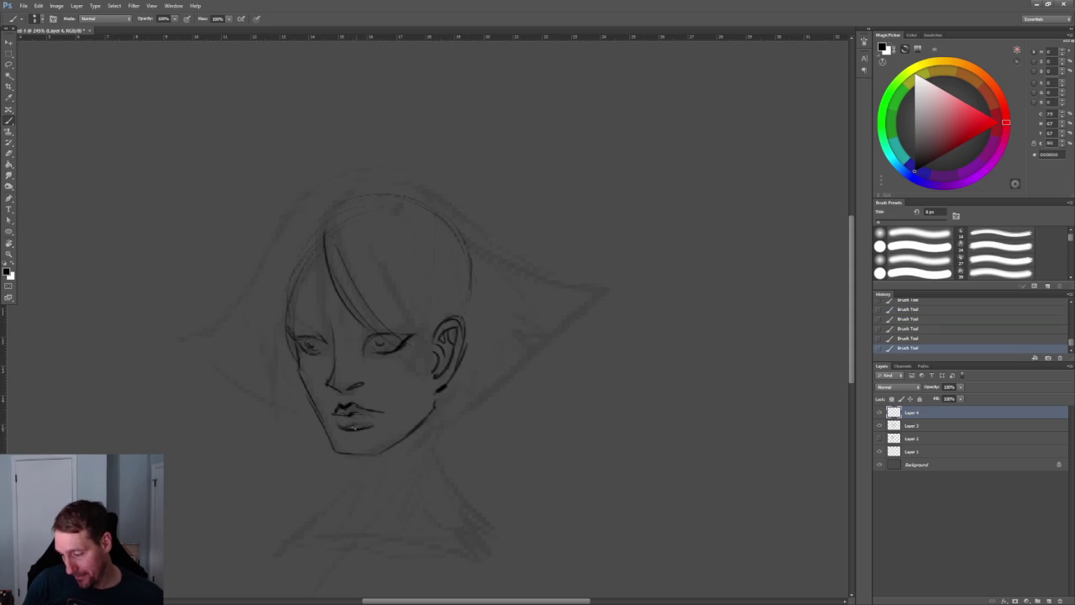
{"action": "left_click_drag", "start_coordinate": [396, 413], "coordinate": [453, 412], "text": "ctrl"}
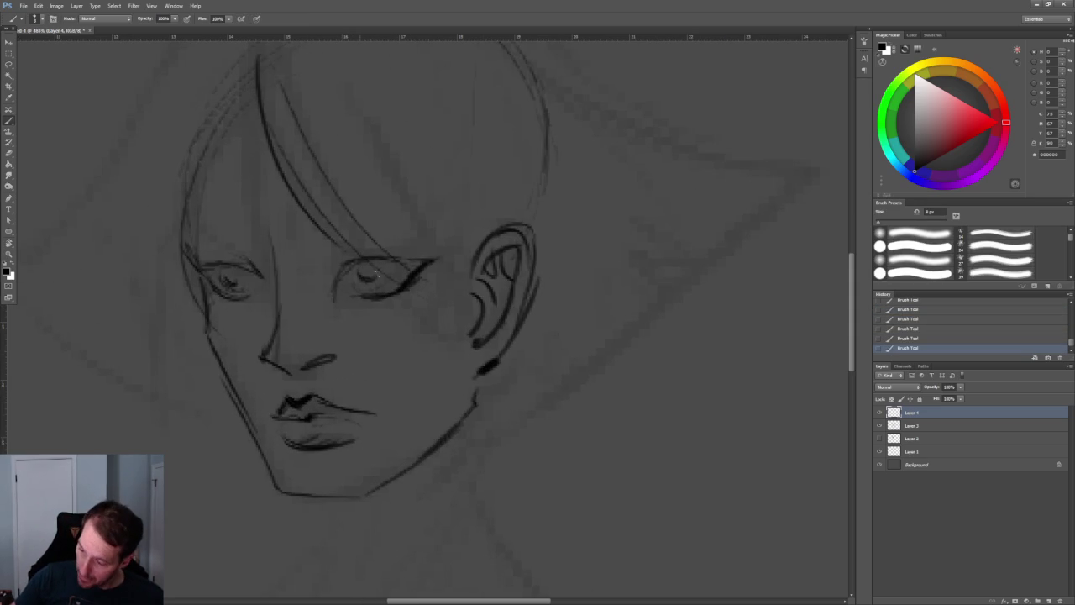
{"action": "key", "text": "ctrl+z"}
{"action": "key", "text": "ctrl+z"}
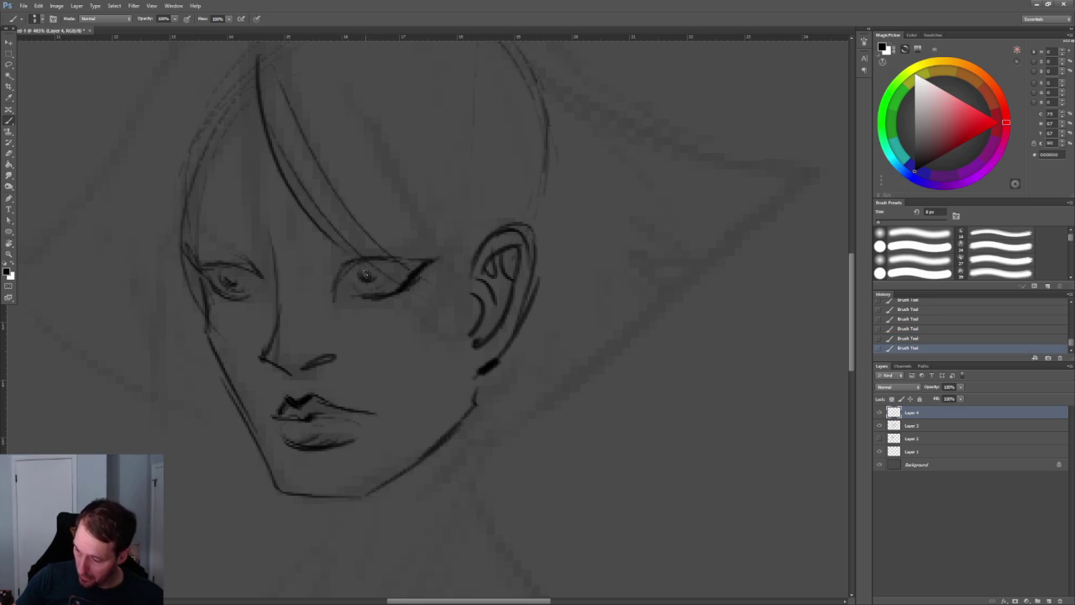
Add a brow line and a heavier upper lid over the left eye
{"action": "left_click_drag", "start_coordinate": [368, 273], "coordinate": [311, 273], "text": "ctrl"}
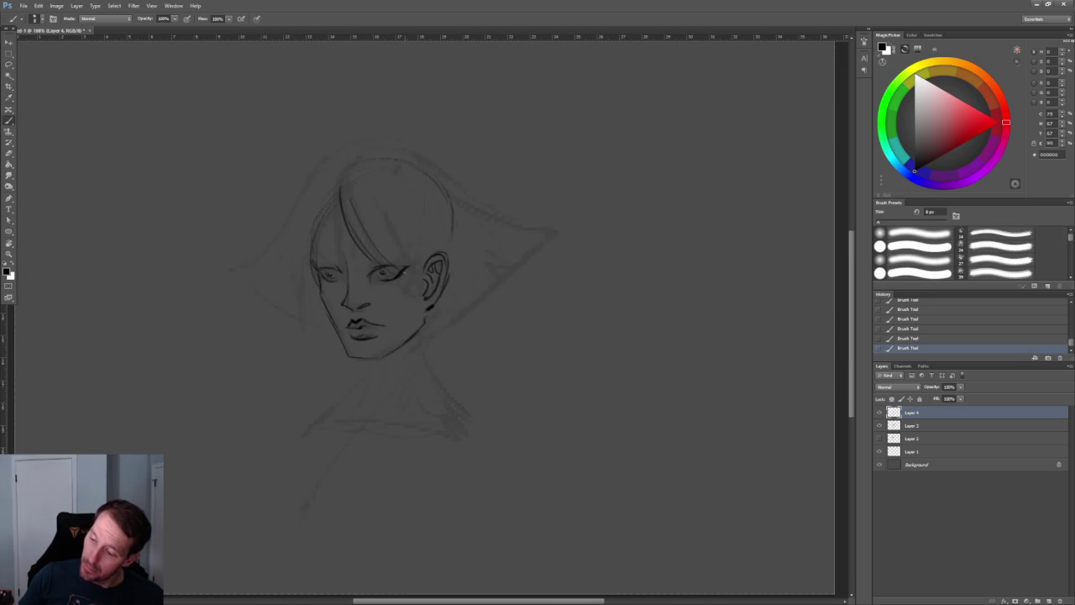
{"action": "left_click_drag", "start_coordinate": [416, 262], "coordinate": [472, 280], "text": "ctrl"}
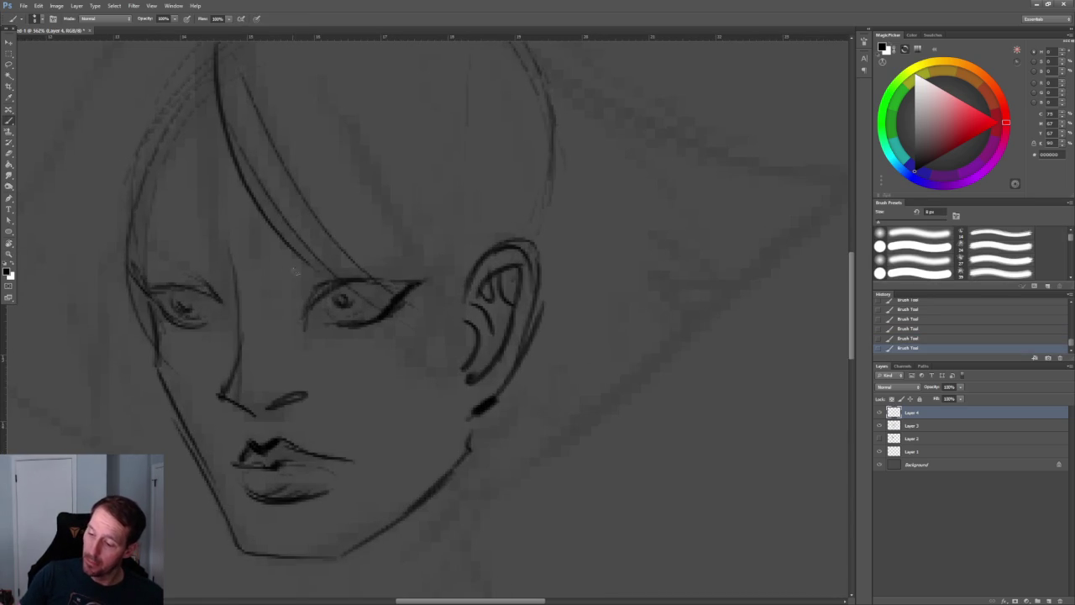
{"action": "mouse_move", "coordinate": [182, 259]}
{"action": "left_mouse_down"}
{"action": "mouse_move", "coordinate": [232, 275]}
{"action": "mouse_move", "coordinate": [132, 254]}
{"action": "left_mouse_up"}
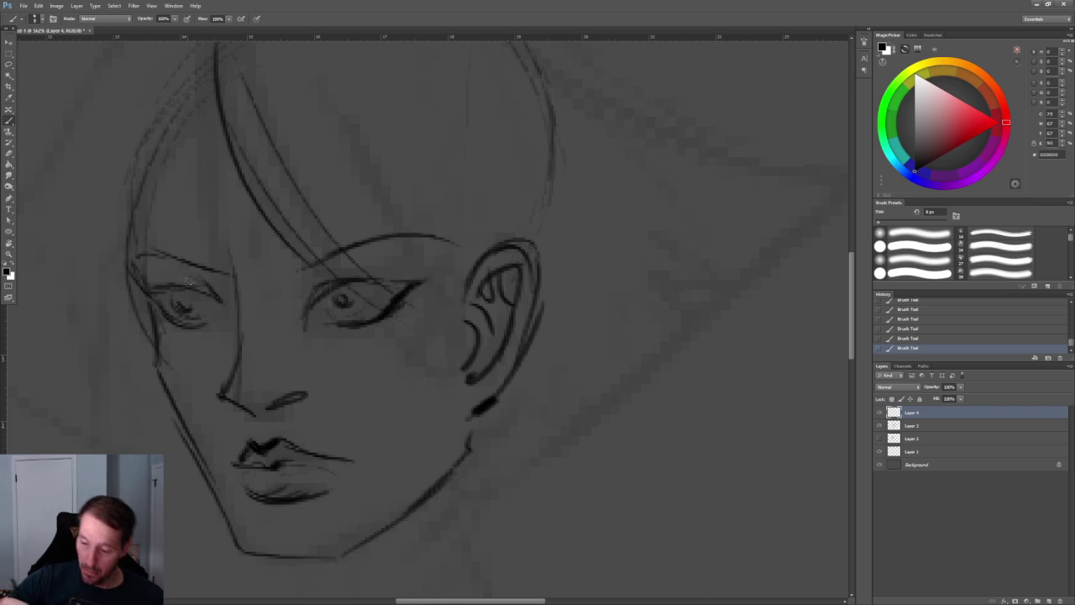
{"action": "mouse_move", "coordinate": [220, 299]}
{"action": "left_mouse_down"}
{"action": "mouse_move", "coordinate": [151, 292]}
{"action": "mouse_move", "coordinate": [336, 189]}
{"action": "left_mouse_up"}
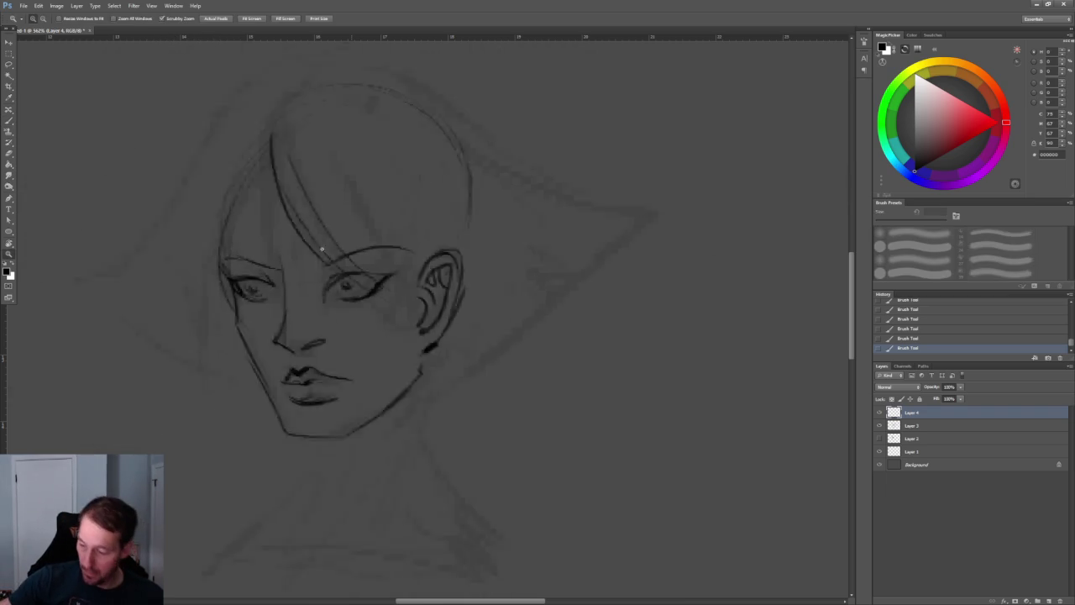
{"action": "key", "text": "b"}
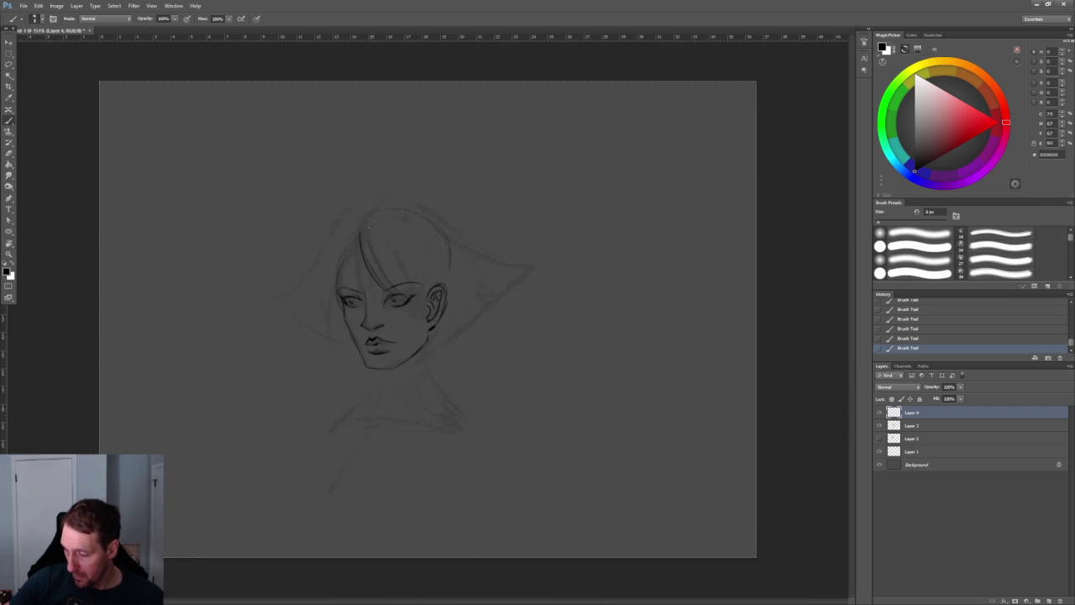
Add hair strokes on the left and upper right, plus a long strand across the face
{"action": "left_click_drag", "start_coordinate": [353, 222], "coordinate": [315, 282]}
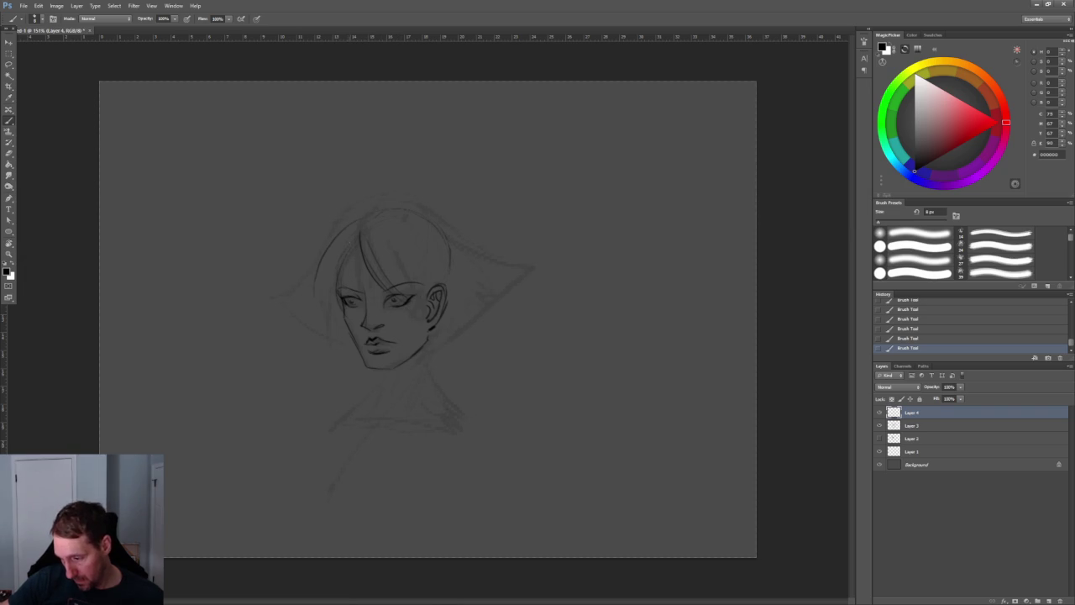
{"action": "left_click_drag", "start_coordinate": [470, 283], "coordinate": [538, 283], "text": "ctrl"}
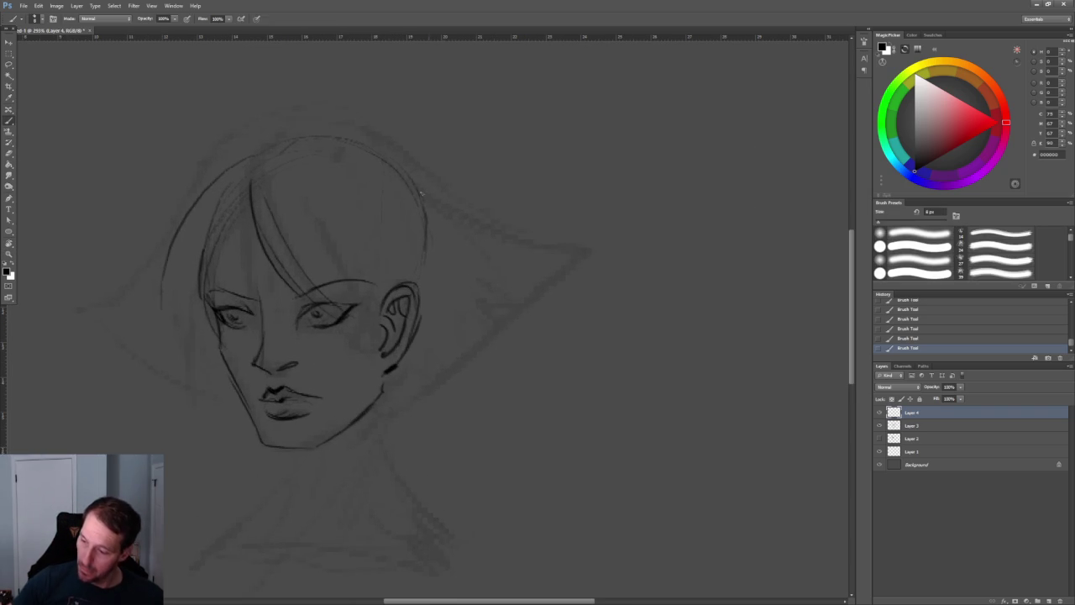
{"action": "key", "text": "ctrl+minus"}
{"action": "left_click_drag", "start_coordinate": [393, 164], "coordinate": [509, 213]}
{"action": "key", "text": "ctrl+z"}
{"action": "mouse_move", "coordinate": [437, 188]}
{"action": "left_mouse_down"}
{"action": "mouse_move", "coordinate": [509, 213]}
{"action": "mouse_move", "coordinate": [384, 320]}
{"action": "left_mouse_up"}
{"action": "left_click_drag", "start_coordinate": [318, 190], "coordinate": [381, 308]}
{"action": "left_click_drag", "start_coordinate": [338, 179], "coordinate": [379, 220]}
{"action": "mouse_move", "coordinate": [409, 258]}
{"action": "left_mouse_down"}
{"action": "mouse_move", "coordinate": [418, 294]}
{"action": "mouse_move", "coordinate": [387, 321]}
{"action": "left_mouse_up"}
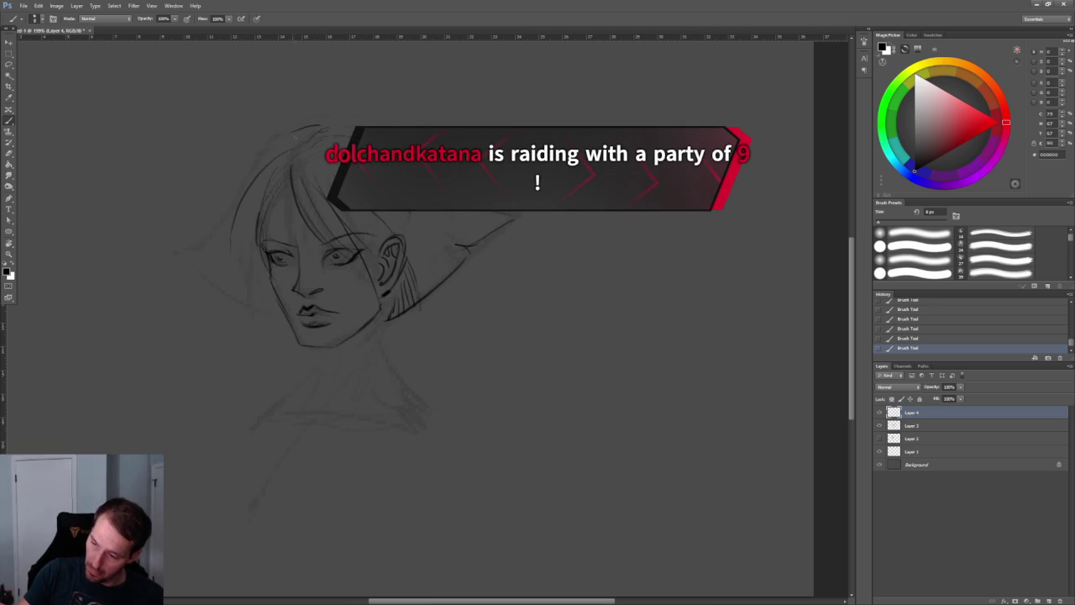
Ink the left hair outline down to its point and draw the neck line below the jaw
{"action": "left_click_drag", "start_coordinate": [275, 153], "coordinate": [206, 235]}
{"action": "mouse_move", "coordinate": [235, 198]}
{"action": "left_mouse_down"}
{"action": "mouse_move", "coordinate": [178, 247]}
{"action": "mouse_move", "coordinate": [191, 256]}
{"action": "left_mouse_up"}
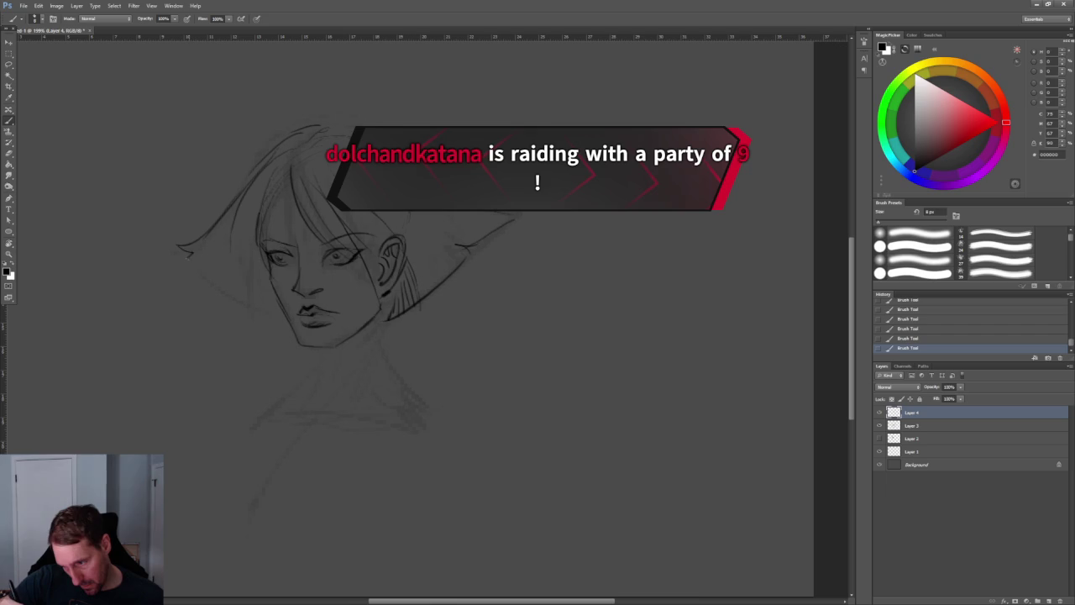
{"action": "key", "text": "z"}
{"action": "mouse_move", "coordinate": [512, 302]}
{"action": "left_mouse_down"}
{"action": "mouse_move", "coordinate": [487, 250]}
{"action": "mouse_move", "coordinate": [526, 304]}
{"action": "left_mouse_up"}
{"action": "key", "text": "b"}
{"action": "left_click_drag", "start_coordinate": [431, 327], "coordinate": [428, 379]}
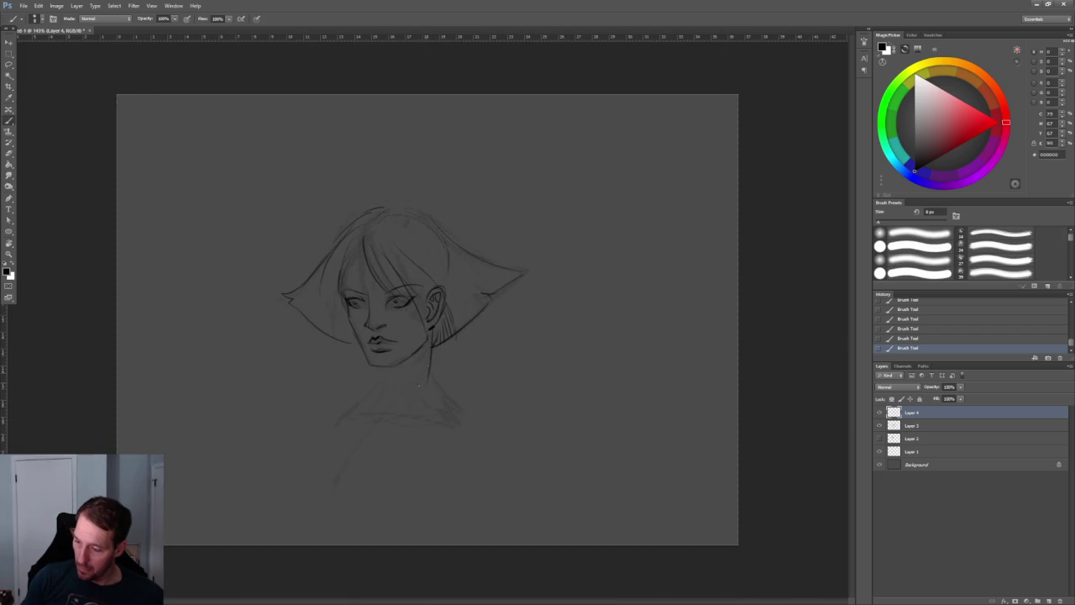
Enlarge the brush presets panel and choose a different brush preset
{"action": "scroll", "coordinate": [514, 360], "scroll_direction": "up", "scroll_amount": 3, "text": "alt"}
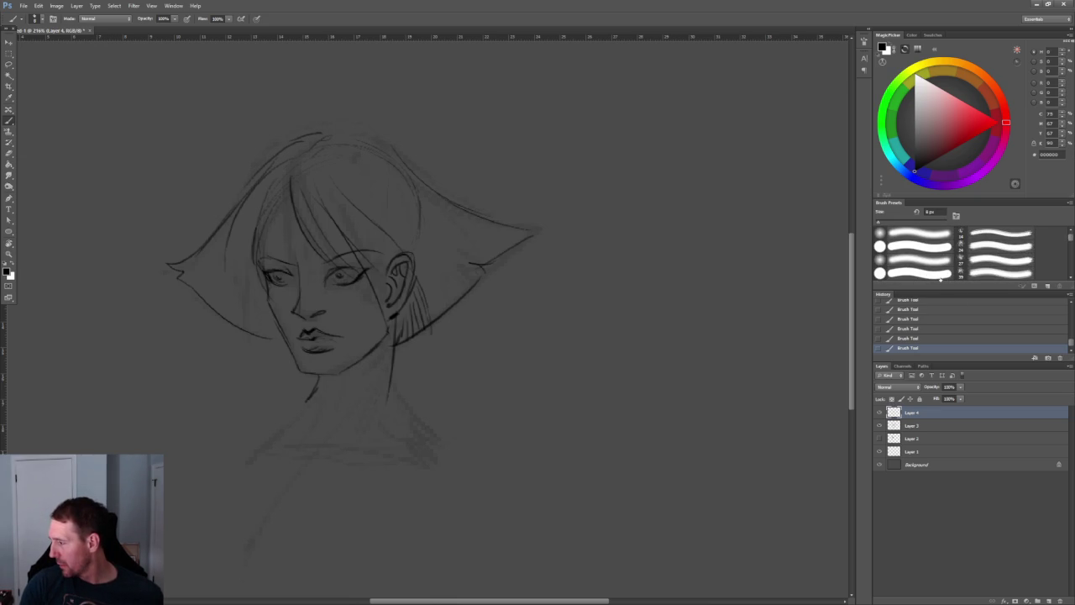
{"action": "left_click_drag", "start_coordinate": [916, 288], "coordinate": [943, 440]}
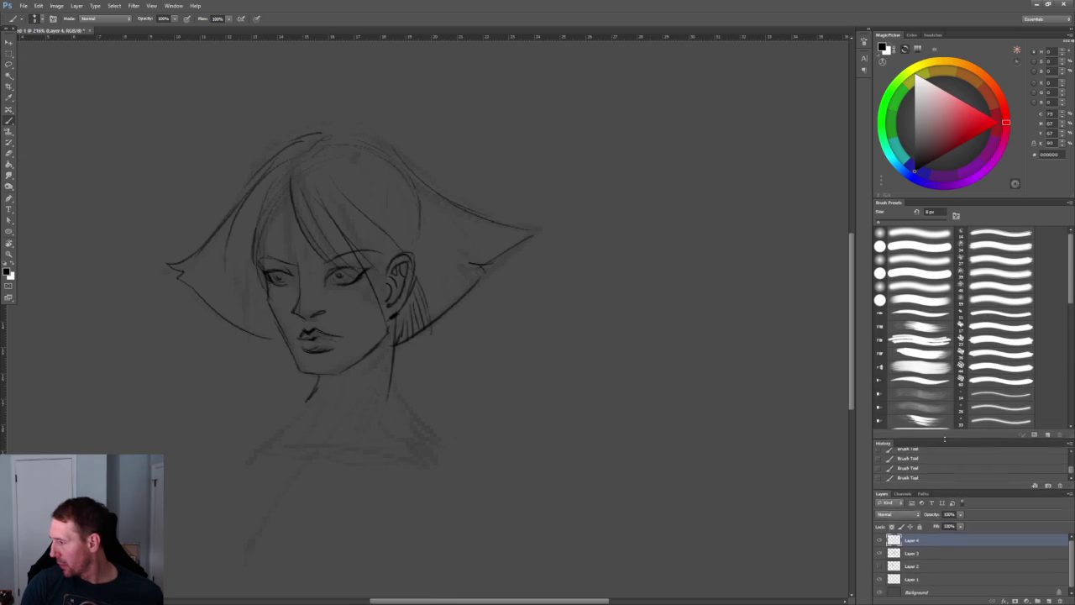
{"action": "scroll", "coordinate": [929, 284], "scroll_direction": "down", "scroll_amount": 2}
{"action": "scroll", "coordinate": [946, 288], "scroll_direction": "up", "scroll_amount": 2}
{"action": "left_click", "coordinate": [907, 300]}
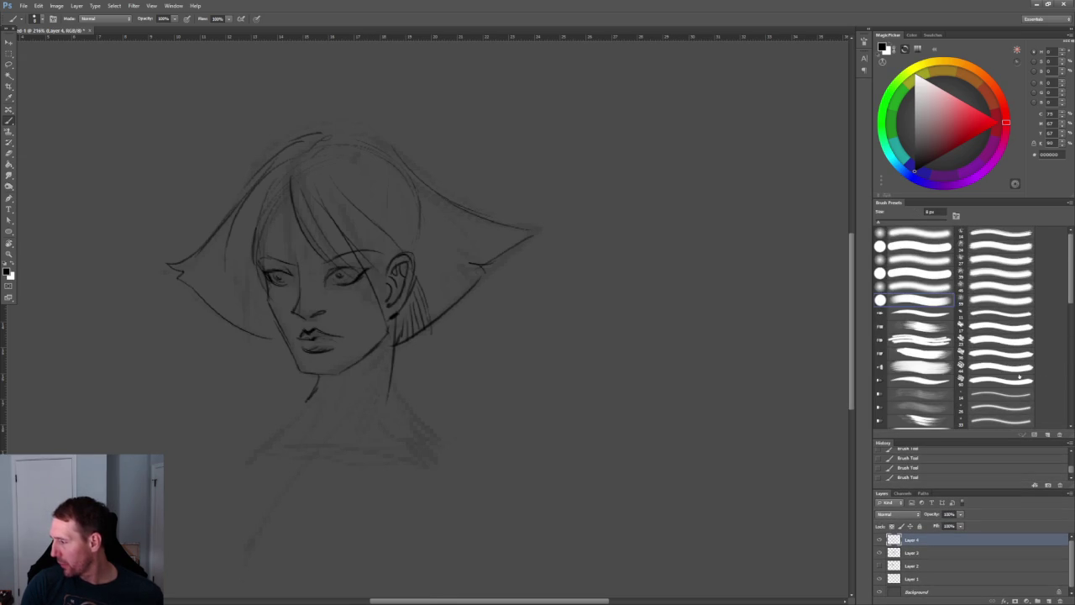
{"action": "key", "text": "ctrl+plus"}
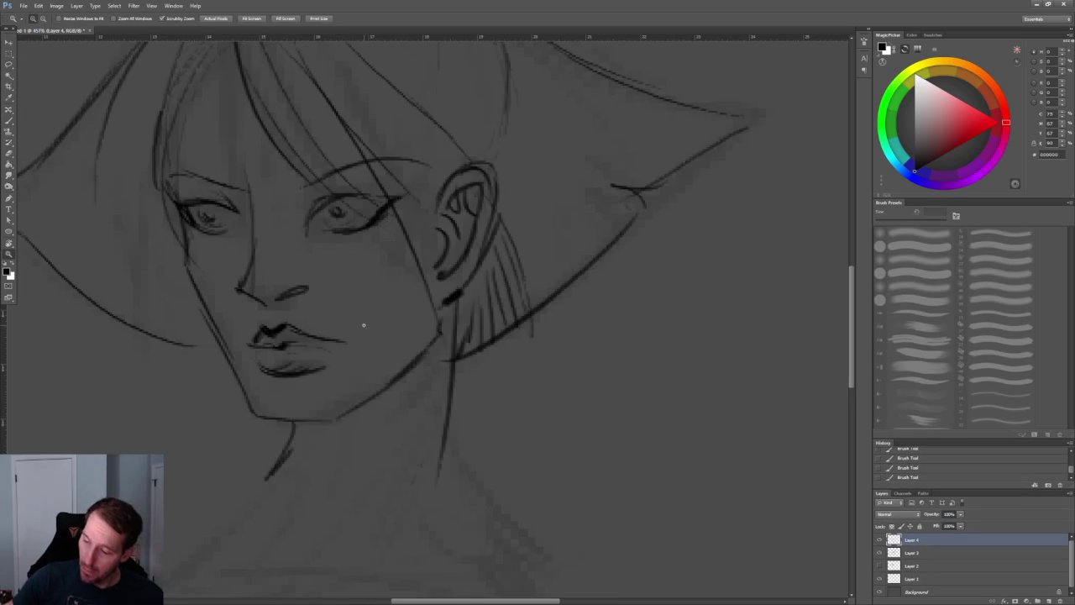
{"action": "key", "text": "ctrl+plus"}
Darken the right iris, the upper lip, and the top and right outline of the hair
{"action": "left_click_drag", "start_coordinate": [307, 356], "coordinate": [326, 361]}
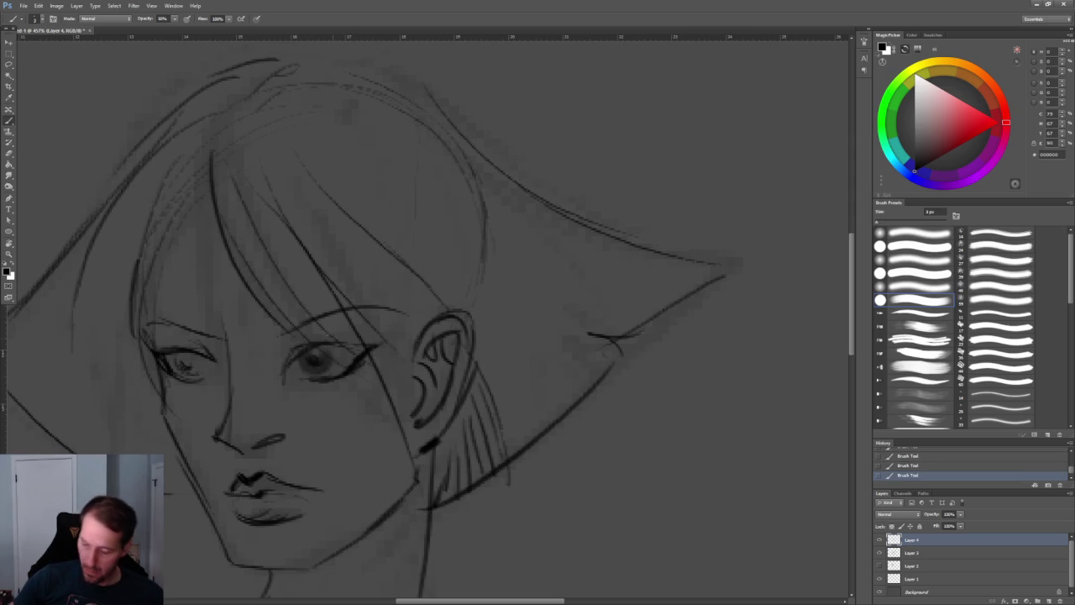
{"action": "scroll", "coordinate": [343, 373], "scroll_direction": "down", "scroll_amount": 2, "text": "alt"}
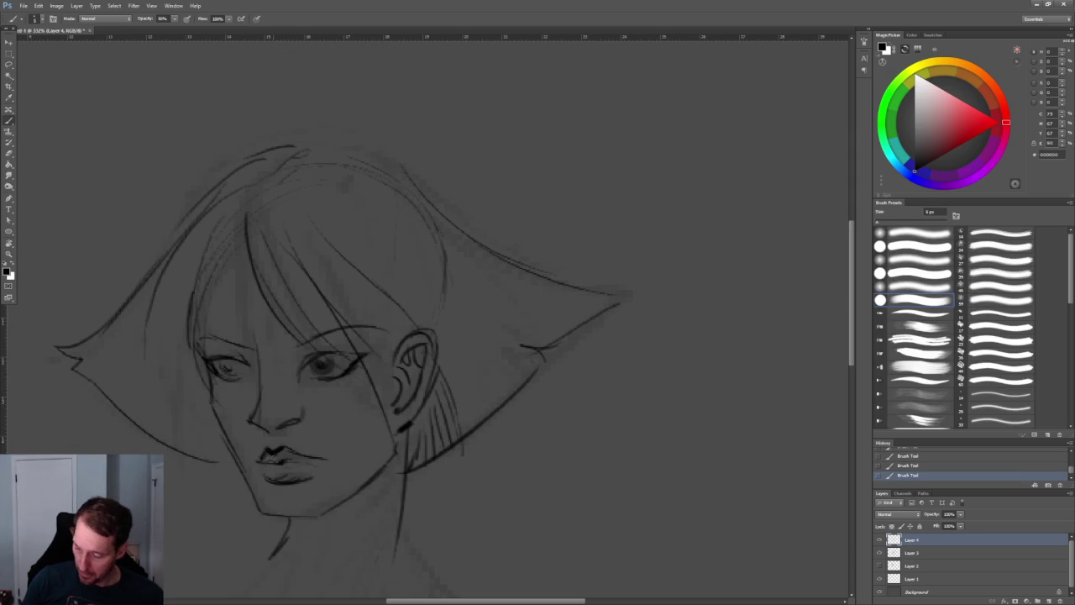
{"action": "left_click_drag", "start_coordinate": [264, 454], "coordinate": [321, 457]}
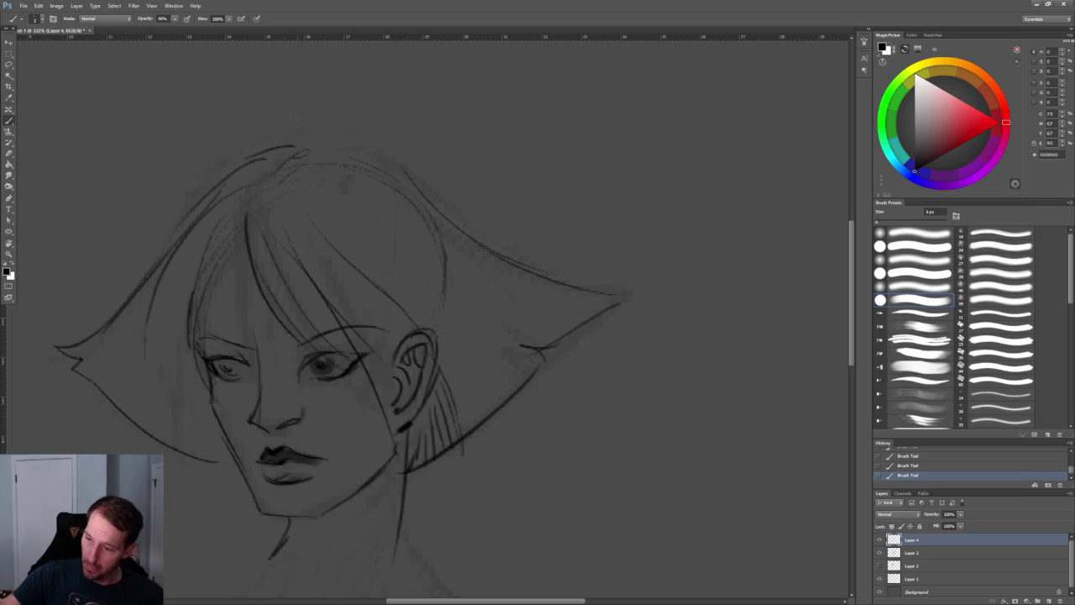
{"action": "mouse_move", "coordinate": [294, 151]}
{"action": "left_mouse_down"}
{"action": "mouse_move", "coordinate": [365, 136]}
{"action": "mouse_move", "coordinate": [453, 215]}
{"action": "left_mouse_up"}
{"action": "left_click_drag", "start_coordinate": [365, 138], "coordinate": [480, 252]}
Set the brush to full opacity at 3 px and darken the left eye's upper lid and iris
{"action": "key", "text": "bracketleft"}
{"action": "key", "text": "bracketleft"}
{"action": "key", "text": "0"}
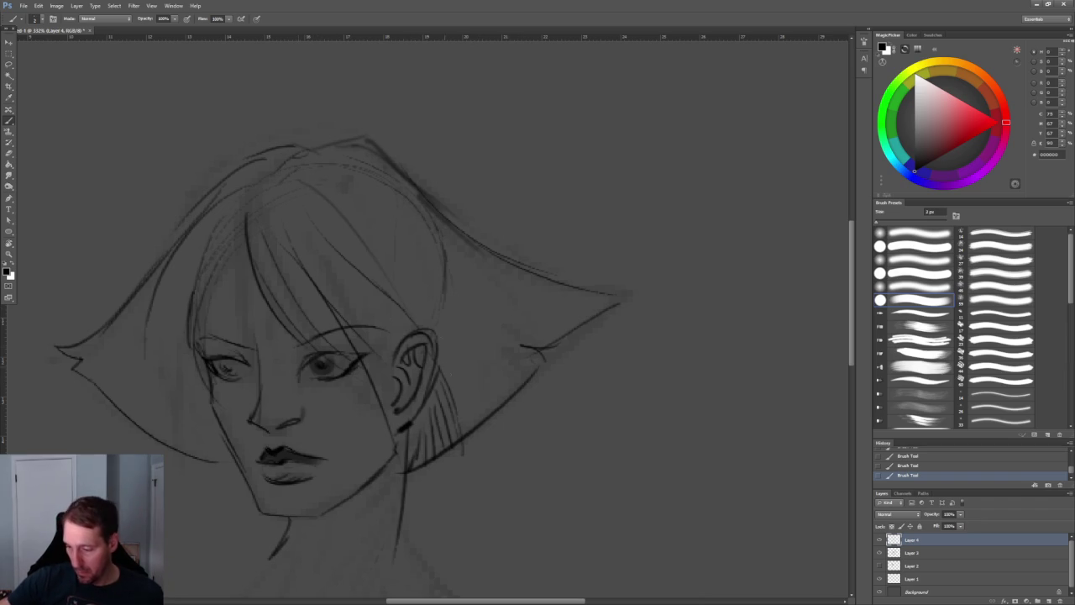
{"action": "key", "text": "bracketleft"}
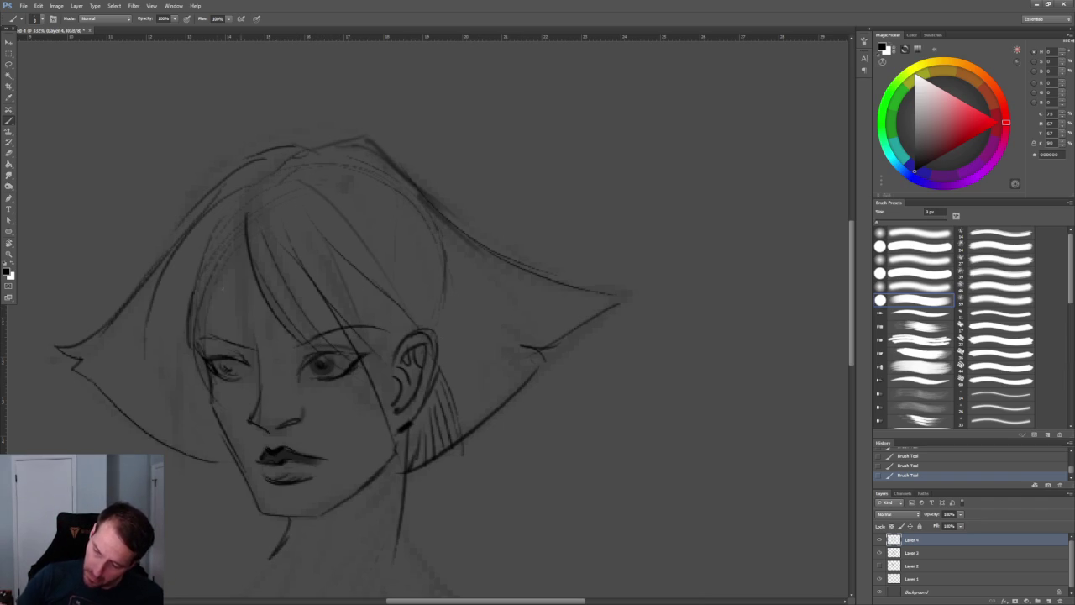
{"action": "left_click_drag", "start_coordinate": [210, 358], "coordinate": [239, 350]}
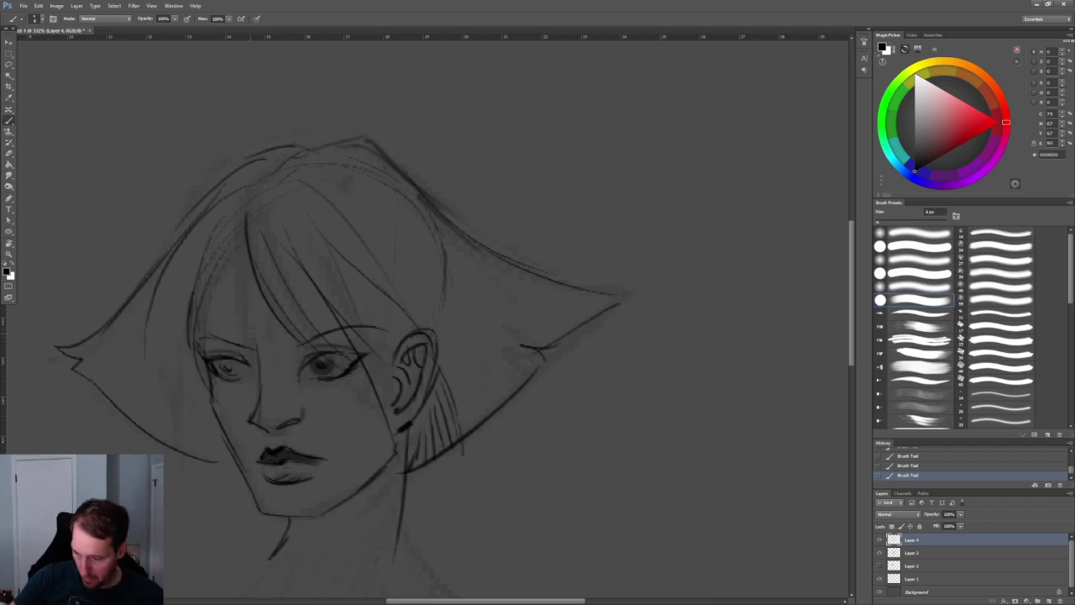
{"action": "left_click_drag", "start_coordinate": [222, 360], "coordinate": [240, 371]}
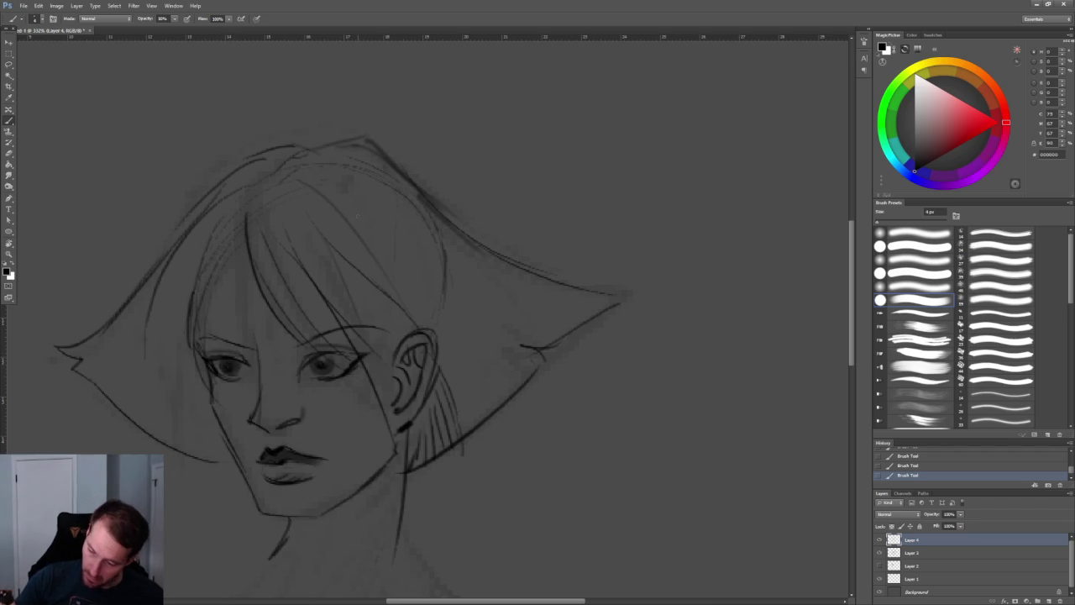
Erase the stray pencil marks near the face
{"action": "scroll", "coordinate": [357, 216], "scroll_direction": "down", "scroll_amount": 5, "text": "alt"}
{"action": "scroll", "coordinate": [328, 237], "scroll_direction": "down", "scroll_amount": 1, "text": "alt"}
{"action": "scroll", "coordinate": [314, 236], "scroll_direction": "down", "scroll_amount": 2, "text": "alt"}
{"action": "scroll", "coordinate": [378, 256], "scroll_direction": "up", "scroll_amount": 8, "text": "alt"}
{"action": "scroll", "coordinate": [378, 256], "scroll_direction": "up", "scroll_amount": 2, "text": "alt"}
{"action": "key", "text": "e"}
{"action": "left_click_drag", "start_coordinate": [378, 256], "coordinate": [385, 262]}
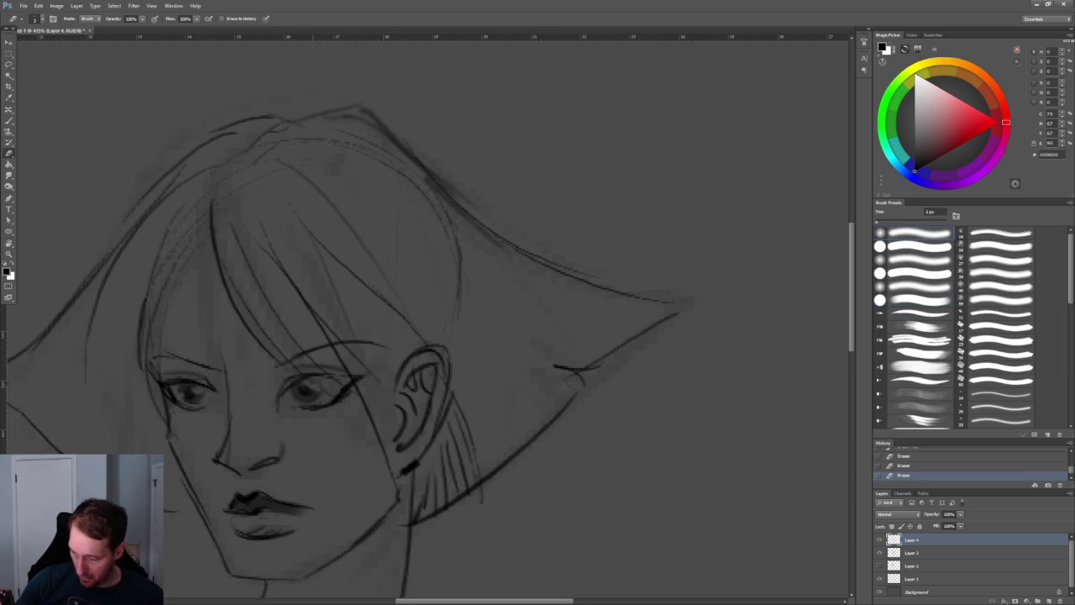
Enlarge the brush to 6 px and draw hair strands down the left side past the cheek
{"action": "key", "text": "z"}
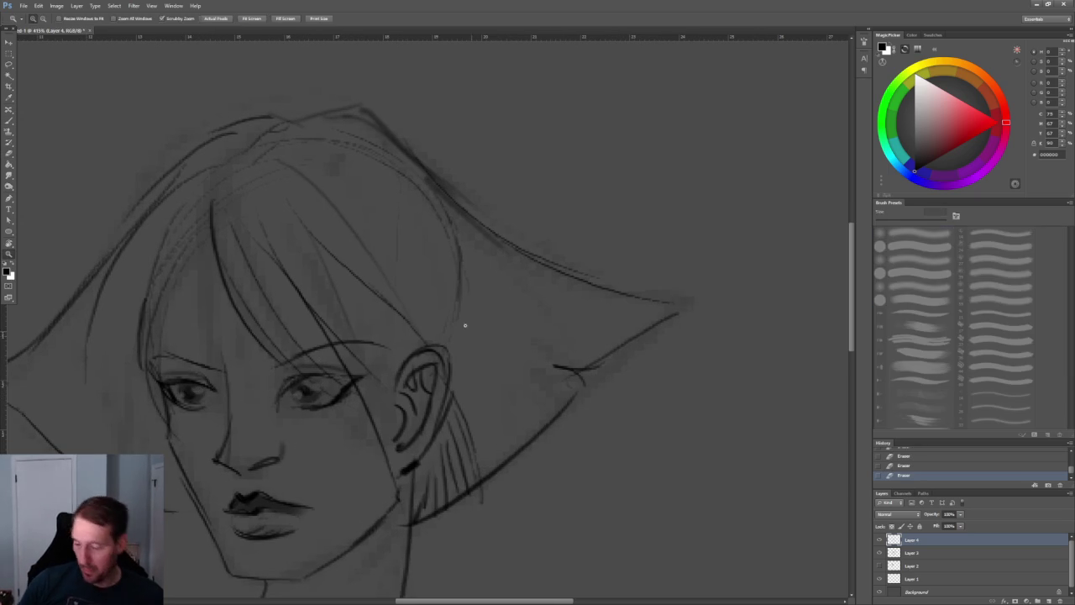
{"action": "left_click_drag", "start_coordinate": [473, 331], "coordinate": [412, 269]}
{"action": "key", "text": "b"}
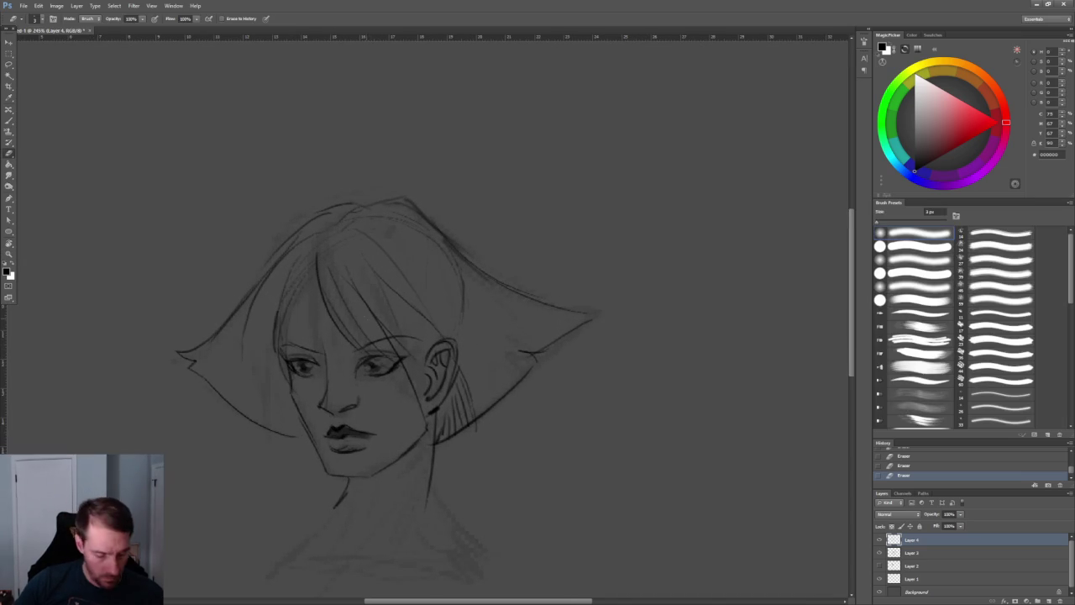
{"action": "key", "text": "bracketright"}
{"action": "key", "text": "bracketright"}
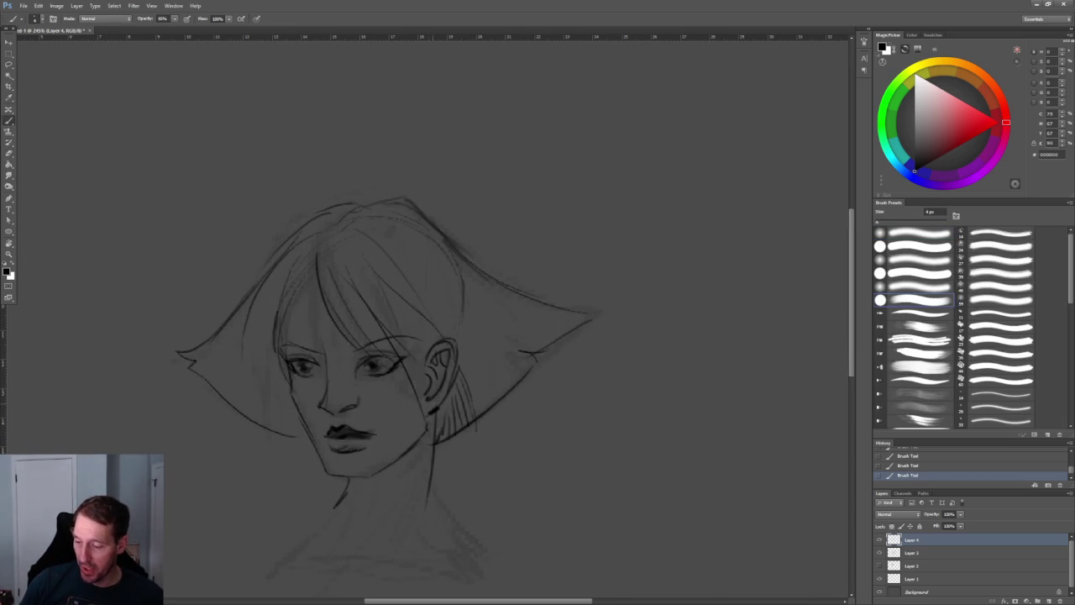
{"action": "left_click_drag", "start_coordinate": [319, 247], "coordinate": [249, 339]}
{"action": "left_click_drag", "start_coordinate": [287, 292], "coordinate": [252, 397]}
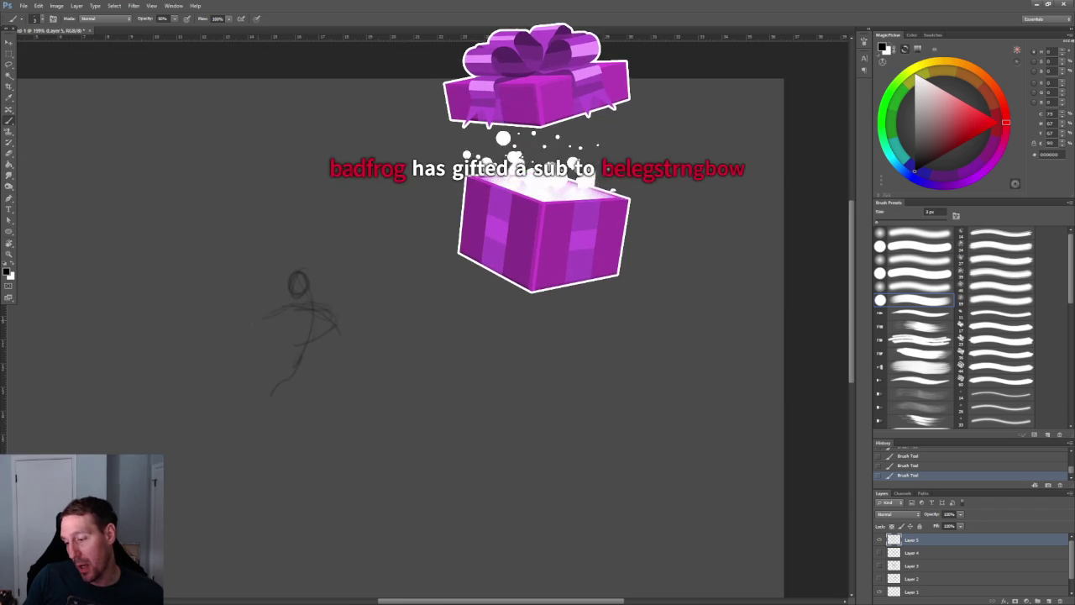
Scribble the figure's torso and draw long trailing leg lines running down-left
{"action": "left_click_drag", "start_coordinate": [312, 306], "coordinate": [277, 363]}
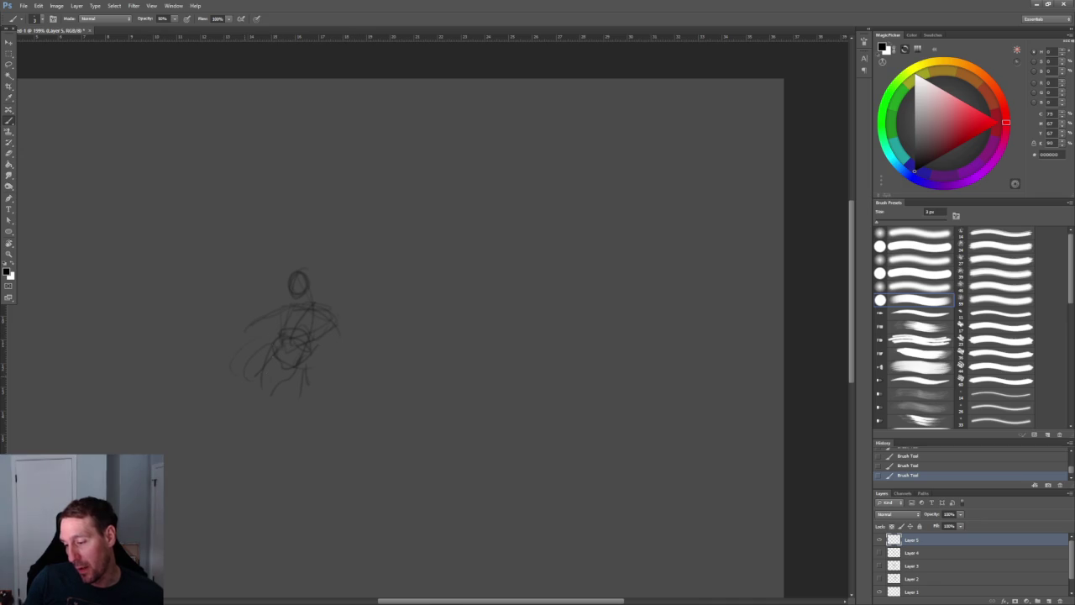
{"action": "key", "text": "ctrl+z"}
{"action": "left_click_drag", "start_coordinate": [304, 377], "coordinate": [235, 443]}
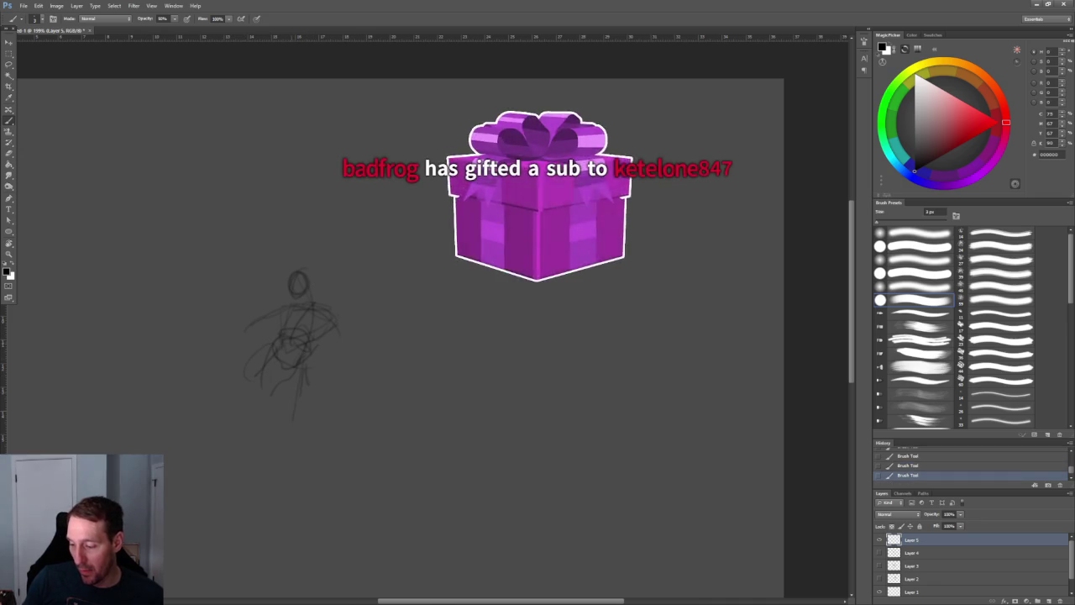
{"action": "left_click_drag", "start_coordinate": [304, 378], "coordinate": [216, 466]}
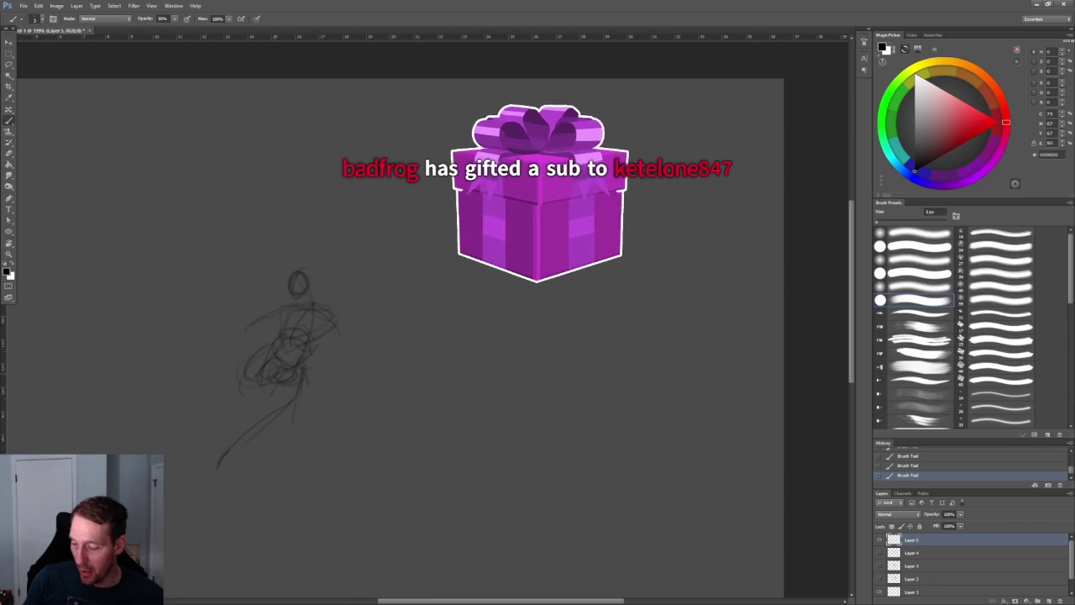
{"action": "left_click_drag", "start_coordinate": [275, 385], "coordinate": [216, 421]}
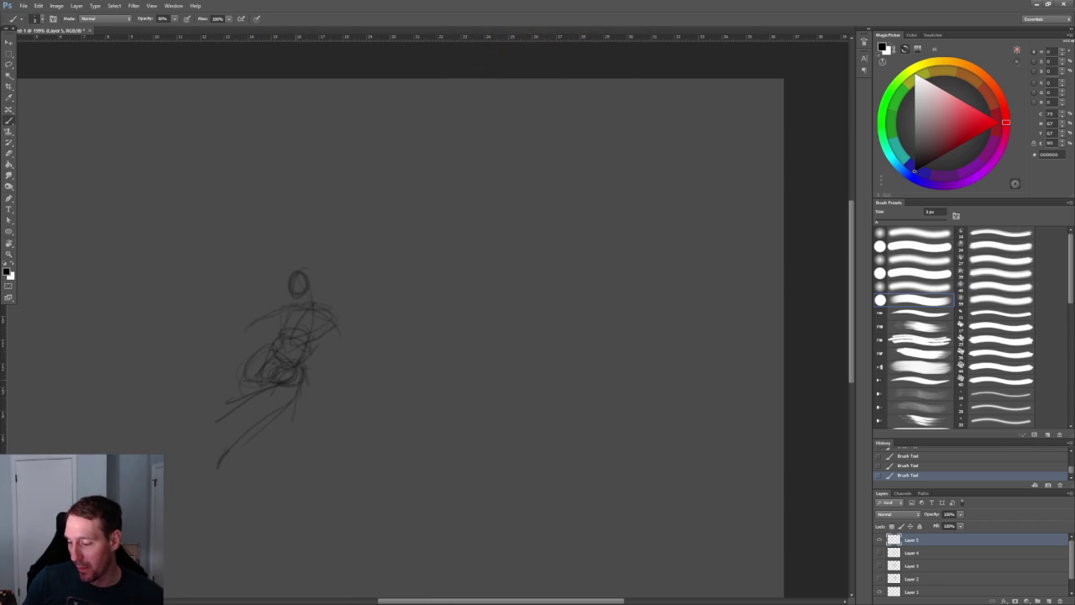
{"action": "left_click_drag", "start_coordinate": [296, 387], "coordinate": [208, 504]}
{"action": "left_click_drag", "start_coordinate": [215, 460], "coordinate": [200, 523]}
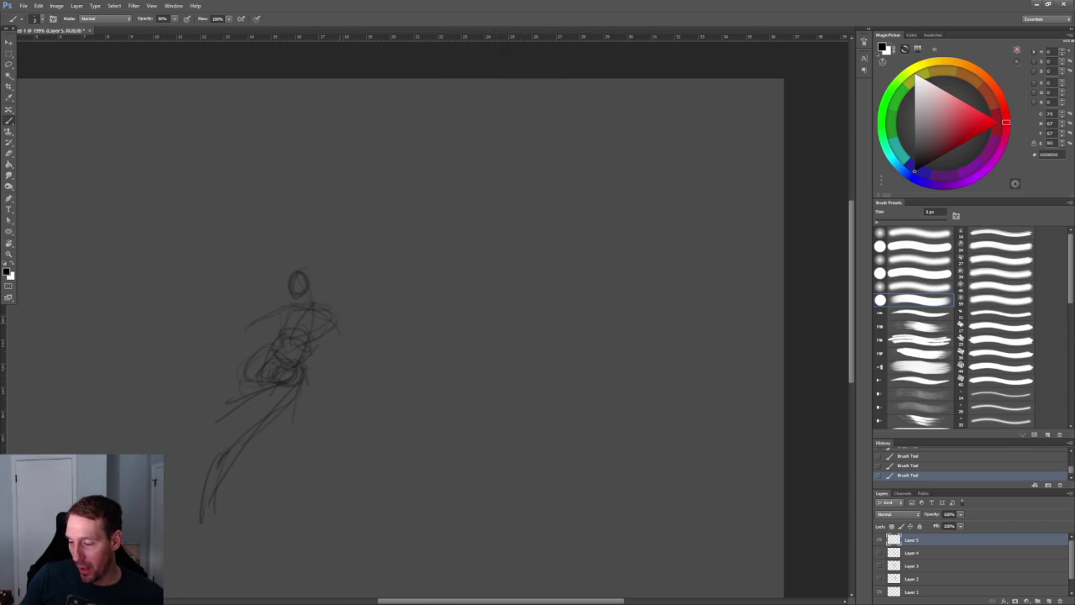
Sketch an outstretched arm line reaching out to the left
{"action": "left_click_drag", "start_coordinate": [252, 325], "coordinate": [189, 342]}
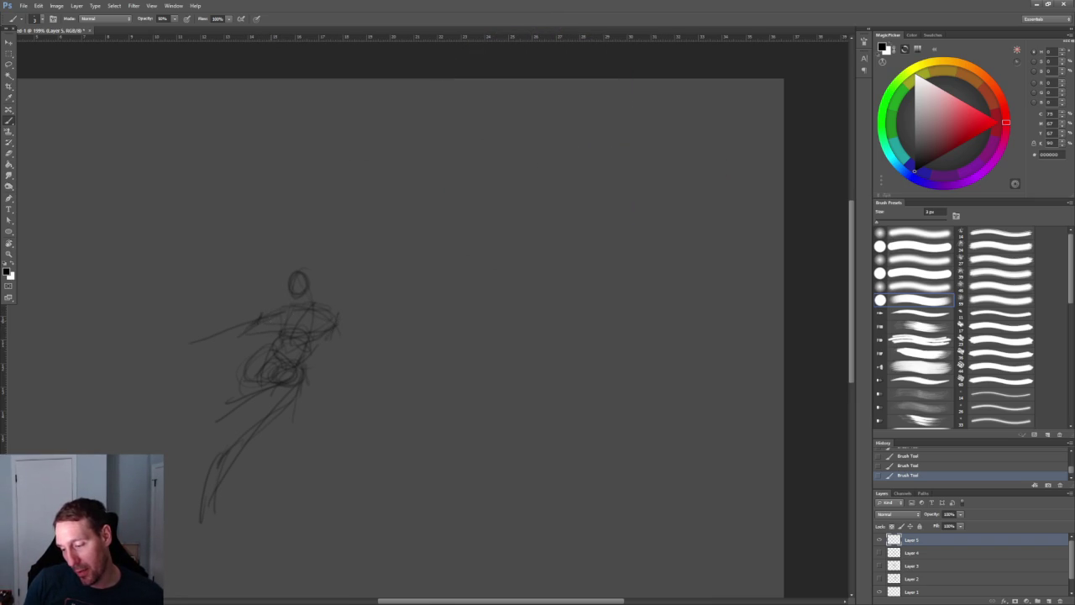
{"action": "left_click_drag", "start_coordinate": [259, 316], "coordinate": [159, 338]}
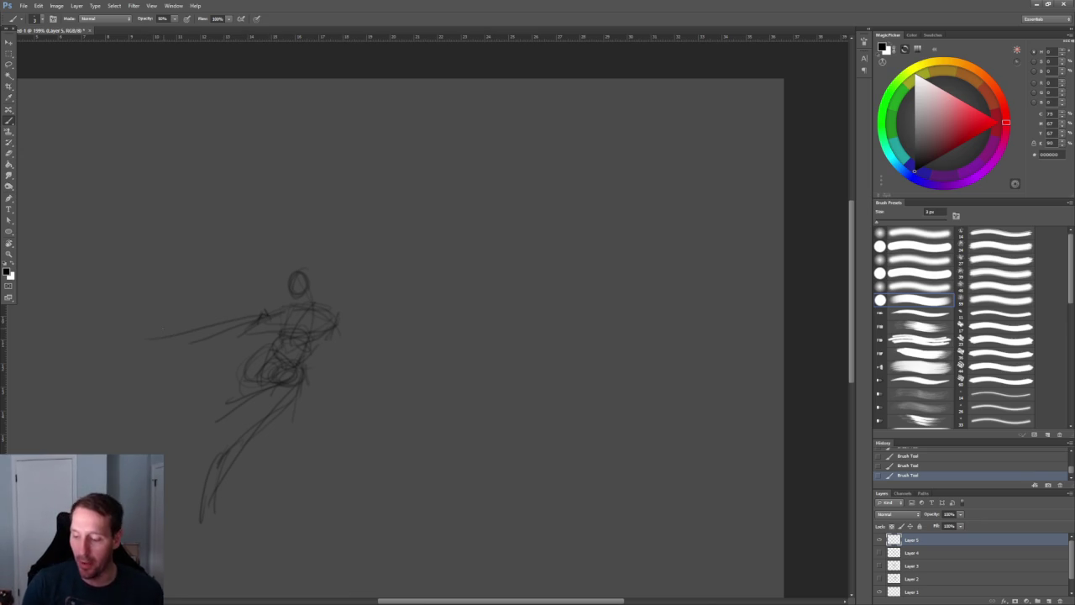
{"action": "right_click", "coordinate": [193, 226]}
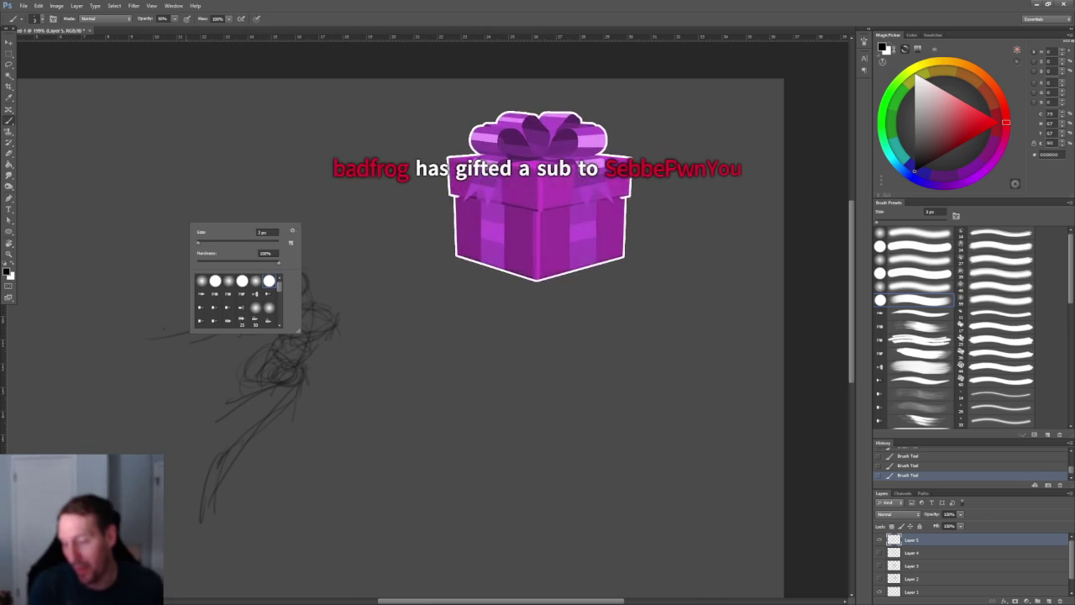
{"action": "key", "text": "Escape"}
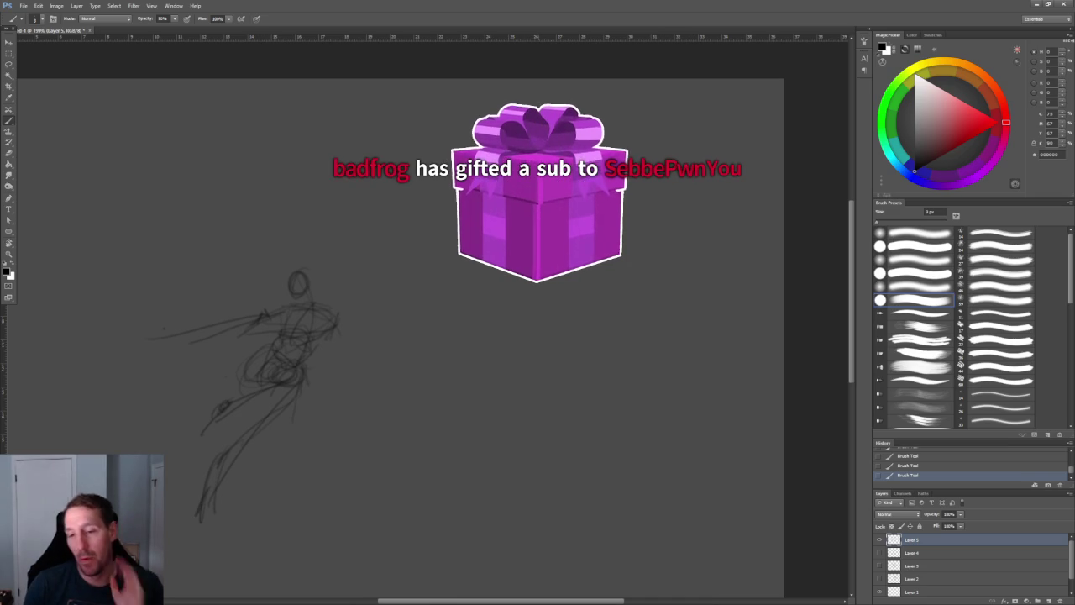
{"action": "left_click", "coordinate": [38, 5]}
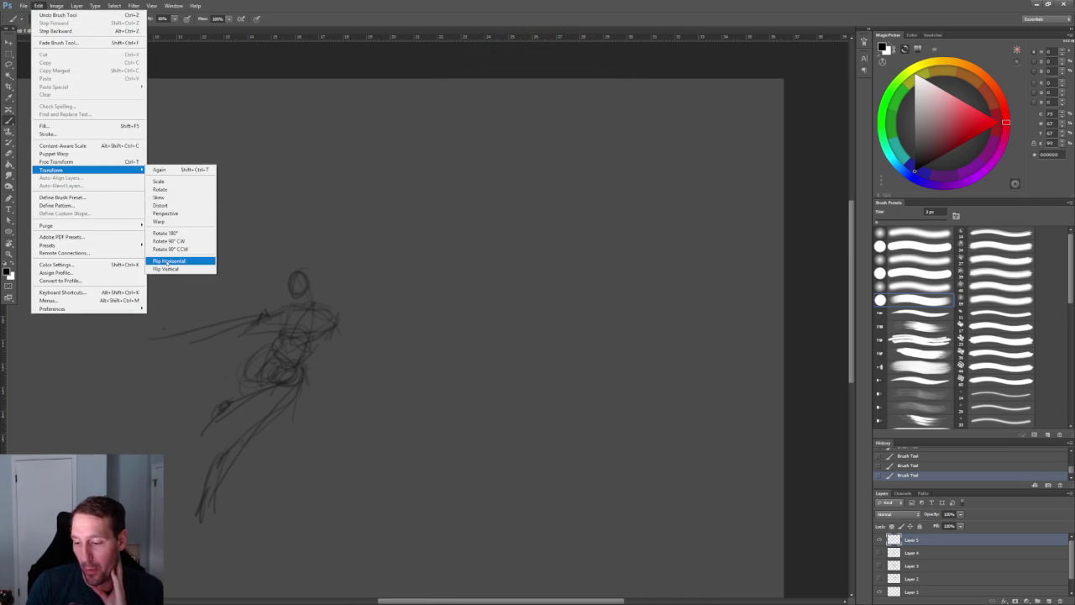
Flip the figure sketch horizontally and skew its top to the right so it leans forward
{"action": "mouse_move", "coordinate": [50, 170]}
{"action": "left_click", "coordinate": [181, 261]}
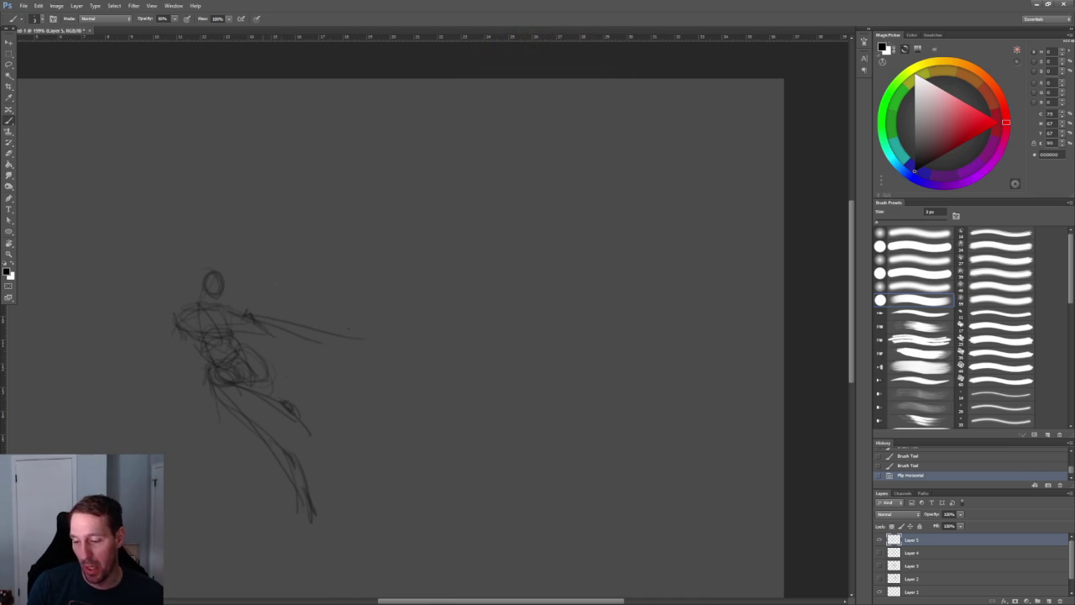
{"action": "key", "text": "ctrl+t"}
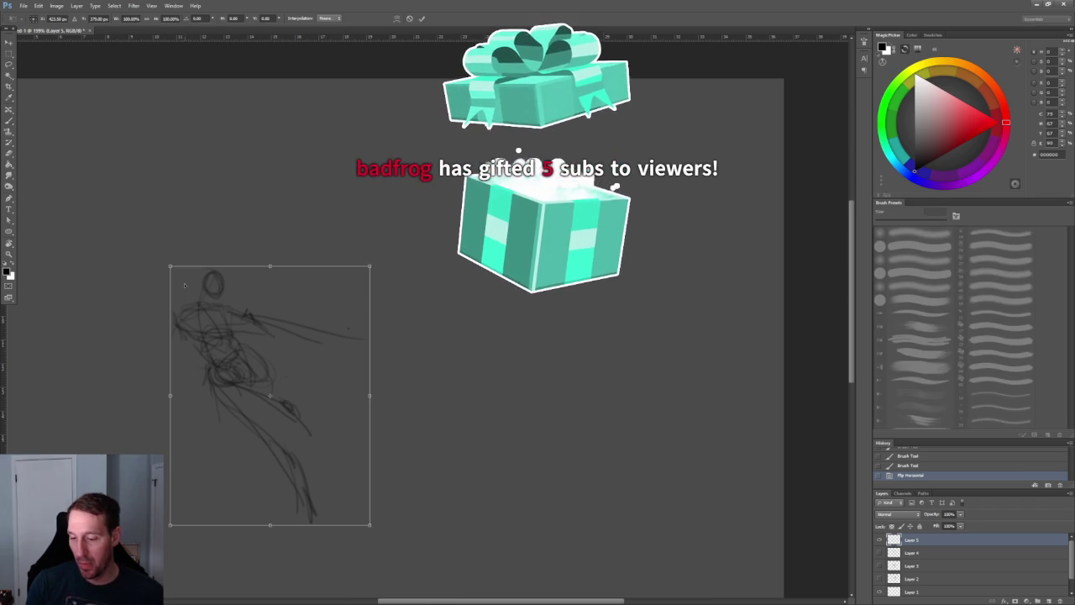
{"action": "right_click", "coordinate": [184, 285]}
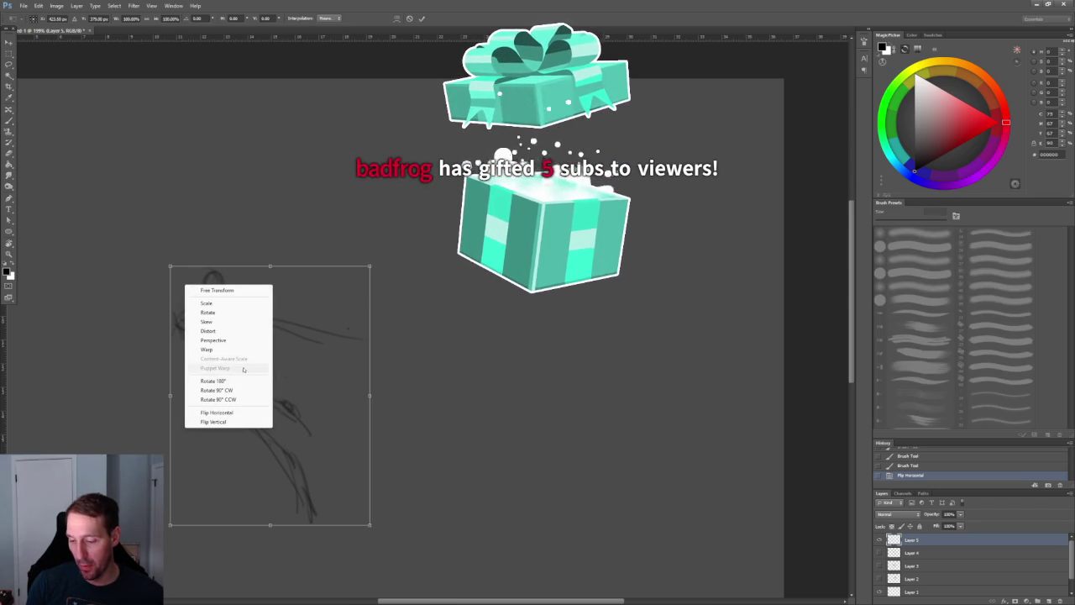
{"action": "left_click", "coordinate": [264, 242]}
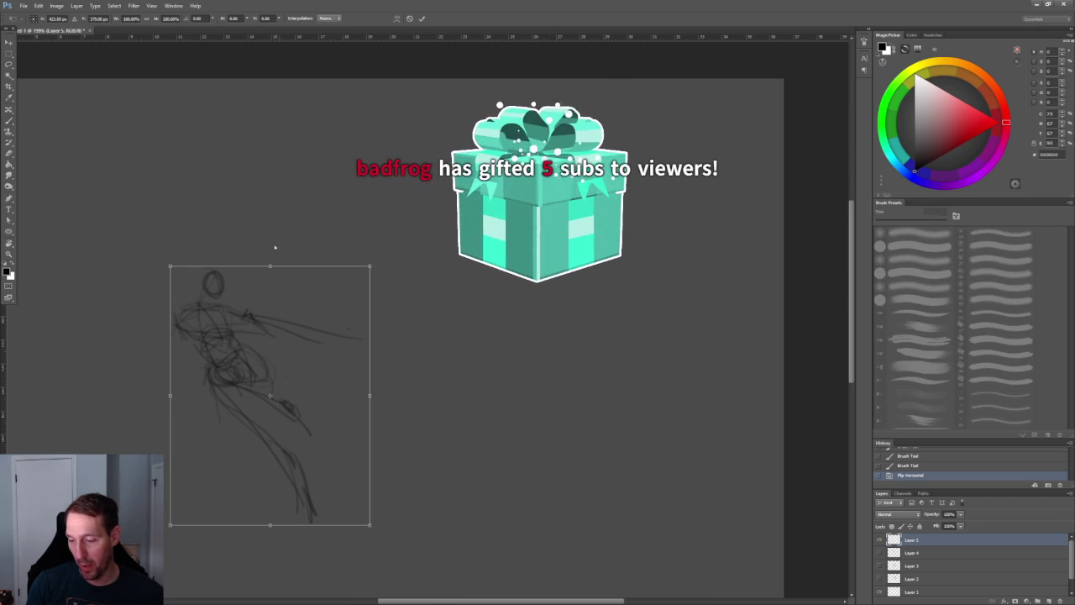
{"action": "left_click_drag", "start_coordinate": [270, 266], "coordinate": [290, 267], "text": "ctrl"}
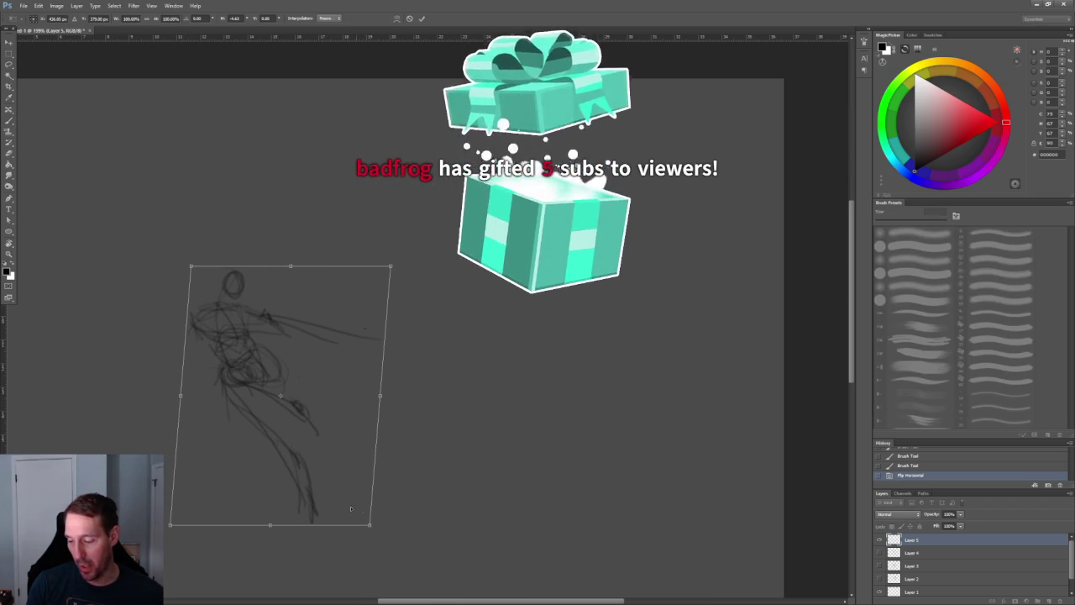
{"action": "key", "text": "Return"}
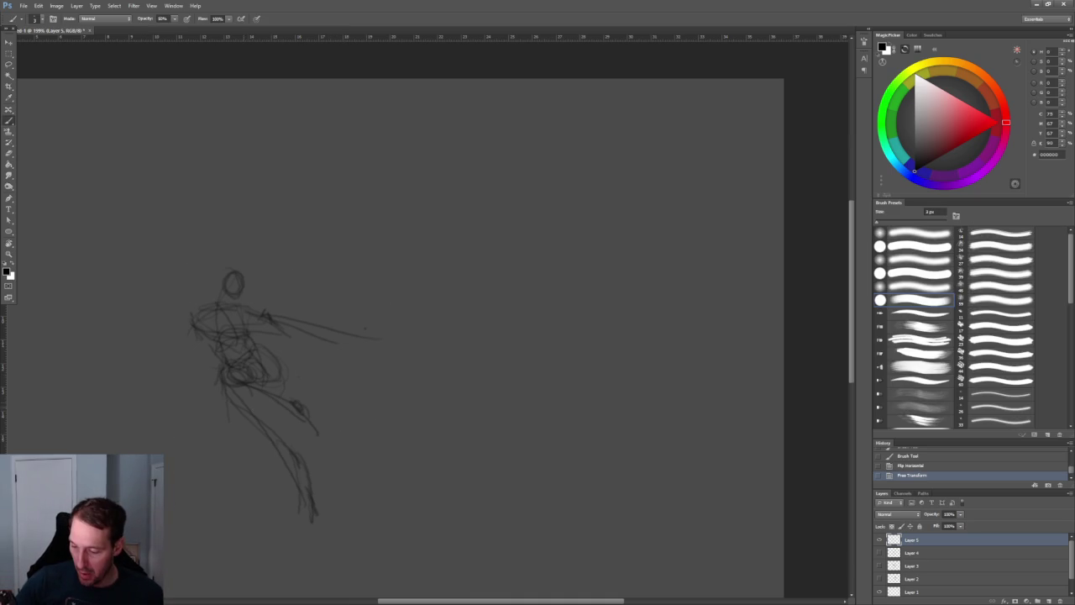
{"action": "left_click_drag", "start_coordinate": [274, 413], "coordinate": [306, 460]}
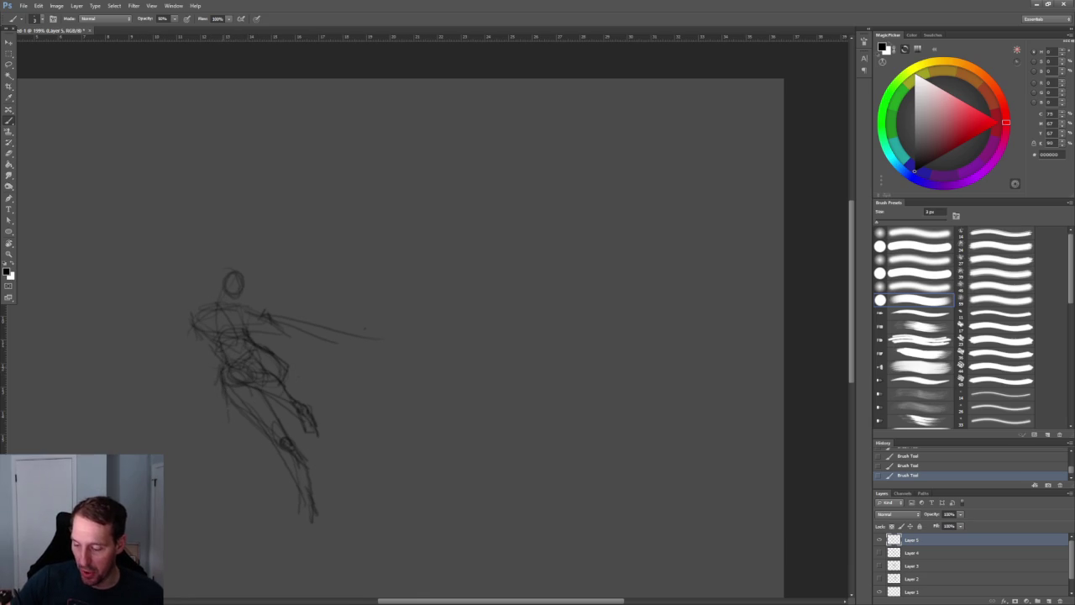
Darken and extend the lower leg, then erase stray marks on it
{"action": "left_click_drag", "start_coordinate": [235, 416], "coordinate": [280, 449]}
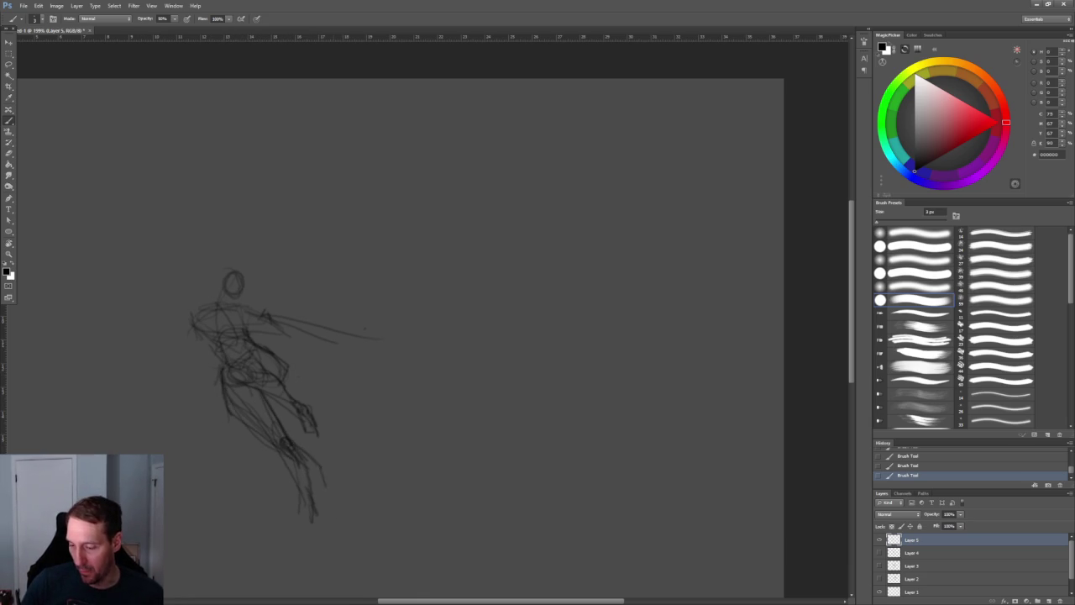
{"action": "left_click_drag", "start_coordinate": [292, 460], "coordinate": [334, 532]}
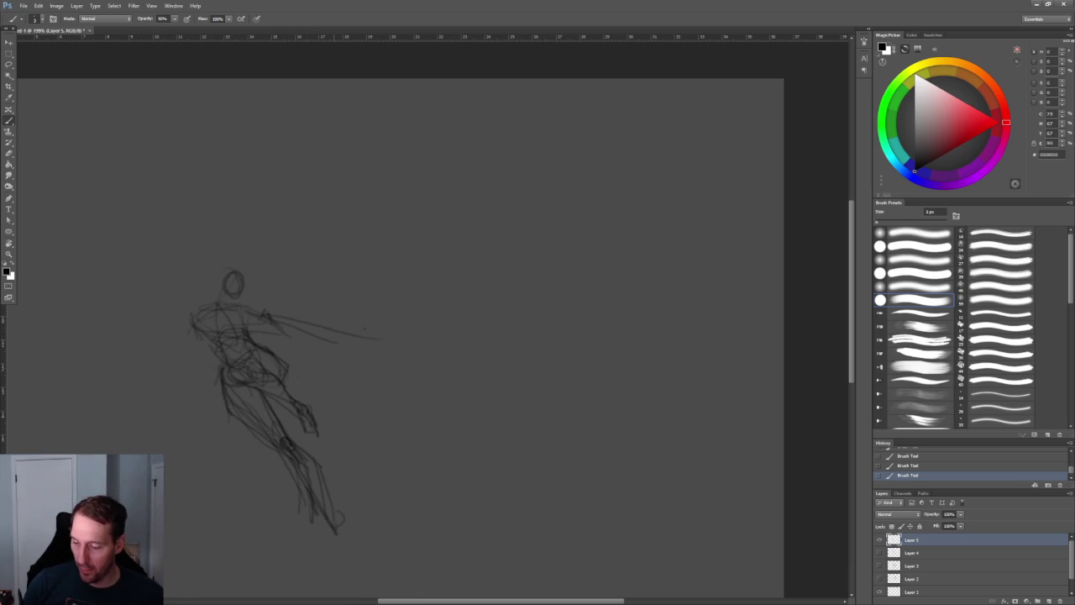
{"action": "key", "text": "e"}
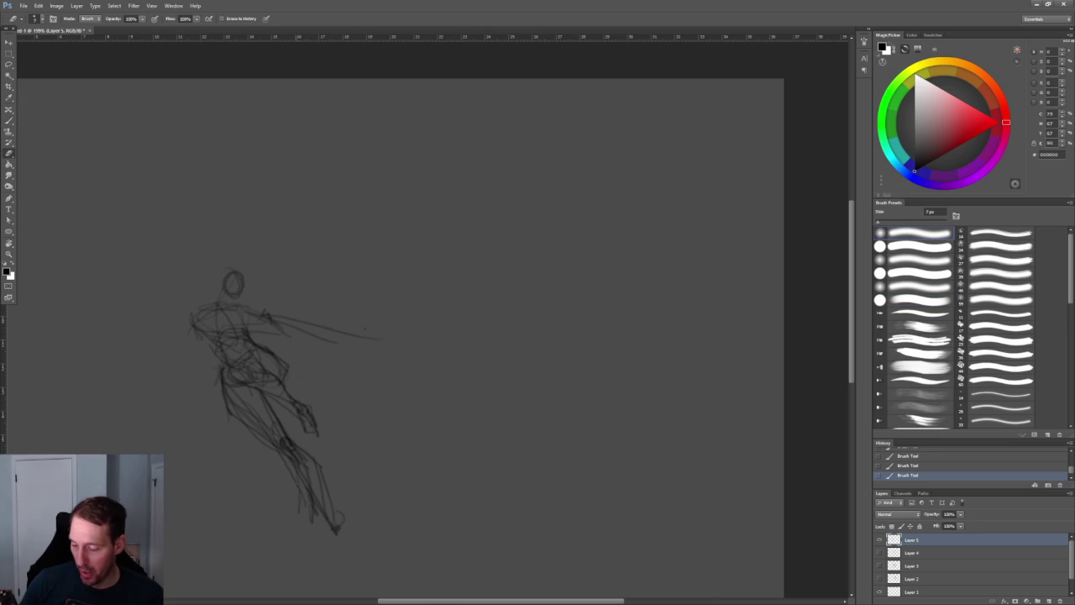
{"action": "left_click_drag", "start_coordinate": [291, 460], "coordinate": [314, 512]}
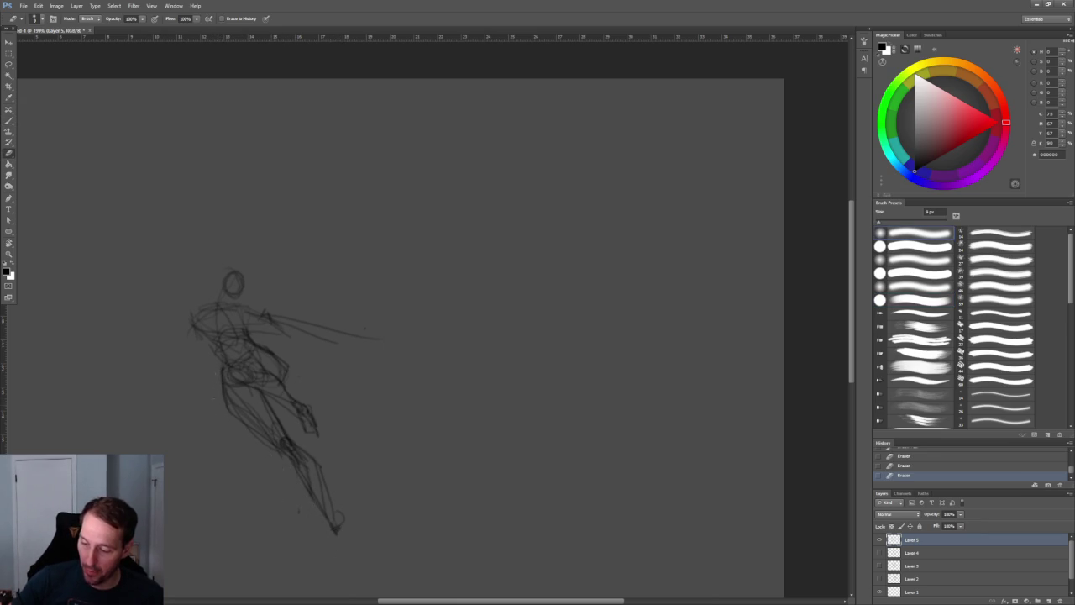
{"action": "left_click_drag", "start_coordinate": [348, 293], "coordinate": [369, 294], "text": "ctrl"}
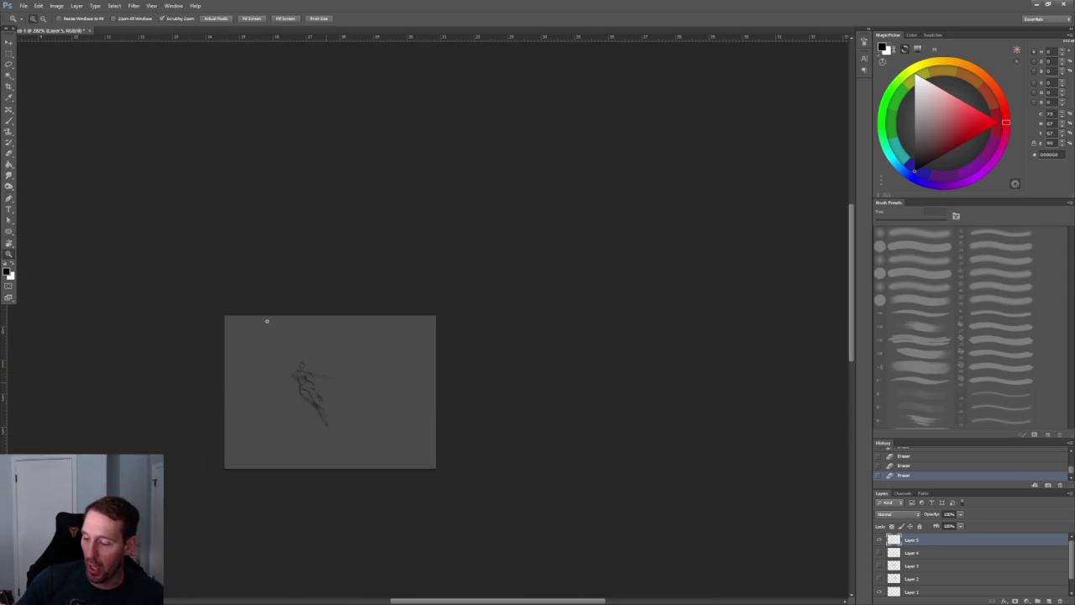
{"action": "key", "text": "b"}
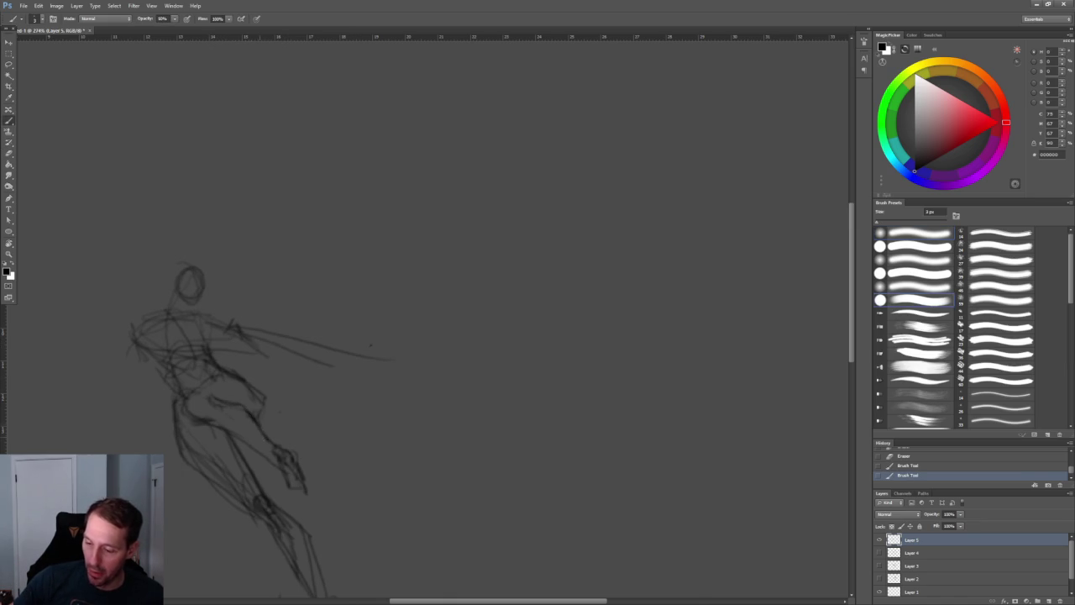
Redraw the head circle, erase the extra circle beside it, and add more figure strokes
{"action": "scroll", "coordinate": [255, 249], "scroll_direction": "up", "scroll_amount": 3, "text": "alt"}
{"action": "left_click_drag", "start_coordinate": [257, 363], "coordinate": [268, 395]}
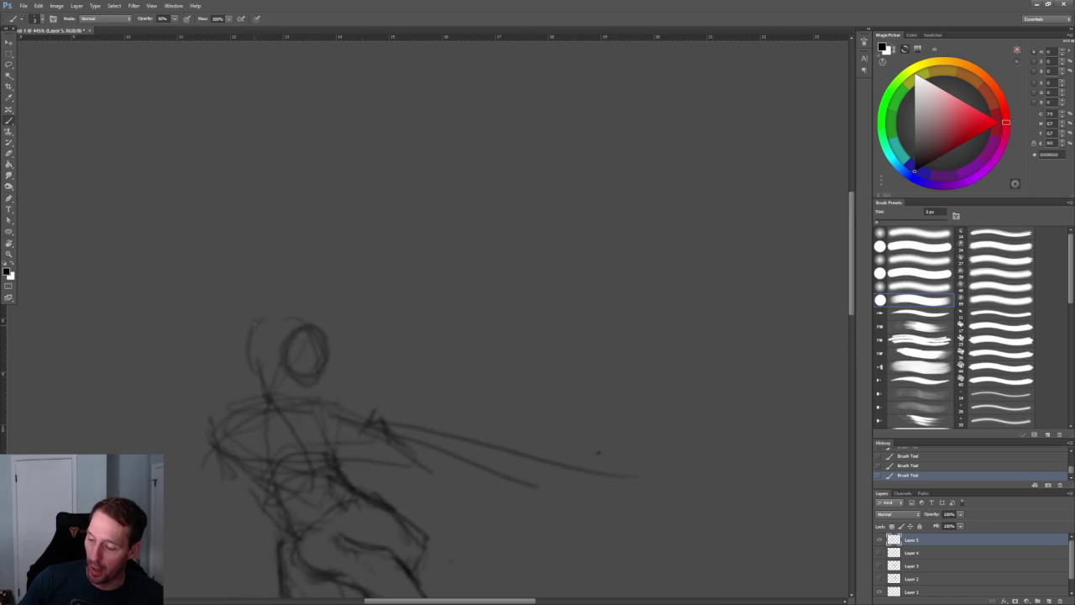
{"action": "left_click_drag", "start_coordinate": [408, 305], "coordinate": [393, 290]}
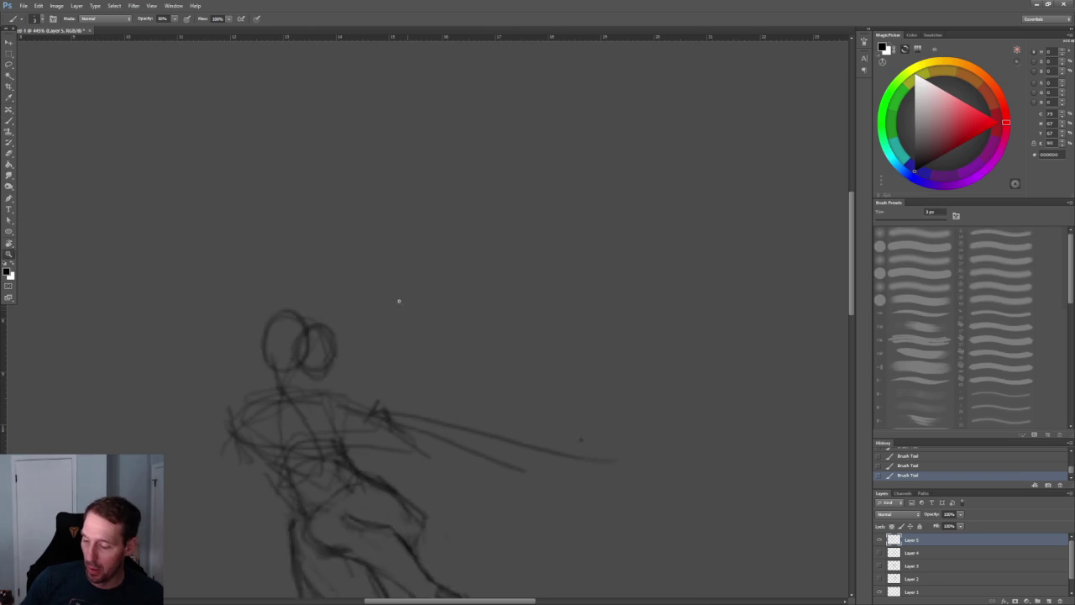
{"action": "key", "text": "e"}
{"action": "left_click_drag", "start_coordinate": [350, 349], "coordinate": [351, 313]}
{"action": "key", "text": "b"}
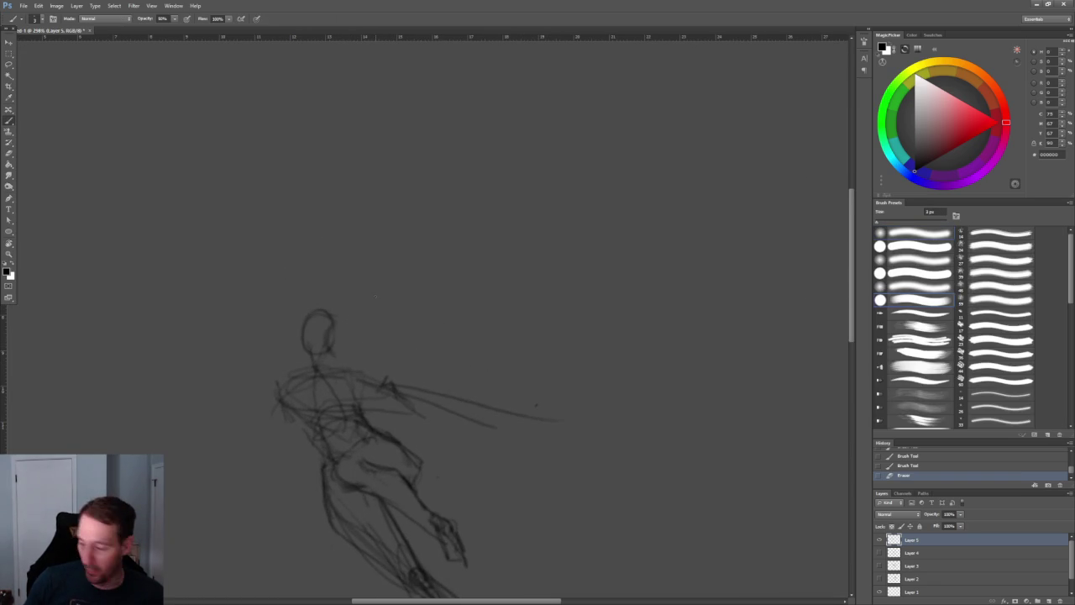
{"action": "left_click", "coordinate": [377, 361]}
{"action": "left_click_drag", "start_coordinate": [471, 333], "coordinate": [365, 280]}
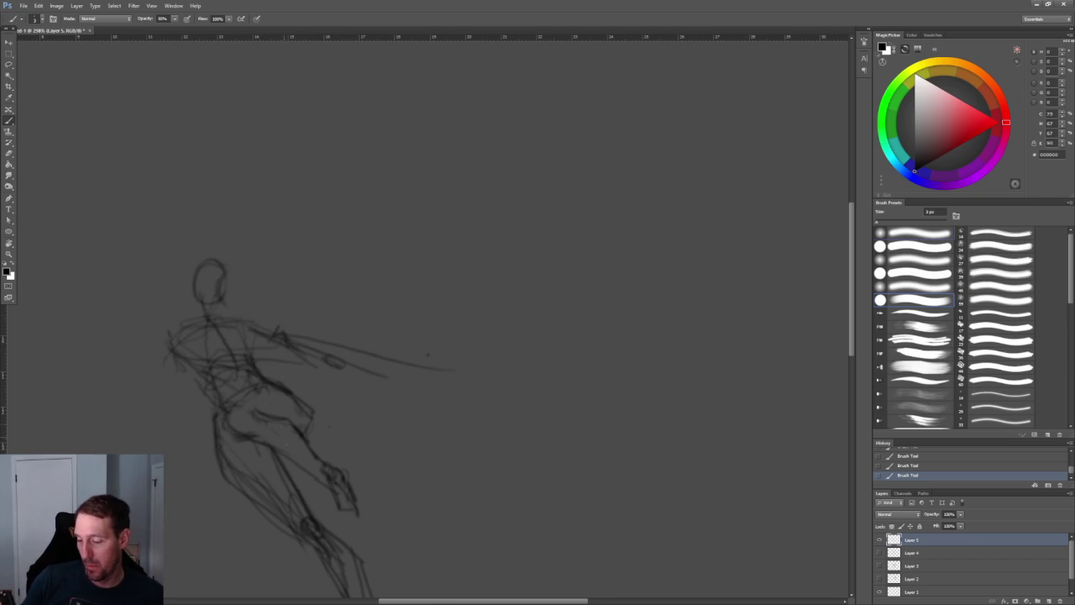
{"action": "scroll", "coordinate": [323, 312], "scroll_direction": "down", "scroll_amount": 1, "text": "alt"}
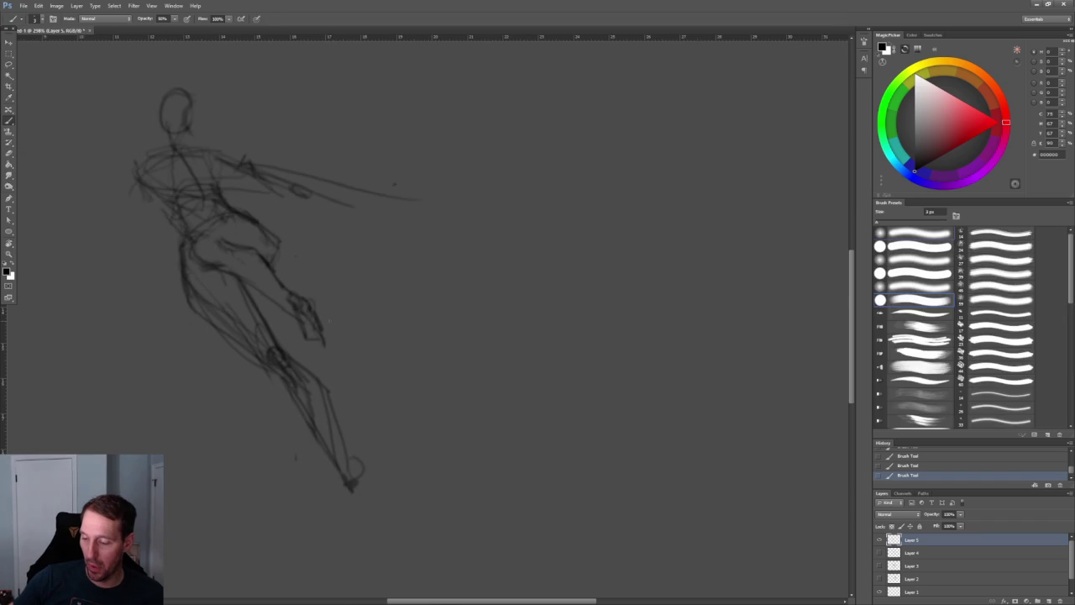
{"action": "scroll", "coordinate": [328, 307], "scroll_direction": "up", "scroll_amount": 2, "text": "alt"}
Lasso the lower legs, move them down and to the right, and deselect
{"action": "key", "text": "l"}
{"action": "mouse_move", "coordinate": [256, 293]}
{"action": "left_mouse_down"}
{"action": "mouse_move", "coordinate": [432, 447]}
{"action": "mouse_move", "coordinate": [436, 416]}
{"action": "left_mouse_up"}
{"action": "key", "text": "v"}
{"action": "left_click_drag", "start_coordinate": [231, 357], "coordinate": [369, 504]}
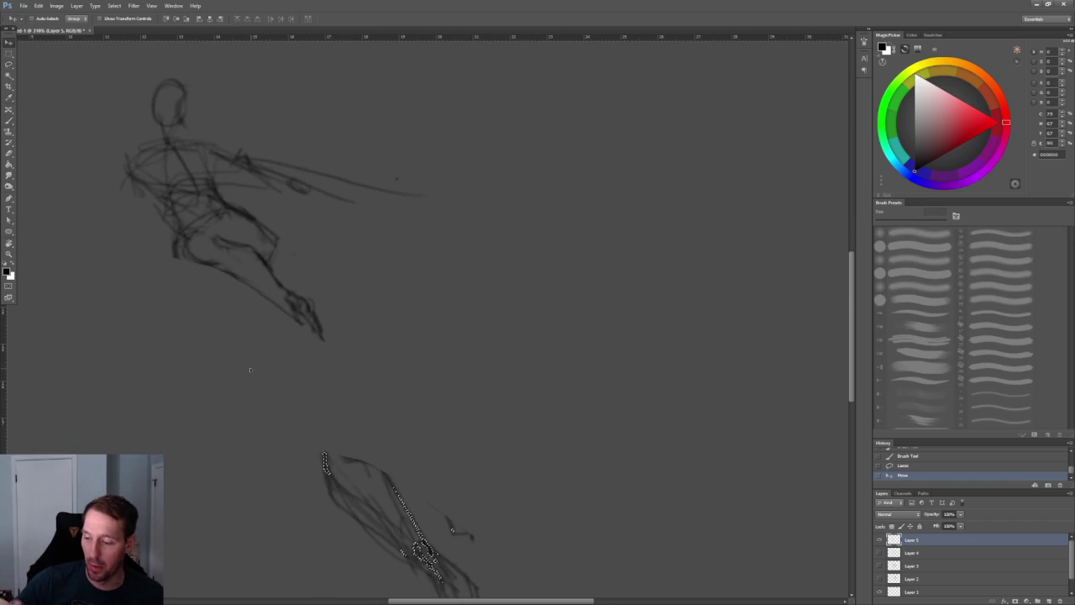
{"action": "key", "text": "ctrl+z"}
{"action": "key", "text": "l"}
{"action": "left_click_drag", "start_coordinate": [136, 250], "coordinate": [424, 562]}
{"action": "key", "text": "v"}
{"action": "left_click_drag", "start_coordinate": [234, 299], "coordinate": [253, 341]}
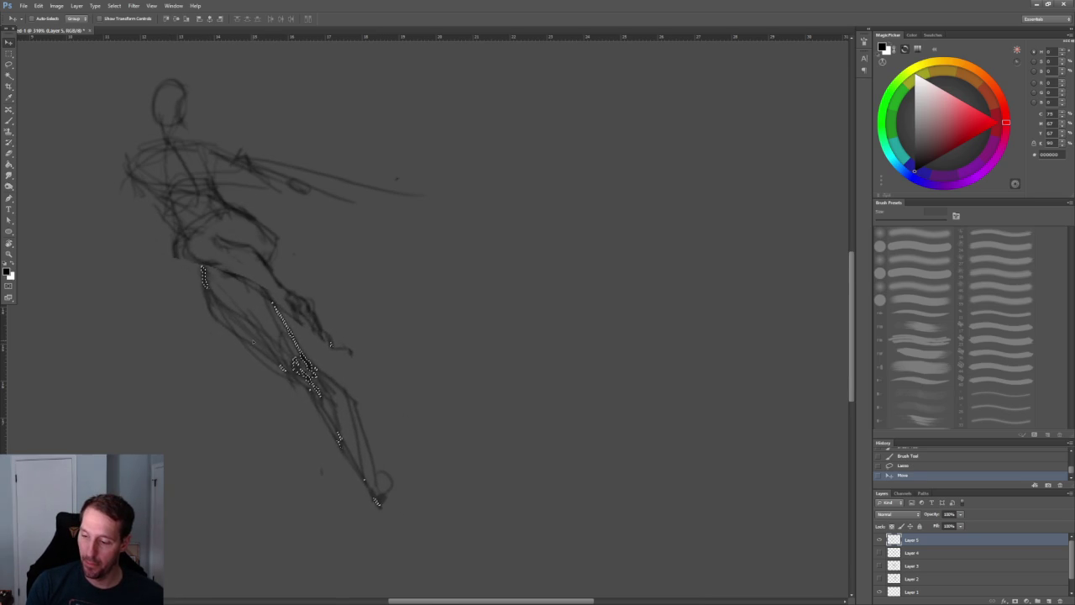
{"action": "key", "text": "ctrl+d"}
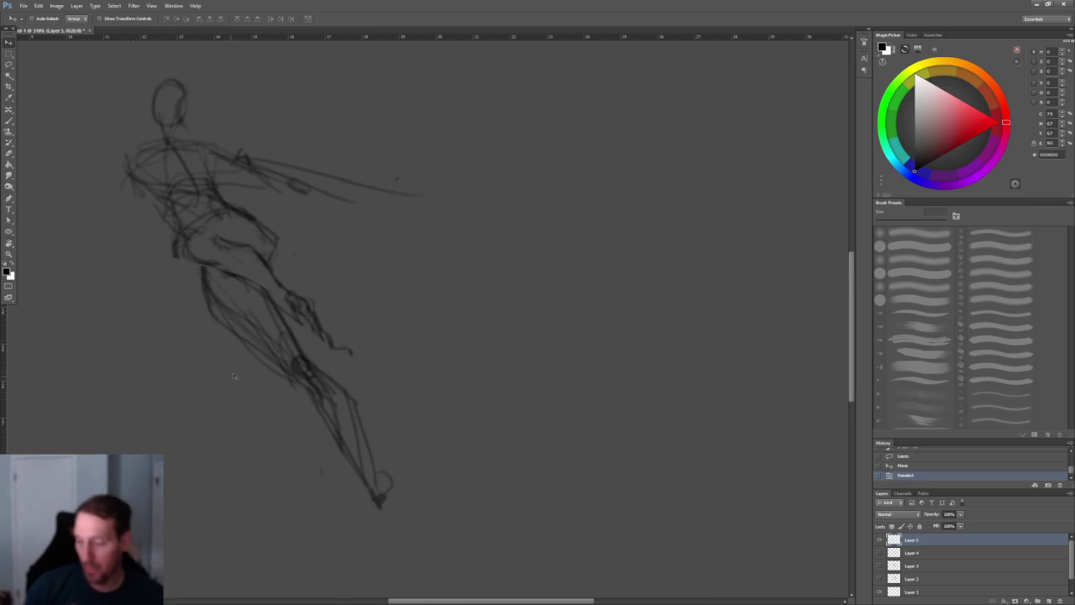
Erase the overlapping strokes at the leg joins and reconnect the leg lines
{"action": "left_click_drag", "start_coordinate": [289, 199], "coordinate": [294, 228]}
{"action": "key", "text": "e"}
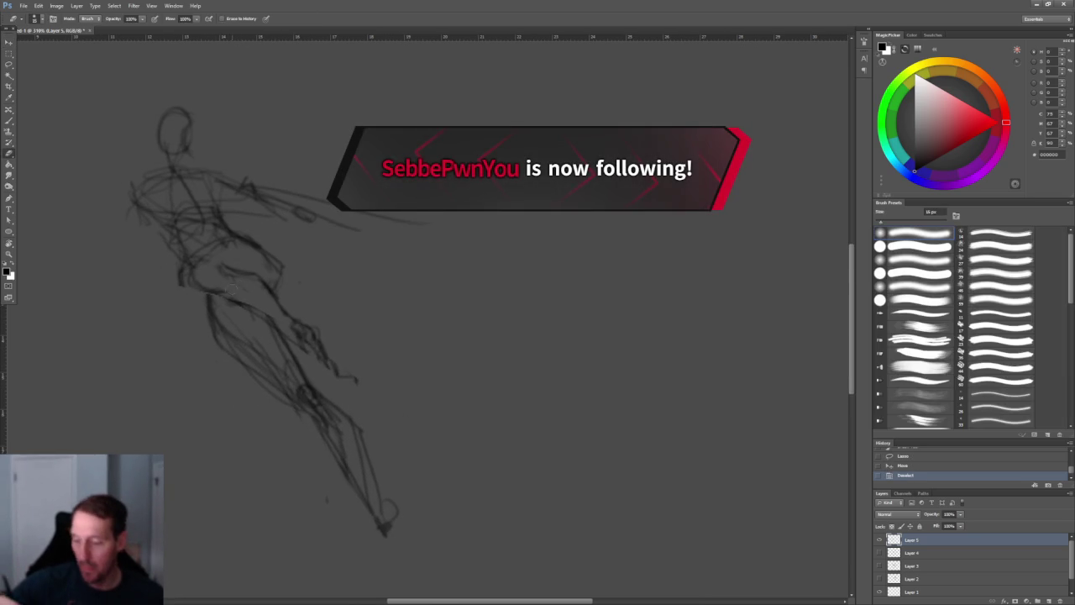
{"action": "left_click_drag", "start_coordinate": [231, 298], "coordinate": [275, 326]}
{"action": "key", "text": "b"}
{"action": "left_click_drag", "start_coordinate": [216, 299], "coordinate": [242, 318]}
{"action": "key", "text": "ctrl+minus"}
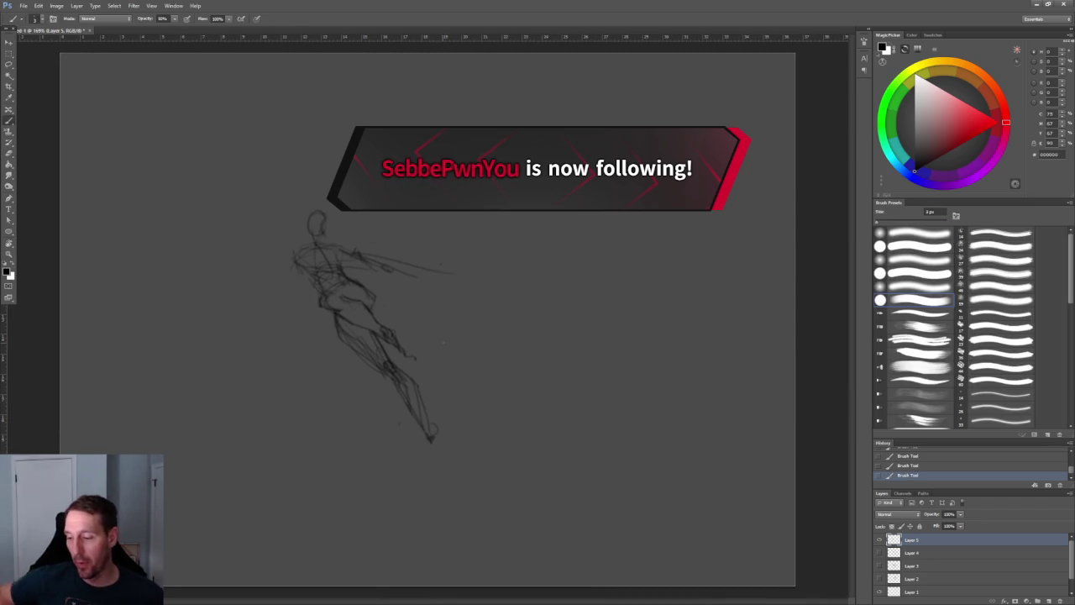
{"action": "key", "text": "alt+l"}
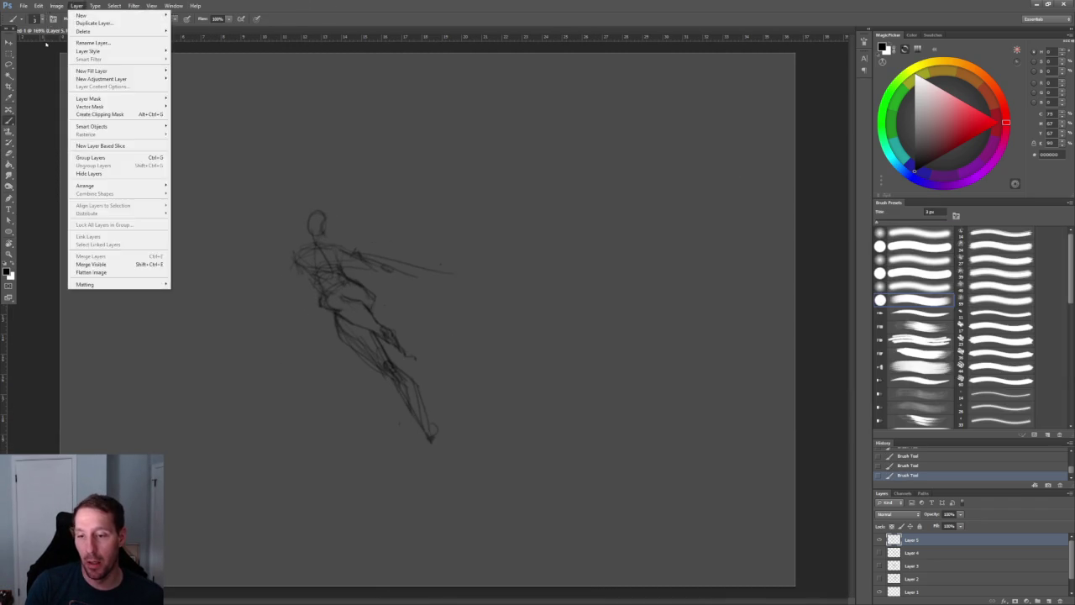
Flip the canvas horizontally so the figure leaps the other way, zoomed in
{"action": "key", "text": "Left"}
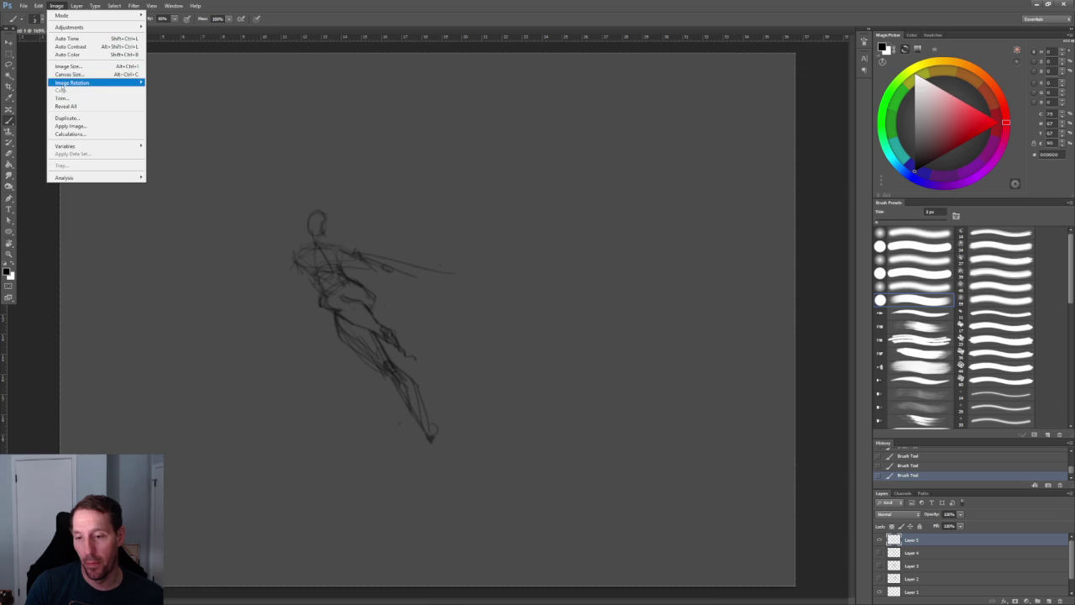
{"action": "mouse_move", "coordinate": [73, 82]}
{"action": "left_click", "coordinate": [197, 120]}
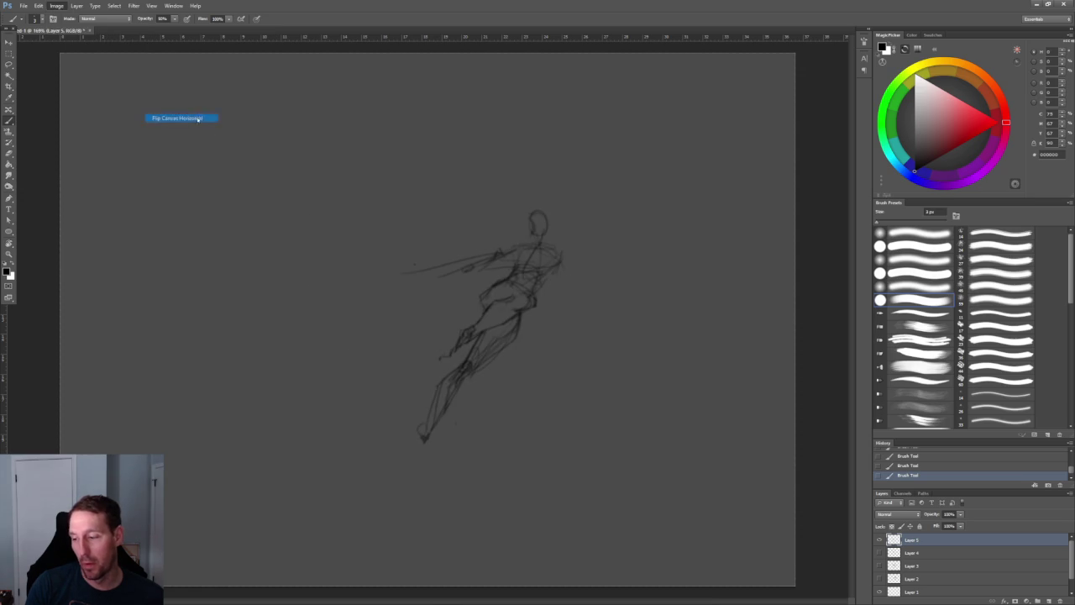
{"action": "key", "text": "ctrl+plus"}
{"action": "key", "text": "ctrl+plus"}
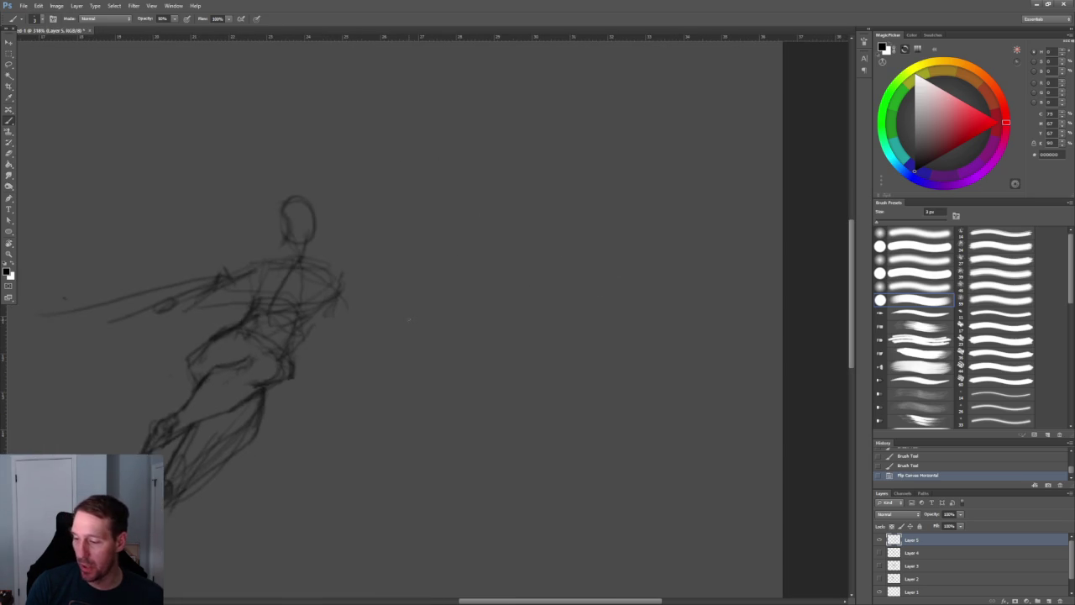
Draw facial and jaw lines plus long, curling strands of flowing hair
{"action": "mouse_move", "coordinate": [290, 195]}
{"action": "left_mouse_down"}
{"action": "mouse_move", "coordinate": [289, 223]}
{"action": "mouse_move", "coordinate": [273, 205]}
{"action": "left_mouse_up"}
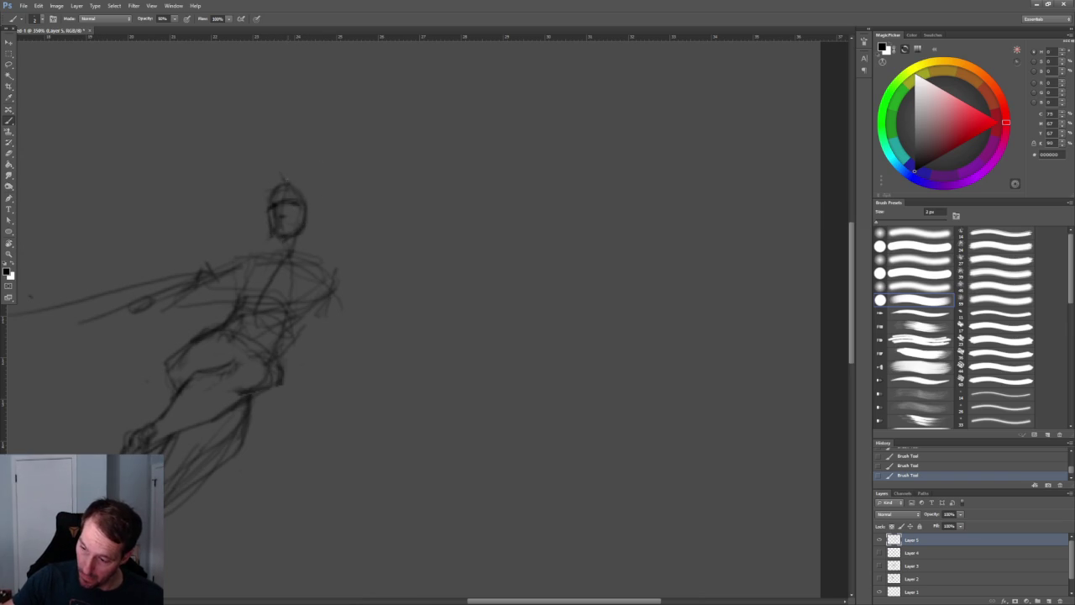
{"action": "left_click_drag", "start_coordinate": [269, 204], "coordinate": [204, 257]}
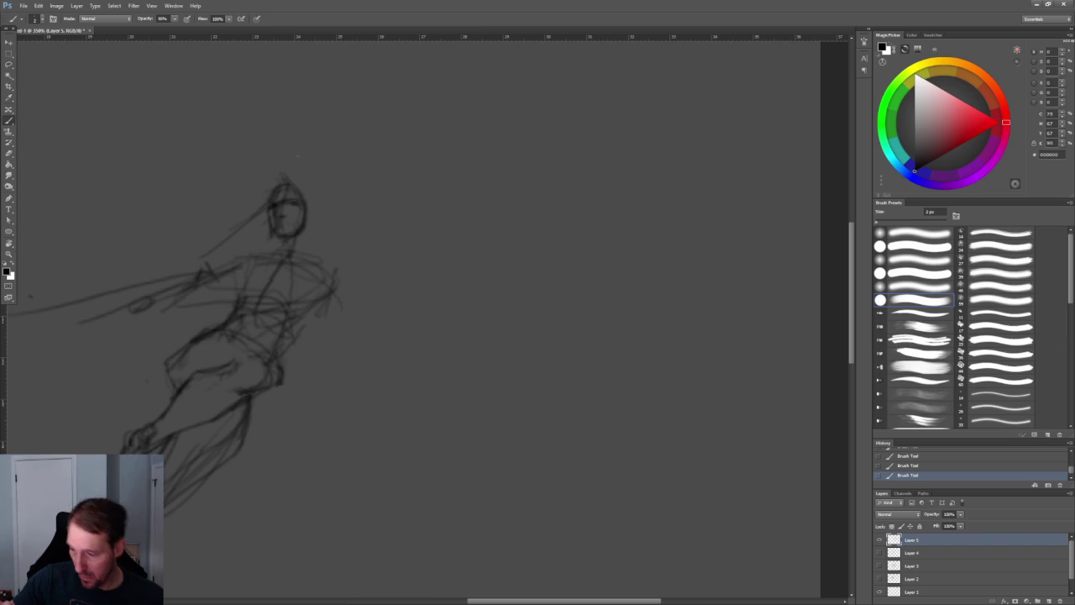
{"action": "left_click_drag", "start_coordinate": [306, 210], "coordinate": [311, 235]}
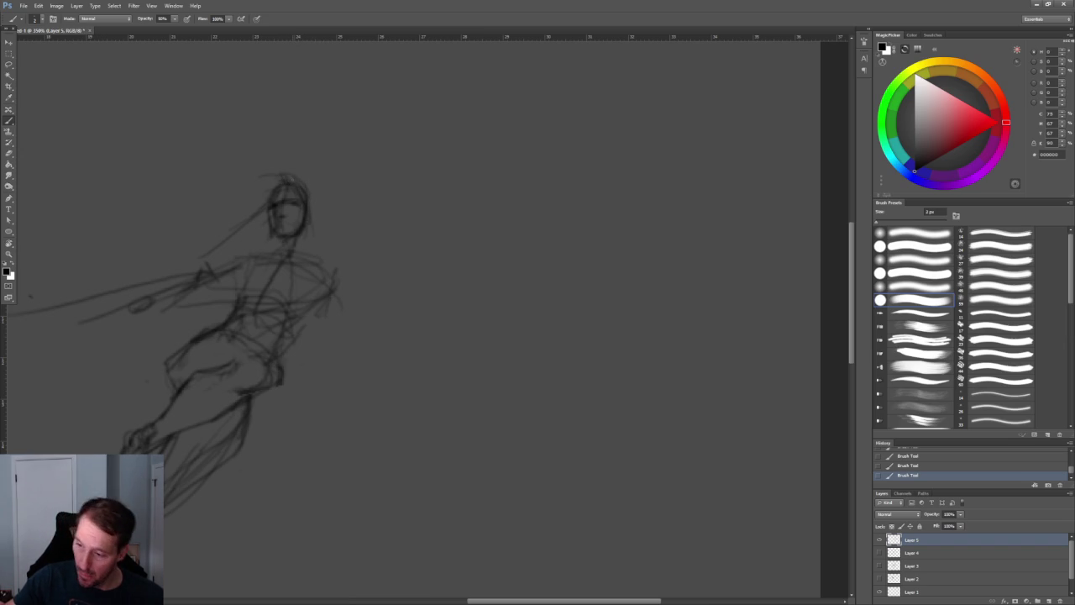
{"action": "left_click_drag", "start_coordinate": [281, 174], "coordinate": [234, 182]}
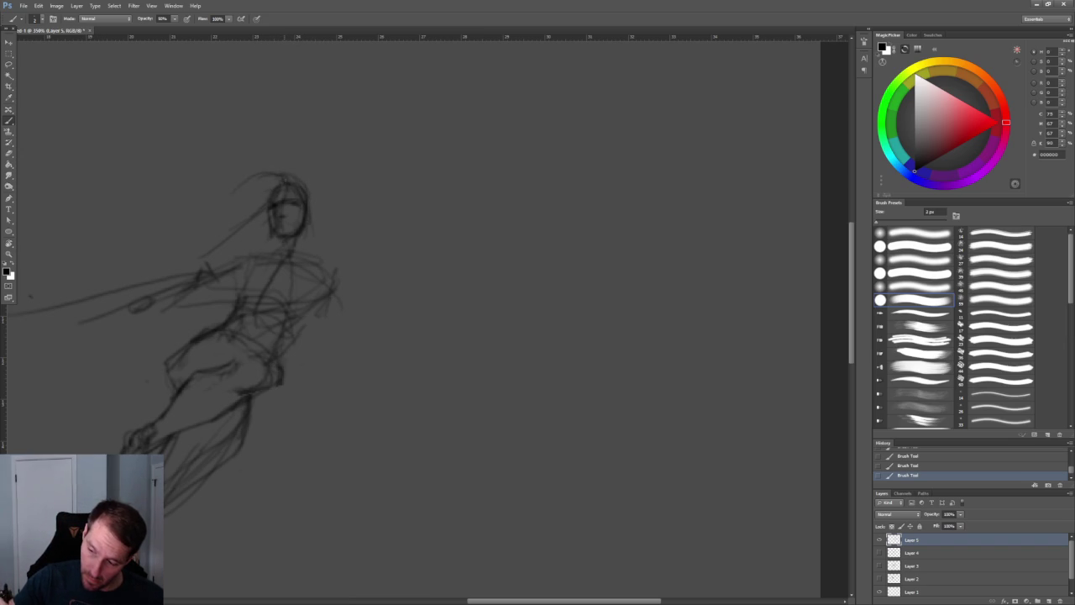
{"action": "left_click_drag", "start_coordinate": [125, 205], "coordinate": [173, 256]}
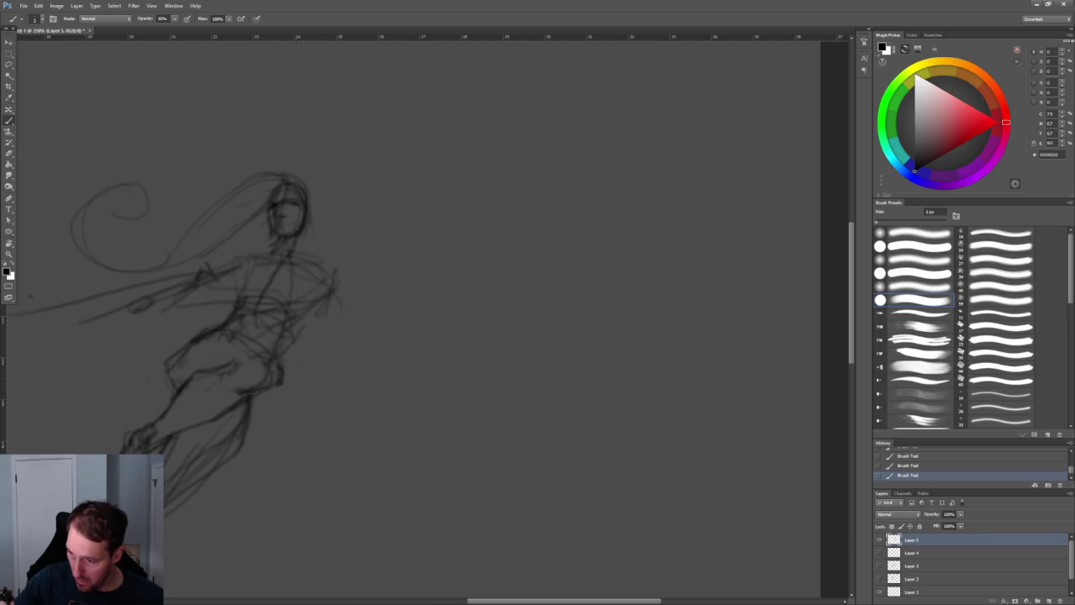
{"action": "left_click_drag", "start_coordinate": [312, 210], "coordinate": [261, 224]}
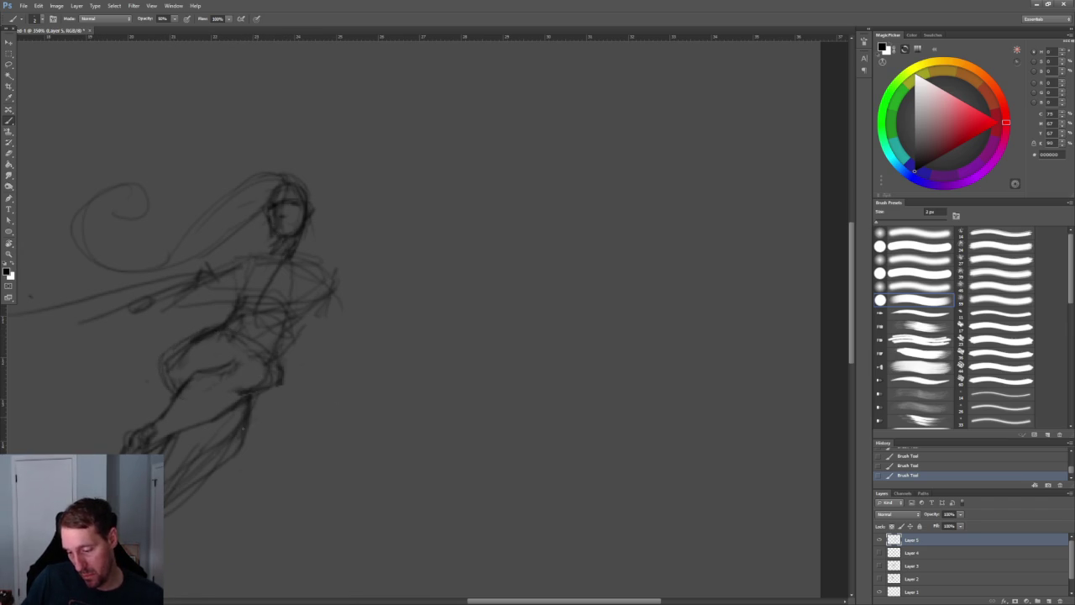
Erase stray strokes near the legs and add a stroke to the lower legs
{"action": "key", "text": "e"}
{"action": "left_click_drag", "start_coordinate": [244, 454], "coordinate": [168, 512]}
{"action": "left_click_drag", "start_coordinate": [195, 450], "coordinate": [180, 458]}
{"action": "key", "text": "b"}
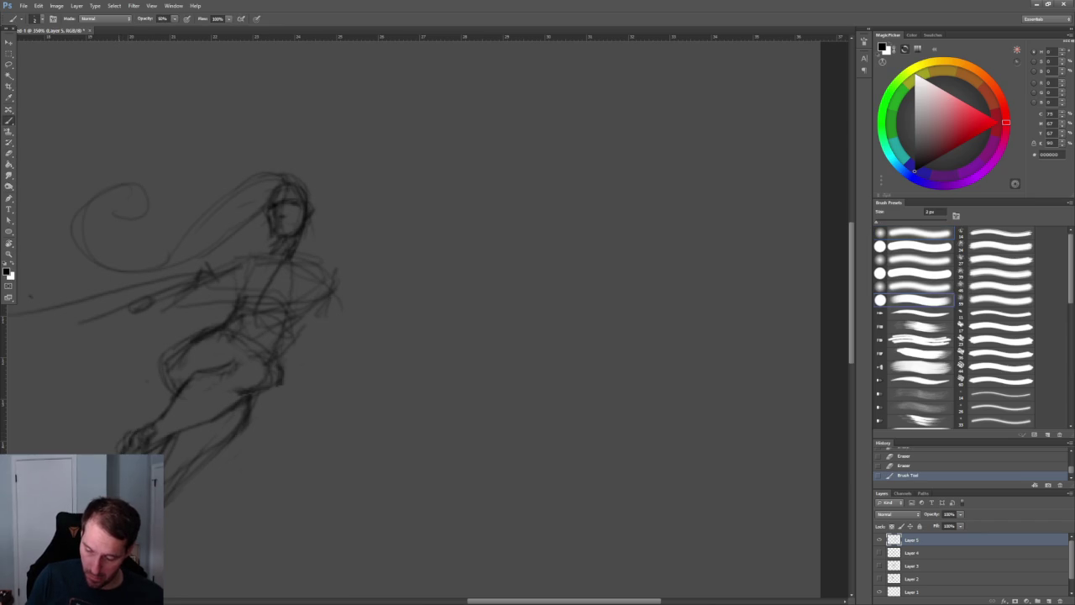
{"action": "left_click_drag", "start_coordinate": [172, 496], "coordinate": [164, 516]}
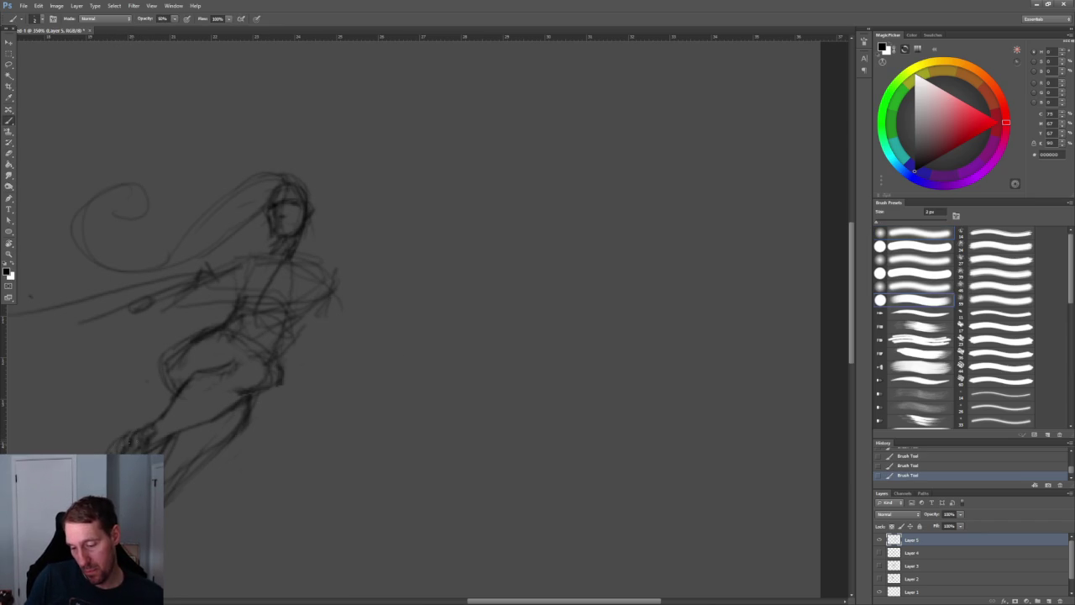
Clear the leaping figure from the entire layer and deselect
{"action": "scroll", "coordinate": [393, 281], "scroll_direction": "down", "scroll_amount": 7, "text": "alt"}
{"action": "scroll", "coordinate": [375, 263], "scroll_direction": "up", "scroll_amount": 6, "text": "alt"}
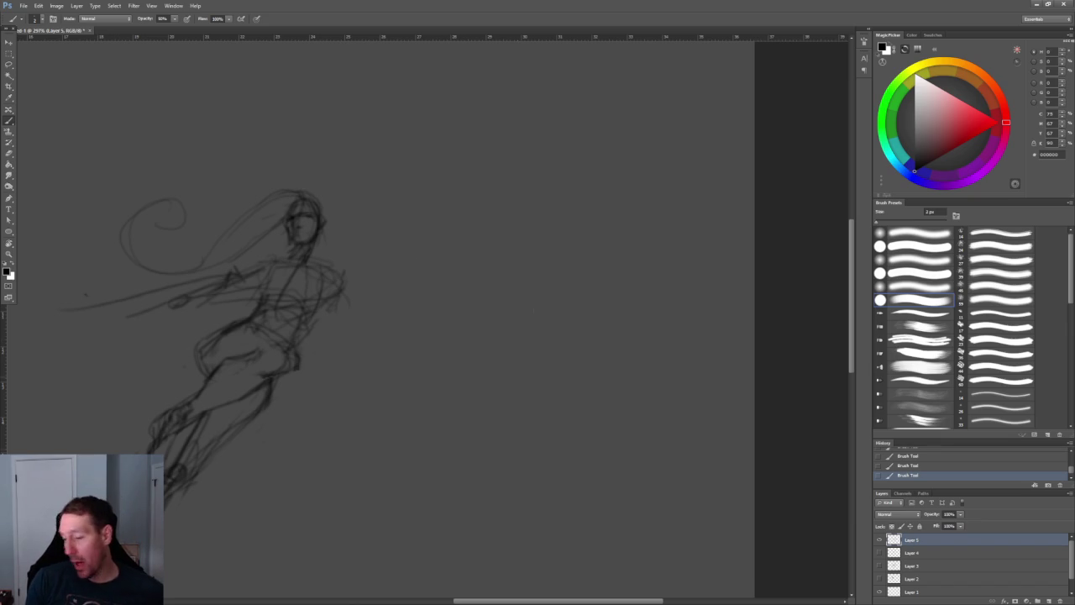
{"action": "scroll", "coordinate": [317, 223], "scroll_direction": "down", "scroll_amount": 2, "text": "alt"}
{"action": "scroll", "coordinate": [318, 223], "scroll_direction": "up", "scroll_amount": 1, "text": "alt"}
{"action": "key", "text": "ctrl+a"}
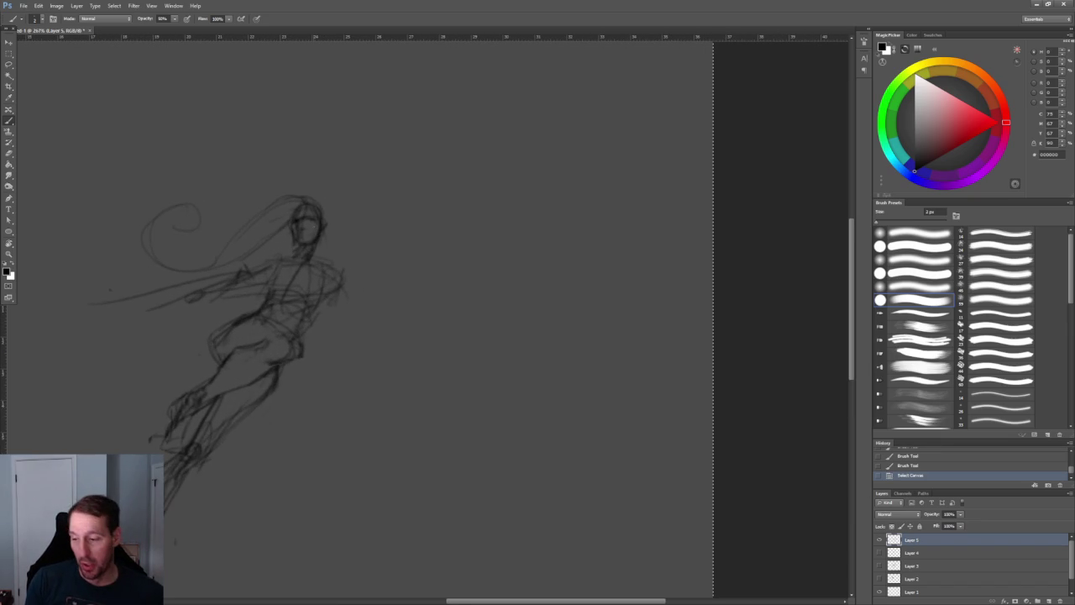
{"action": "key", "text": "Delete"}
{"action": "key", "text": "ctrl+d"}
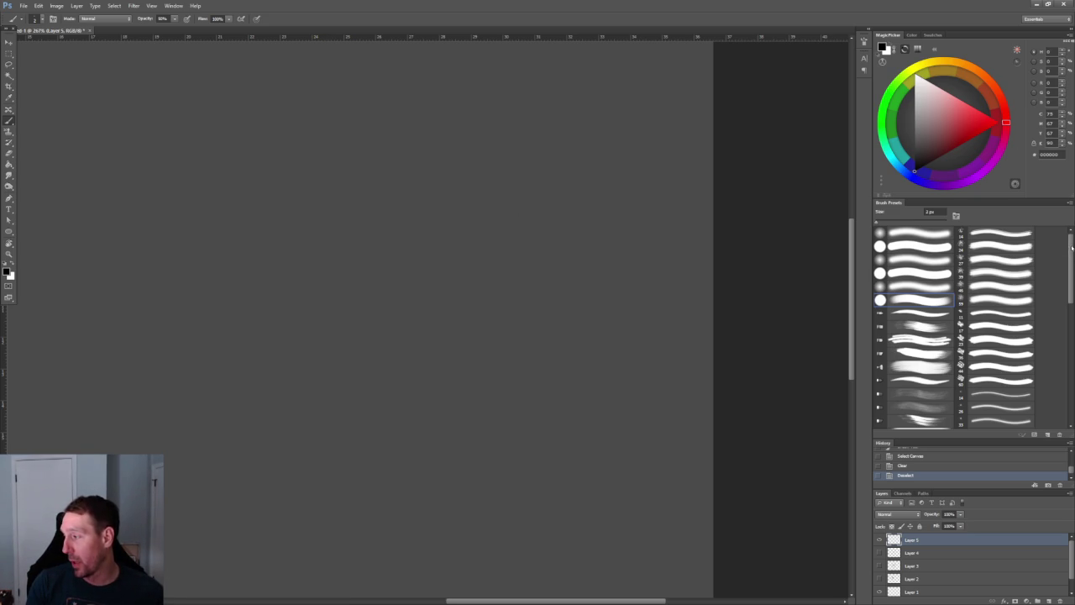
Pick a smaller textured sketching brush and try a head circle, undoing the first attempt
{"action": "left_click_drag", "start_coordinate": [1067, 246], "coordinate": [1067, 364]}
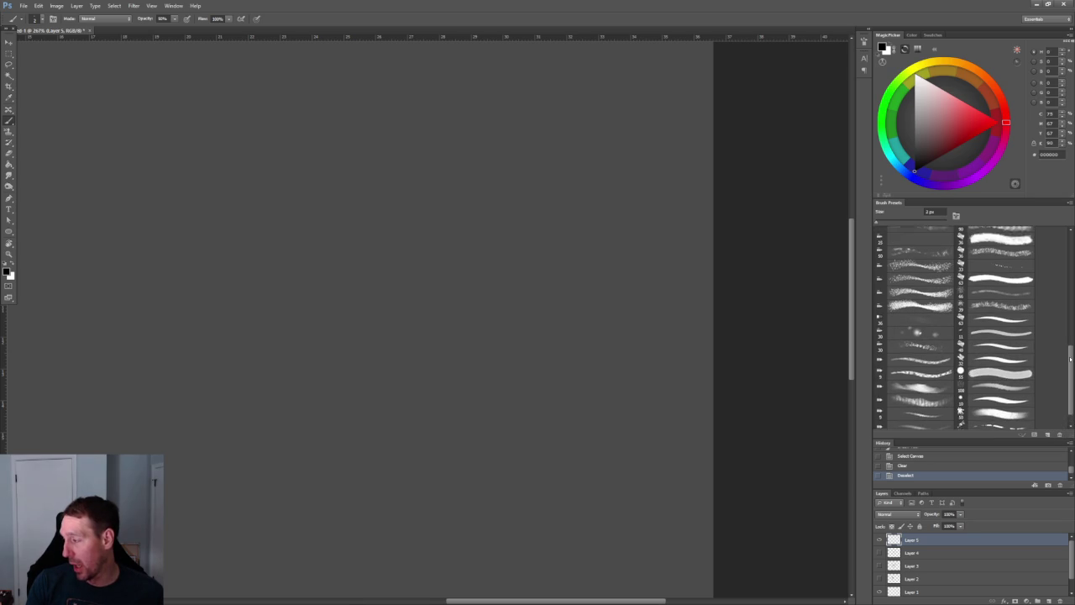
{"action": "left_click", "coordinate": [1000, 342]}
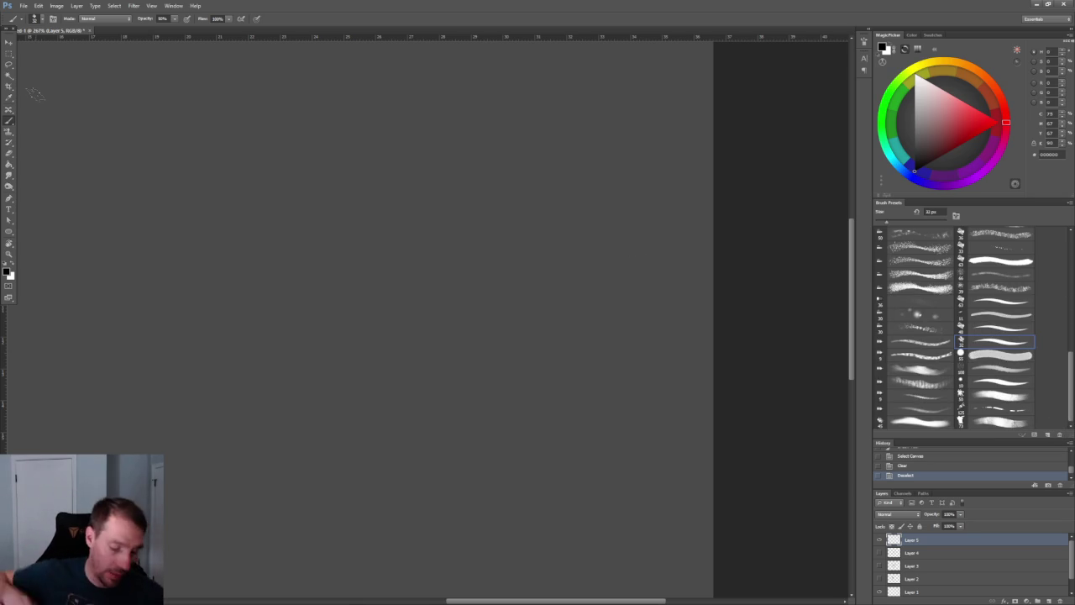
{"action": "key", "text": "bracketleft"}
{"action": "mouse_move", "coordinate": [280, 292]}
{"action": "left_mouse_down"}
{"action": "mouse_move", "coordinate": [304, 306]}
{"action": "mouse_move", "coordinate": [269, 298]}
{"action": "mouse_move", "coordinate": [323, 273]}
{"action": "mouse_move", "coordinate": [337, 286]}
{"action": "mouse_move", "coordinate": [323, 281]}
{"action": "mouse_move", "coordinate": [291, 320]}
{"action": "mouse_move", "coordinate": [320, 294]}
{"action": "left_mouse_up"}
{"action": "key", "text": "ctrl+z"}
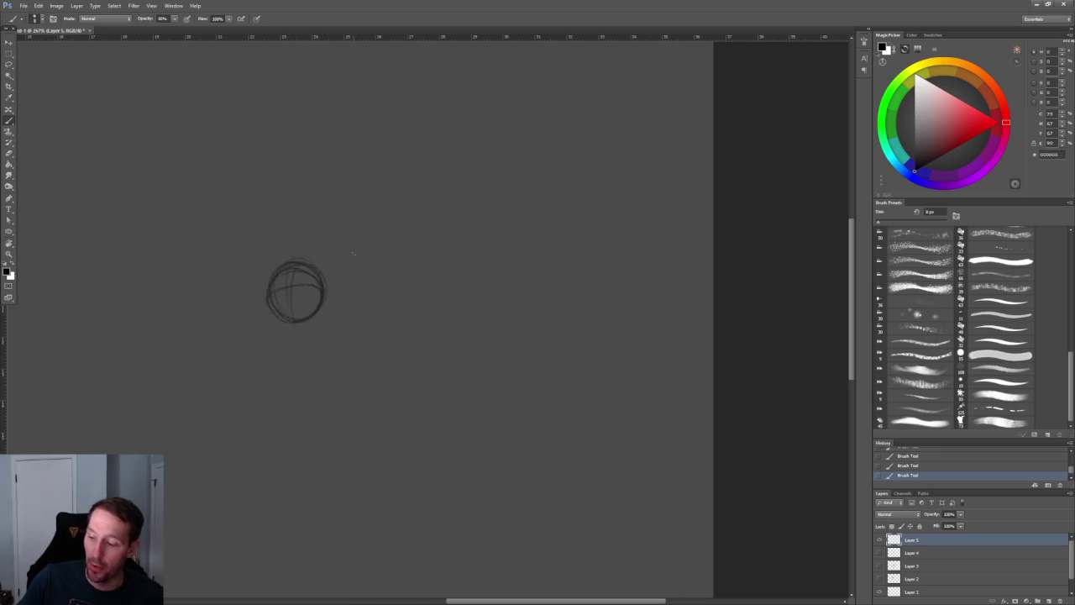
Draw a guideline through the head circle, jaw lines to the chin, and the left eye
{"action": "scroll", "coordinate": [353, 254], "scroll_direction": "up", "scroll_amount": 1, "text": "alt"}
{"action": "scroll", "coordinate": [344, 268], "scroll_direction": "up", "scroll_amount": 2, "text": "alt"}
{"action": "left_click_drag", "start_coordinate": [250, 273], "coordinate": [269, 391]}
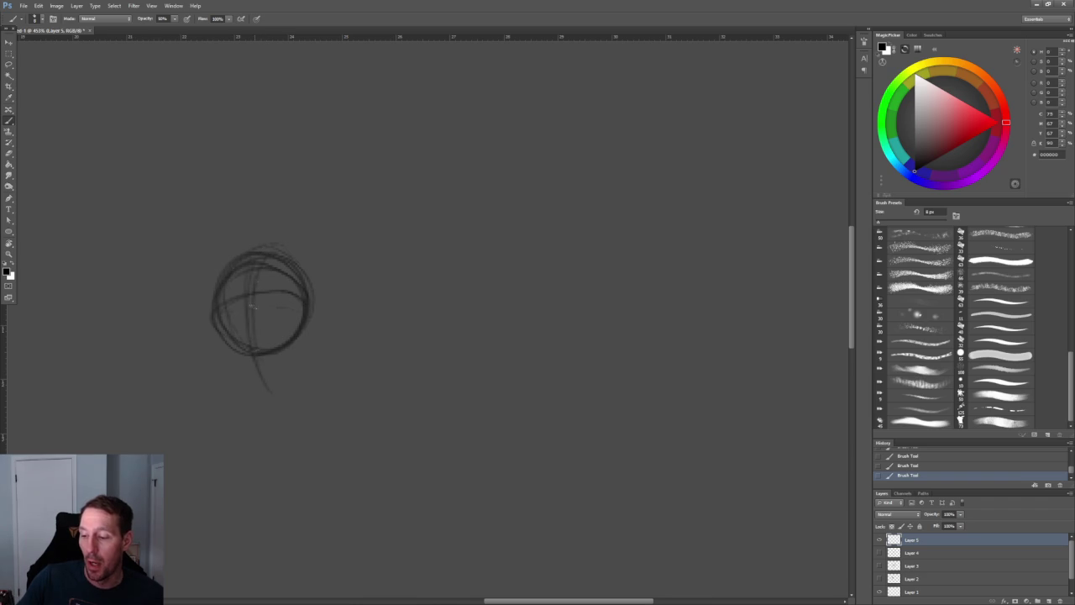
{"action": "mouse_move", "coordinate": [307, 311]}
{"action": "left_mouse_down"}
{"action": "mouse_move", "coordinate": [297, 366]}
{"action": "mouse_move", "coordinate": [270, 391]}
{"action": "mouse_move", "coordinate": [258, 393]}
{"action": "mouse_move", "coordinate": [220, 346]}
{"action": "mouse_move", "coordinate": [240, 385]}
{"action": "mouse_move", "coordinate": [286, 387]}
{"action": "left_mouse_up"}
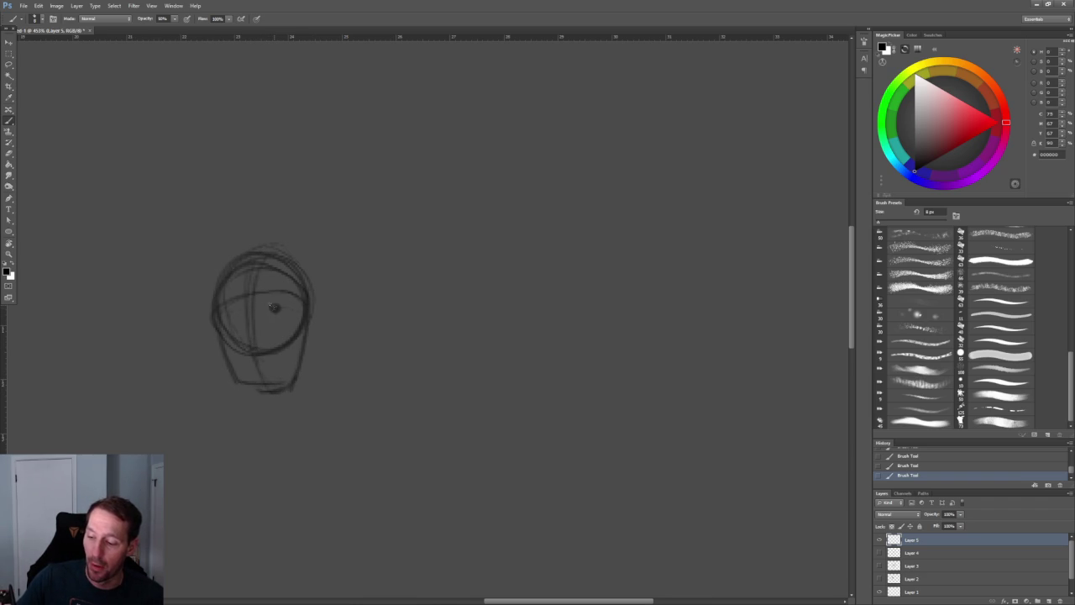
{"action": "left_click_drag", "start_coordinate": [227, 313], "coordinate": [233, 314]}
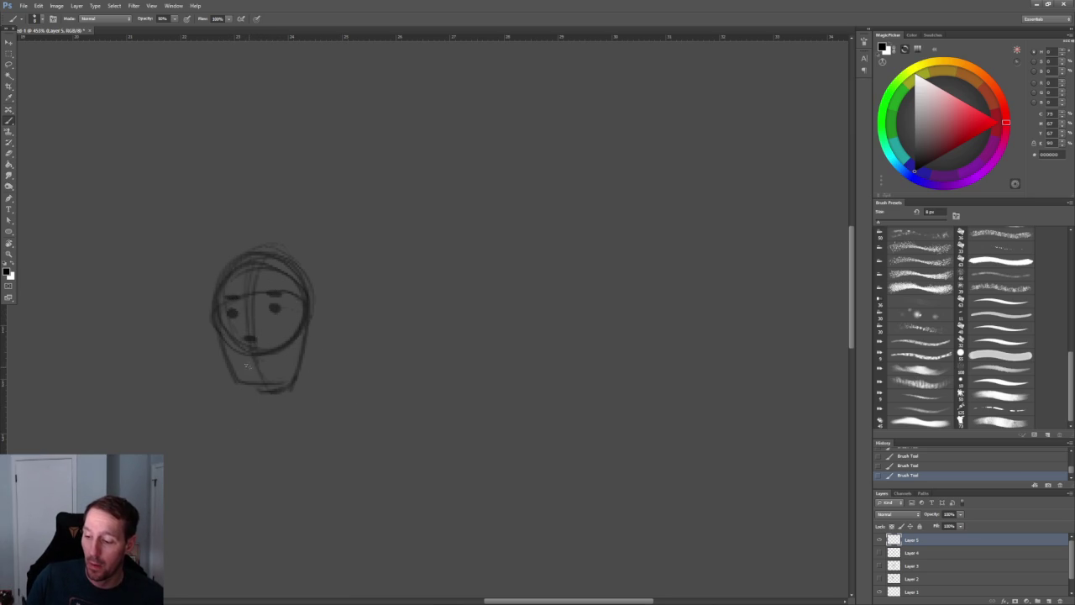
Darken the right eye and draw stern, angled eyebrows above both eyes
{"action": "key", "text": "z"}
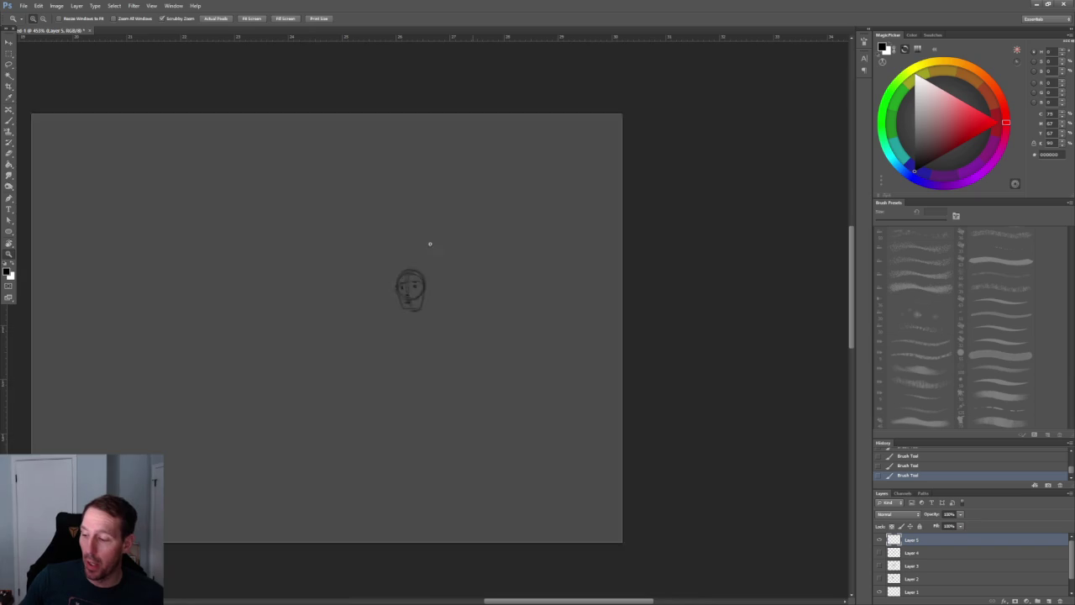
{"action": "left_click_drag", "start_coordinate": [430, 243], "coordinate": [468, 225]}
{"action": "key", "text": "b"}
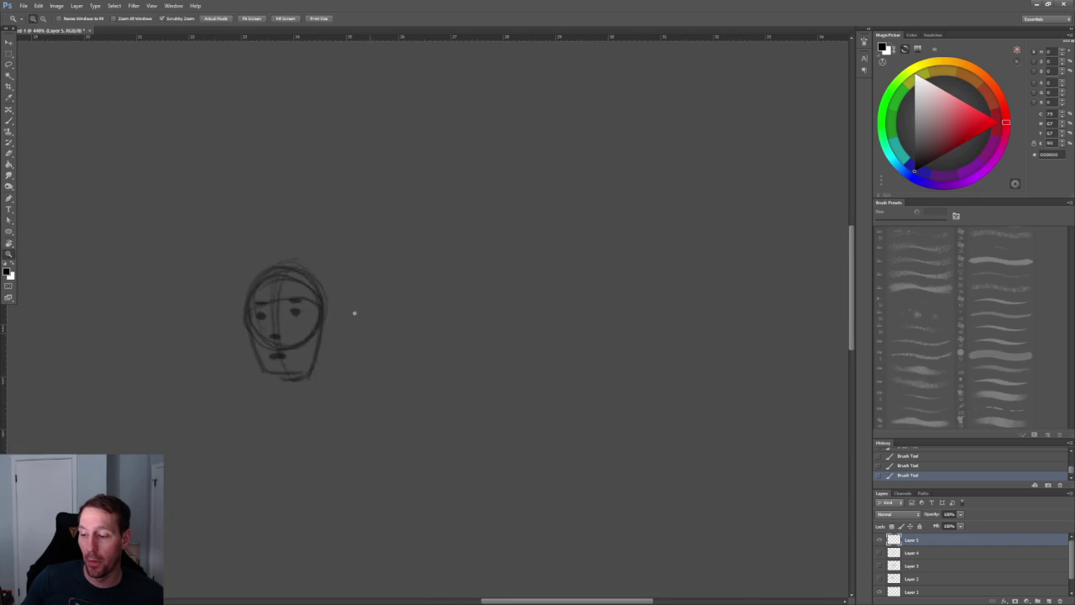
{"action": "scroll", "coordinate": [361, 311], "scroll_direction": "down", "scroll_amount": 2, "text": "alt"}
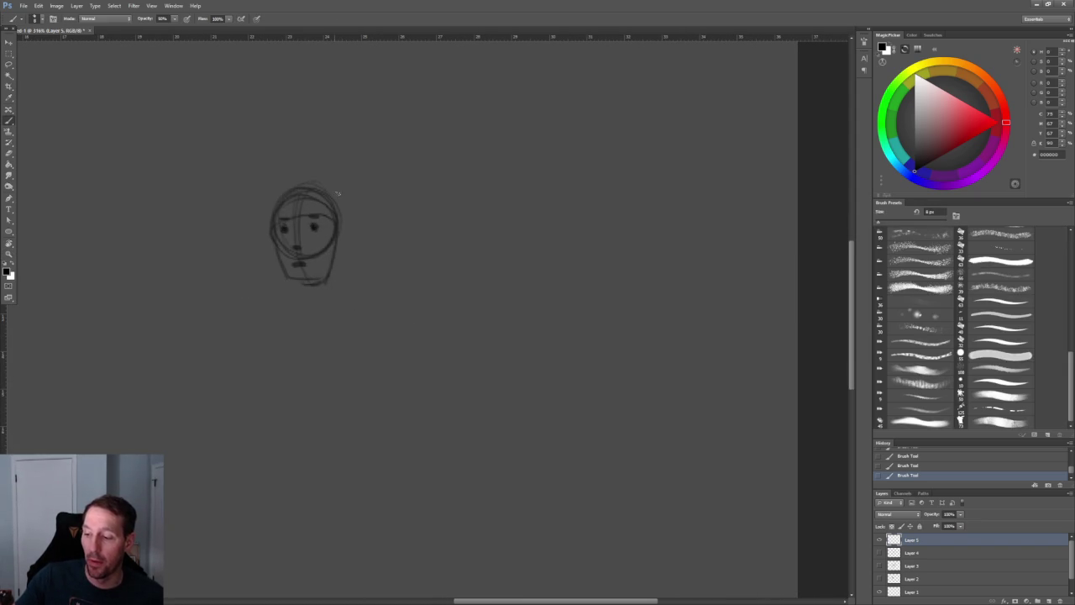
{"action": "left_click_drag", "start_coordinate": [310, 215], "coordinate": [314, 221]}
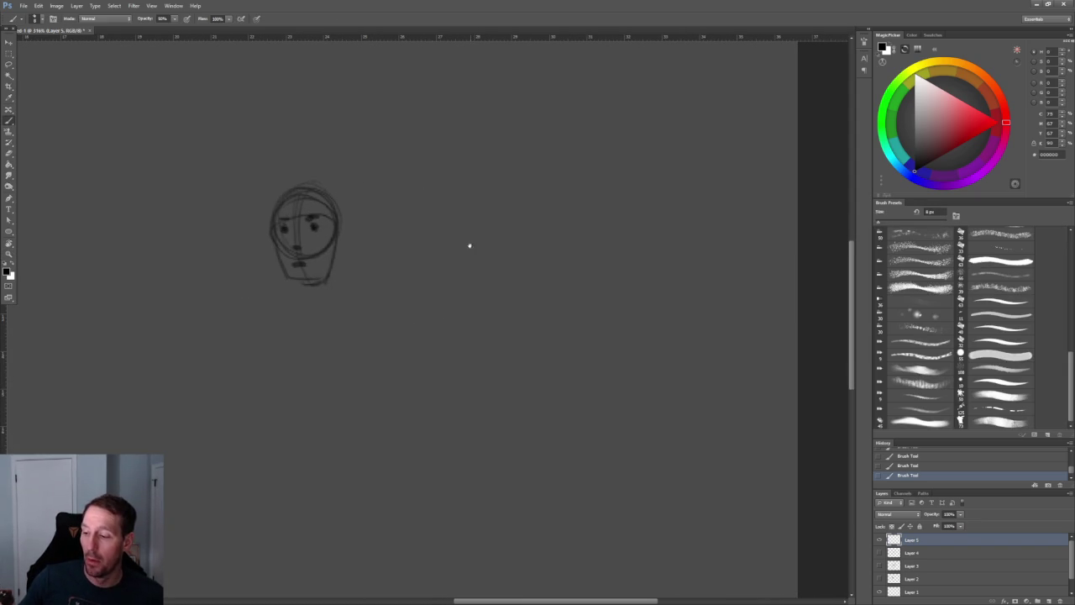
{"action": "key", "text": "z"}
{"action": "left_click_drag", "start_coordinate": [252, 277], "coordinate": [284, 278]}
{"action": "key", "text": "b"}
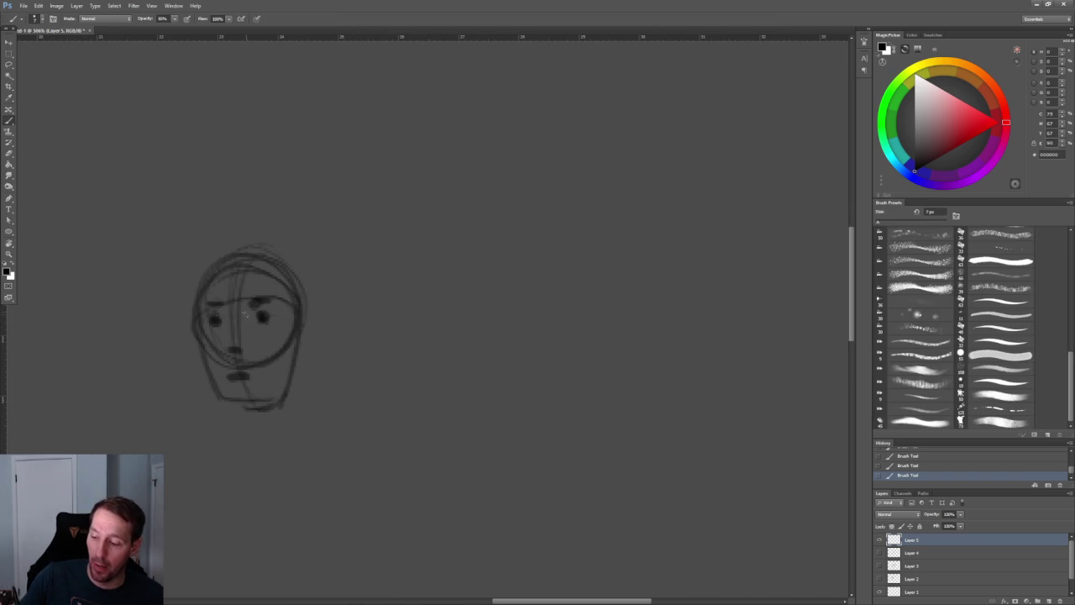
{"action": "left_click_drag", "start_coordinate": [247, 302], "coordinate": [276, 293]}
{"action": "left_click_drag", "start_coordinate": [208, 304], "coordinate": [223, 301]}
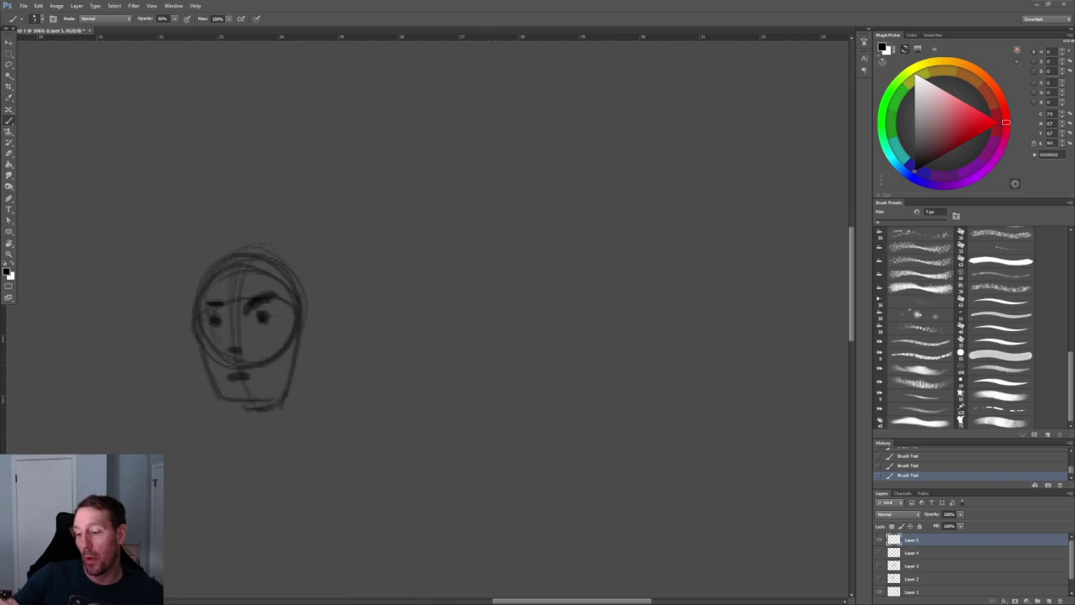
Add an ear on the right side and neck and collar strokes below the head
{"action": "left_click_drag", "start_coordinate": [308, 306], "coordinate": [303, 332]}
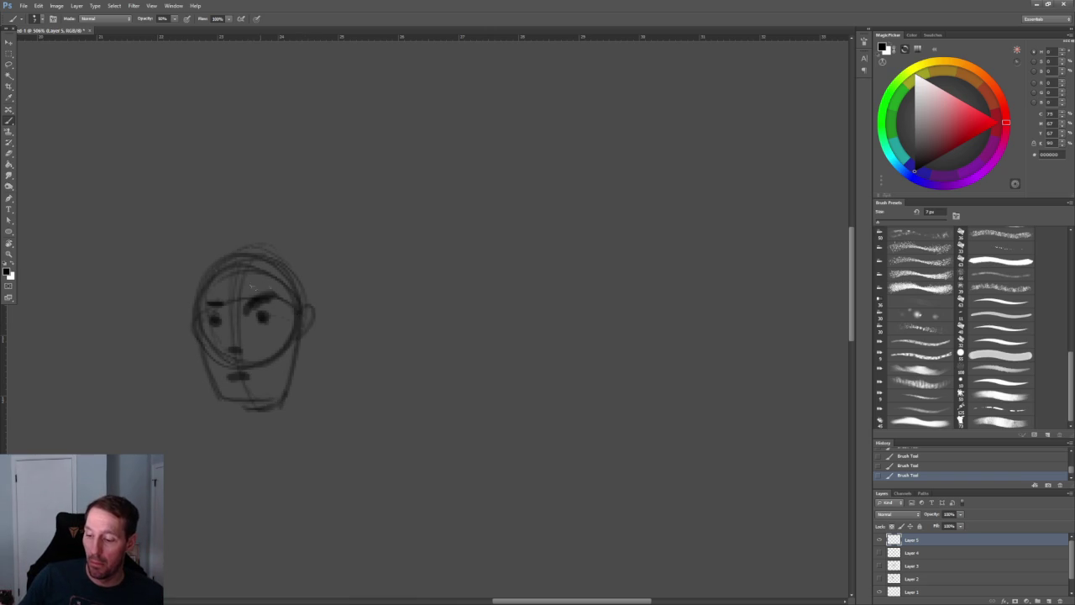
{"action": "scroll", "coordinate": [389, 216], "scroll_direction": "down", "scroll_amount": 5, "text": "alt"}
{"action": "scroll", "coordinate": [389, 215], "scroll_direction": "up", "scroll_amount": 4, "text": "alt"}
{"action": "left_click_drag", "start_coordinate": [306, 385], "coordinate": [279, 430]}
{"action": "left_click_drag", "start_coordinate": [271, 388], "coordinate": [242, 444]}
{"action": "left_click_drag", "start_coordinate": [304, 386], "coordinate": [284, 450]}
{"action": "key", "text": "z"}
{"action": "key", "text": "b"}
{"action": "mouse_move", "coordinate": [311, 380]}
{"action": "left_mouse_down"}
{"action": "mouse_move", "coordinate": [299, 423]}
{"action": "mouse_move", "coordinate": [261, 420]}
{"action": "left_mouse_up"}
{"action": "left_click_drag", "start_coordinate": [273, 378], "coordinate": [266, 427]}
{"action": "scroll", "coordinate": [382, 434], "scroll_direction": "down", "scroll_amount": 3, "text": "alt"}
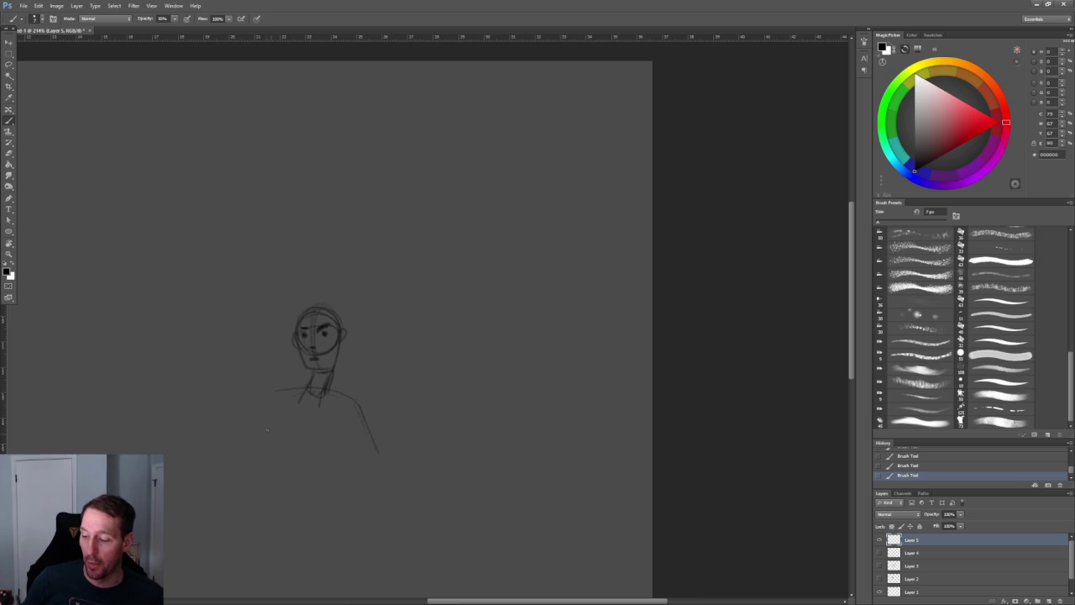
Sketch the right forearm, the torso's right side and its centre line
{"action": "left_click_drag", "start_coordinate": [344, 476], "coordinate": [388, 465]}
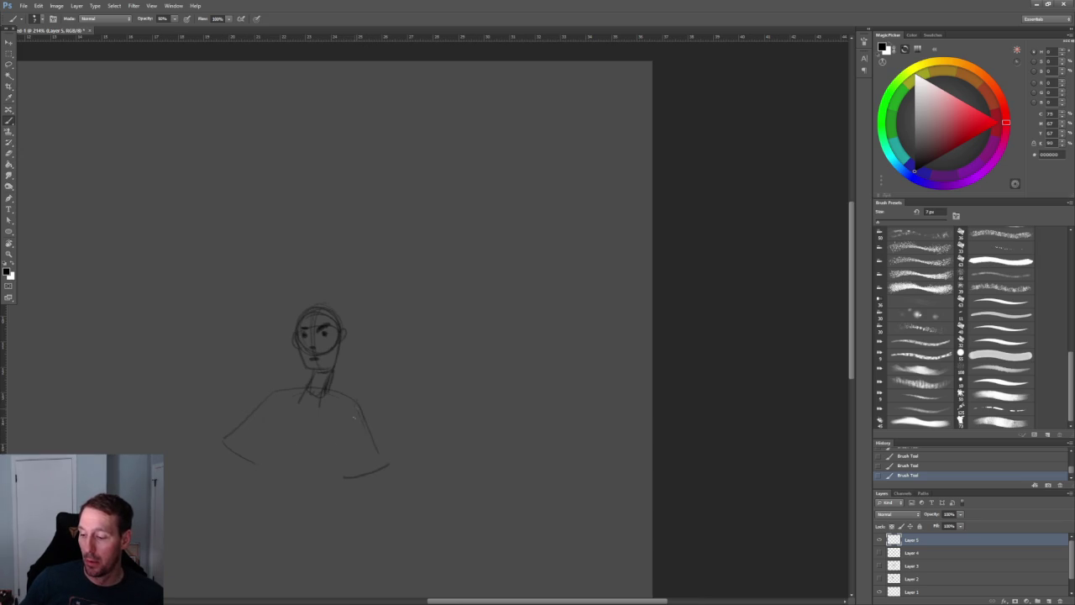
{"action": "left_click_drag", "start_coordinate": [362, 424], "coordinate": [324, 458]}
{"action": "left_click_drag", "start_coordinate": [267, 406], "coordinate": [269, 458]}
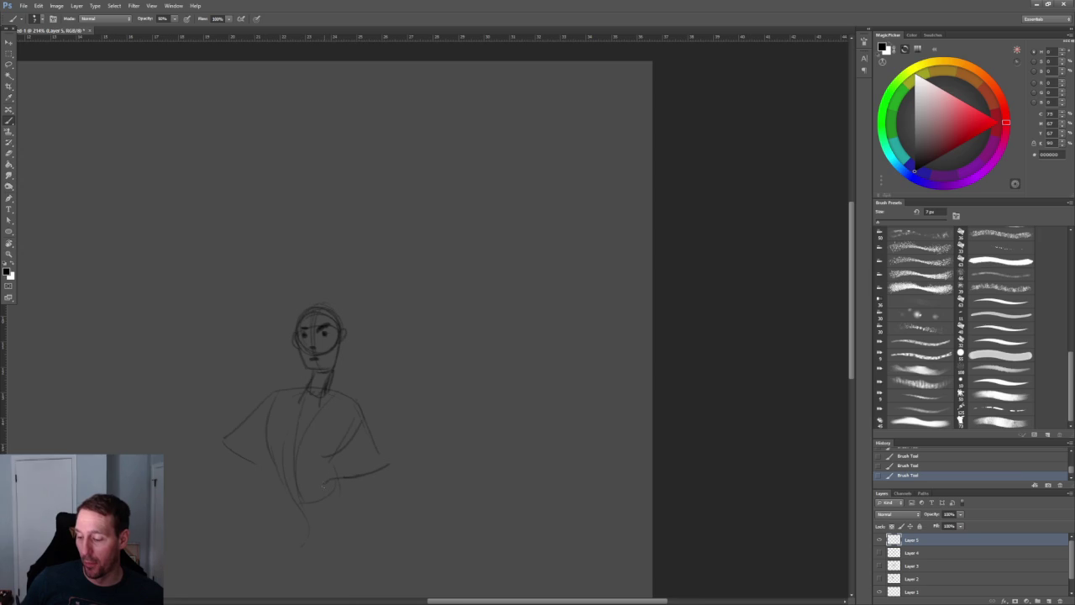
Darken the strokes around both eyes
{"action": "scroll", "coordinate": [413, 315], "scroll_direction": "up", "scroll_amount": 3, "text": "alt"}
{"action": "scroll", "coordinate": [348, 271], "scroll_direction": "up", "scroll_amount": 2, "text": "alt"}
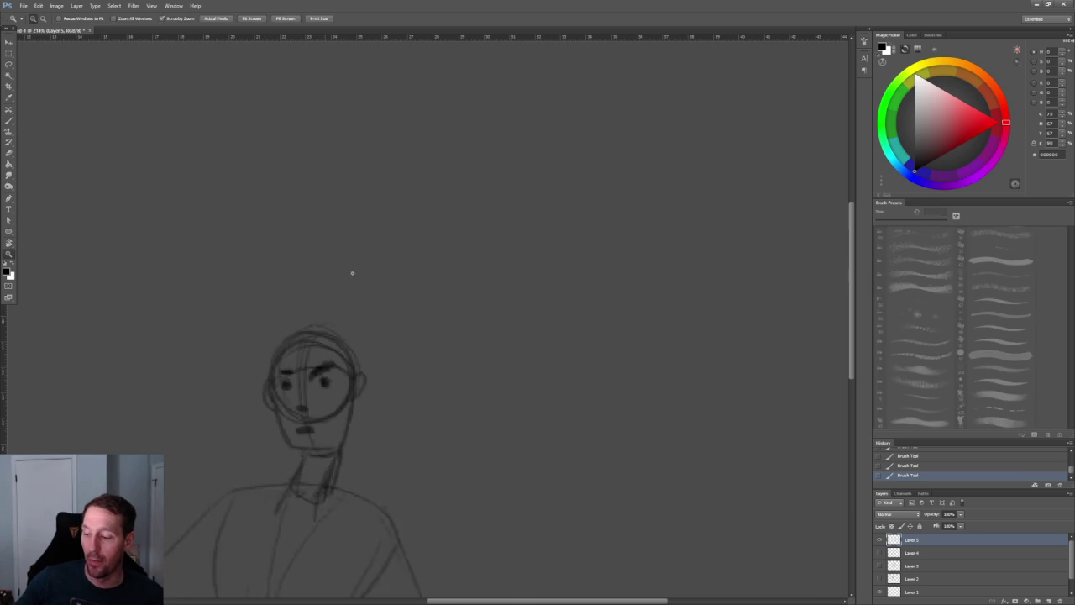
{"action": "scroll", "coordinate": [386, 411], "scroll_direction": "up", "scroll_amount": 2, "text": "alt"}
{"action": "left_click_drag", "start_coordinate": [305, 371], "coordinate": [317, 363]}
{"action": "left_click_drag", "start_coordinate": [242, 376], "coordinate": [223, 371]}
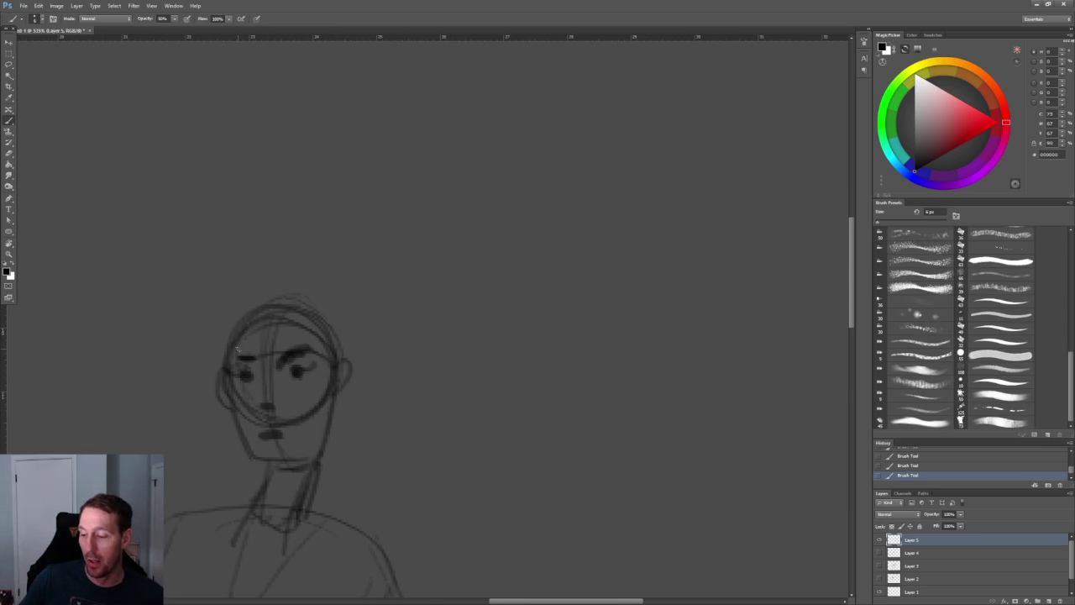
{"action": "scroll", "coordinate": [391, 353], "scroll_direction": "down", "scroll_amount": 3, "text": "alt"}
{"action": "scroll", "coordinate": [382, 323], "scroll_direction": "down", "scroll_amount": 2, "text": "alt"}
{"action": "scroll", "coordinate": [395, 344], "scroll_direction": "up", "scroll_amount": 5, "text": "alt"}
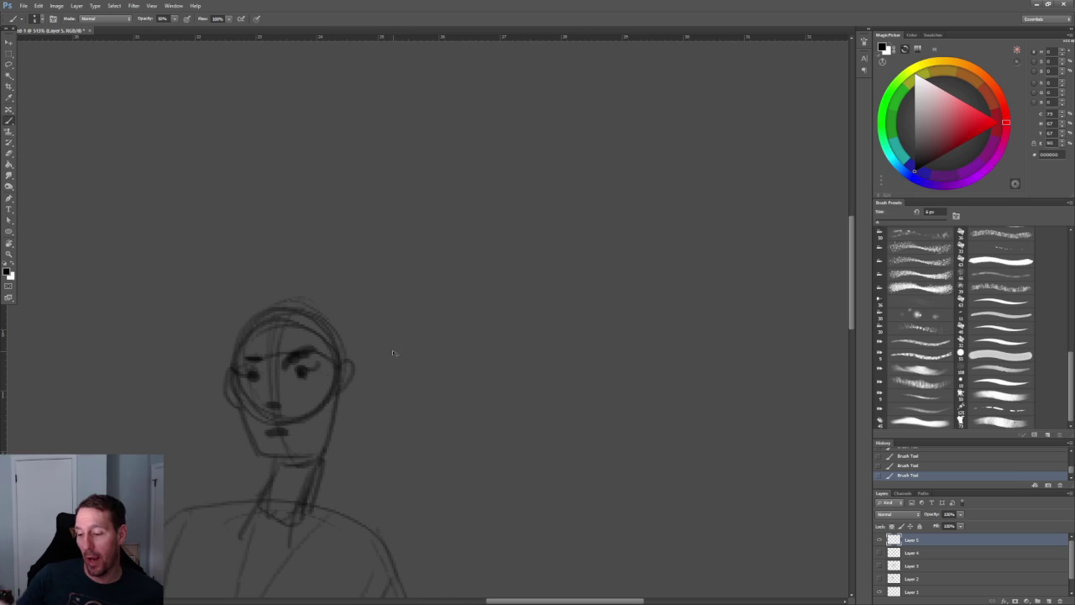
{"action": "key", "text": "z"}
{"action": "mouse_move", "coordinate": [431, 359]}
{"action": "left_mouse_down"}
{"action": "mouse_move", "coordinate": [373, 276]}
{"action": "mouse_move", "coordinate": [453, 294]}
{"action": "left_mouse_up"}
{"action": "key", "text": "b"}
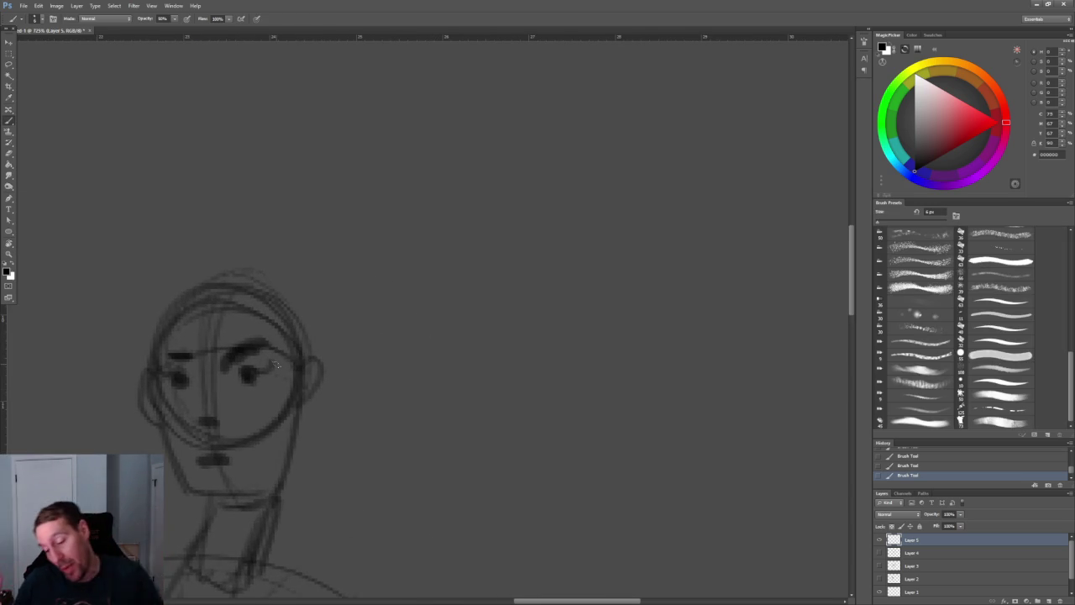
Draw a dark, thick nose below the eyes
{"action": "left_click_drag", "start_coordinate": [202, 397], "coordinate": [210, 420]}
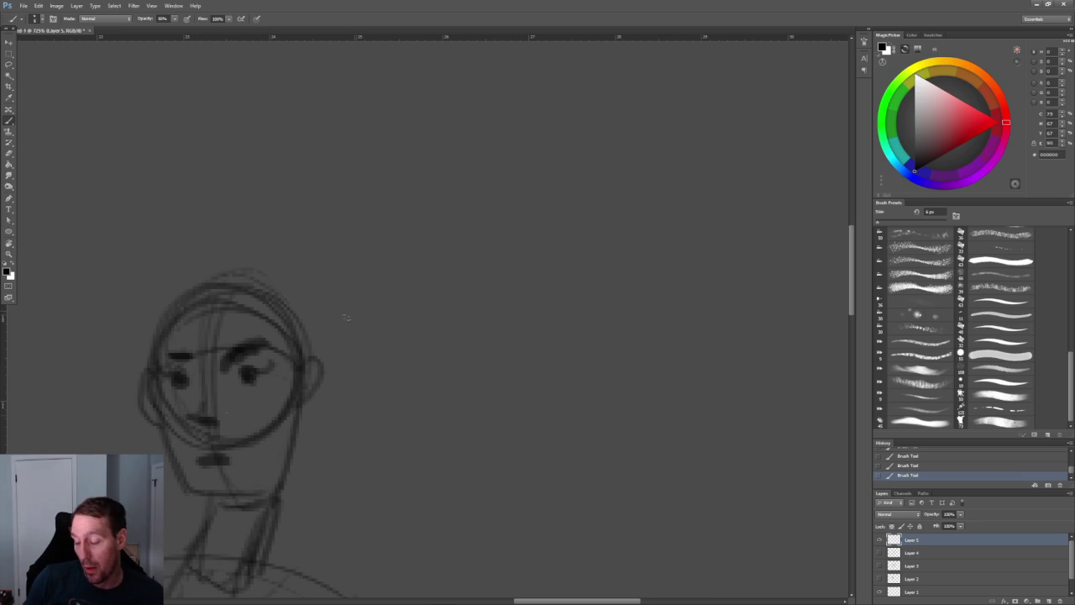
{"action": "scroll", "coordinate": [276, 305], "scroll_direction": "down", "scroll_amount": 5, "text": "alt"}
{"action": "scroll", "coordinate": [276, 305], "scroll_direction": "up", "scroll_amount": 5, "text": "alt"}
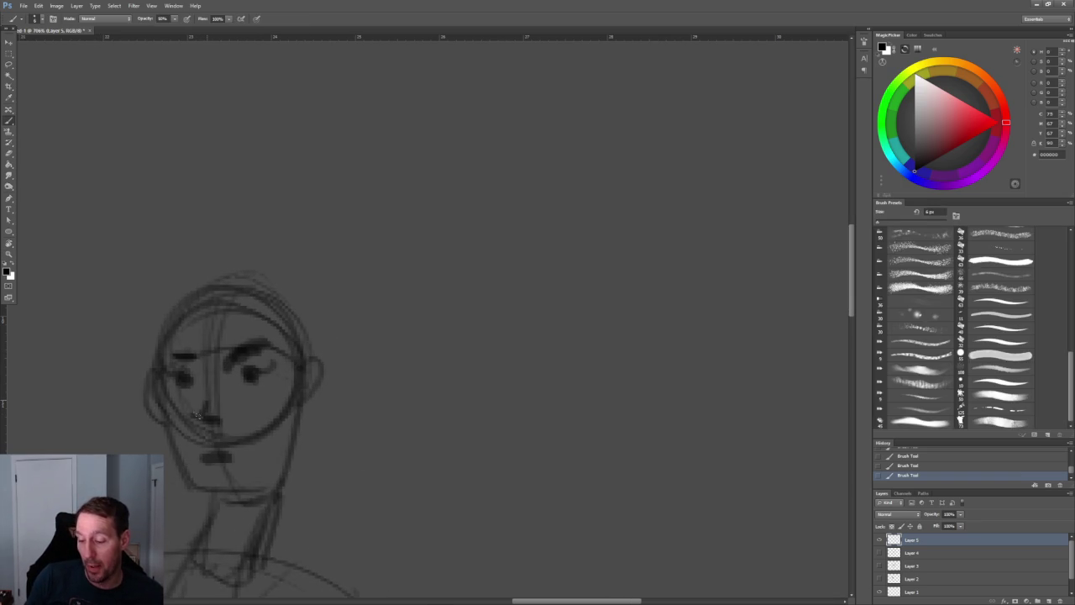
{"action": "scroll", "coordinate": [297, 314], "scroll_direction": "down", "scroll_amount": 3, "text": "alt"}
{"action": "scroll", "coordinate": [288, 304], "scroll_direction": "down", "scroll_amount": 2, "text": "alt"}
{"action": "scroll", "coordinate": [288, 304], "scroll_direction": "up", "scroll_amount": 5, "text": "alt"}
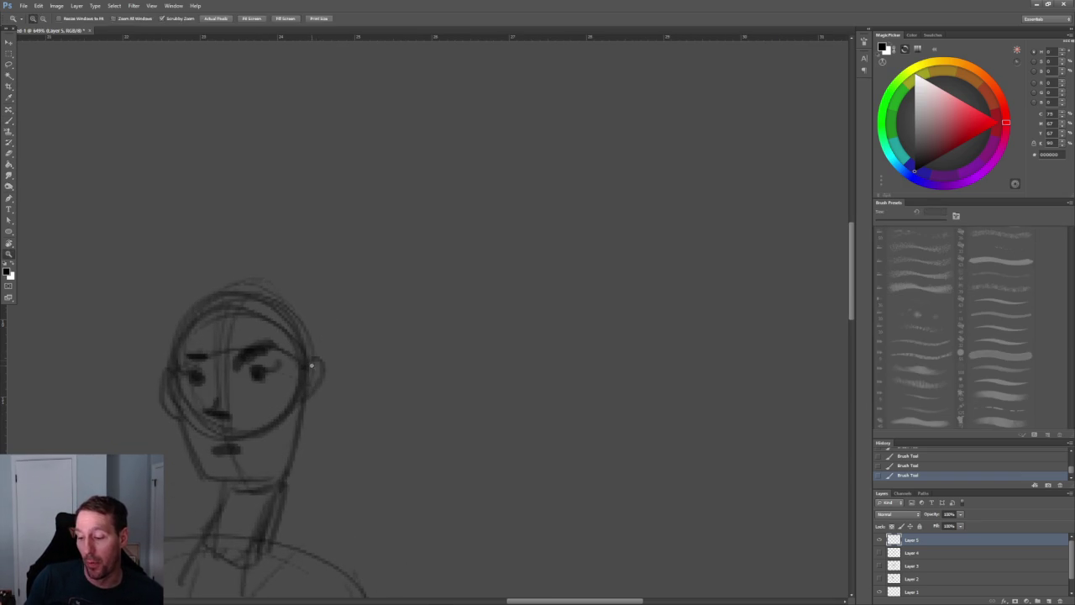
{"action": "left_click_drag", "start_coordinate": [206, 408], "coordinate": [225, 413]}
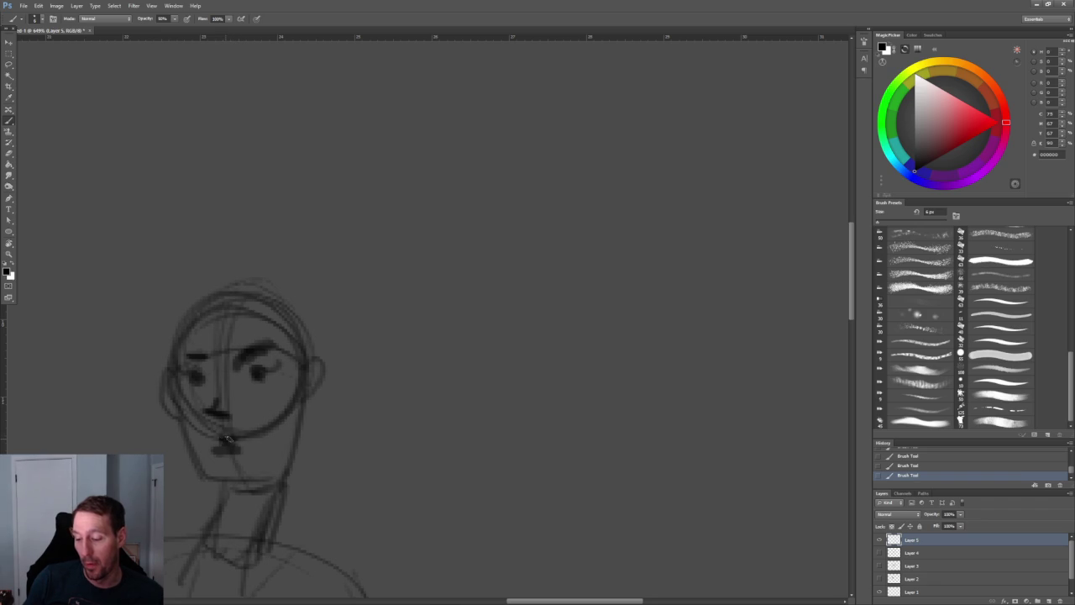
{"action": "scroll", "coordinate": [373, 333], "scroll_direction": "down", "scroll_amount": 3, "text": "alt"}
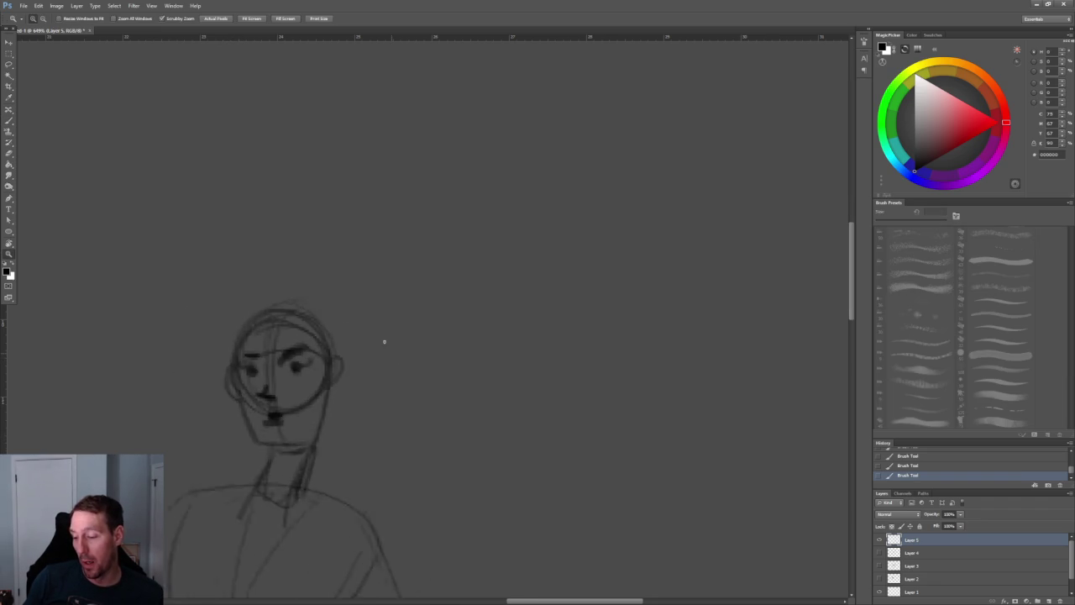
{"action": "scroll", "coordinate": [372, 333], "scroll_direction": "up", "scroll_amount": 3, "text": "alt"}
Draw the mouth, and remove a stray hair stroke at the head's top right
{"action": "left_click_drag", "start_coordinate": [218, 451], "coordinate": [235, 447]}
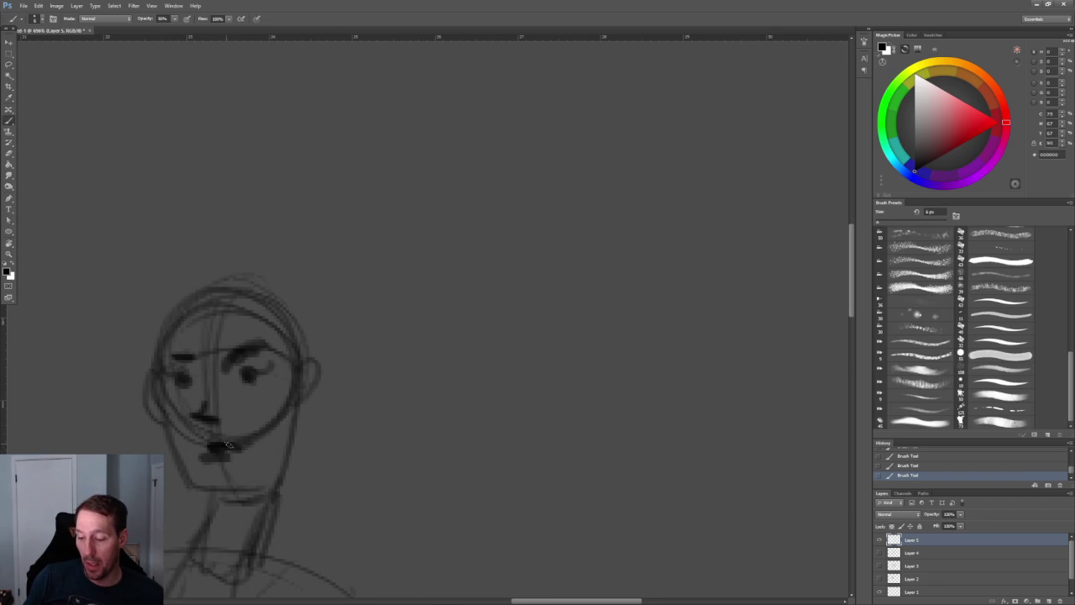
{"action": "scroll", "coordinate": [398, 312], "scroll_direction": "down", "scroll_amount": 2, "text": "alt"}
{"action": "scroll", "coordinate": [398, 312], "scroll_direction": "down", "scroll_amount": 3, "text": "alt"}
{"action": "scroll", "coordinate": [367, 269], "scroll_direction": "up", "scroll_amount": 3, "text": "alt"}
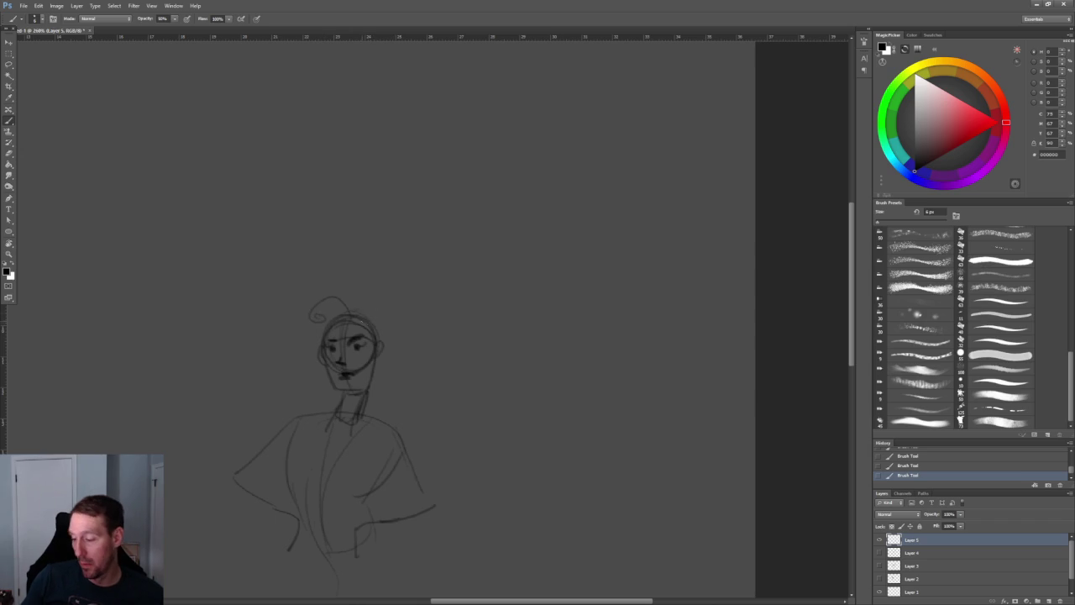
{"action": "left_click_drag", "start_coordinate": [345, 311], "coordinate": [388, 321]}
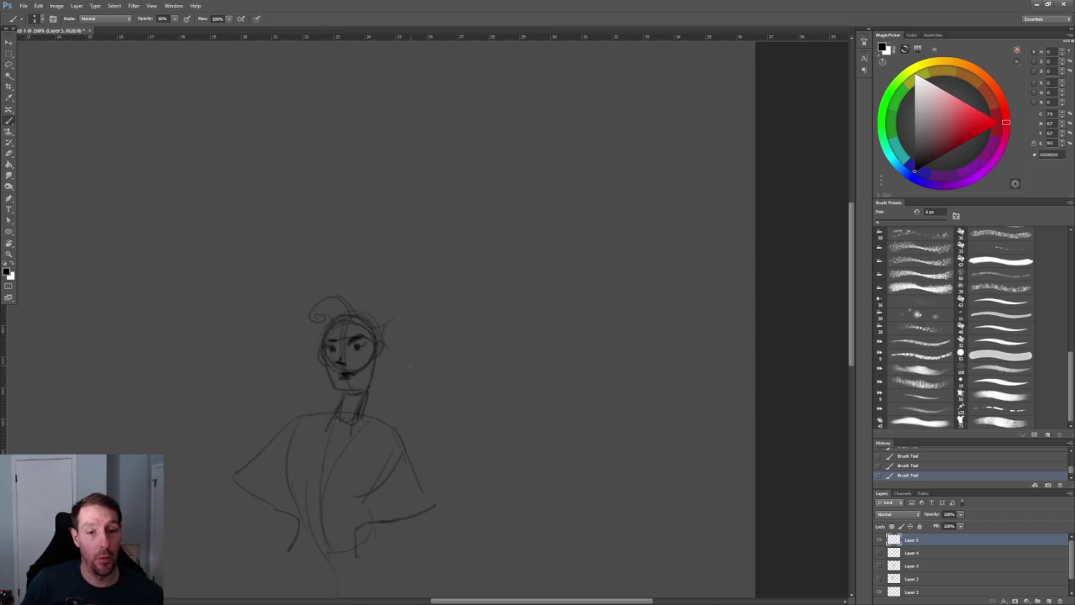
{"action": "key", "text": "ctrl+z"}
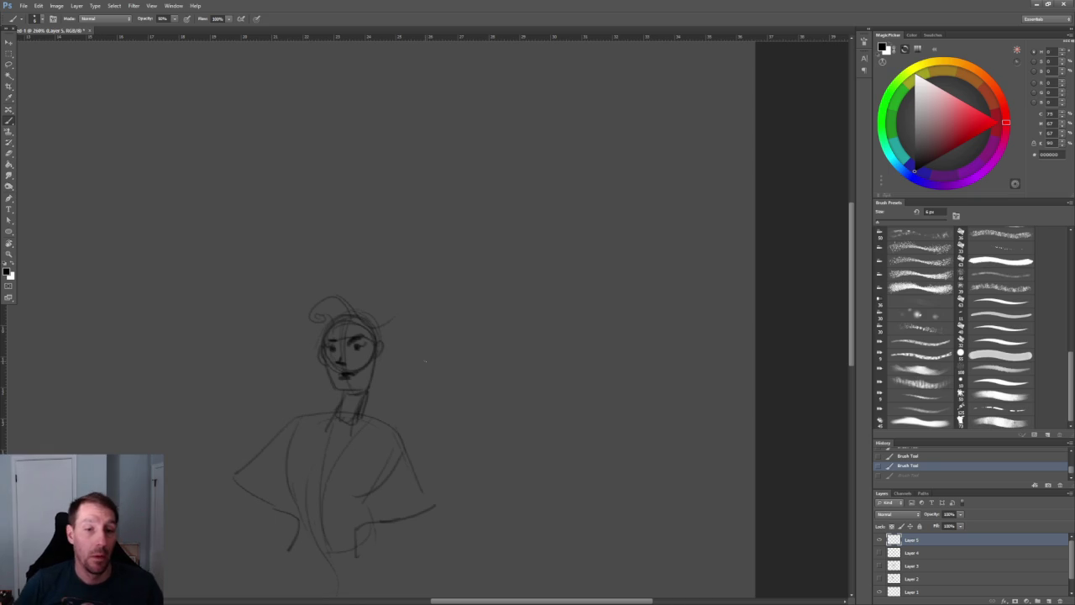
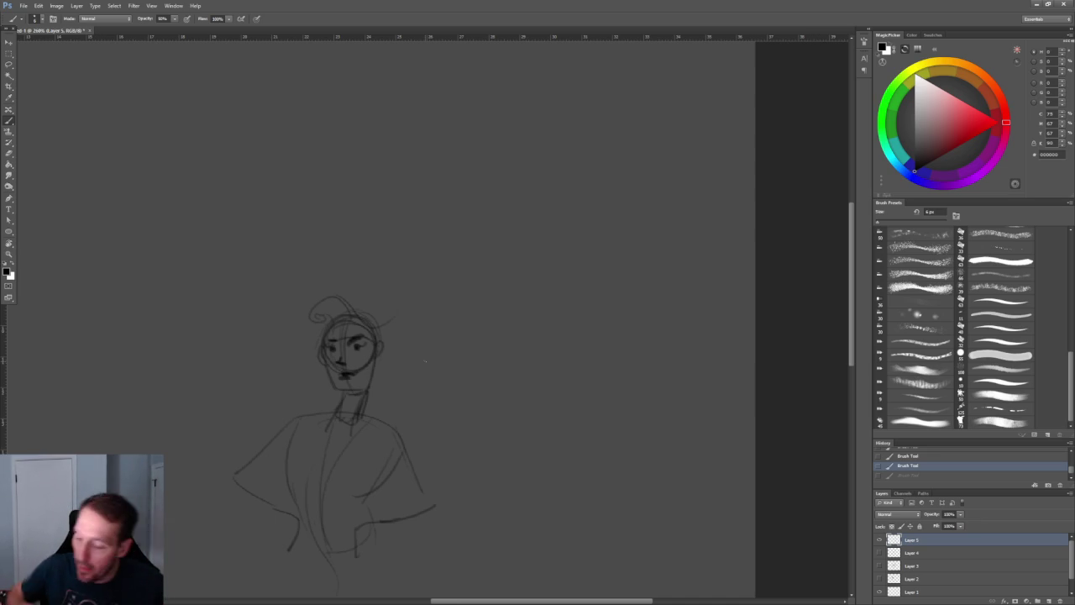
Sketch a large rounded eye outline with an inner circle above the figure
{"action": "left_click_drag", "start_coordinate": [425, 361], "coordinate": [443, 393]}
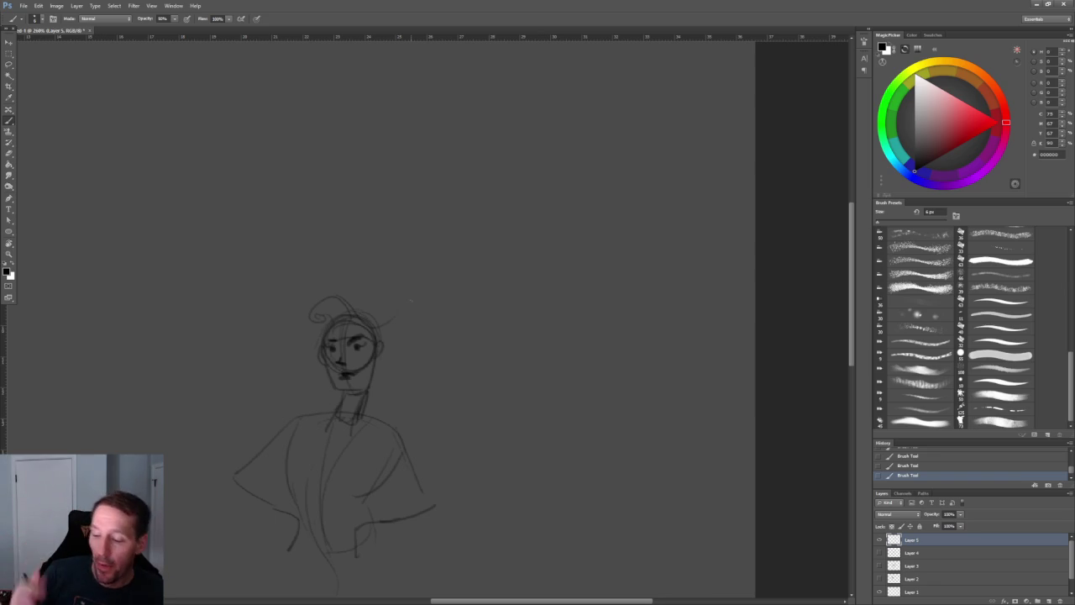
{"action": "left_click_drag", "start_coordinate": [385, 216], "coordinate": [307, 345]}
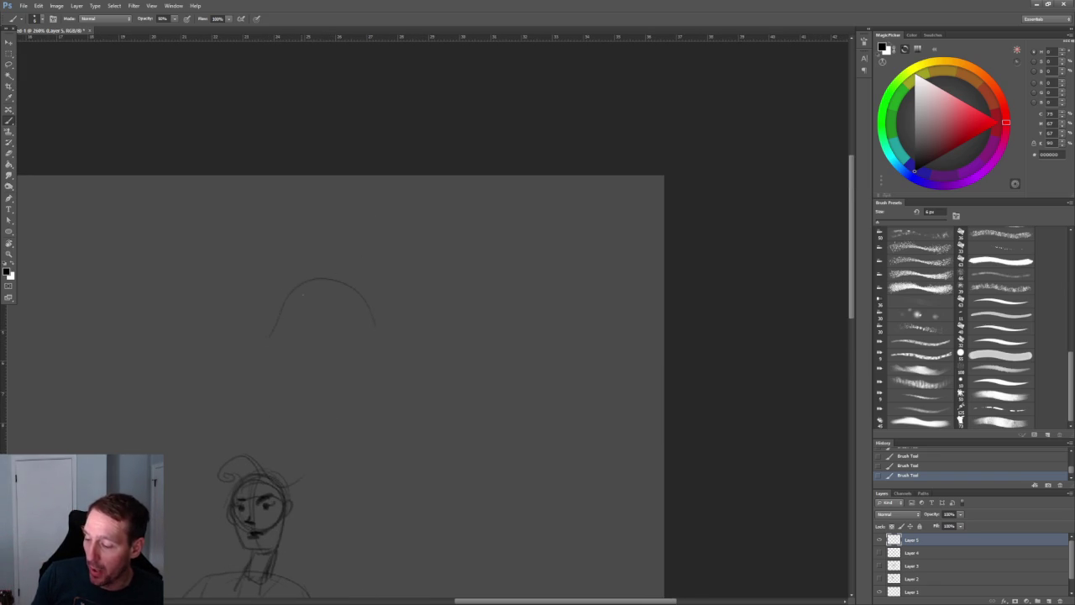
{"action": "key", "text": "ctrl+z"}
{"action": "left_click_drag", "start_coordinate": [299, 304], "coordinate": [343, 284]}
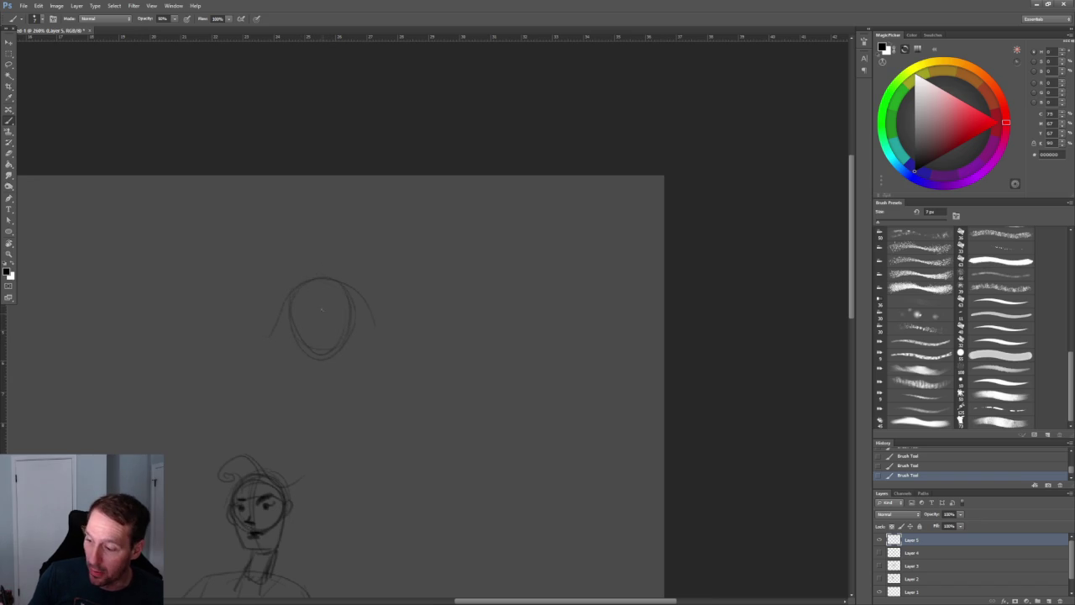
{"action": "mouse_move", "coordinate": [318, 306]}
{"action": "left_mouse_down"}
{"action": "mouse_move", "coordinate": [321, 323]}
{"action": "mouse_move", "coordinate": [312, 310]}
{"action": "left_mouse_up"}
{"action": "key", "text": "ctrl+z"}
{"action": "key", "text": "bracketright"}
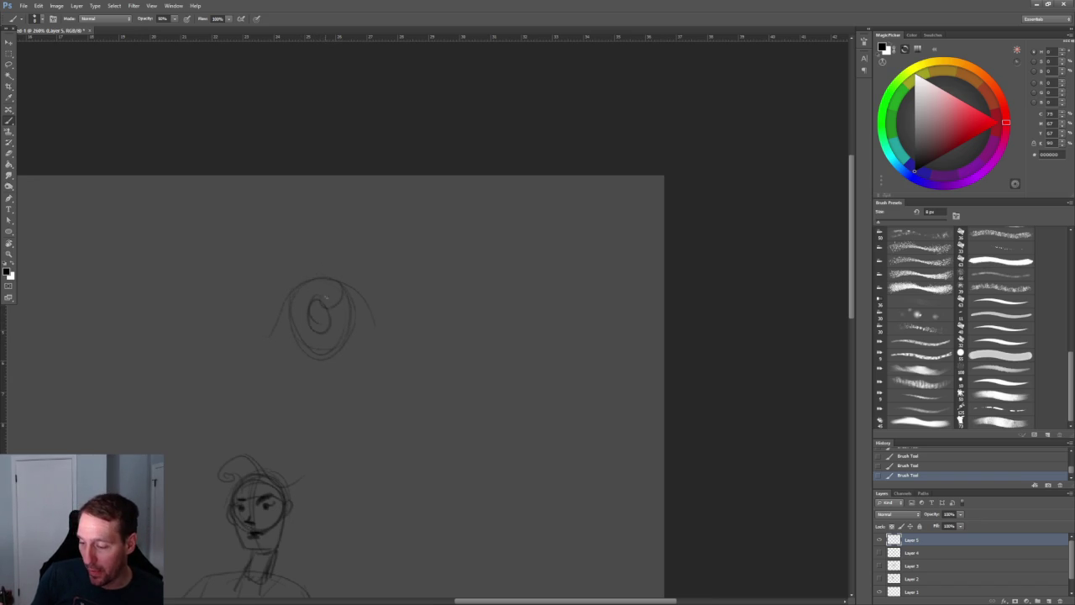
{"action": "left_click_drag", "start_coordinate": [297, 328], "coordinate": [343, 279]}
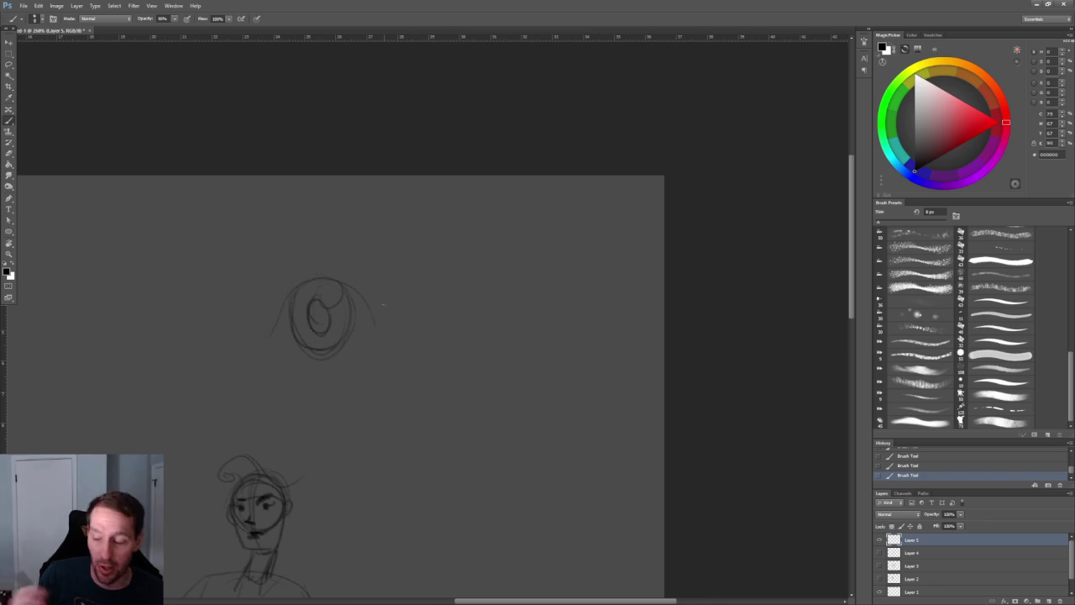
{"action": "key", "text": "ctrl+z"}
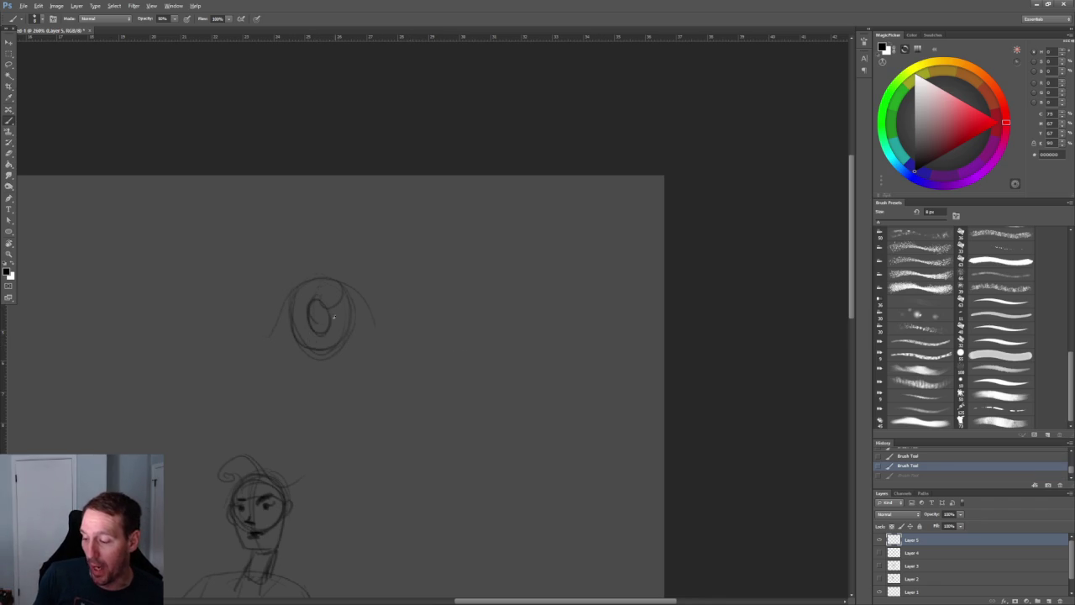
{"action": "left_click_drag", "start_coordinate": [312, 304], "coordinate": [323, 336]}
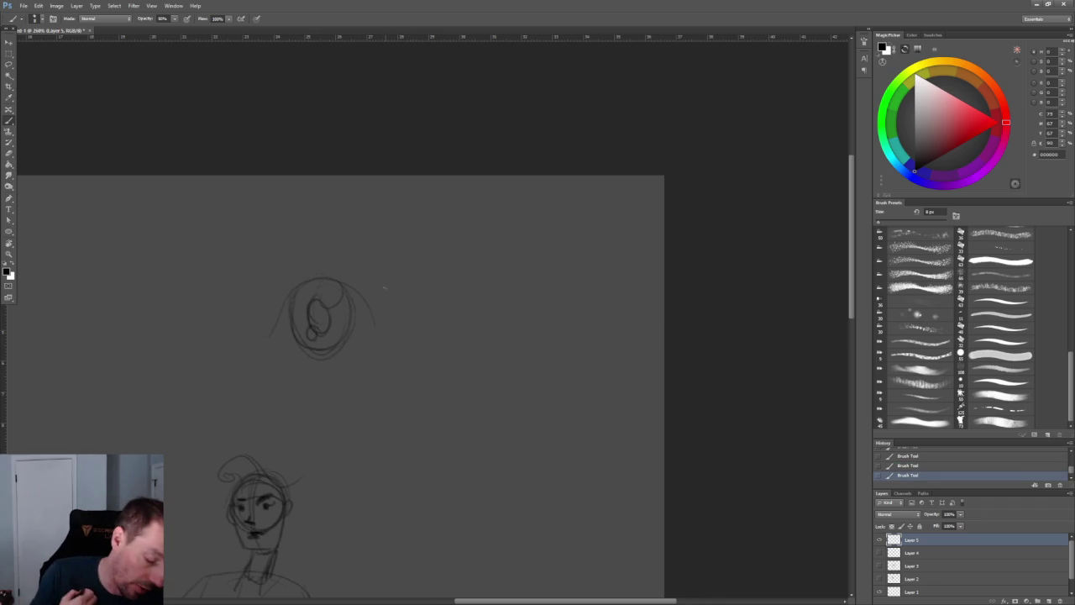
{"action": "mouse_move", "coordinate": [334, 282]}
{"action": "left_mouse_down"}
{"action": "mouse_move", "coordinate": [320, 304]}
{"action": "mouse_move", "coordinate": [348, 332]}
{"action": "mouse_move", "coordinate": [309, 356]}
{"action": "mouse_move", "coordinate": [289, 351]}
{"action": "left_mouse_up"}
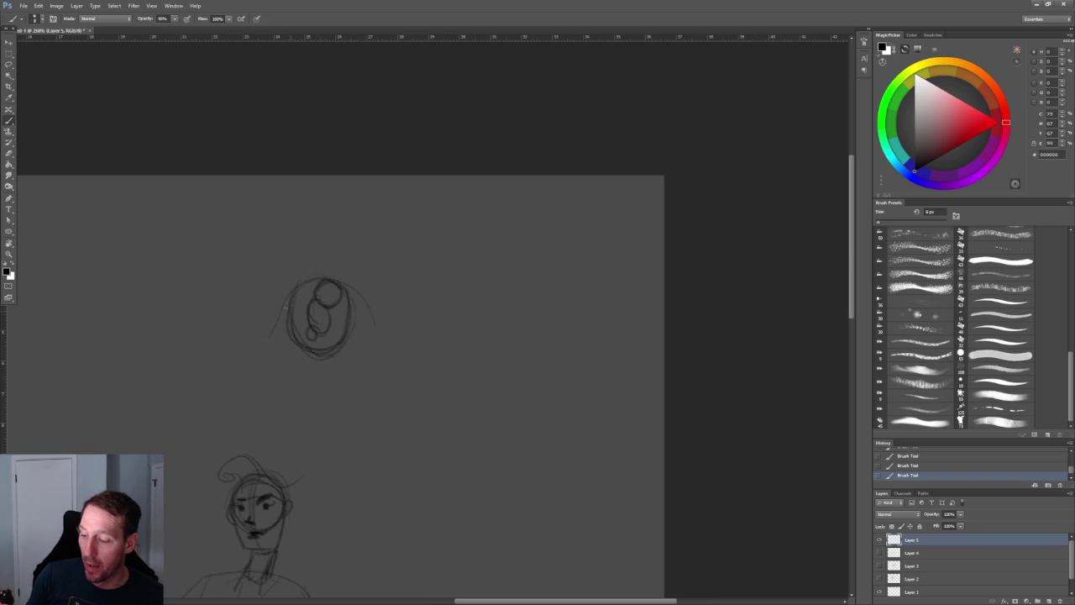
Draw the arc and short strokes across the top of the eye
{"action": "left_click_drag", "start_coordinate": [289, 289], "coordinate": [265, 336]}
{"action": "key", "text": "ctrl+z"}
{"action": "mouse_move", "coordinate": [291, 289]}
{"action": "left_mouse_down"}
{"action": "mouse_move", "coordinate": [267, 337]}
{"action": "mouse_move", "coordinate": [369, 304]}
{"action": "left_mouse_up"}
{"action": "mouse_move", "coordinate": [289, 281]}
{"action": "left_mouse_down"}
{"action": "mouse_move", "coordinate": [368, 298]}
{"action": "mouse_move", "coordinate": [375, 319]}
{"action": "left_mouse_up"}
{"action": "left_click_drag", "start_coordinate": [348, 285], "coordinate": [392, 321]}
{"action": "key", "text": "ctrl+alt+z"}
{"action": "key", "text": "ctrl+alt+z"}
{"action": "key", "text": "ctrl+alt+z"}
{"action": "mouse_move", "coordinate": [343, 286]}
{"action": "left_mouse_down"}
{"action": "mouse_move", "coordinate": [384, 296]}
{"action": "mouse_move", "coordinate": [331, 280]}
{"action": "mouse_move", "coordinate": [289, 314]}
{"action": "left_mouse_up"}
Darken the eye's right, lower-right and upper-left arcs with a 20 px brush
{"action": "left_click_drag", "start_coordinate": [357, 326], "coordinate": [320, 356]}
{"action": "mouse_move", "coordinate": [358, 299]}
{"action": "left_mouse_down"}
{"action": "mouse_move", "coordinate": [360, 326]}
{"action": "mouse_move", "coordinate": [370, 321]}
{"action": "left_mouse_up"}
{"action": "scroll", "coordinate": [437, 223], "scroll_direction": "down", "scroll_amount": 5, "text": "alt"}
{"action": "scroll", "coordinate": [487, 257], "scroll_direction": "up", "scroll_amount": 6, "text": "alt"}
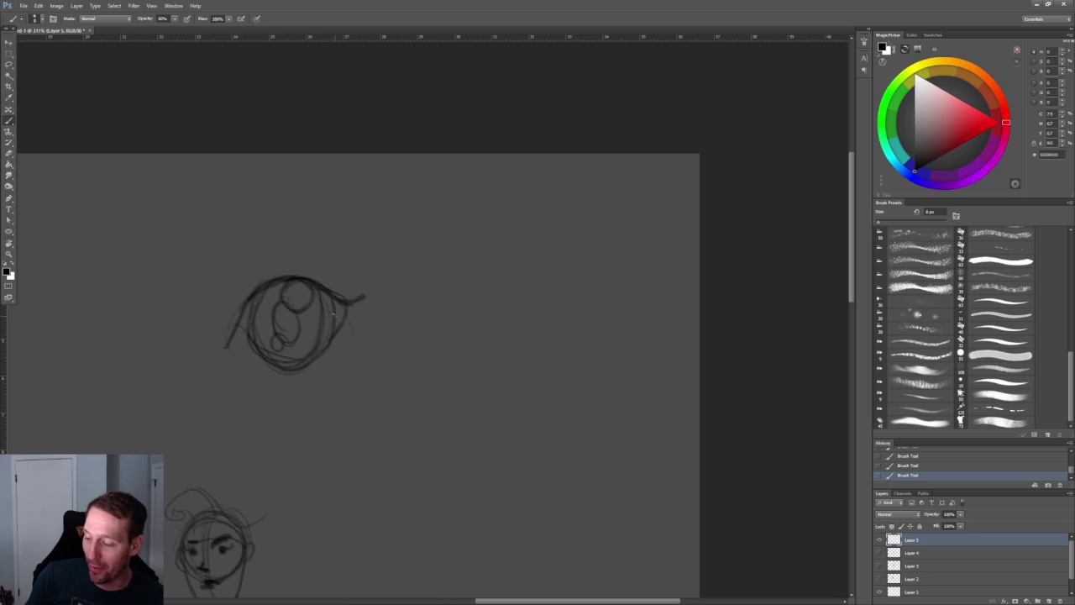
{"action": "key", "text": "bracketright"}
{"action": "key", "text": "bracketright"}
{"action": "key", "text": "bracketright"}
{"action": "mouse_move", "coordinate": [252, 302]}
{"action": "left_mouse_down"}
{"action": "mouse_move", "coordinate": [287, 270]}
{"action": "mouse_move", "coordinate": [257, 331]}
{"action": "mouse_move", "coordinate": [312, 302]}
{"action": "mouse_move", "coordinate": [286, 338]}
{"action": "mouse_move", "coordinate": [287, 309]}
{"action": "mouse_move", "coordinate": [300, 307]}
{"action": "left_mouse_up"}
Erase a highlight spot and lighten both edges of the iris
{"action": "key", "text": "e"}
{"action": "left_click", "coordinate": [278, 343]}
{"action": "scroll", "coordinate": [379, 183], "scroll_direction": "down", "scroll_amount": 5, "text": "alt"}
{"action": "scroll", "coordinate": [405, 197], "scroll_direction": "up", "scroll_amount": 3, "text": "alt"}
{"action": "scroll", "coordinate": [377, 312], "scroll_direction": "up", "scroll_amount": 2, "text": "alt"}
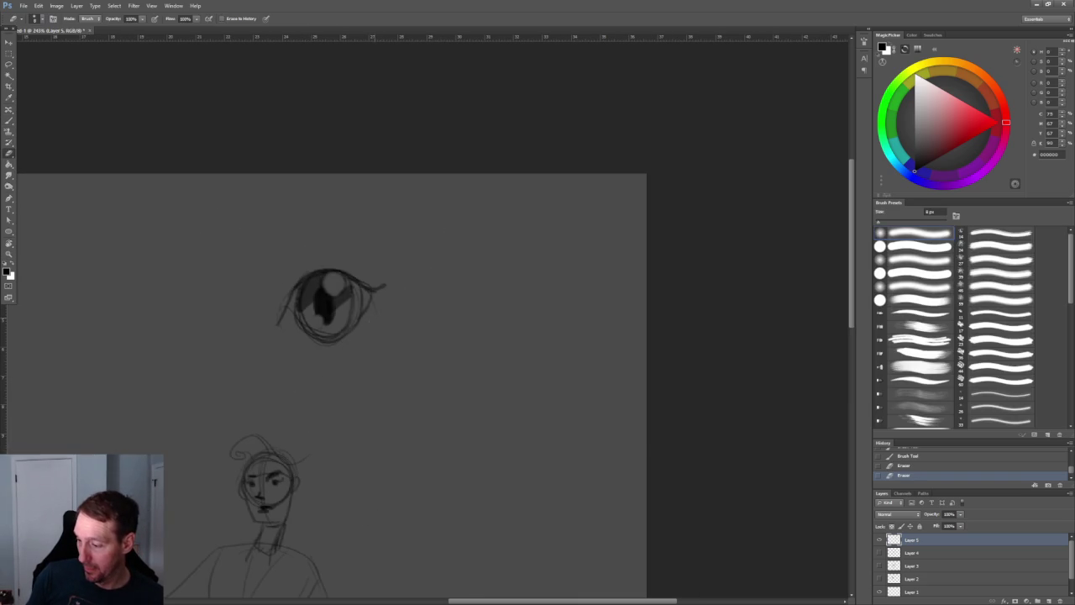
{"action": "left_click_drag", "start_coordinate": [360, 285], "coordinate": [353, 329]}
{"action": "mouse_move", "coordinate": [298, 296]}
{"action": "left_mouse_down"}
{"action": "mouse_move", "coordinate": [298, 325]}
{"action": "mouse_move", "coordinate": [348, 331]}
{"action": "left_mouse_up"}
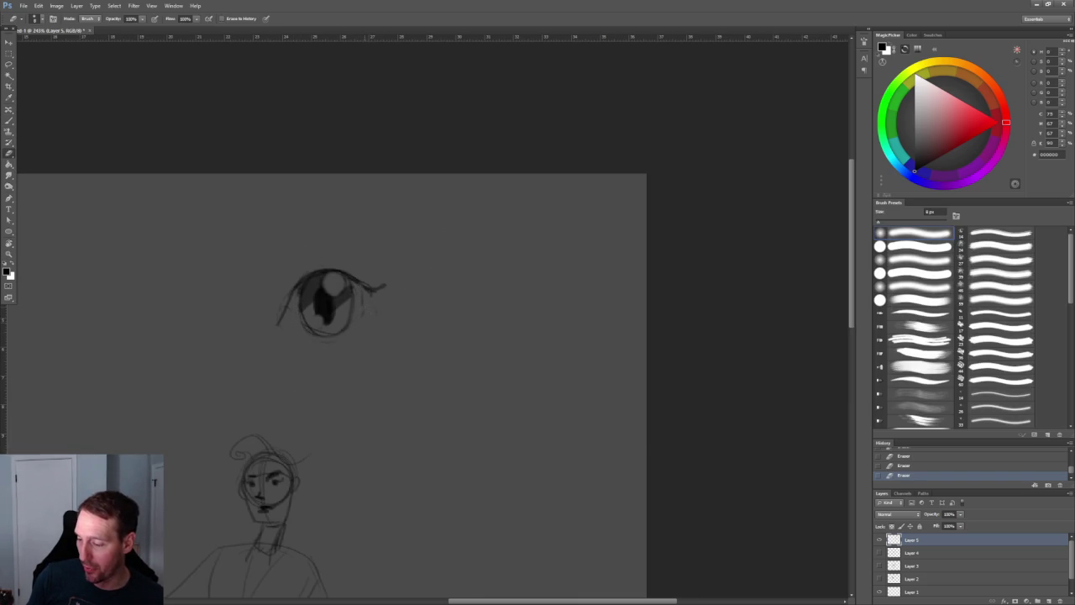
{"action": "scroll", "coordinate": [396, 247], "scroll_direction": "down", "scroll_amount": 5, "text": "alt"}
{"action": "scroll", "coordinate": [408, 294], "scroll_direction": "up", "scroll_amount": 5, "text": "alt"}
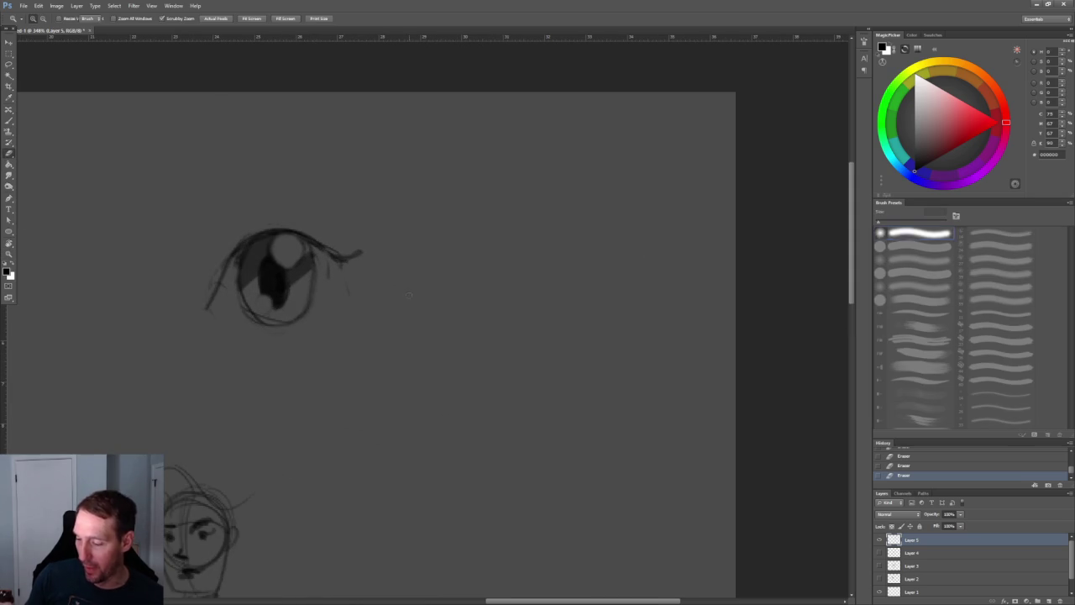
Paint a heavy dark lower lid under the eye with the Brush
{"action": "key", "text": "b"}
{"action": "left_click_drag", "start_coordinate": [245, 330], "coordinate": [330, 299]}
{"action": "key", "text": "ctrl+z"}
{"action": "left_click_drag", "start_coordinate": [245, 330], "coordinate": [332, 300]}
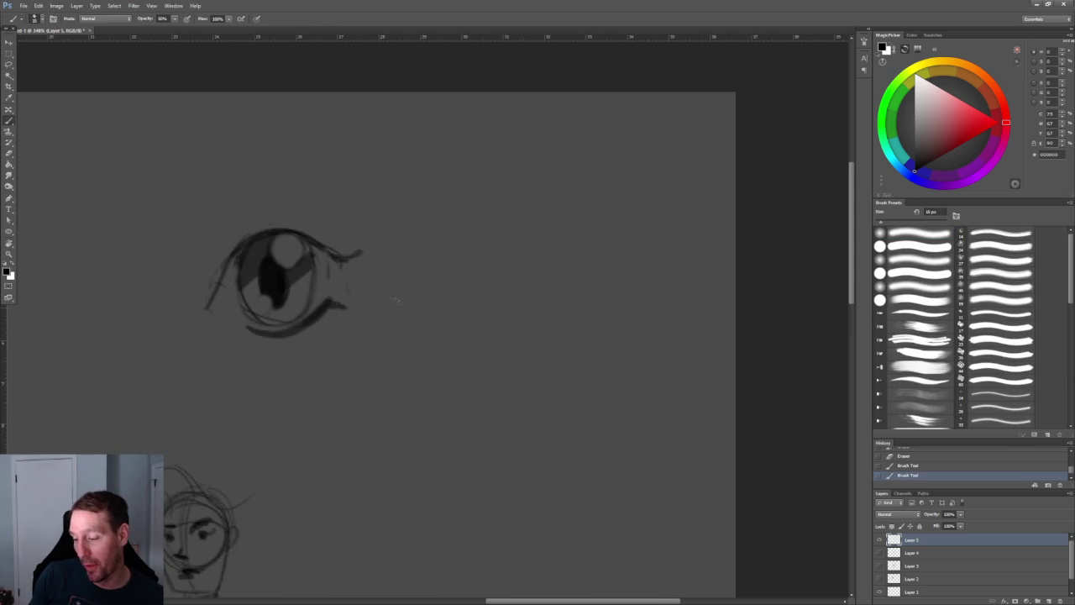
{"action": "scroll", "coordinate": [388, 232], "scroll_direction": "down", "scroll_amount": 5, "text": "alt"}
{"action": "scroll", "coordinate": [387, 232], "scroll_direction": "up", "scroll_amount": 2, "text": "alt"}
{"action": "scroll", "coordinate": [446, 254], "scroll_direction": "up", "scroll_amount": 2, "text": "alt"}
{"action": "scroll", "coordinate": [327, 249], "scroll_direction": "up", "scroll_amount": 1, "text": "alt"}
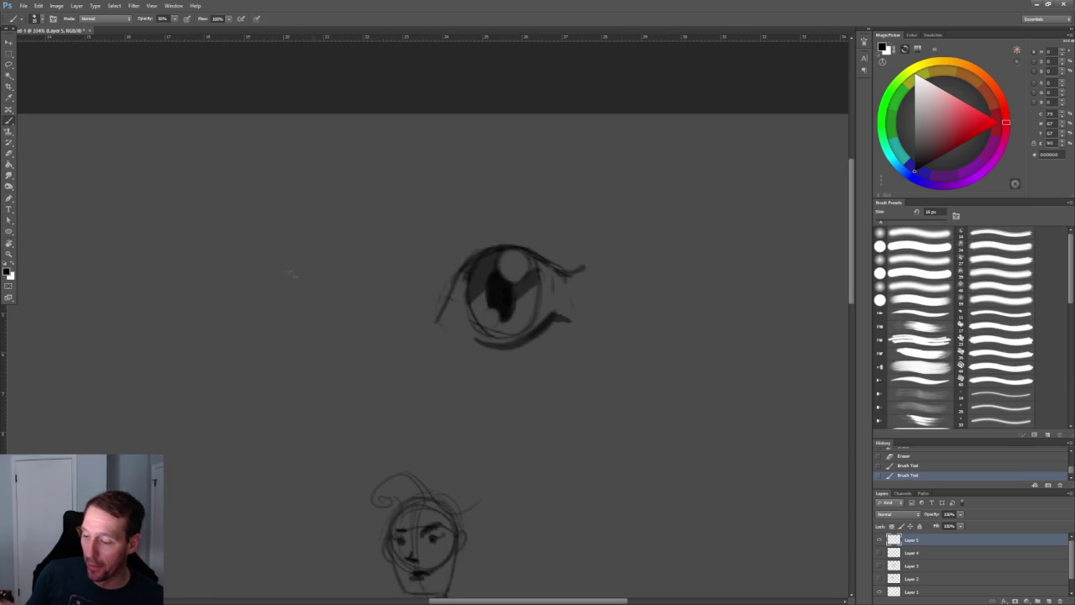
Sketch a second oval eye with an inner curve to the left
{"action": "left_click_drag", "start_coordinate": [240, 294], "coordinate": [303, 251]}
{"action": "key", "text": "ctrl+z"}
{"action": "mouse_move", "coordinate": [237, 292]}
{"action": "left_mouse_down"}
{"action": "mouse_move", "coordinate": [353, 270]}
{"action": "mouse_move", "coordinate": [274, 355]}
{"action": "left_mouse_up"}
{"action": "mouse_move", "coordinate": [326, 264]}
{"action": "left_mouse_down"}
{"action": "mouse_move", "coordinate": [262, 357]}
{"action": "mouse_move", "coordinate": [326, 262]}
{"action": "left_mouse_up"}
{"action": "left_click_drag", "start_coordinate": [250, 287], "coordinate": [252, 316]}
{"action": "left_click_drag", "start_coordinate": [262, 353], "coordinate": [319, 331]}
{"action": "left_click_drag", "start_coordinate": [327, 257], "coordinate": [324, 283]}
{"action": "mouse_move", "coordinate": [268, 268]}
{"action": "left_mouse_down"}
{"action": "mouse_move", "coordinate": [261, 306]}
{"action": "mouse_move", "coordinate": [278, 316]}
{"action": "mouse_move", "coordinate": [280, 303]}
{"action": "mouse_move", "coordinate": [279, 321]}
{"action": "mouse_move", "coordinate": [302, 304]}
{"action": "mouse_move", "coordinate": [279, 332]}
{"action": "mouse_move", "coordinate": [340, 309]}
{"action": "left_mouse_up"}
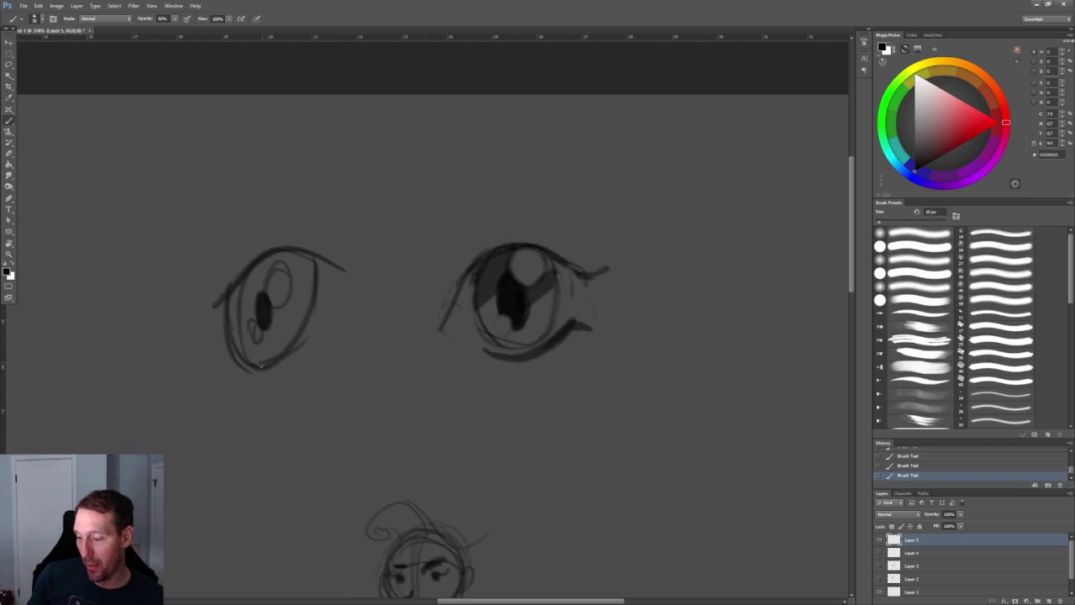
Darken the left eye's lower lid, inner corner and right side
{"action": "mouse_move", "coordinate": [262, 373]}
{"action": "left_mouse_down"}
{"action": "mouse_move", "coordinate": [340, 309]}
{"action": "mouse_move", "coordinate": [348, 324]}
{"action": "mouse_move", "coordinate": [235, 361]}
{"action": "left_mouse_up"}
{"action": "mouse_move", "coordinate": [223, 299]}
{"action": "left_mouse_down"}
{"action": "mouse_move", "coordinate": [187, 319]}
{"action": "mouse_move", "coordinate": [225, 373]}
{"action": "left_mouse_up"}
{"action": "left_click_drag", "start_coordinate": [200, 339], "coordinate": [256, 373]}
{"action": "left_click_drag", "start_coordinate": [208, 316], "coordinate": [231, 371]}
{"action": "mouse_move", "coordinate": [340, 271]}
{"action": "left_mouse_down"}
{"action": "mouse_move", "coordinate": [324, 340]}
{"action": "mouse_move", "coordinate": [317, 327]}
{"action": "left_mouse_up"}
Draw a thick slanted brow with a hooked end above the left eye, then zoom out
{"action": "mouse_move", "coordinate": [173, 282]}
{"action": "left_mouse_down"}
{"action": "mouse_move", "coordinate": [265, 192]}
{"action": "mouse_move", "coordinate": [369, 140]}
{"action": "left_mouse_up"}
{"action": "left_click_drag", "start_coordinate": [172, 280], "coordinate": [343, 144]}
{"action": "mouse_move", "coordinate": [179, 284]}
{"action": "left_mouse_down"}
{"action": "mouse_move", "coordinate": [187, 247]}
{"action": "mouse_move", "coordinate": [294, 172]}
{"action": "left_mouse_up"}
{"action": "left_click_drag", "start_coordinate": [200, 245], "coordinate": [232, 225]}
{"action": "left_click_drag", "start_coordinate": [187, 274], "coordinate": [262, 205]}
{"action": "scroll", "coordinate": [412, 117], "scroll_direction": "down", "scroll_amount": 5, "text": "alt"}
{"action": "scroll", "coordinate": [451, 154], "scroll_direction": "up", "scroll_amount": 4, "text": "alt"}
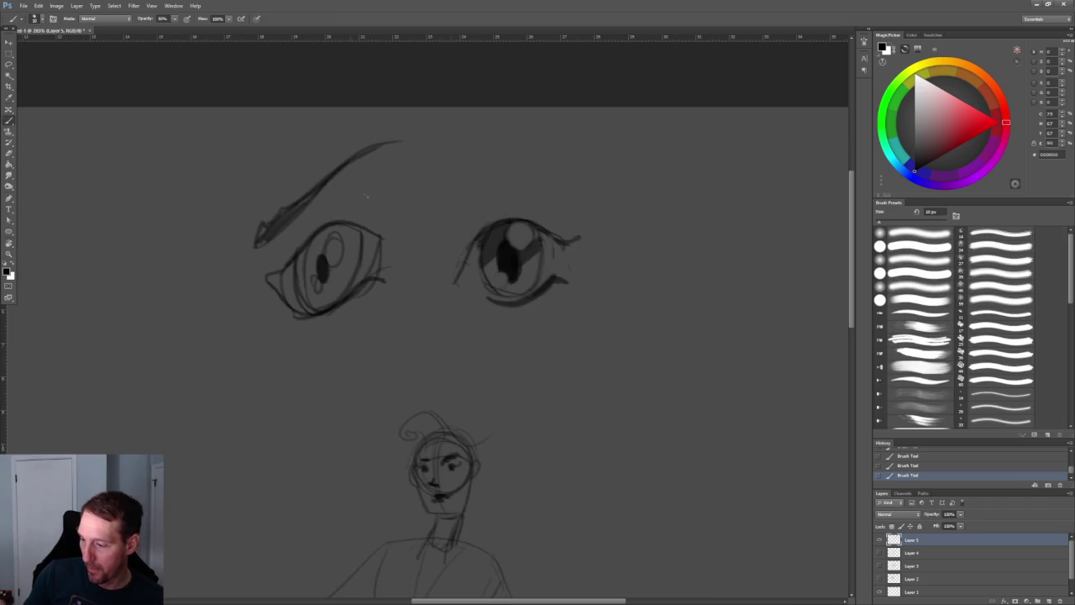
{"action": "key", "text": "z"}
{"action": "scroll", "coordinate": [457, 232], "scroll_direction": "down", "scroll_amount": 2, "text": "alt"}
Try a jaw-line stroke beside the right eye, then undo it
{"action": "scroll", "coordinate": [456, 232], "scroll_direction": "down", "scroll_amount": 2, "text": "alt"}
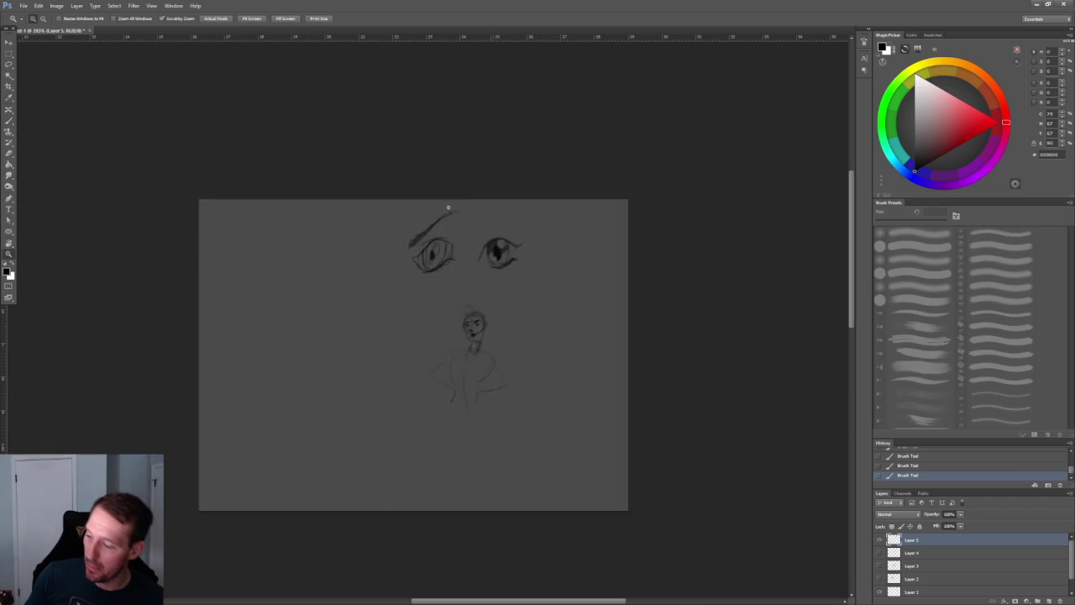
{"action": "scroll", "coordinate": [456, 232], "scroll_direction": "up", "scroll_amount": 2, "text": "alt"}
{"action": "left_click_drag", "start_coordinate": [495, 156], "coordinate": [426, 258]}
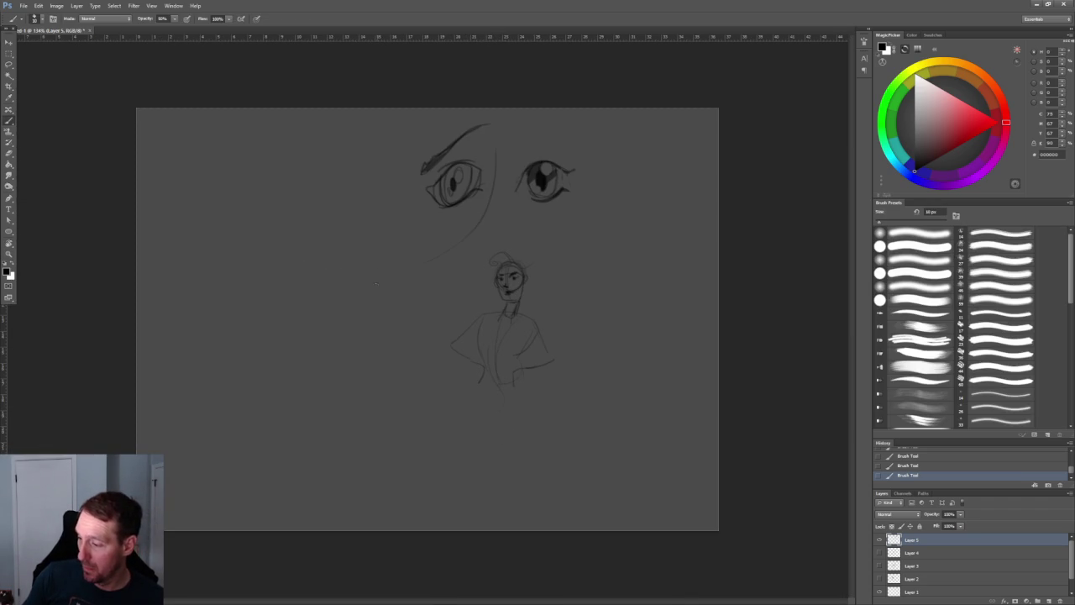
{"action": "key", "text": "ctrl+z"}
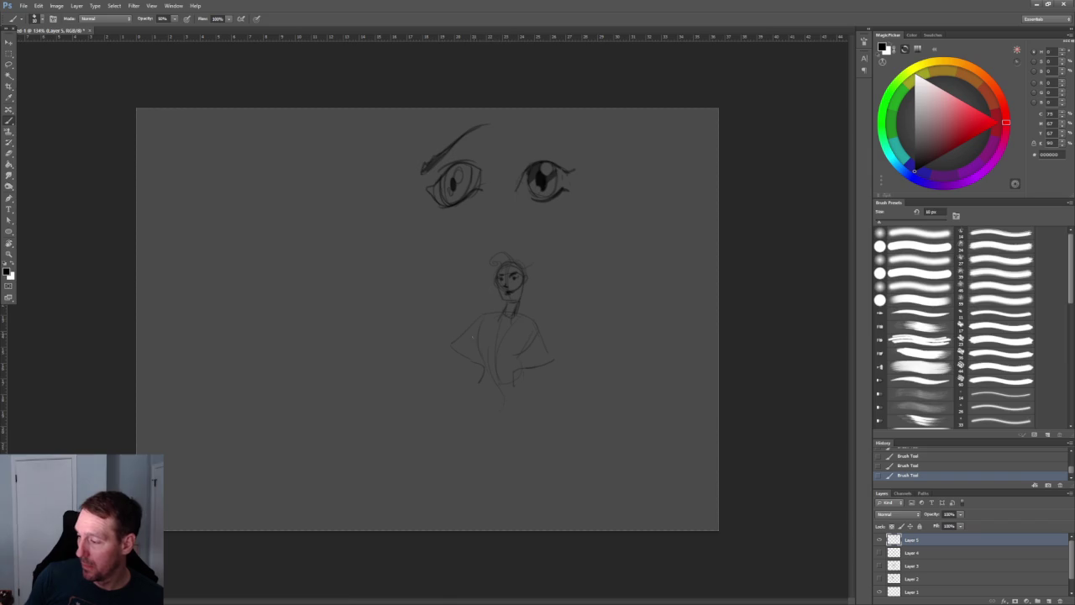
Zoom into the figure and draw a boxy robot head starting a neck
{"action": "key", "text": "z"}
{"action": "left_click_drag", "start_coordinate": [608, 235], "coordinate": [649, 229]}
{"action": "key", "text": "b"}
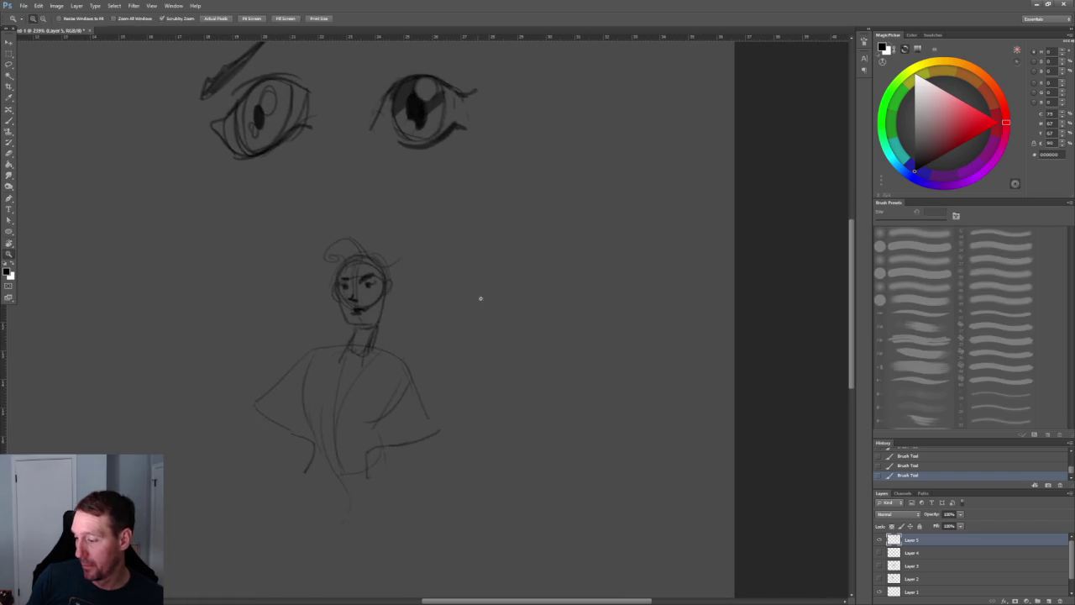
{"action": "scroll", "coordinate": [475, 297], "scroll_direction": "up", "scroll_amount": 1, "text": "alt"}
{"action": "scroll", "coordinate": [602, 269], "scroll_direction": "up", "scroll_amount": 1, "text": "alt"}
{"action": "mouse_move", "coordinate": [348, 309]}
{"action": "left_mouse_down"}
{"action": "mouse_move", "coordinate": [294, 357]}
{"action": "mouse_move", "coordinate": [353, 304]}
{"action": "left_mouse_up"}
{"action": "key", "text": "ctrl+z"}
{"action": "left_click_drag", "start_coordinate": [290, 292], "coordinate": [312, 370]}
{"action": "key", "text": "ctrl+z"}
{"action": "mouse_move", "coordinate": [312, 277]}
{"action": "left_mouse_down"}
{"action": "mouse_move", "coordinate": [311, 368]}
{"action": "mouse_move", "coordinate": [309, 356]}
{"action": "mouse_move", "coordinate": [382, 360]}
{"action": "mouse_move", "coordinate": [387, 331]}
{"action": "mouse_move", "coordinate": [380, 353]}
{"action": "left_mouse_up"}
{"action": "key", "text": "ctrl+z"}
{"action": "mouse_move", "coordinate": [308, 270]}
{"action": "left_mouse_down"}
{"action": "mouse_move", "coordinate": [391, 283]}
{"action": "mouse_move", "coordinate": [358, 267]}
{"action": "left_mouse_up"}
{"action": "mouse_move", "coordinate": [315, 363]}
{"action": "left_mouse_down"}
{"action": "mouse_move", "coordinate": [324, 388]}
{"action": "mouse_move", "coordinate": [372, 403]}
{"action": "left_mouse_up"}
Add an eye mark, a mark below the mouth and round ears to the box head
{"action": "mouse_move", "coordinate": [328, 301]}
{"action": "left_mouse_down"}
{"action": "mouse_move", "coordinate": [345, 302]}
{"action": "mouse_move", "coordinate": [340, 335]}
{"action": "mouse_move", "coordinate": [363, 318]}
{"action": "left_mouse_up"}
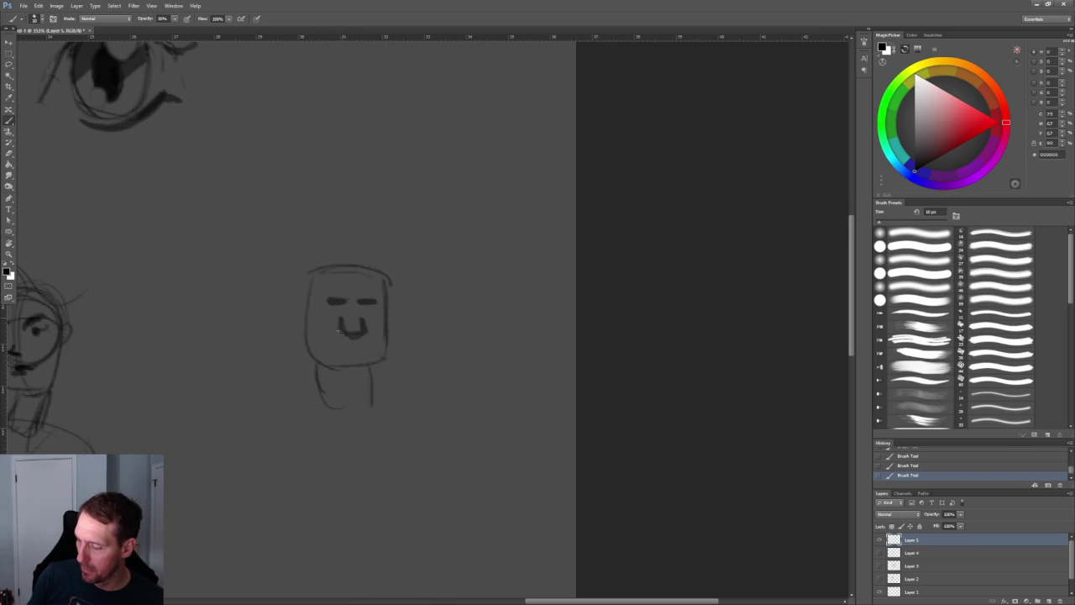
{"action": "left_click_drag", "start_coordinate": [341, 345], "coordinate": [359, 350]}
{"action": "scroll", "coordinate": [363, 353], "scroll_direction": "down", "scroll_amount": 3, "text": "alt"}
{"action": "scroll", "coordinate": [357, 332], "scroll_direction": "up", "scroll_amount": 1, "text": "alt"}
{"action": "scroll", "coordinate": [352, 307], "scroll_direction": "up", "scroll_amount": 2, "text": "alt"}
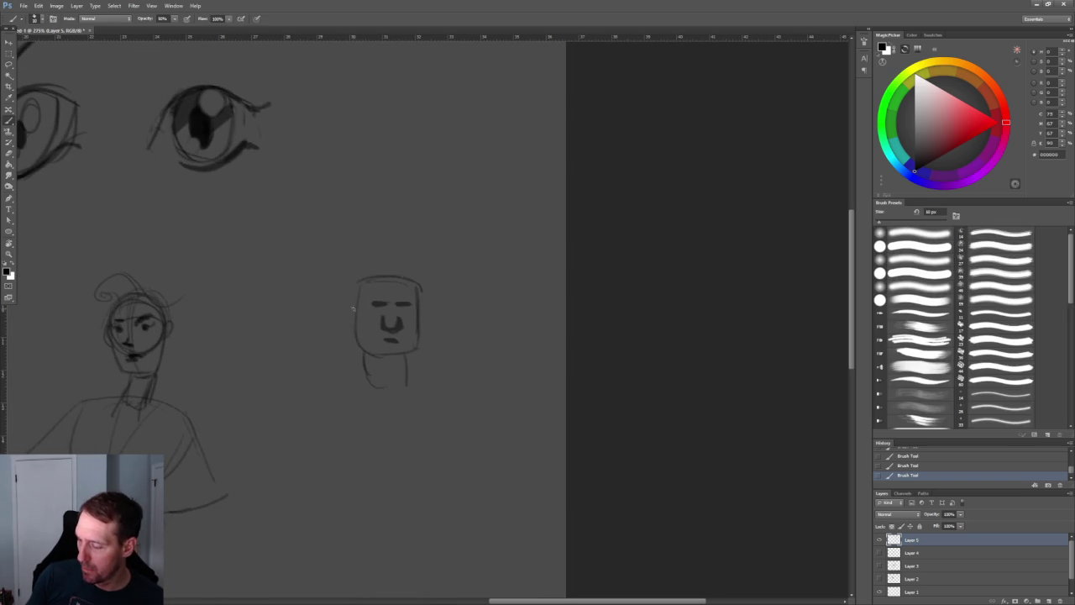
{"action": "left_click_drag", "start_coordinate": [343, 300], "coordinate": [337, 333]}
{"action": "mouse_move", "coordinate": [420, 299]}
{"action": "left_mouse_down"}
{"action": "mouse_move", "coordinate": [440, 321]}
{"action": "mouse_move", "coordinate": [418, 334]}
{"action": "left_mouse_up"}
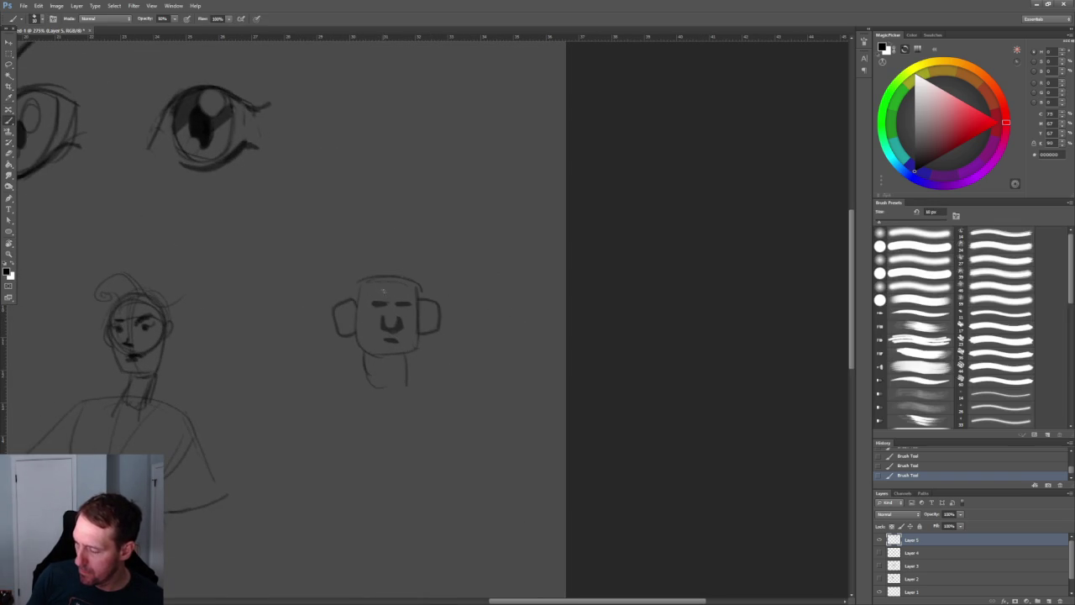
{"action": "scroll", "coordinate": [493, 228], "scroll_direction": "down", "scroll_amount": 1, "text": "alt"}
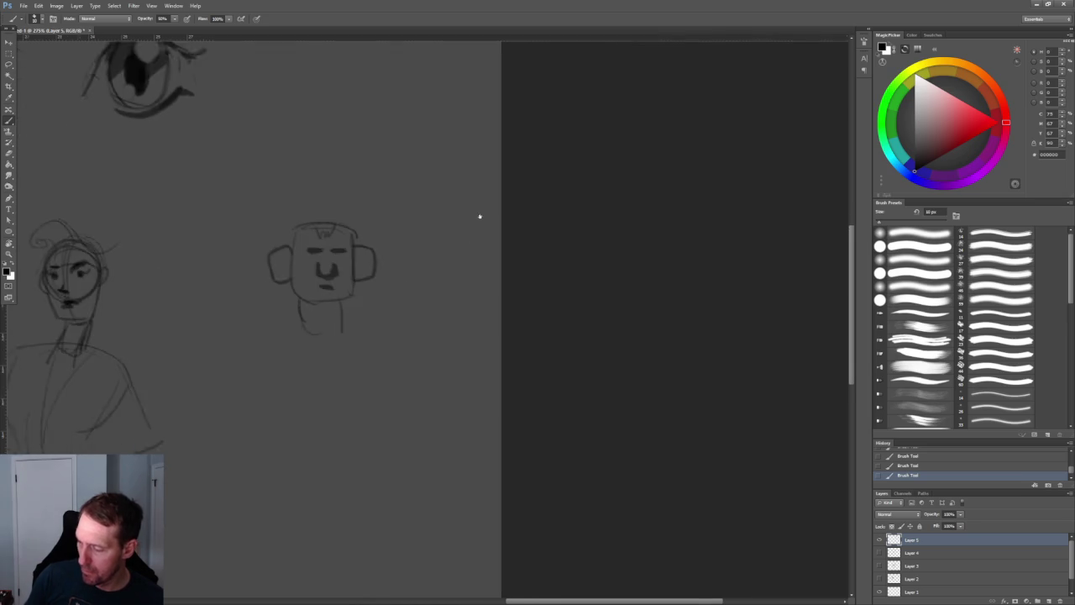
{"action": "scroll", "coordinate": [398, 211], "scroll_direction": "down", "scroll_amount": 2, "text": "alt"}
{"action": "scroll", "coordinate": [411, 223], "scroll_direction": "up", "scroll_amount": 4, "text": "alt"}
Sketch the robot's neck, torso, leg lines and right arm edge
{"action": "mouse_move", "coordinate": [226, 305]}
{"action": "left_mouse_down"}
{"action": "mouse_move", "coordinate": [288, 337]}
{"action": "mouse_move", "coordinate": [328, 318]}
{"action": "mouse_move", "coordinate": [324, 359]}
{"action": "mouse_move", "coordinate": [210, 312]}
{"action": "mouse_move", "coordinate": [186, 357]}
{"action": "mouse_move", "coordinate": [221, 400]}
{"action": "mouse_move", "coordinate": [195, 401]}
{"action": "left_mouse_up"}
{"action": "mouse_move", "coordinate": [231, 351]}
{"action": "left_mouse_down"}
{"action": "mouse_move", "coordinate": [236, 391]}
{"action": "mouse_move", "coordinate": [222, 408]}
{"action": "mouse_move", "coordinate": [252, 417]}
{"action": "mouse_move", "coordinate": [249, 365]}
{"action": "mouse_move", "coordinate": [273, 352]}
{"action": "mouse_move", "coordinate": [278, 410]}
{"action": "left_mouse_up"}
{"action": "left_click_drag", "start_coordinate": [291, 339], "coordinate": [290, 385]}
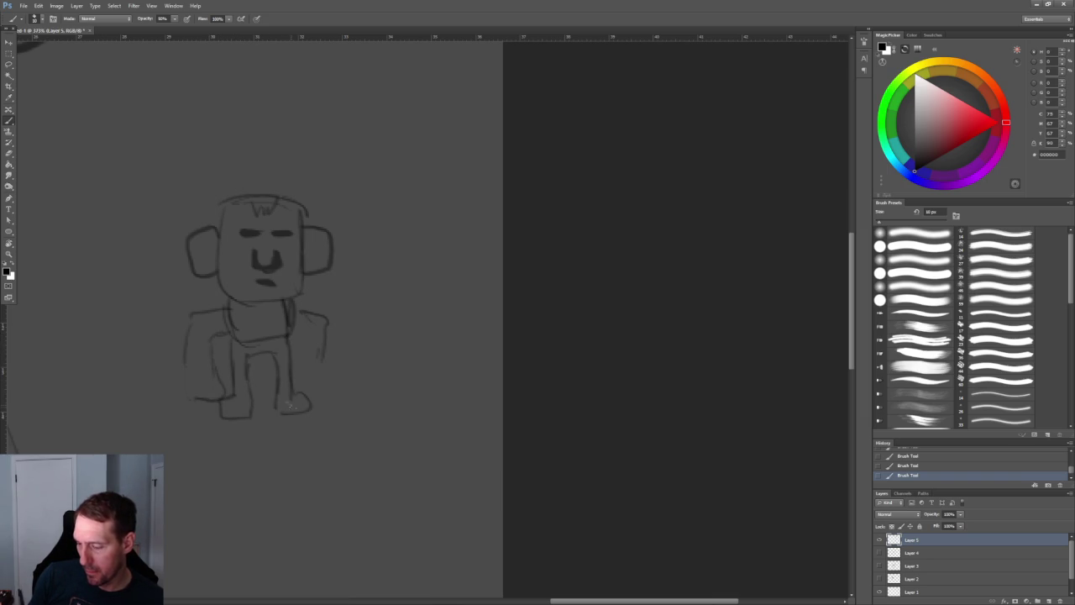
{"action": "key", "text": "z"}
{"action": "left_click", "coordinate": [420, 302], "text": "alt"}
{"action": "key", "text": "ctrl+equal"}
{"action": "key", "text": "ctrl+equal"}
{"action": "key", "text": "b"}
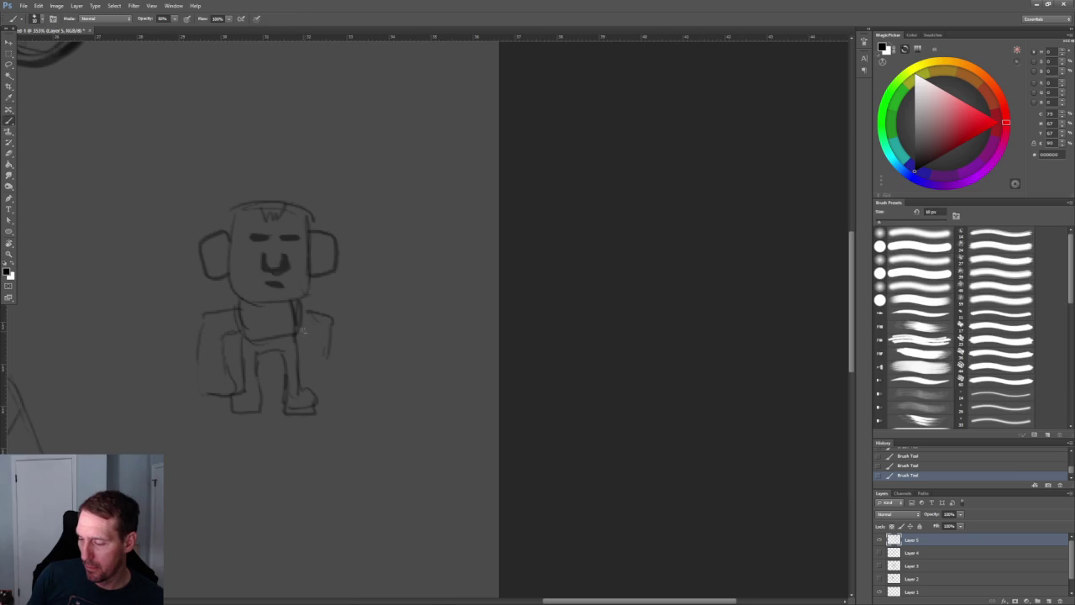
{"action": "mouse_move", "coordinate": [318, 331]}
{"action": "left_mouse_down"}
{"action": "mouse_move", "coordinate": [309, 395]}
{"action": "mouse_move", "coordinate": [347, 340]}
{"action": "mouse_move", "coordinate": [312, 309]}
{"action": "left_mouse_up"}
Add inner detail to the robot's left and right ears
{"action": "key", "text": "z"}
{"action": "mouse_move", "coordinate": [448, 248]}
{"action": "left_mouse_down"}
{"action": "mouse_move", "coordinate": [415, 235]}
{"action": "mouse_move", "coordinate": [449, 252]}
{"action": "left_mouse_up"}
{"action": "key", "text": "b"}
{"action": "left_click_drag", "start_coordinate": [327, 261], "coordinate": [334, 244]}
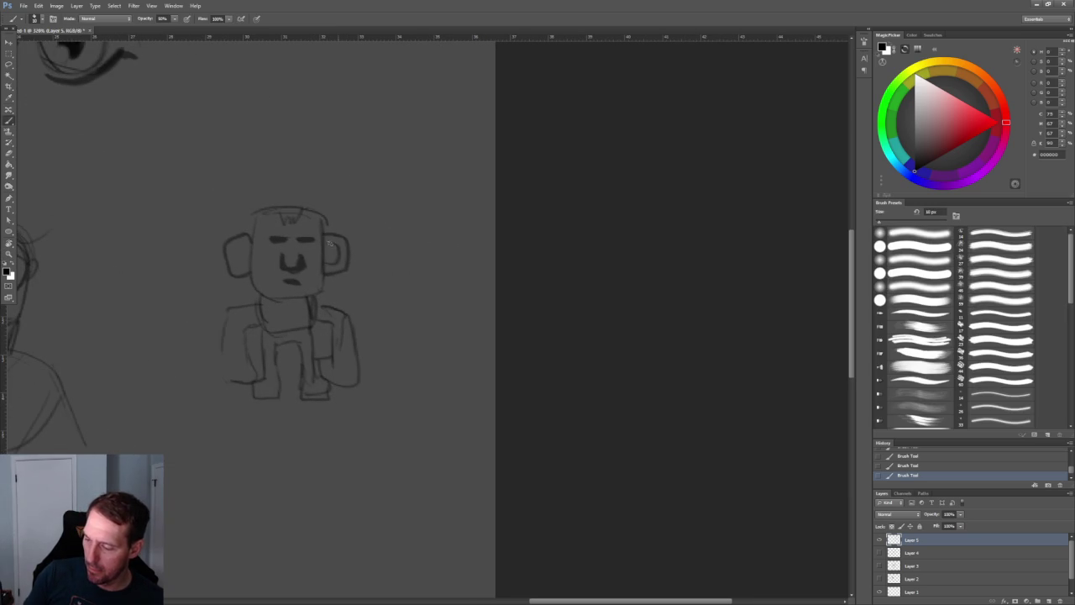
{"action": "left_click_drag", "start_coordinate": [245, 264], "coordinate": [242, 246]}
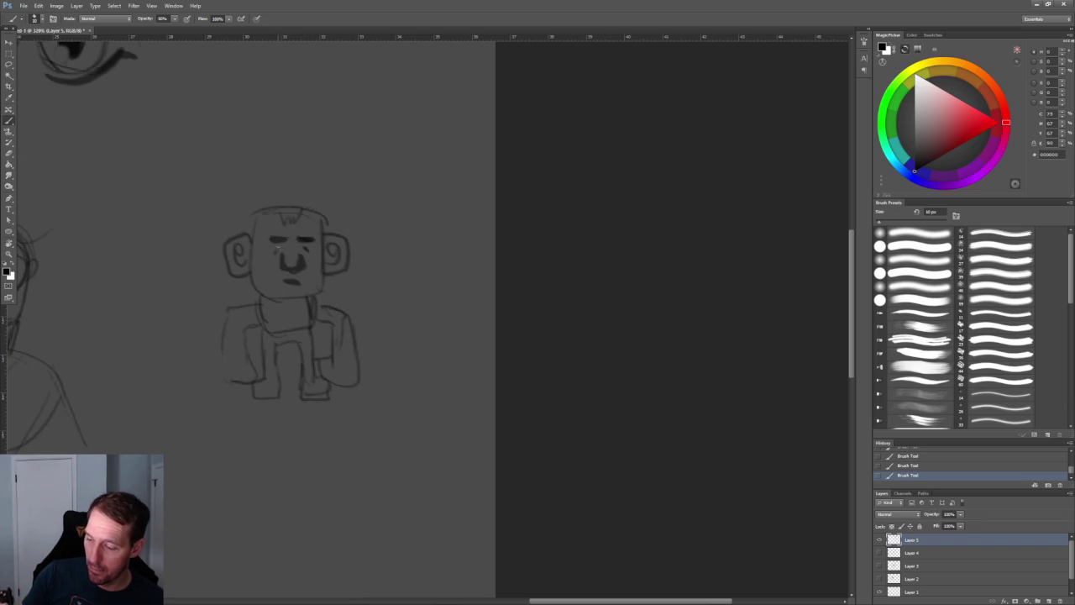
Paint dark angry brows on the robot's forehead and zoom out to the other sketches
{"action": "key", "text": "z"}
{"action": "left_click_drag", "start_coordinate": [404, 178], "coordinate": [441, 235]}
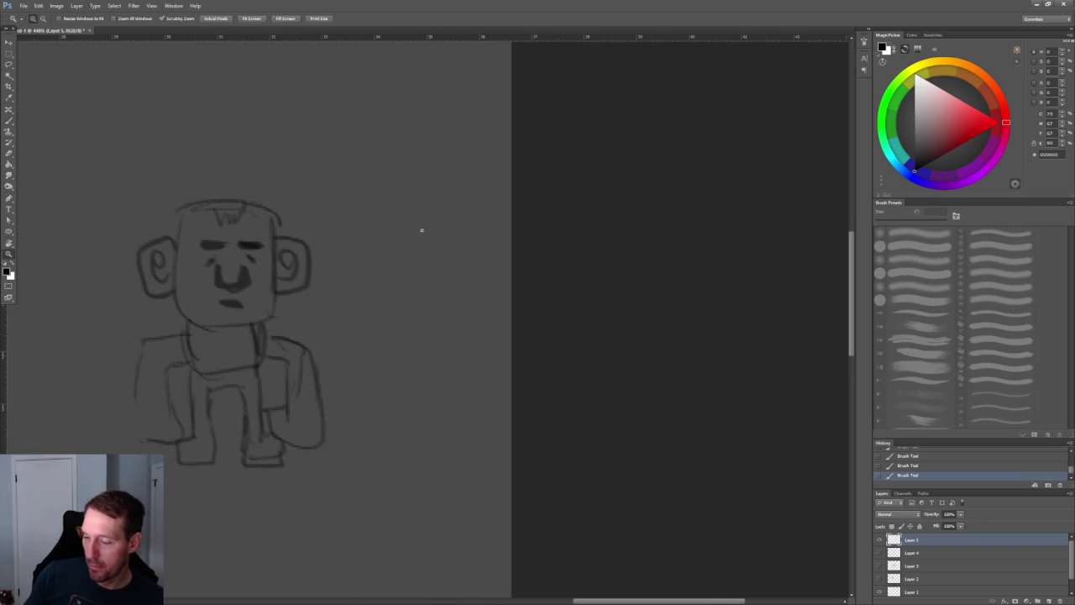
{"action": "key", "text": "b"}
{"action": "mouse_move", "coordinate": [230, 224]}
{"action": "left_mouse_down"}
{"action": "mouse_move", "coordinate": [255, 238]}
{"action": "mouse_move", "coordinate": [274, 220]}
{"action": "left_mouse_up"}
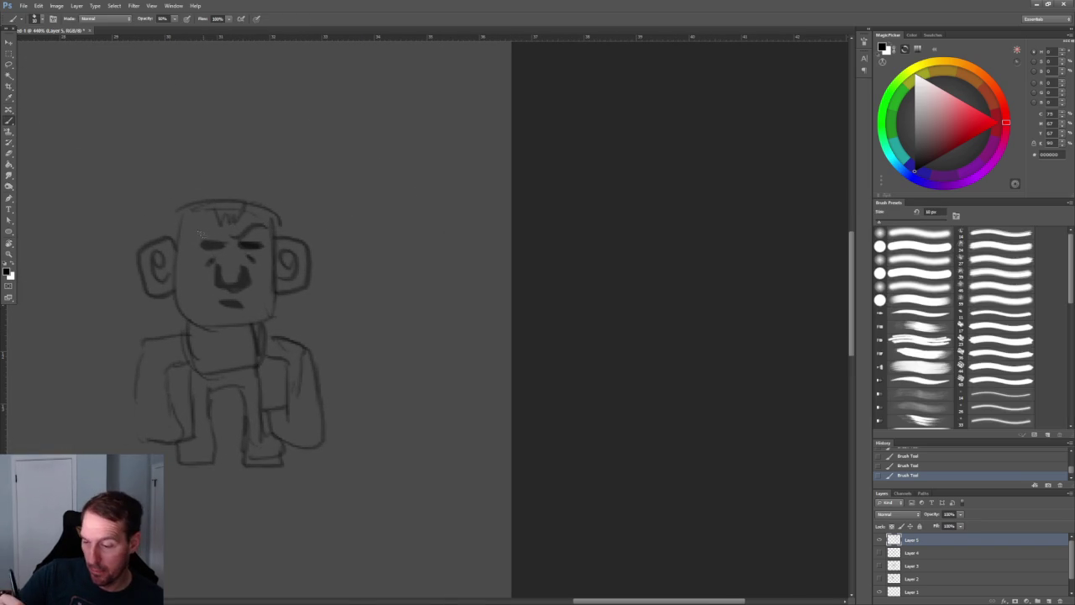
{"action": "key", "text": "z"}
{"action": "left_click_drag", "start_coordinate": [427, 288], "coordinate": [403, 279]}
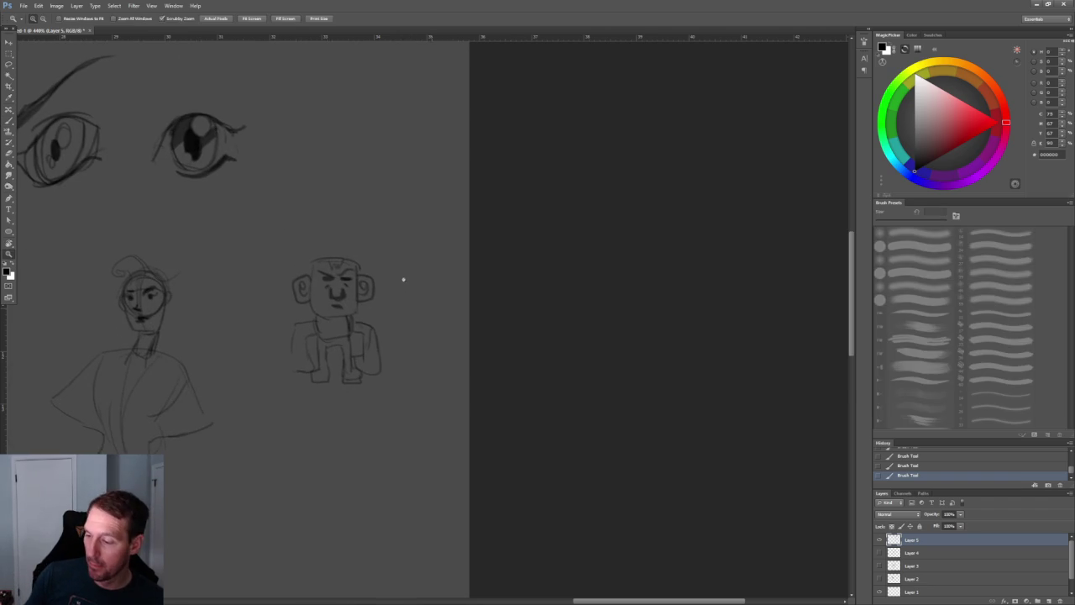
Switch back to the Brush and pan to blank canvas left of the existing sketches
{"action": "key", "text": "b"}
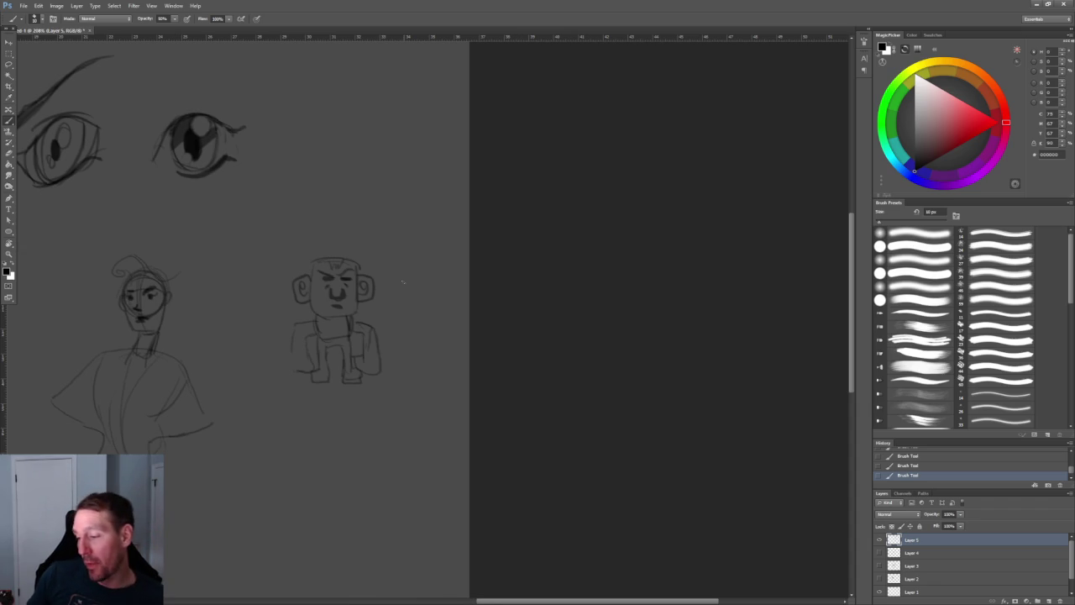
{"action": "left_click_drag", "start_coordinate": [403, 389], "coordinate": [375, 282]}
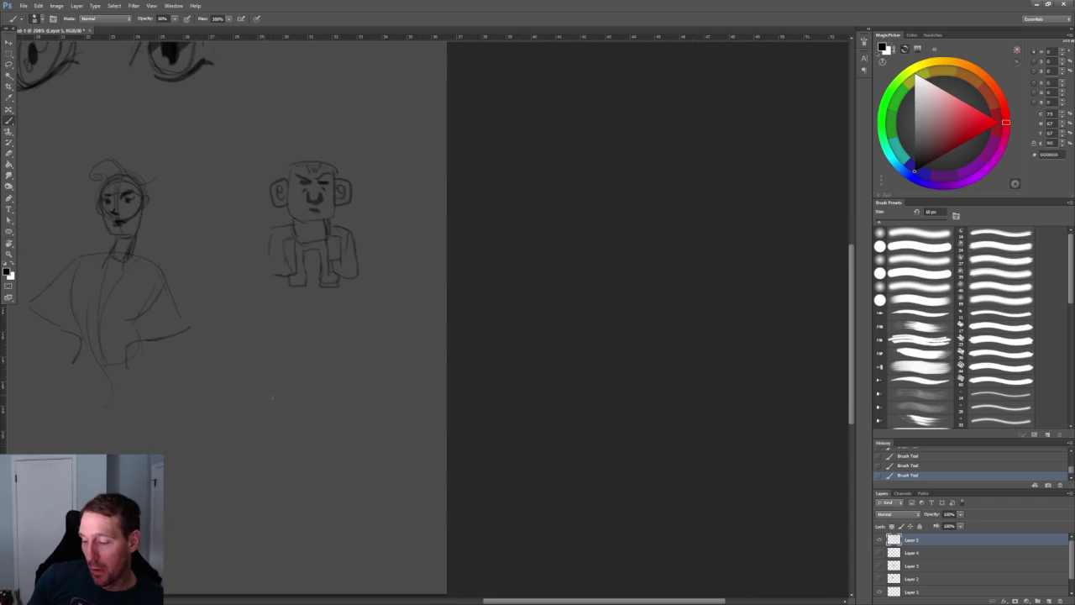
{"action": "mouse_move", "coordinate": [227, 359]}
{"action": "left_mouse_down"}
{"action": "mouse_move", "coordinate": [245, 340]}
{"action": "mouse_move", "coordinate": [530, 364]}
{"action": "left_mouse_up"}
{"action": "left_click_drag", "start_coordinate": [242, 218], "coordinate": [302, 264]}
{"action": "left_click_drag", "start_coordinate": [86, 294], "coordinate": [267, 314]}
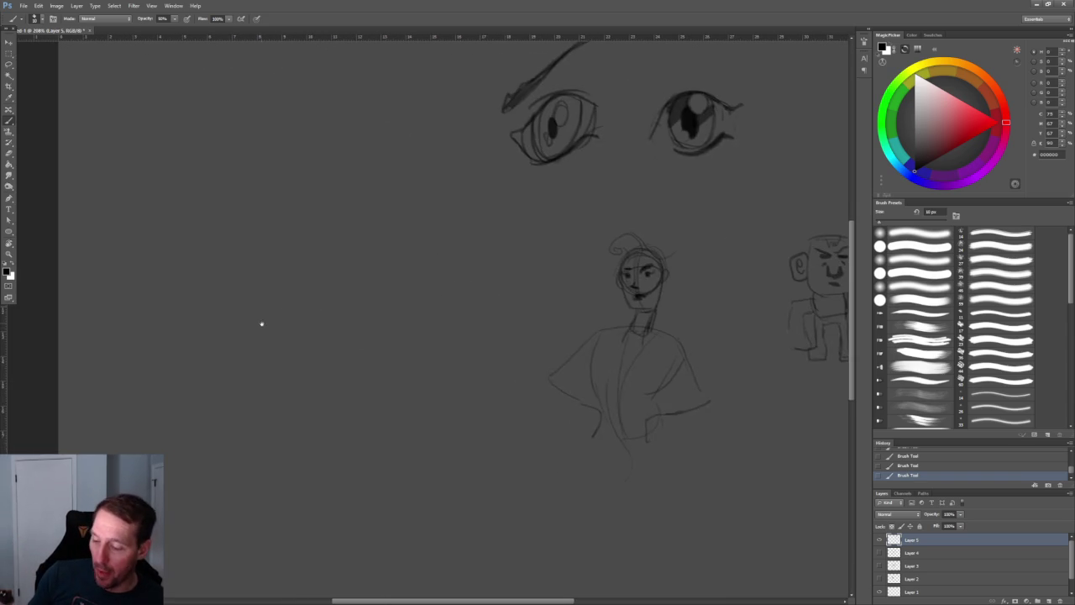
{"action": "left_click_drag", "start_coordinate": [193, 261], "coordinate": [223, 250]}
Sketch a row of five freehand circles
{"action": "mouse_move", "coordinate": [229, 324]}
{"action": "left_mouse_down"}
{"action": "mouse_move", "coordinate": [237, 265]}
{"action": "mouse_move", "coordinate": [244, 322]}
{"action": "left_mouse_up"}
{"action": "left_click_drag", "start_coordinate": [227, 271], "coordinate": [324, 313]}
{"action": "mouse_move", "coordinate": [278, 271]}
{"action": "left_mouse_down"}
{"action": "mouse_move", "coordinate": [328, 296]}
{"action": "mouse_move", "coordinate": [344, 287]}
{"action": "left_mouse_up"}
{"action": "left_click_drag", "start_coordinate": [413, 257], "coordinate": [400, 288]}
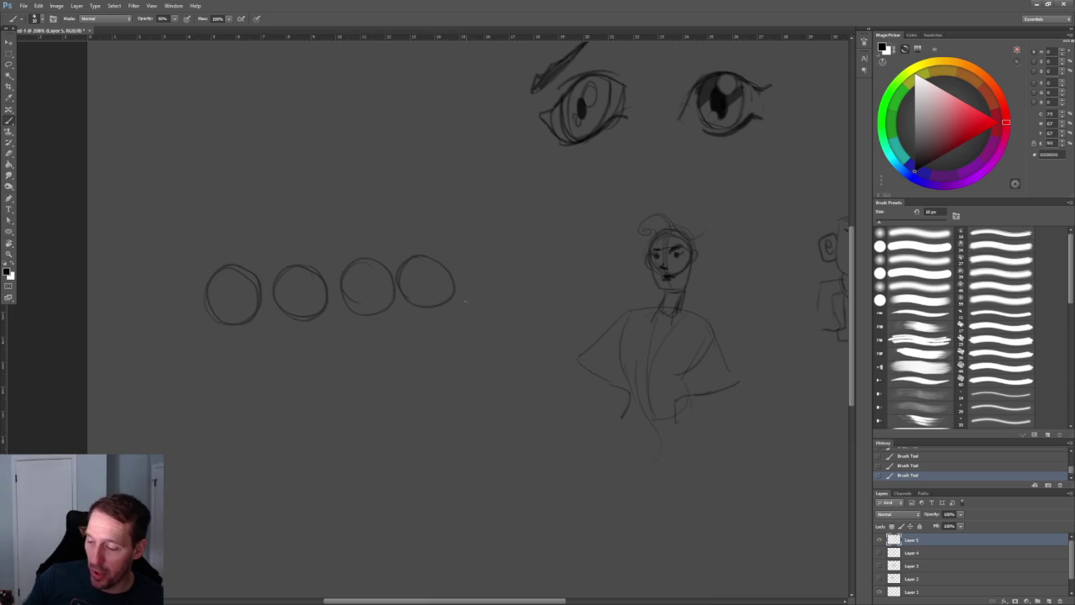
{"action": "left_click_drag", "start_coordinate": [175, 271], "coordinate": [137, 290]}
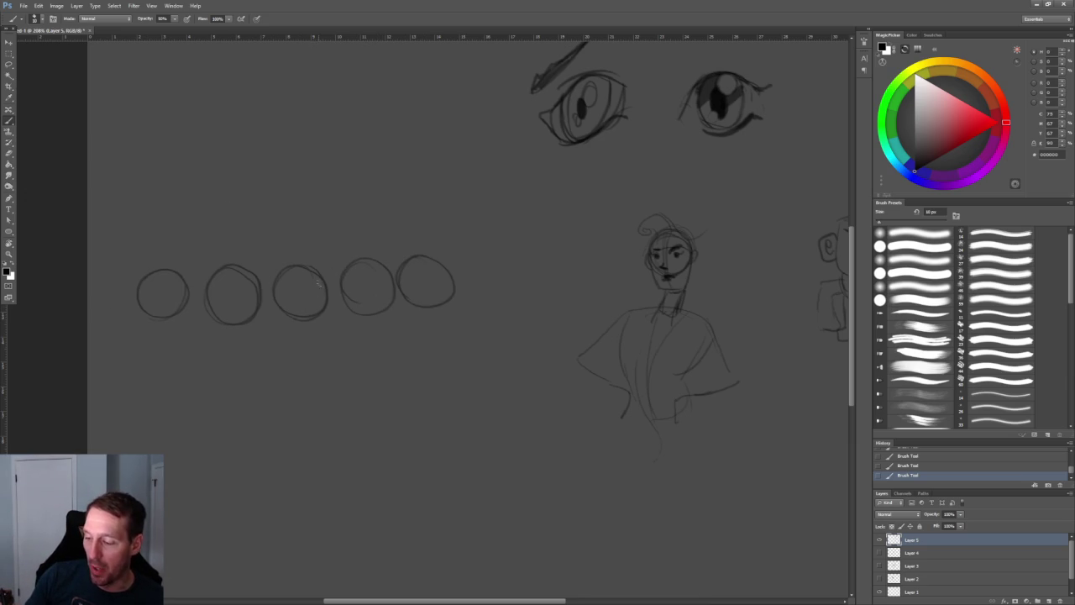
Try inner contours in the third to fifth circles, keeping only an arc in the fourth
{"action": "mouse_move", "coordinate": [294, 276]}
{"action": "left_mouse_down"}
{"action": "mouse_move", "coordinate": [317, 275]}
{"action": "mouse_move", "coordinate": [304, 314]}
{"action": "mouse_move", "coordinate": [314, 276]}
{"action": "left_mouse_up"}
{"action": "key", "text": "ctrl+z"}
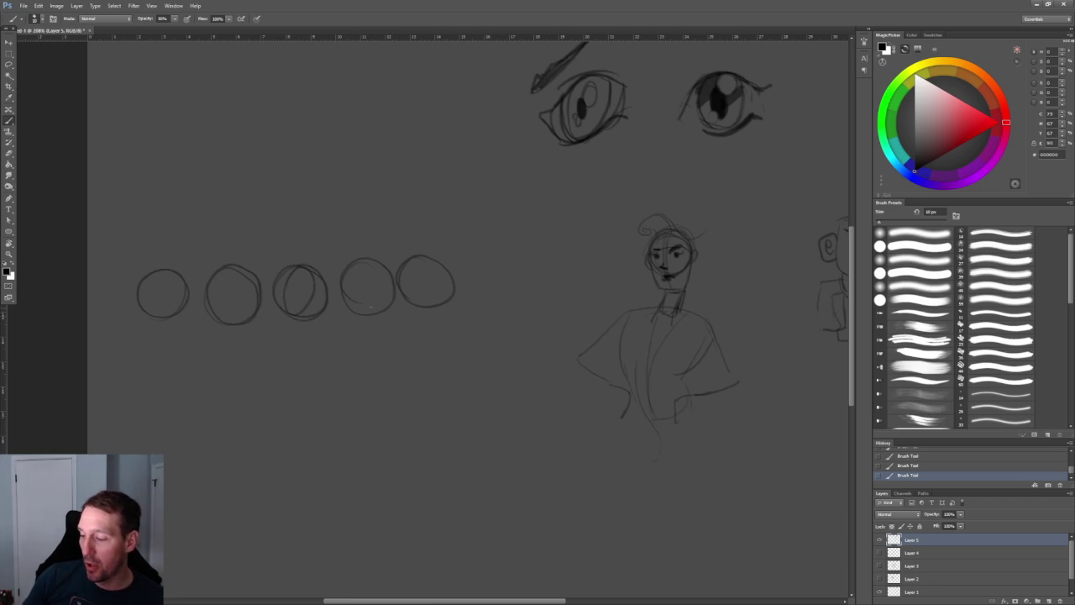
{"action": "left_click_drag", "start_coordinate": [370, 255], "coordinate": [373, 303]}
{"action": "key", "text": "ctrl+z"}
{"action": "left_click_drag", "start_coordinate": [372, 264], "coordinate": [366, 262]}
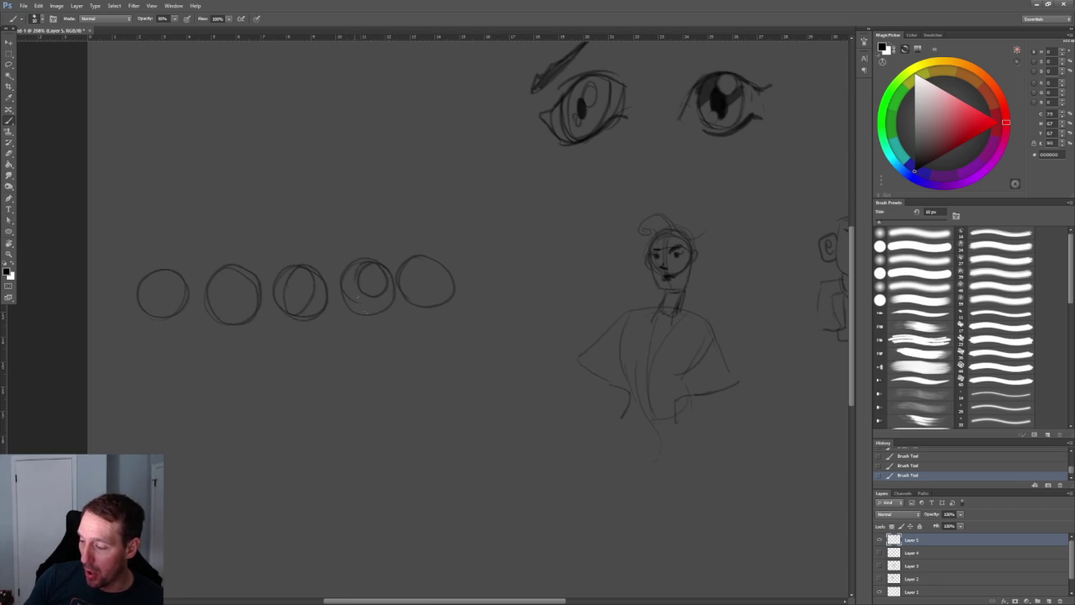
{"action": "key", "text": "ctrl+z"}
{"action": "mouse_move", "coordinate": [426, 293]}
{"action": "left_mouse_down"}
{"action": "mouse_move", "coordinate": [418, 289]}
{"action": "mouse_move", "coordinate": [443, 292]}
{"action": "mouse_move", "coordinate": [423, 308]}
{"action": "mouse_move", "coordinate": [452, 286]}
{"action": "left_mouse_up"}
{"action": "key", "text": "ctrl+z"}
{"action": "key", "text": "ctrl+z"}
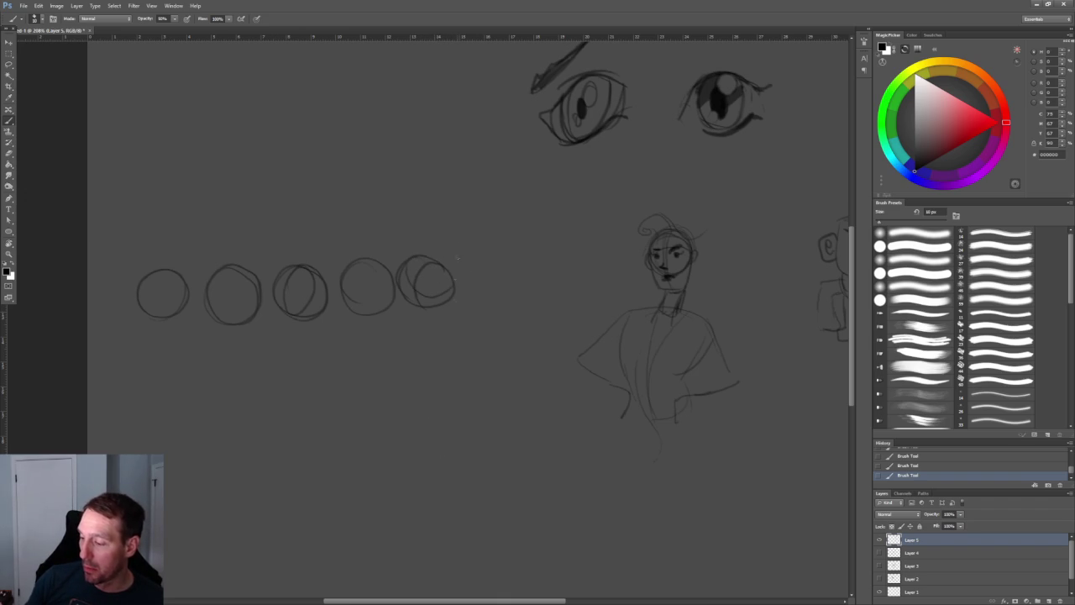
{"action": "mouse_move", "coordinate": [373, 266]}
{"action": "left_mouse_down"}
{"action": "mouse_move", "coordinate": [369, 311]}
{"action": "mouse_move", "coordinate": [393, 287]}
{"action": "left_mouse_up"}
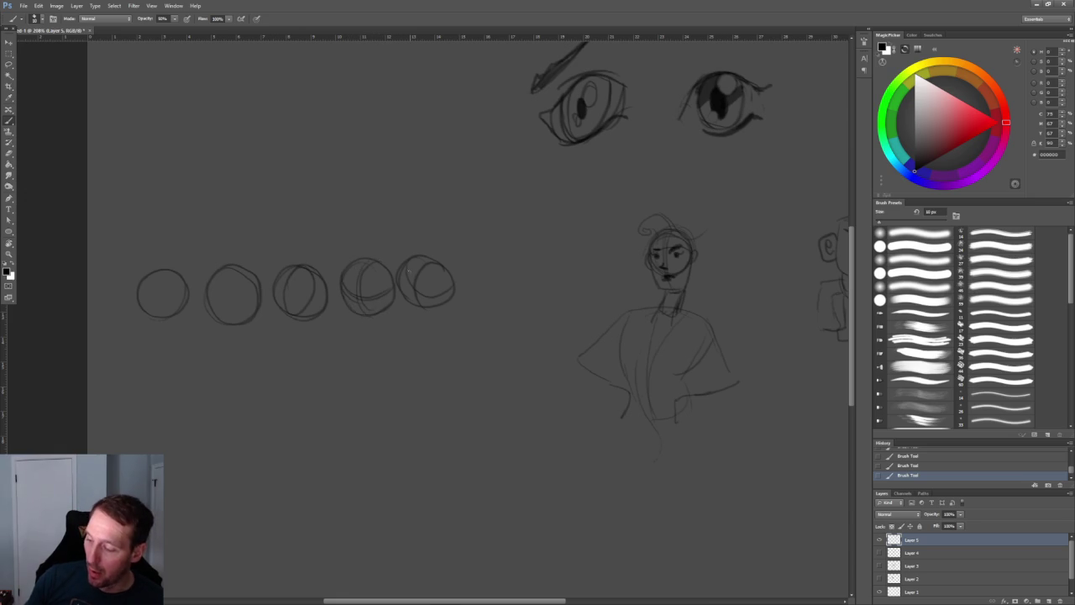
Add contour curves to the first two circles and sketch a circle above the row
{"action": "mouse_move", "coordinate": [139, 294]}
{"action": "left_mouse_down"}
{"action": "mouse_move", "coordinate": [187, 296]}
{"action": "mouse_move", "coordinate": [159, 316]}
{"action": "left_mouse_up"}
{"action": "left_click_drag", "start_coordinate": [208, 304], "coordinate": [257, 311]}
{"action": "left_click_drag", "start_coordinate": [220, 274], "coordinate": [230, 327]}
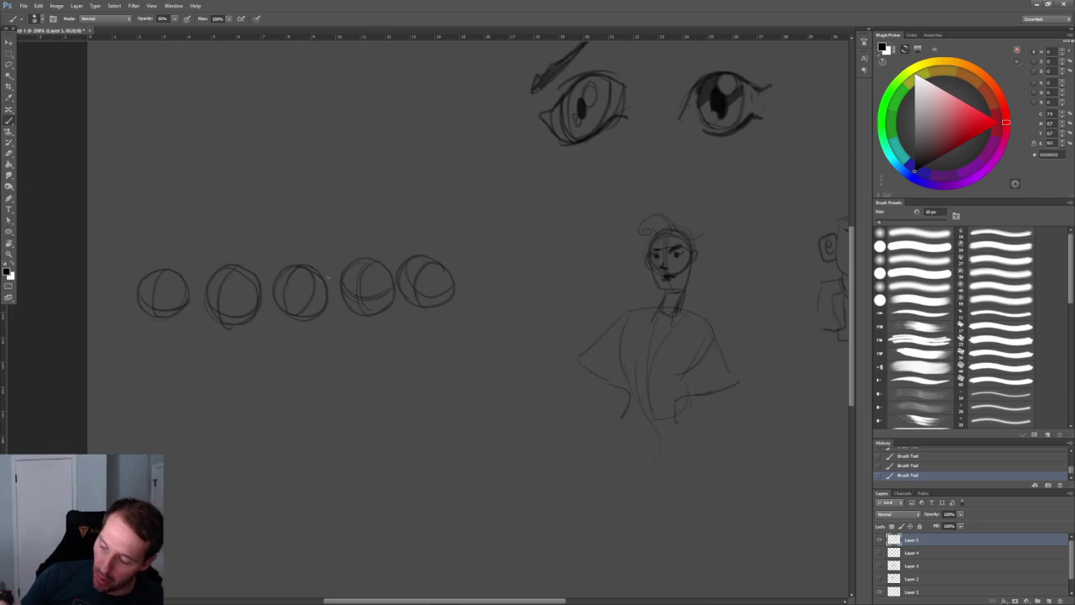
{"action": "mouse_move", "coordinate": [191, 208]}
{"action": "left_mouse_down"}
{"action": "mouse_move", "coordinate": [220, 241]}
{"action": "mouse_move", "coordinate": [223, 222]}
{"action": "mouse_move", "coordinate": [199, 257]}
{"action": "left_mouse_up"}
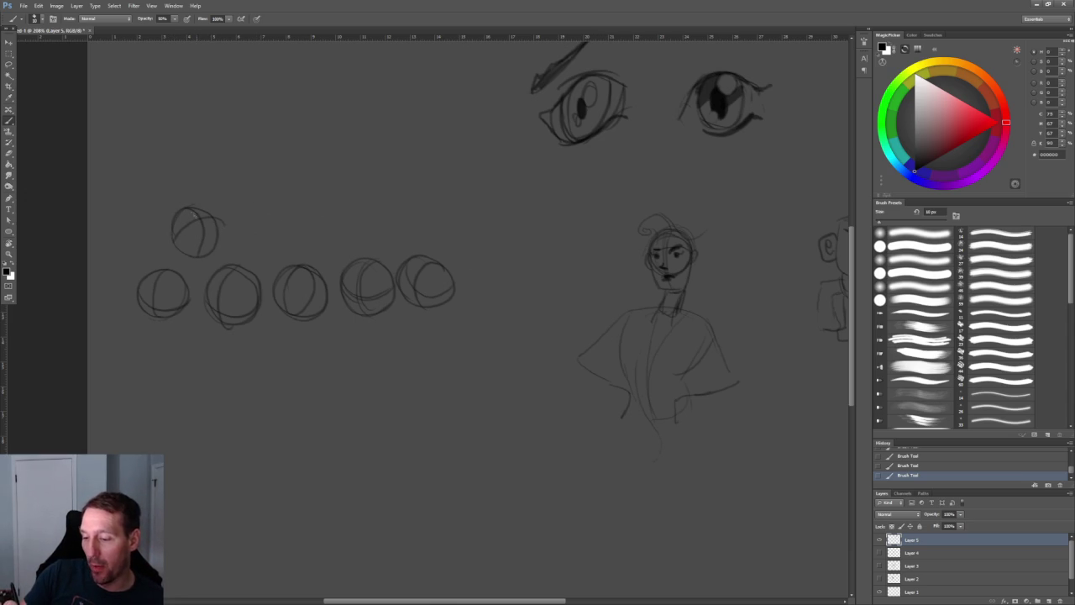
Draw diagonal axis lines through the top circle and the first three circles
{"action": "left_click_drag", "start_coordinate": [184, 225], "coordinate": [235, 186]}
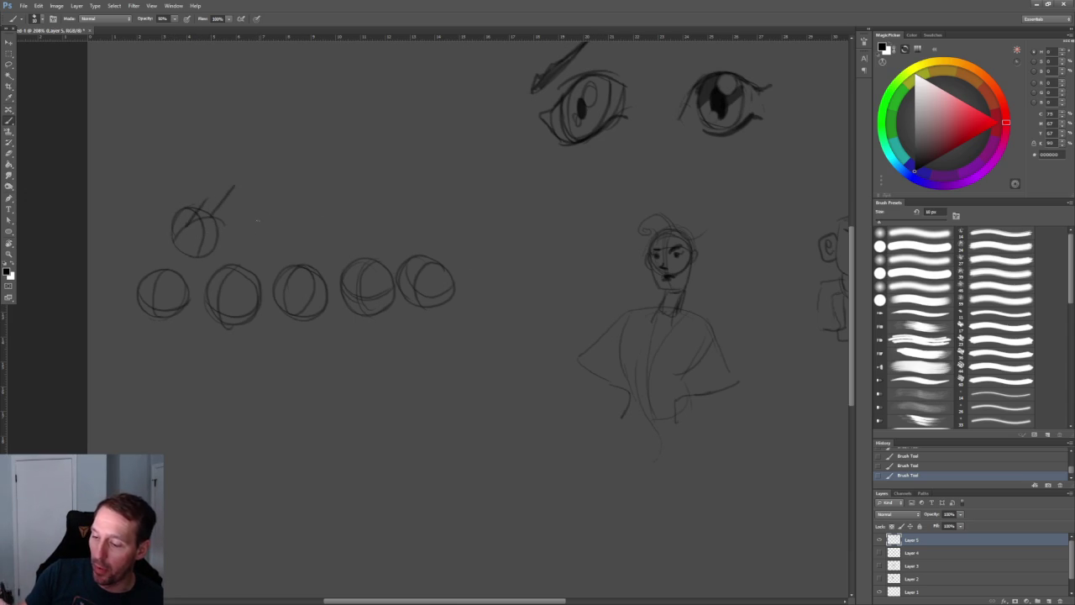
{"action": "mouse_move", "coordinate": [218, 309]}
{"action": "left_mouse_down"}
{"action": "mouse_move", "coordinate": [182, 339]}
{"action": "mouse_move", "coordinate": [234, 317]}
{"action": "left_mouse_up"}
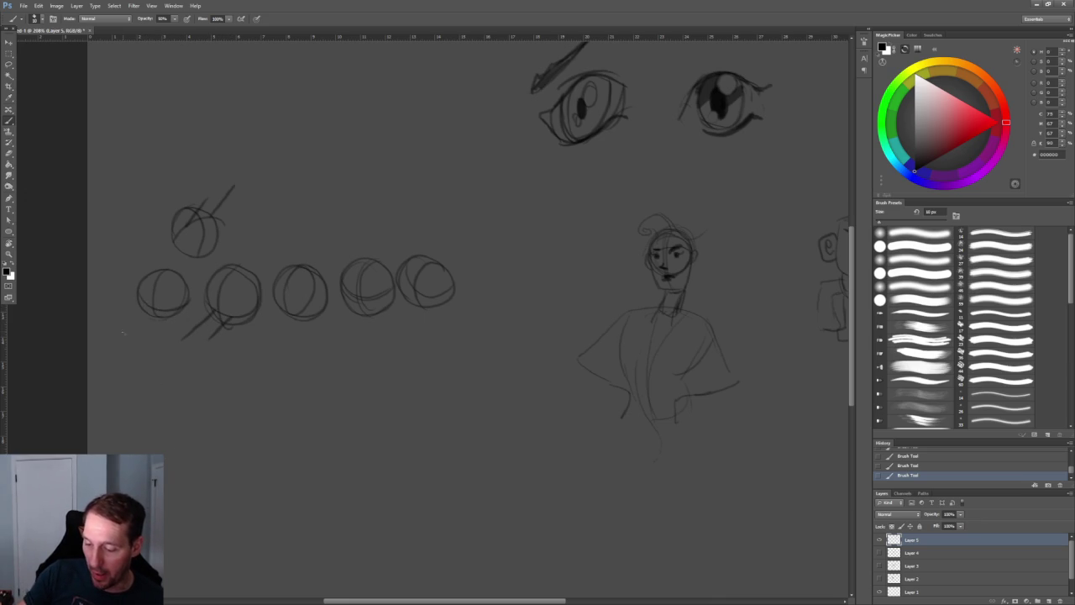
{"action": "mouse_move", "coordinate": [147, 302]}
{"action": "left_mouse_down"}
{"action": "mouse_move", "coordinate": [110, 330]}
{"action": "mouse_move", "coordinate": [168, 310]}
{"action": "left_mouse_up"}
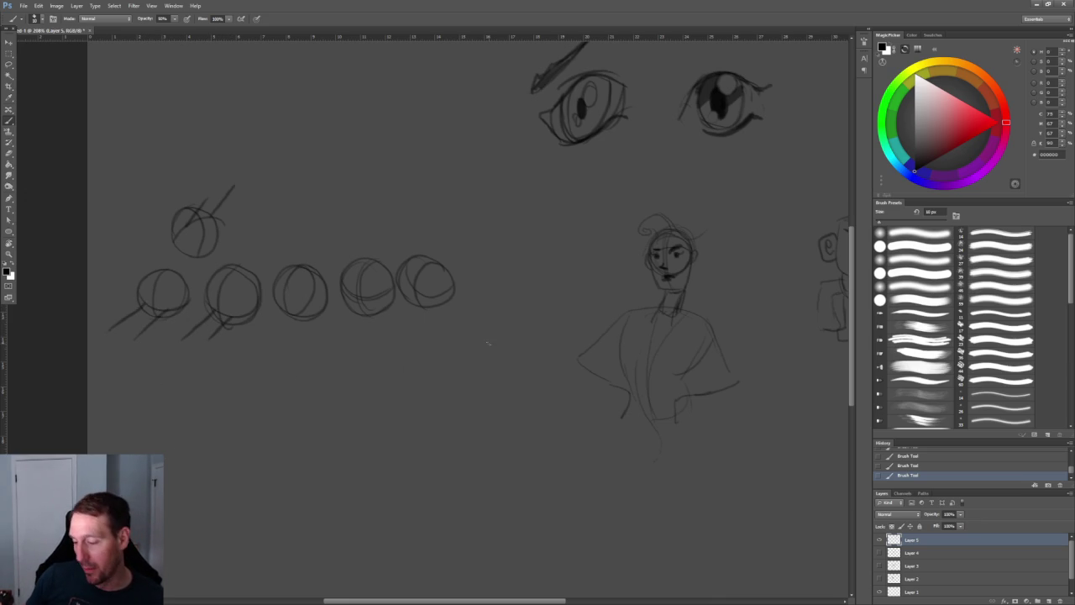
{"action": "left_click_drag", "start_coordinate": [278, 276], "coordinate": [329, 317]}
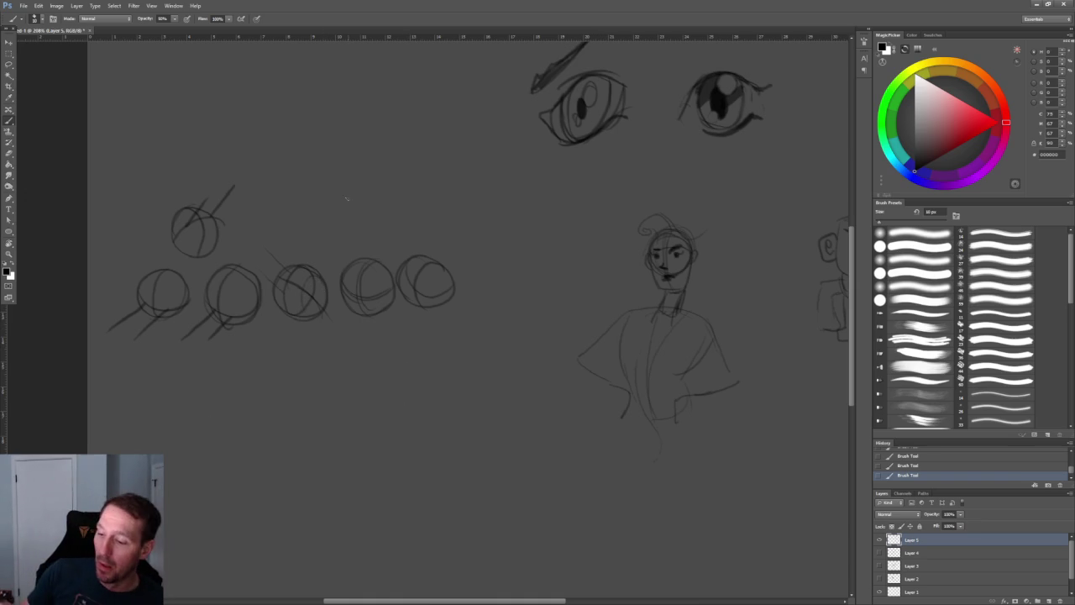
Draw a row of four squares below the circles
{"action": "mouse_move", "coordinate": [162, 372]}
{"action": "left_mouse_down"}
{"action": "mouse_move", "coordinate": [161, 404]}
{"action": "mouse_move", "coordinate": [207, 366]}
{"action": "mouse_move", "coordinate": [209, 412]}
{"action": "left_mouse_up"}
{"action": "mouse_move", "coordinate": [244, 364]}
{"action": "left_mouse_down"}
{"action": "mouse_move", "coordinate": [243, 409]}
{"action": "mouse_move", "coordinate": [291, 363]}
{"action": "left_mouse_up"}
{"action": "mouse_move", "coordinate": [291, 366]}
{"action": "left_mouse_down"}
{"action": "mouse_move", "coordinate": [287, 411]}
{"action": "mouse_move", "coordinate": [331, 408]}
{"action": "left_mouse_up"}
{"action": "left_click_drag", "start_coordinate": [328, 362], "coordinate": [378, 361]}
{"action": "left_click_drag", "start_coordinate": [378, 363], "coordinate": [379, 407]}
{"action": "mouse_move", "coordinate": [414, 355]}
{"action": "left_mouse_down"}
{"action": "mouse_move", "coordinate": [414, 393]}
{"action": "mouse_move", "coordinate": [467, 349]}
{"action": "mouse_move", "coordinate": [465, 401]}
{"action": "left_mouse_up"}
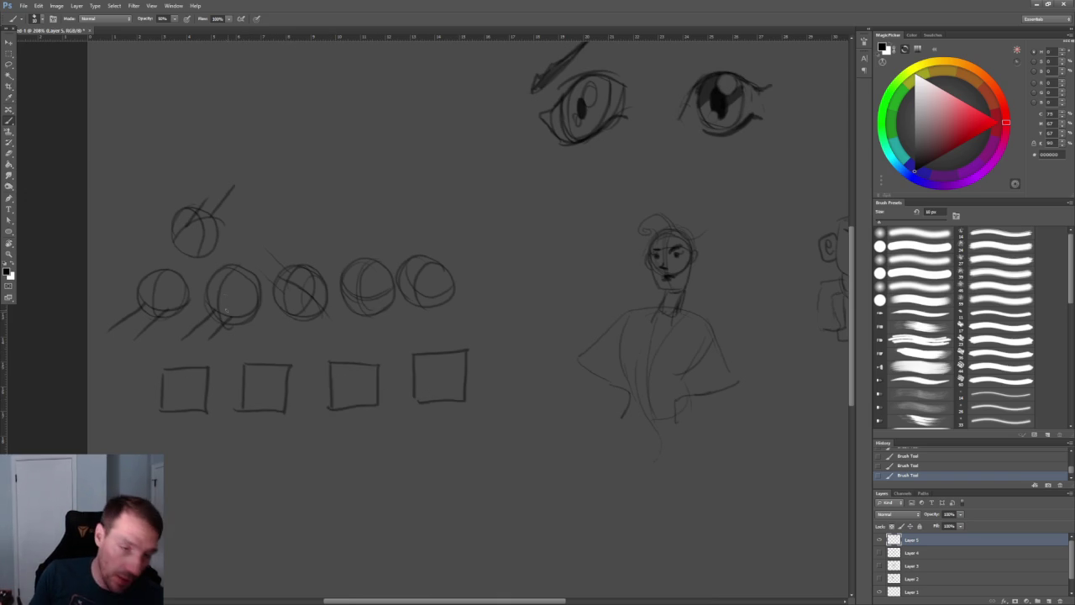
Turn the first two squares into cubes with receding top and hidden back edges
{"action": "mouse_move", "coordinate": [183, 357]}
{"action": "left_mouse_down"}
{"action": "mouse_move", "coordinate": [183, 386]}
{"action": "mouse_move", "coordinate": [227, 354]}
{"action": "mouse_move", "coordinate": [228, 391]}
{"action": "mouse_move", "coordinate": [207, 411]}
{"action": "left_mouse_up"}
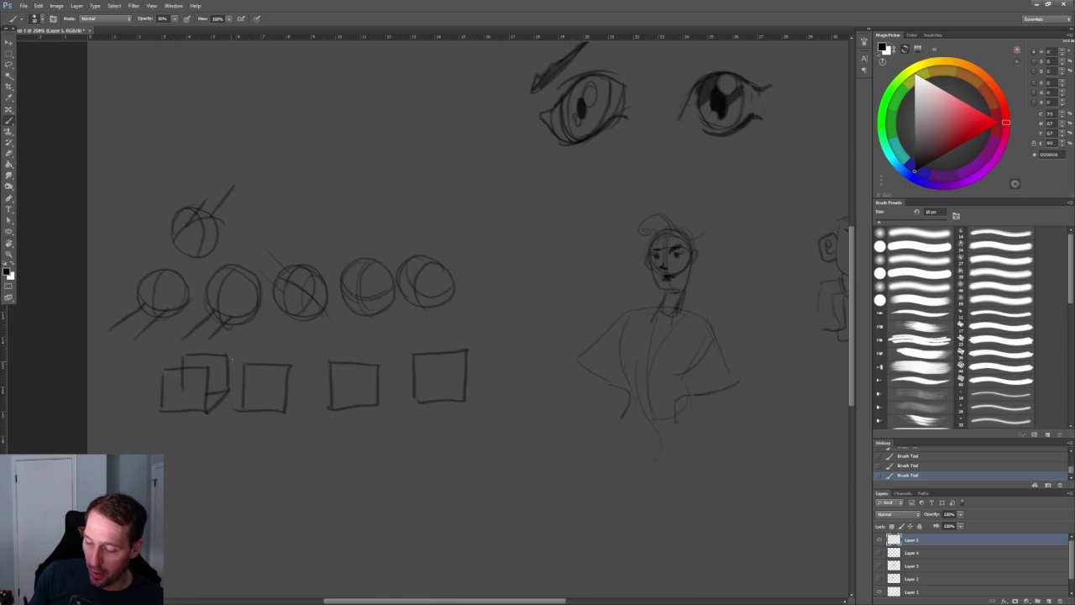
{"action": "left_click_drag", "start_coordinate": [183, 355], "coordinate": [162, 367]}
{"action": "mouse_move", "coordinate": [265, 344]}
{"action": "left_mouse_down"}
{"action": "mouse_move", "coordinate": [265, 356]}
{"action": "mouse_move", "coordinate": [310, 343]}
{"action": "mouse_move", "coordinate": [314, 371]}
{"action": "mouse_move", "coordinate": [285, 410]}
{"action": "left_mouse_up"}
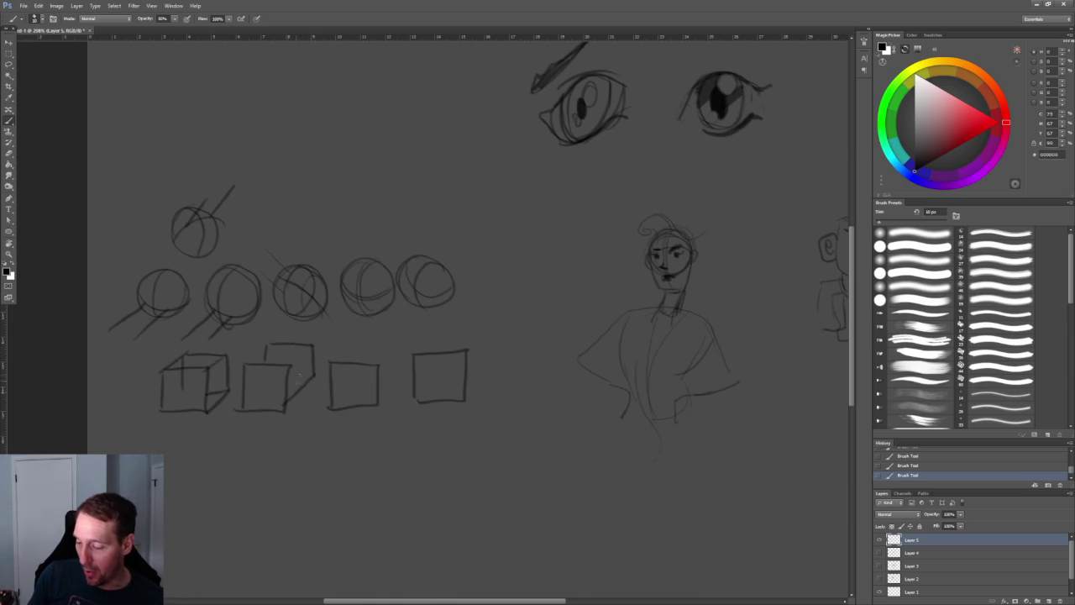
{"action": "left_click_drag", "start_coordinate": [267, 344], "coordinate": [245, 363]}
{"action": "left_click_drag", "start_coordinate": [310, 345], "coordinate": [289, 363]}
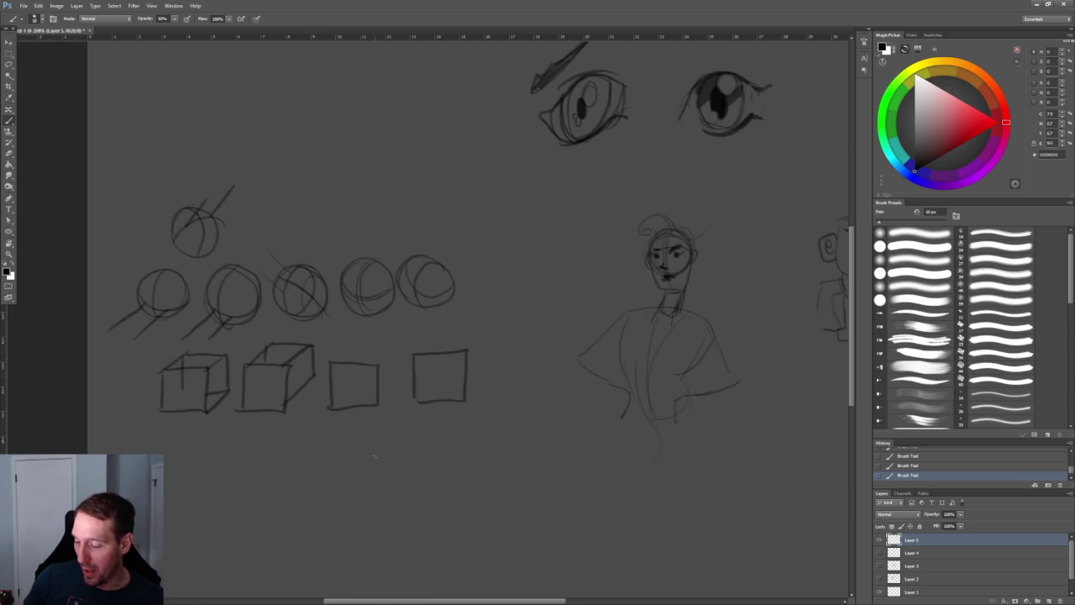
{"action": "mouse_move", "coordinate": [183, 362]}
{"action": "left_mouse_down"}
{"action": "mouse_move", "coordinate": [220, 392]}
{"action": "mouse_move", "coordinate": [165, 408]}
{"action": "left_mouse_up"}
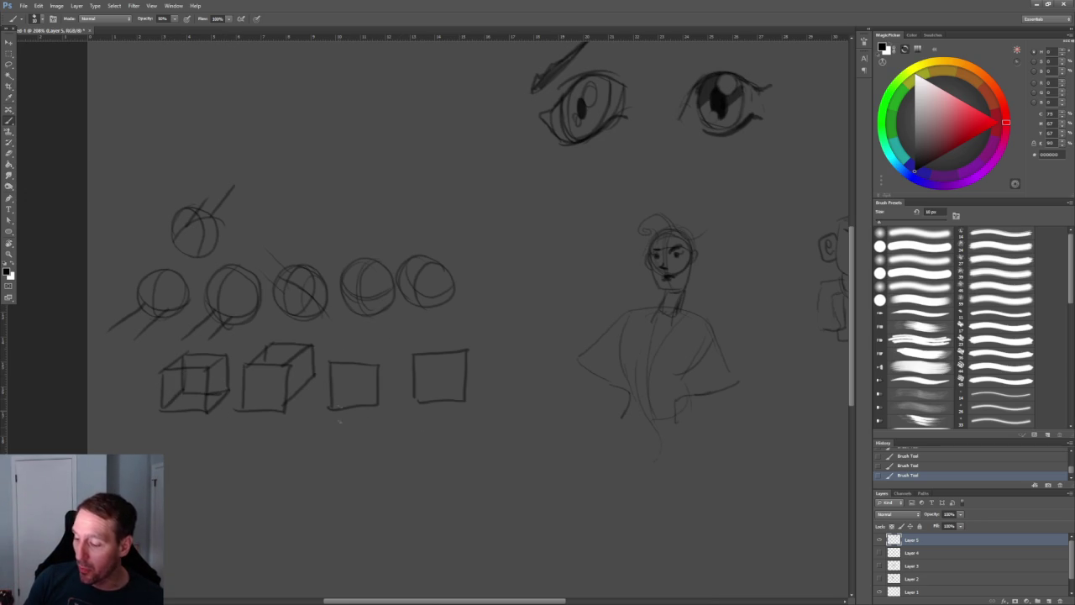
Sketch a large perspective box below, extending from the third square
{"action": "mouse_move", "coordinate": [264, 443]}
{"action": "left_mouse_down"}
{"action": "mouse_move", "coordinate": [268, 481]}
{"action": "mouse_move", "coordinate": [380, 506]}
{"action": "mouse_move", "coordinate": [387, 421]}
{"action": "mouse_move", "coordinate": [264, 427]}
{"action": "left_mouse_up"}
{"action": "left_click_drag", "start_coordinate": [379, 364], "coordinate": [382, 426]}
{"action": "left_click_drag", "start_coordinate": [330, 365], "coordinate": [268, 430]}
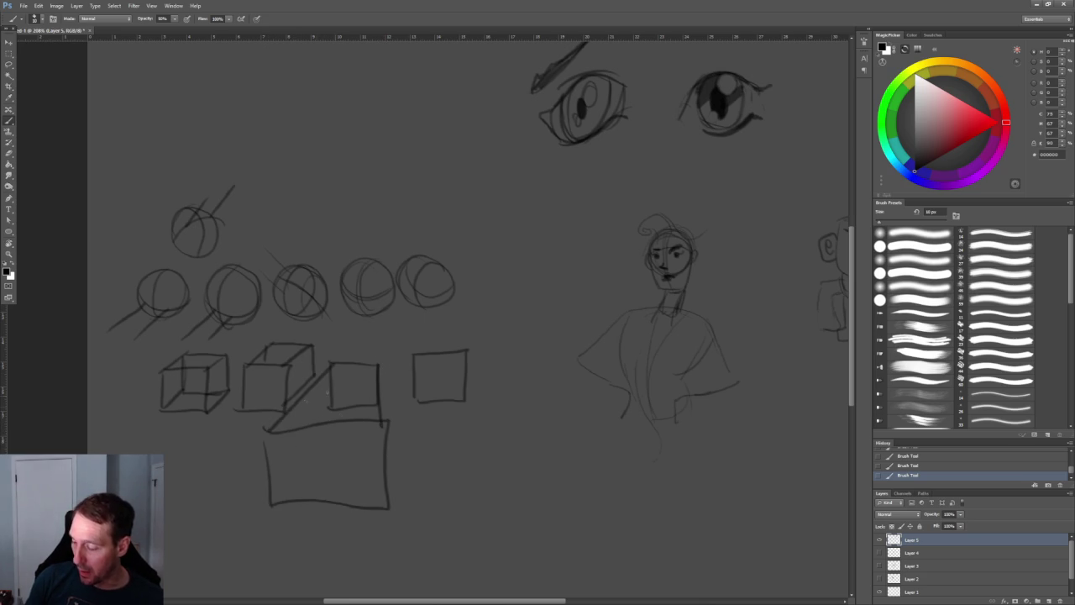
{"action": "left_click_drag", "start_coordinate": [330, 407], "coordinate": [267, 503]}
{"action": "left_click_drag", "start_coordinate": [379, 415], "coordinate": [388, 508]}
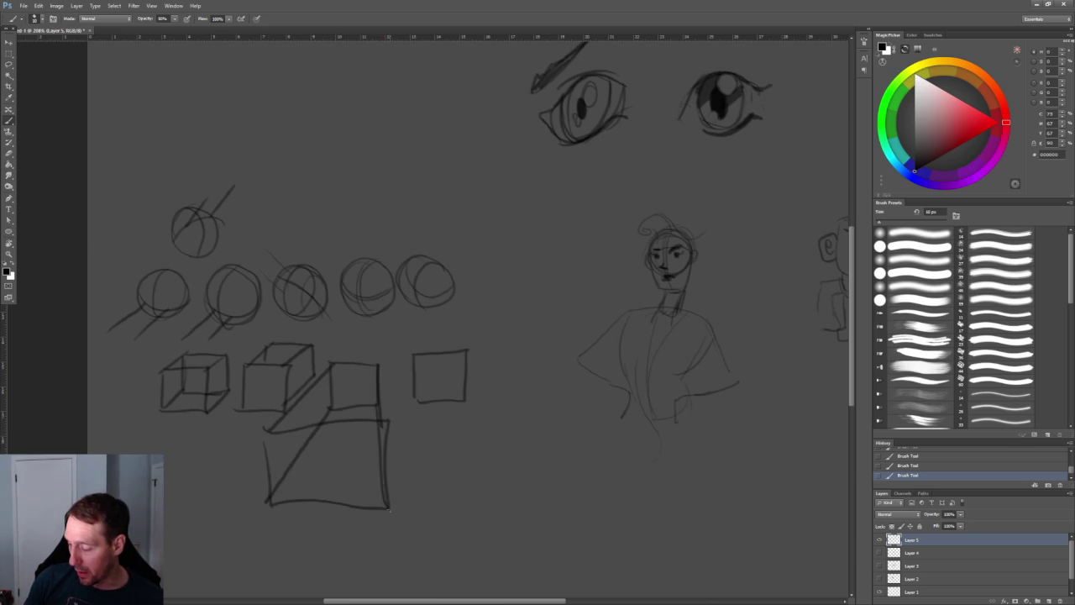
{"action": "left_click_drag", "start_coordinate": [378, 368], "coordinate": [392, 502]}
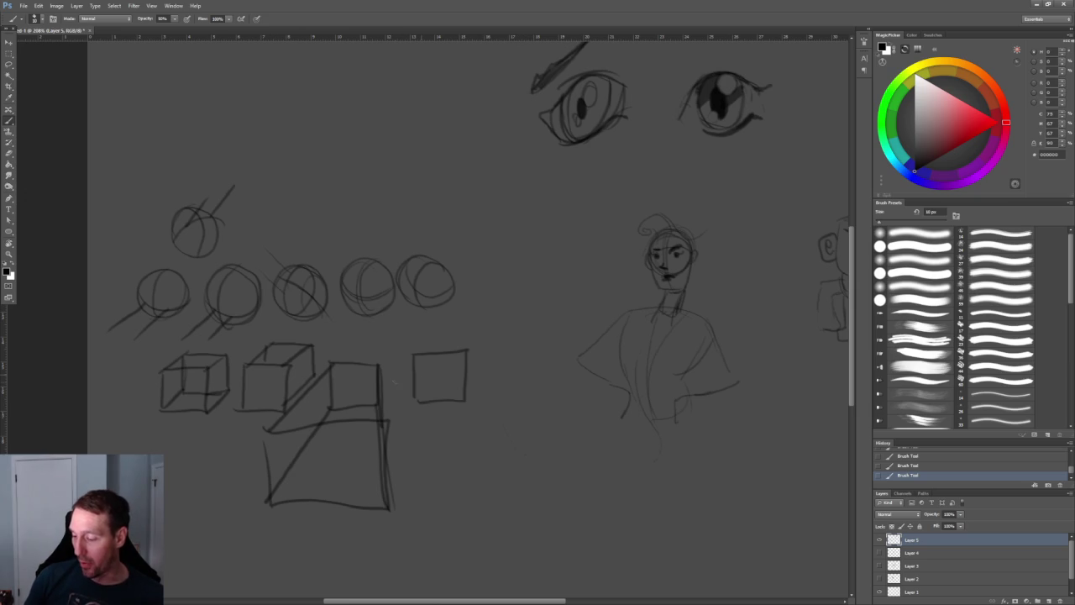
Draw a rectangle beside the last circle with receding edges from its corners
{"action": "mouse_move", "coordinate": [440, 321]}
{"action": "left_mouse_down"}
{"action": "mouse_move", "coordinate": [440, 367]}
{"action": "mouse_move", "coordinate": [510, 358]}
{"action": "mouse_move", "coordinate": [509, 289]}
{"action": "mouse_move", "coordinate": [452, 289]}
{"action": "mouse_move", "coordinate": [441, 356]}
{"action": "left_mouse_up"}
{"action": "left_click_drag", "start_coordinate": [443, 288], "coordinate": [407, 363]}
{"action": "left_click_drag", "start_coordinate": [512, 360], "coordinate": [410, 401]}
{"action": "left_click_drag", "start_coordinate": [509, 292], "coordinate": [460, 344]}
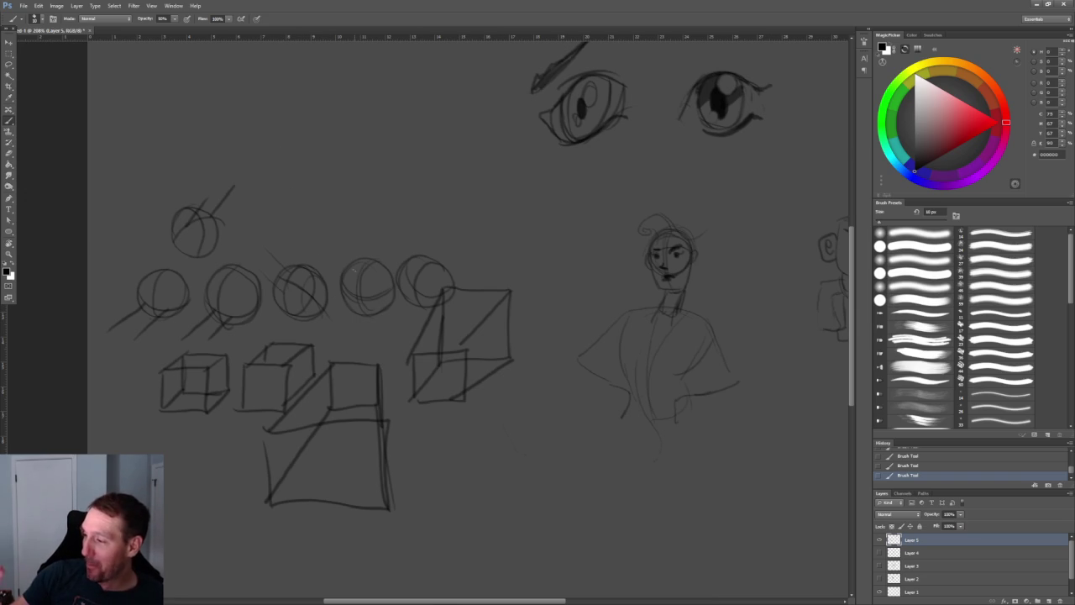
Draw a lower row of vertical hatch strokes from left to right
{"action": "mouse_move", "coordinate": [289, 202]}
{"action": "left_mouse_down"}
{"action": "mouse_move", "coordinate": [288, 233]}
{"action": "mouse_move", "coordinate": [320, 234]}
{"action": "left_mouse_up"}
{"action": "mouse_move", "coordinate": [330, 198]}
{"action": "left_mouse_down"}
{"action": "mouse_move", "coordinate": [327, 232]}
{"action": "mouse_move", "coordinate": [346, 237]}
{"action": "left_mouse_up"}
{"action": "left_click_drag", "start_coordinate": [354, 197], "coordinate": [357, 236]}
{"action": "mouse_move", "coordinate": [365, 194]}
{"action": "left_mouse_down"}
{"action": "mouse_move", "coordinate": [363, 236]}
{"action": "mouse_move", "coordinate": [388, 235]}
{"action": "left_mouse_up"}
{"action": "mouse_move", "coordinate": [397, 190]}
{"action": "left_mouse_down"}
{"action": "mouse_move", "coordinate": [394, 223]}
{"action": "mouse_move", "coordinate": [408, 237]}
{"action": "mouse_move", "coordinate": [425, 231]}
{"action": "left_mouse_up"}
{"action": "left_click_drag", "start_coordinate": [433, 189], "coordinate": [435, 226]}
{"action": "mouse_move", "coordinate": [444, 186]}
{"action": "left_mouse_down"}
{"action": "mouse_move", "coordinate": [442, 232]}
{"action": "mouse_move", "coordinate": [453, 231]}
{"action": "left_mouse_up"}
Draw a second row of vertical hatch strokes above the first
{"action": "left_click_drag", "start_coordinate": [288, 155], "coordinate": [287, 190]}
{"action": "left_click_drag", "start_coordinate": [295, 153], "coordinate": [298, 190]}
{"action": "left_click_drag", "start_coordinate": [306, 151], "coordinate": [310, 192]}
{"action": "left_click_drag", "start_coordinate": [318, 151], "coordinate": [320, 190]}
{"action": "left_click_drag", "start_coordinate": [328, 151], "coordinate": [330, 190]}
{"action": "mouse_move", "coordinate": [340, 151]}
{"action": "left_mouse_down"}
{"action": "mouse_move", "coordinate": [336, 191]}
{"action": "mouse_move", "coordinate": [357, 188]}
{"action": "left_mouse_up"}
{"action": "mouse_move", "coordinate": [366, 155]}
{"action": "left_mouse_down"}
{"action": "mouse_move", "coordinate": [363, 190]}
{"action": "mouse_move", "coordinate": [378, 187]}
{"action": "left_mouse_up"}
{"action": "mouse_move", "coordinate": [388, 155]}
{"action": "left_mouse_down"}
{"action": "mouse_move", "coordinate": [385, 185]}
{"action": "mouse_move", "coordinate": [397, 185]}
{"action": "left_mouse_up"}
{"action": "mouse_move", "coordinate": [405, 151]}
{"action": "left_mouse_down"}
{"action": "mouse_move", "coordinate": [403, 188]}
{"action": "mouse_move", "coordinate": [409, 180]}
{"action": "left_mouse_up"}
{"action": "mouse_move", "coordinate": [418, 153]}
{"action": "left_mouse_down"}
{"action": "mouse_move", "coordinate": [416, 190]}
{"action": "mouse_move", "coordinate": [430, 180]}
{"action": "left_mouse_up"}
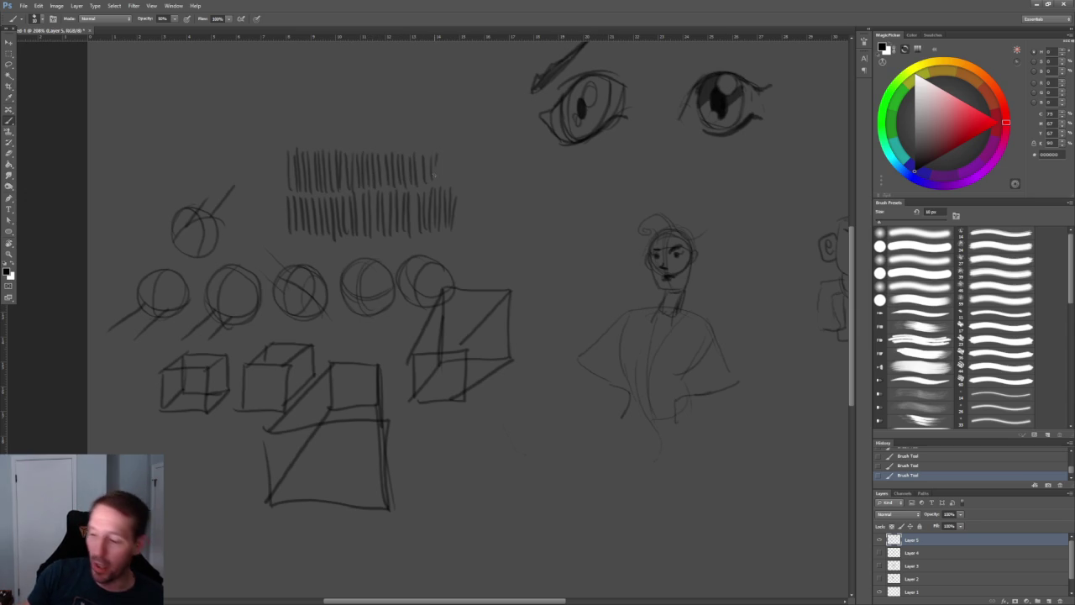
Cross-hatch the upper row with diagonal strokes from left to right
{"action": "left_click_drag", "start_coordinate": [276, 181], "coordinate": [312, 149]}
{"action": "left_click_drag", "start_coordinate": [298, 173], "coordinate": [329, 146]}
{"action": "left_click_drag", "start_coordinate": [294, 185], "coordinate": [327, 155]}
{"action": "mouse_move", "coordinate": [310, 182]}
{"action": "left_mouse_down"}
{"action": "mouse_move", "coordinate": [336, 155]}
{"action": "mouse_move", "coordinate": [380, 146]}
{"action": "left_mouse_up"}
{"action": "mouse_move", "coordinate": [337, 193]}
{"action": "left_mouse_down"}
{"action": "mouse_move", "coordinate": [379, 149]}
{"action": "mouse_move", "coordinate": [393, 163]}
{"action": "mouse_move", "coordinate": [410, 148]}
{"action": "left_mouse_up"}
{"action": "mouse_move", "coordinate": [389, 185]}
{"action": "left_mouse_down"}
{"action": "mouse_move", "coordinate": [416, 147]}
{"action": "mouse_move", "coordinate": [439, 145]}
{"action": "left_mouse_up"}
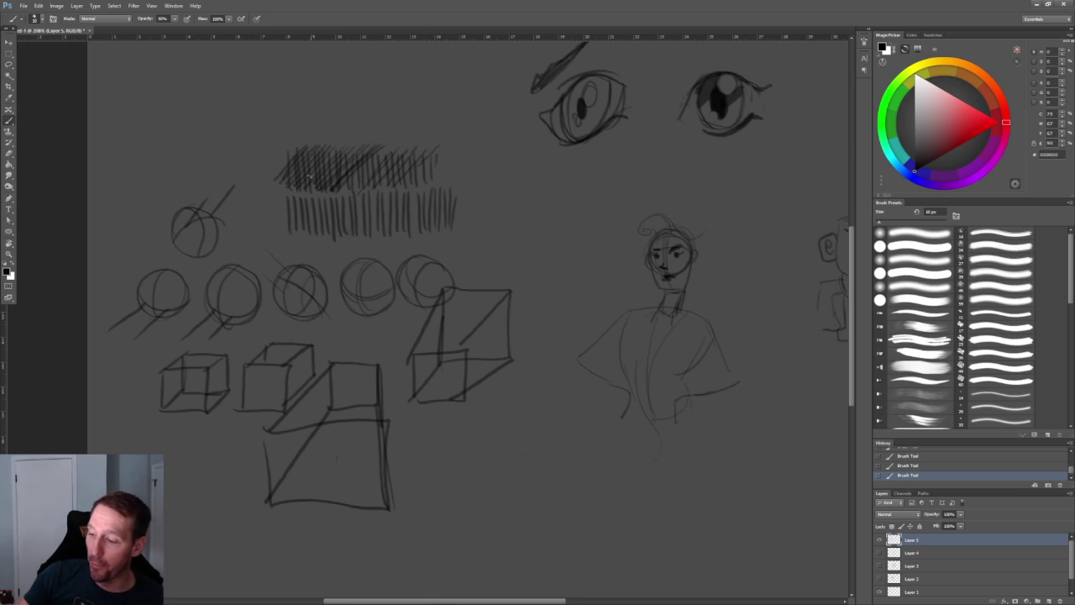
Cross-hatch the lower row densely and add a small figure-eight doodle beside it
{"action": "left_click_drag", "start_coordinate": [279, 210], "coordinate": [305, 198]}
{"action": "mouse_move", "coordinate": [295, 207]}
{"action": "left_mouse_down"}
{"action": "mouse_move", "coordinate": [312, 193]}
{"action": "mouse_move", "coordinate": [309, 203]}
{"action": "mouse_move", "coordinate": [331, 202]}
{"action": "left_mouse_up"}
{"action": "mouse_move", "coordinate": [284, 231]}
{"action": "left_mouse_down"}
{"action": "mouse_move", "coordinate": [323, 210]}
{"action": "mouse_move", "coordinate": [375, 225]}
{"action": "left_mouse_up"}
{"action": "left_click_drag", "start_coordinate": [336, 202], "coordinate": [388, 227]}
{"action": "left_click_drag", "start_coordinate": [350, 191], "coordinate": [375, 212]}
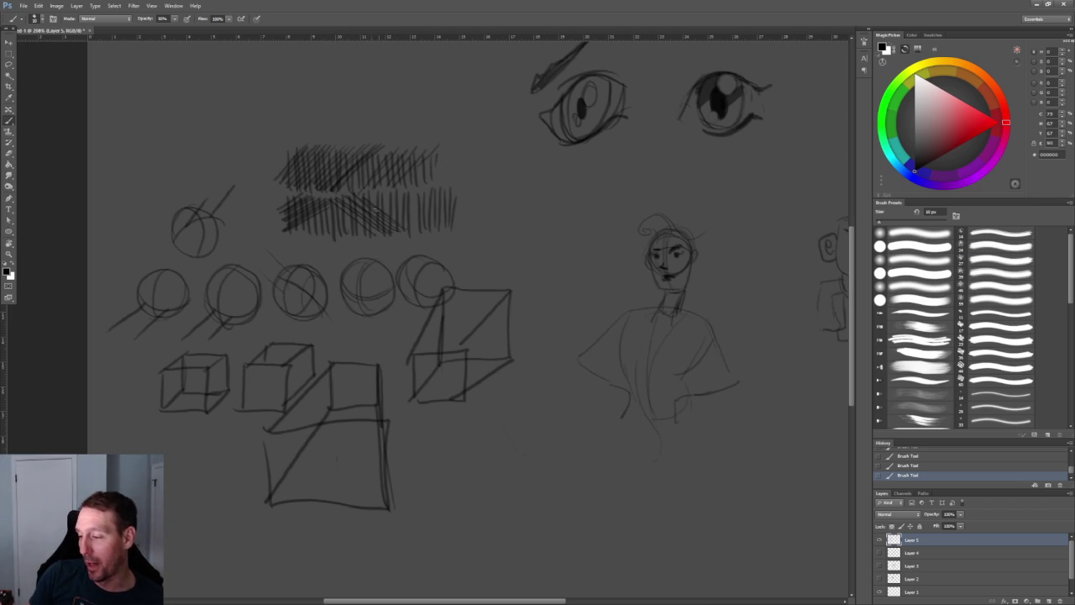
{"action": "mouse_move", "coordinate": [378, 193]}
{"action": "left_mouse_down"}
{"action": "mouse_move", "coordinate": [341, 222]}
{"action": "mouse_move", "coordinate": [347, 231]}
{"action": "left_mouse_up"}
{"action": "left_click_drag", "start_coordinate": [406, 205], "coordinate": [353, 237]}
{"action": "left_click_drag", "start_coordinate": [408, 210], "coordinate": [359, 240]}
{"action": "left_click_drag", "start_coordinate": [417, 219], "coordinate": [372, 240]}
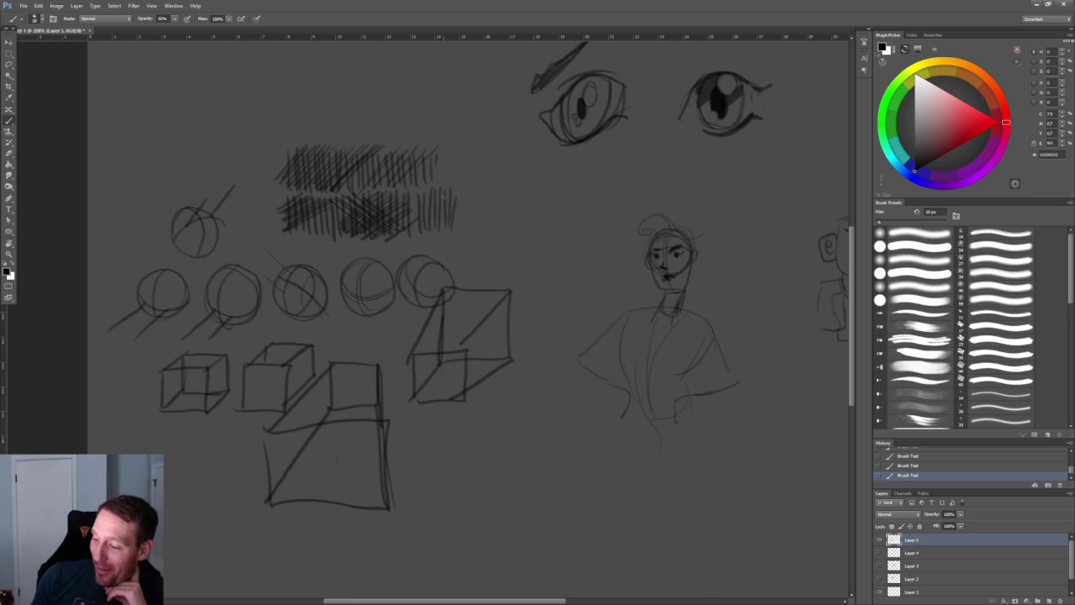
{"action": "mouse_move", "coordinate": [500, 220]}
{"action": "left_mouse_down"}
{"action": "mouse_move", "coordinate": [496, 256]}
{"action": "mouse_move", "coordinate": [531, 225]}
{"action": "mouse_move", "coordinate": [538, 250]}
{"action": "left_mouse_up"}
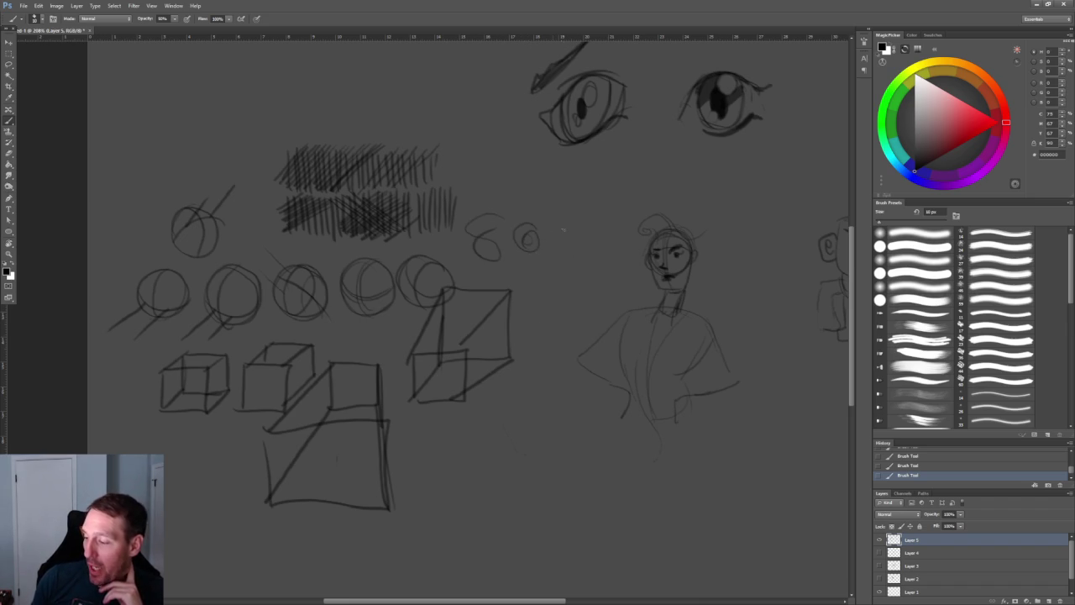
Draw loose loop doodles near the middle and beside the eye sketches
{"action": "mouse_move", "coordinate": [551, 269]}
{"action": "left_mouse_down"}
{"action": "mouse_move", "coordinate": [533, 301]}
{"action": "mouse_move", "coordinate": [543, 307]}
{"action": "left_mouse_up"}
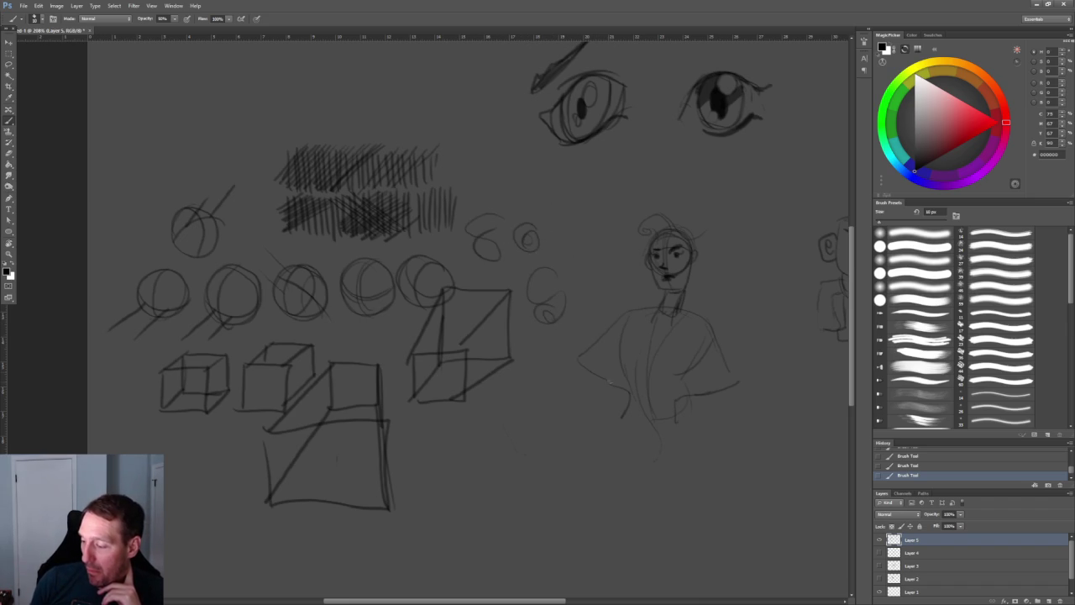
{"action": "mouse_move", "coordinate": [489, 176]}
{"action": "left_mouse_down"}
{"action": "mouse_move", "coordinate": [546, 198]}
{"action": "mouse_move", "coordinate": [500, 187]}
{"action": "left_mouse_up"}
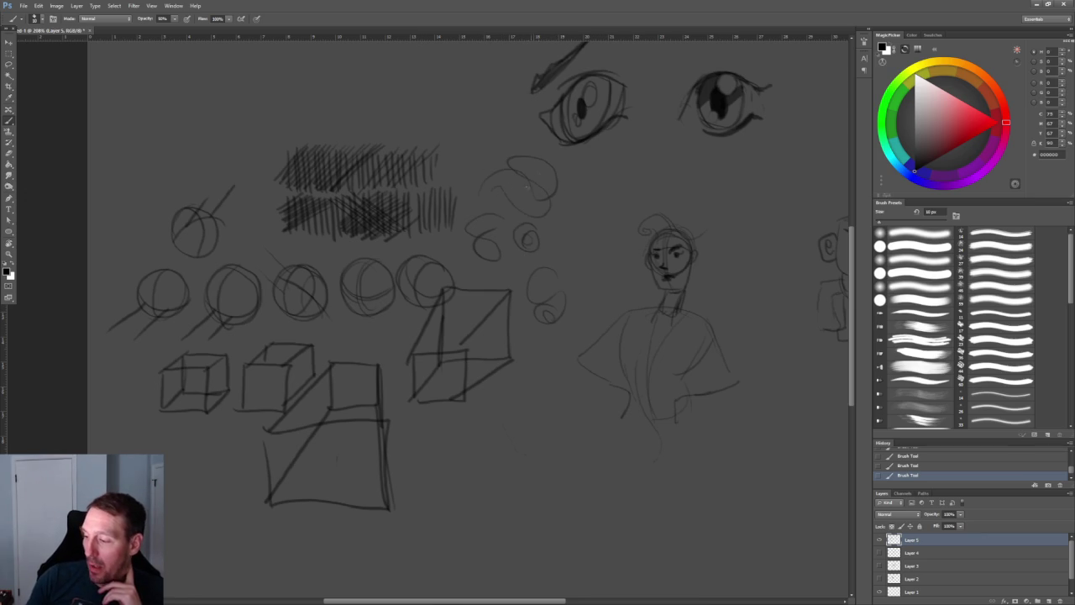
{"action": "mouse_move", "coordinate": [472, 119]}
{"action": "left_mouse_down"}
{"action": "mouse_move", "coordinate": [454, 134]}
{"action": "mouse_move", "coordinate": [473, 101]}
{"action": "left_mouse_up"}
{"action": "mouse_move", "coordinate": [483, 141]}
{"action": "left_mouse_down"}
{"action": "mouse_move", "coordinate": [462, 79]}
{"action": "mouse_move", "coordinate": [504, 126]}
{"action": "left_mouse_up"}
Rough in the hunched figure's head, shoulders and back at the top left
{"action": "left_click_drag", "start_coordinate": [172, 99], "coordinate": [231, 113]}
{"action": "mouse_move", "coordinate": [195, 69]}
{"action": "left_mouse_down"}
{"action": "mouse_move", "coordinate": [189, 134]}
{"action": "mouse_move", "coordinate": [238, 160]}
{"action": "left_mouse_up"}
{"action": "mouse_move", "coordinate": [231, 119]}
{"action": "left_mouse_down"}
{"action": "mouse_move", "coordinate": [225, 142]}
{"action": "mouse_move", "coordinate": [156, 173]}
{"action": "mouse_move", "coordinate": [198, 195]}
{"action": "left_mouse_up"}
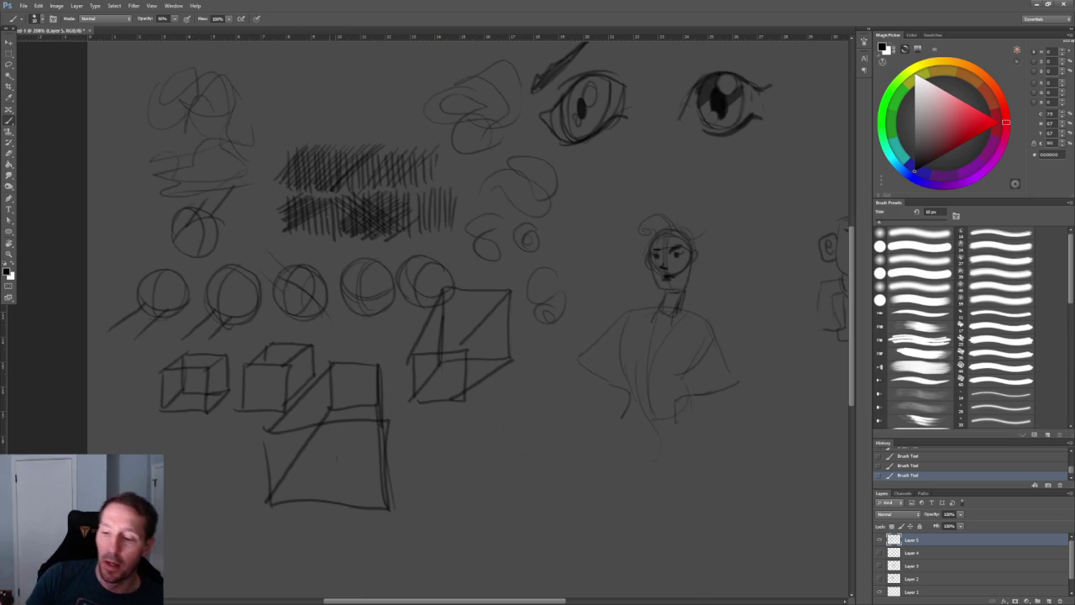
{"action": "left_click_drag", "start_coordinate": [252, 141], "coordinate": [210, 175]}
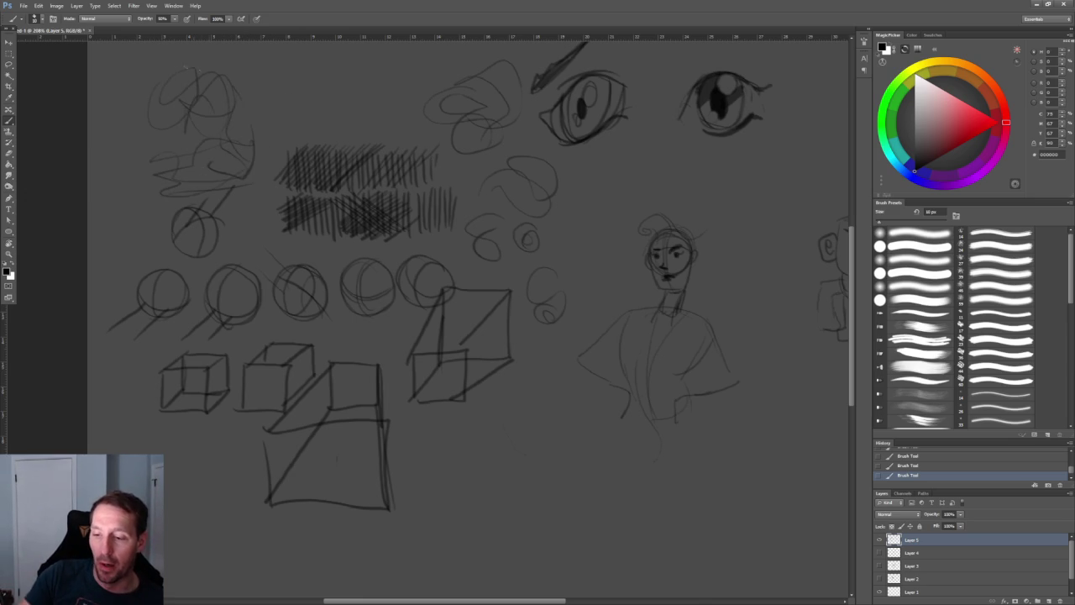
{"action": "mouse_move", "coordinate": [200, 67]}
{"action": "left_mouse_down"}
{"action": "mouse_move", "coordinate": [168, 99]}
{"action": "mouse_move", "coordinate": [196, 87]}
{"action": "mouse_move", "coordinate": [167, 78]}
{"action": "mouse_move", "coordinate": [240, 124]}
{"action": "left_mouse_up"}
{"action": "mouse_move", "coordinate": [227, 89]}
{"action": "left_mouse_down"}
{"action": "mouse_move", "coordinate": [239, 128]}
{"action": "mouse_move", "coordinate": [163, 154]}
{"action": "left_mouse_up"}
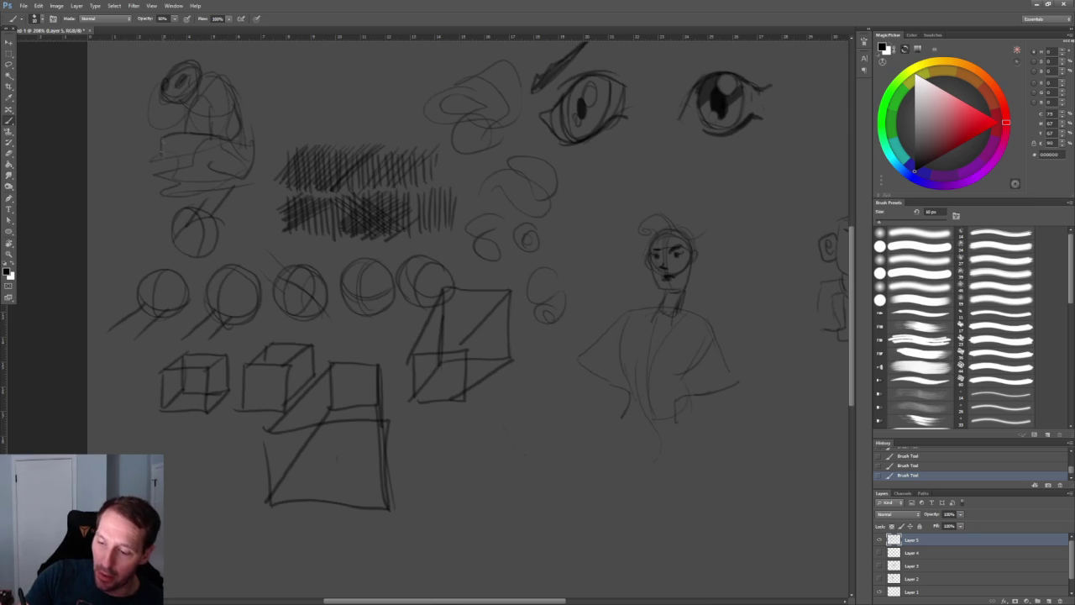
Sketch the figure's lower body and ground line, darkening the bottom
{"action": "mouse_move", "coordinate": [217, 122]}
{"action": "left_mouse_down"}
{"action": "mouse_move", "coordinate": [165, 126]}
{"action": "mouse_move", "coordinate": [163, 149]}
{"action": "mouse_move", "coordinate": [147, 161]}
{"action": "left_mouse_up"}
{"action": "mouse_move", "coordinate": [247, 135]}
{"action": "left_mouse_down"}
{"action": "mouse_move", "coordinate": [246, 171]}
{"action": "mouse_move", "coordinate": [145, 183]}
{"action": "left_mouse_up"}
{"action": "mouse_move", "coordinate": [207, 178]}
{"action": "left_mouse_down"}
{"action": "mouse_move", "coordinate": [175, 181]}
{"action": "mouse_move", "coordinate": [250, 185]}
{"action": "mouse_move", "coordinate": [186, 188]}
{"action": "mouse_move", "coordinate": [183, 178]}
{"action": "left_mouse_up"}
{"action": "mouse_move", "coordinate": [186, 173]}
{"action": "left_mouse_down"}
{"action": "mouse_move", "coordinate": [173, 186]}
{"action": "mouse_move", "coordinate": [188, 175]}
{"action": "left_mouse_up"}
{"action": "left_click_drag", "start_coordinate": [207, 171], "coordinate": [154, 193]}
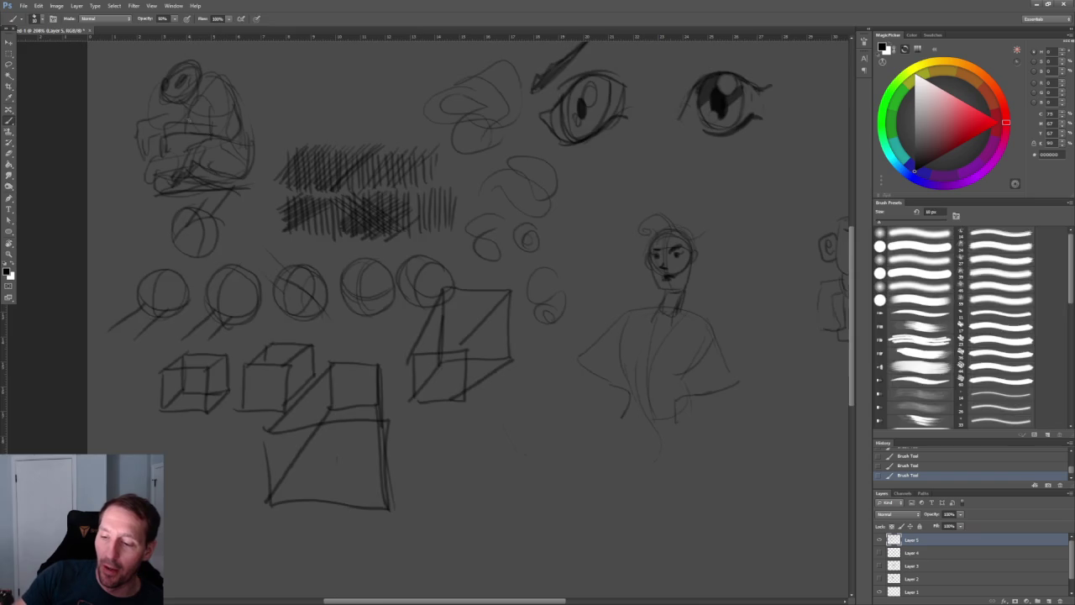
{"action": "scroll", "coordinate": [252, 252], "scroll_direction": "up", "scroll_amount": 2, "text": "alt"}
{"action": "scroll", "coordinate": [252, 252], "scroll_direction": "up", "scroll_amount": 2, "text": "alt"}
Add and darken strokes on the figure's lower left, middle and upper left
{"action": "left_click_drag", "start_coordinate": [179, 203], "coordinate": [176, 249]}
{"action": "key", "text": "ctrl+z"}
{"action": "left_click_drag", "start_coordinate": [188, 209], "coordinate": [182, 256]}
{"action": "mouse_move", "coordinate": [178, 203]}
{"action": "left_mouse_down"}
{"action": "mouse_move", "coordinate": [208, 195]}
{"action": "mouse_move", "coordinate": [210, 217]}
{"action": "left_mouse_up"}
{"action": "mouse_move", "coordinate": [243, 214]}
{"action": "left_mouse_down"}
{"action": "mouse_move", "coordinate": [242, 241]}
{"action": "mouse_move", "coordinate": [174, 198]}
{"action": "mouse_move", "coordinate": [180, 258]}
{"action": "left_mouse_up"}
{"action": "left_click_drag", "start_coordinate": [205, 233], "coordinate": [190, 254]}
{"action": "mouse_move", "coordinate": [194, 210]}
{"action": "left_mouse_down"}
{"action": "mouse_move", "coordinate": [163, 220]}
{"action": "mouse_move", "coordinate": [192, 243]}
{"action": "left_mouse_up"}
{"action": "left_click_drag", "start_coordinate": [193, 226], "coordinate": [163, 252]}
{"action": "mouse_move", "coordinate": [216, 199]}
{"action": "left_mouse_down"}
{"action": "mouse_move", "coordinate": [168, 164]}
{"action": "mouse_move", "coordinate": [190, 193]}
{"action": "mouse_move", "coordinate": [203, 172]}
{"action": "left_mouse_up"}
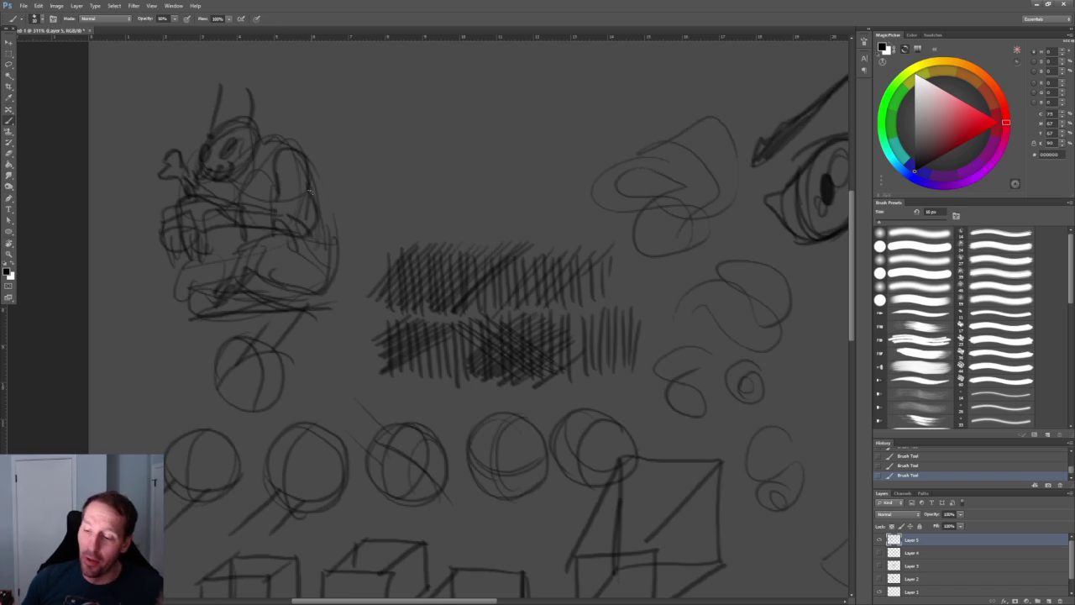
Zoom in above the hatching and draw the cat's head outline and curved jaw
{"action": "scroll", "coordinate": [395, 179], "scroll_direction": "down", "scroll_amount": 2, "text": "alt"}
{"action": "scroll", "coordinate": [361, 149], "scroll_direction": "down", "scroll_amount": 3, "text": "alt"}
{"action": "scroll", "coordinate": [384, 167], "scroll_direction": "up", "scroll_amount": 4, "text": "alt"}
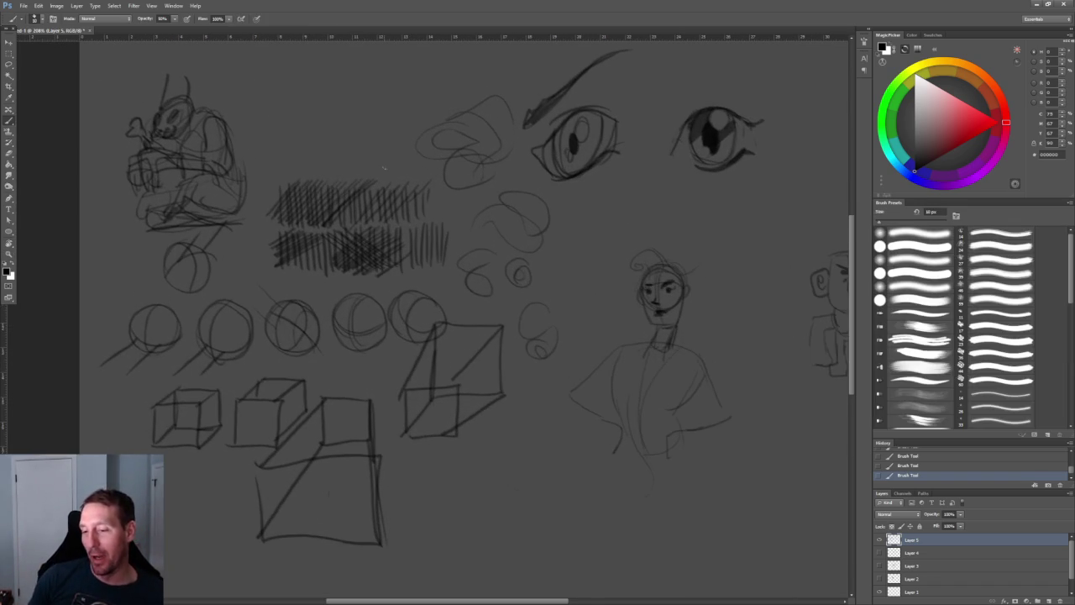
{"action": "left_click_drag", "start_coordinate": [538, 206], "coordinate": [428, 199]}
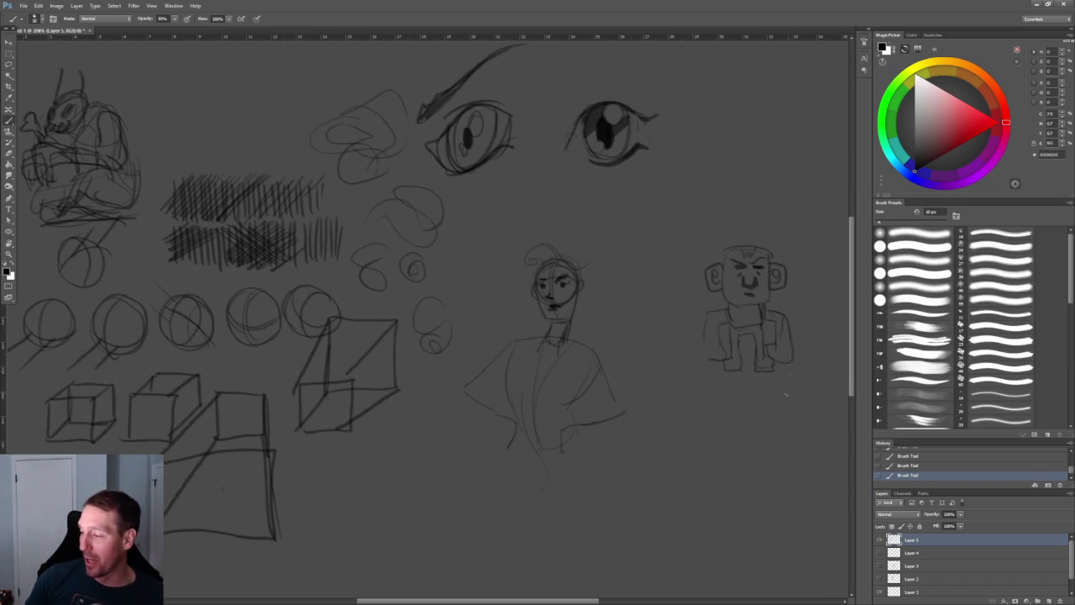
{"action": "scroll", "coordinate": [511, 361], "scroll_direction": "up", "scroll_amount": 4}
{"action": "scroll", "coordinate": [331, 275], "scroll_direction": "left", "scroll_amount": 3, "text": "ctrl"}
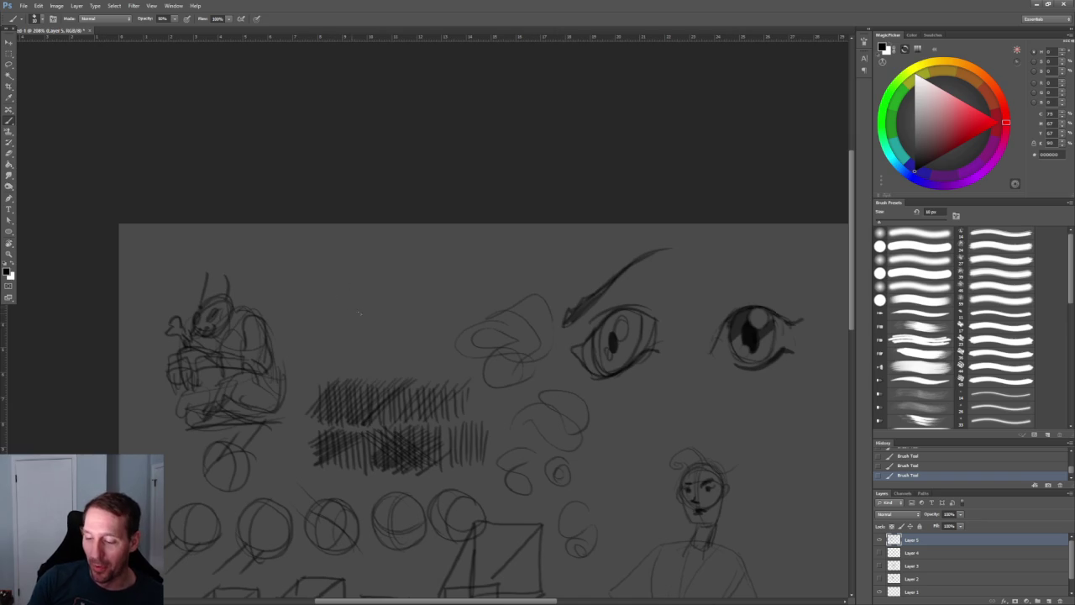
{"action": "scroll", "coordinate": [349, 313], "scroll_direction": "up", "scroll_amount": 2, "text": "alt"}
{"action": "left_click_drag", "start_coordinate": [295, 254], "coordinate": [352, 354]}
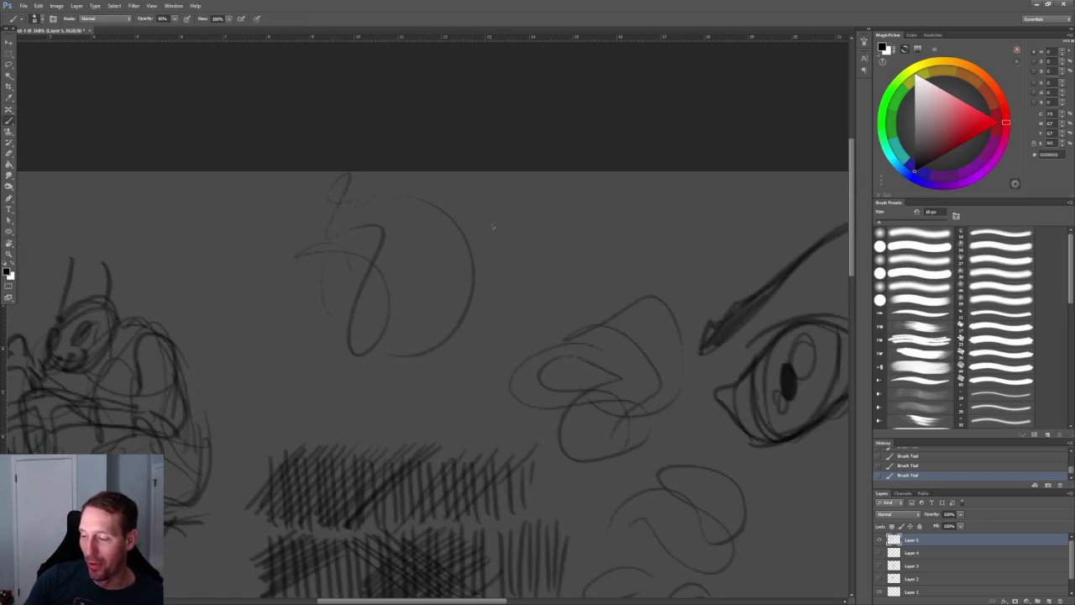
{"action": "left_click_drag", "start_coordinate": [285, 382], "coordinate": [487, 403]}
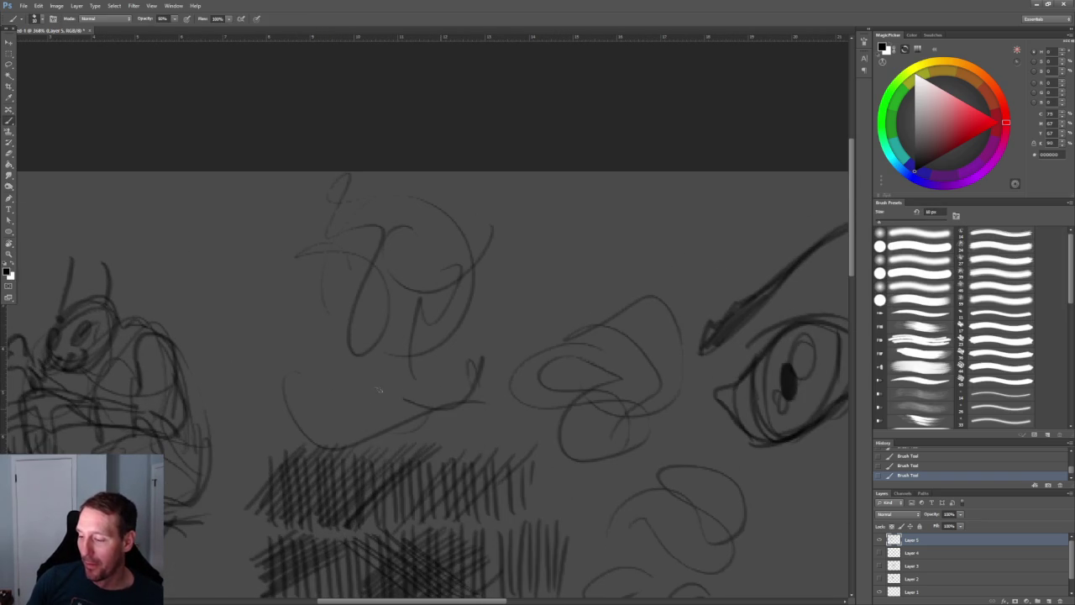
Draw the cat's two eyes, oval mouth, wavy line below it and left cheek curve
{"action": "scroll", "coordinate": [573, 333], "scroll_direction": "up", "scroll_amount": 2, "text": "alt"}
{"action": "mouse_move", "coordinate": [293, 326]}
{"action": "left_mouse_down"}
{"action": "mouse_move", "coordinate": [312, 237]}
{"action": "mouse_move", "coordinate": [326, 337]}
{"action": "left_mouse_up"}
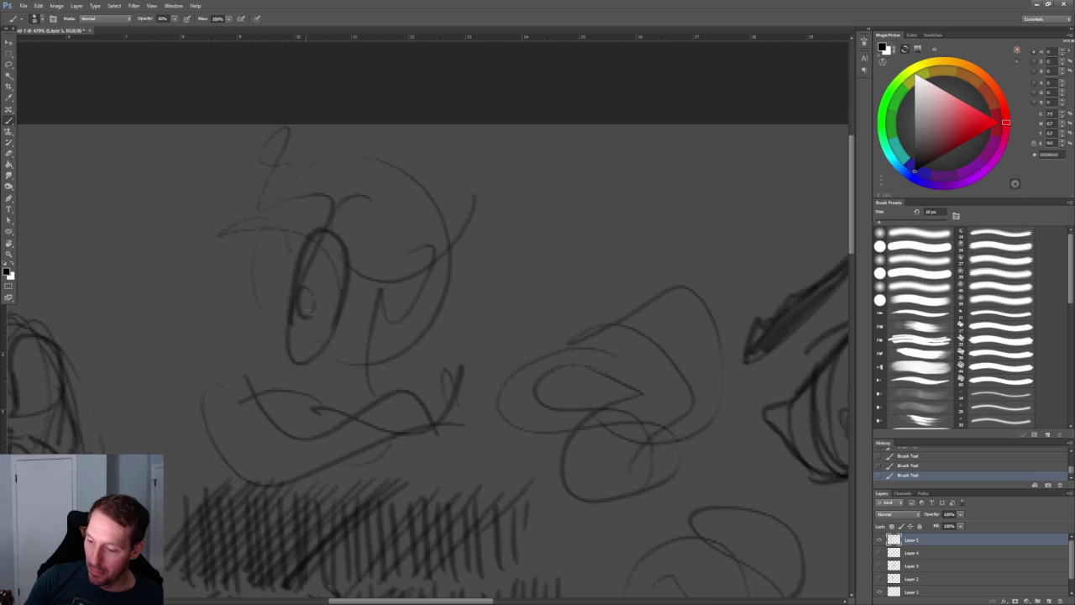
{"action": "left_click_drag", "start_coordinate": [387, 322], "coordinate": [420, 324]}
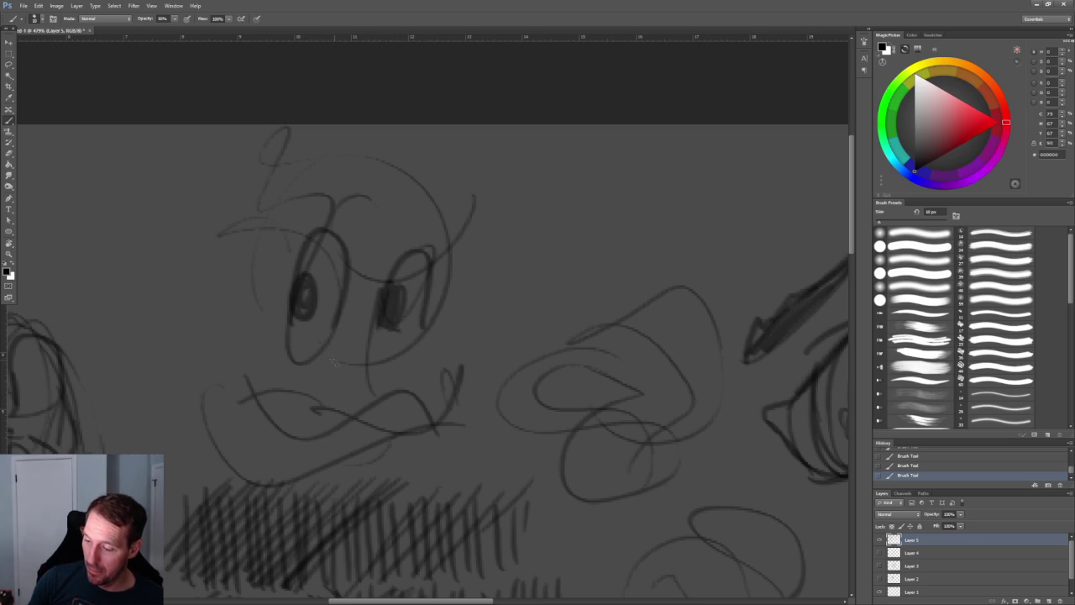
{"action": "left_click_drag", "start_coordinate": [356, 371], "coordinate": [379, 341]}
{"action": "mouse_move", "coordinate": [263, 402]}
{"action": "left_mouse_down"}
{"action": "mouse_move", "coordinate": [369, 406]}
{"action": "mouse_move", "coordinate": [464, 368]}
{"action": "left_mouse_up"}
{"action": "left_click_drag", "start_coordinate": [245, 318], "coordinate": [205, 412]}
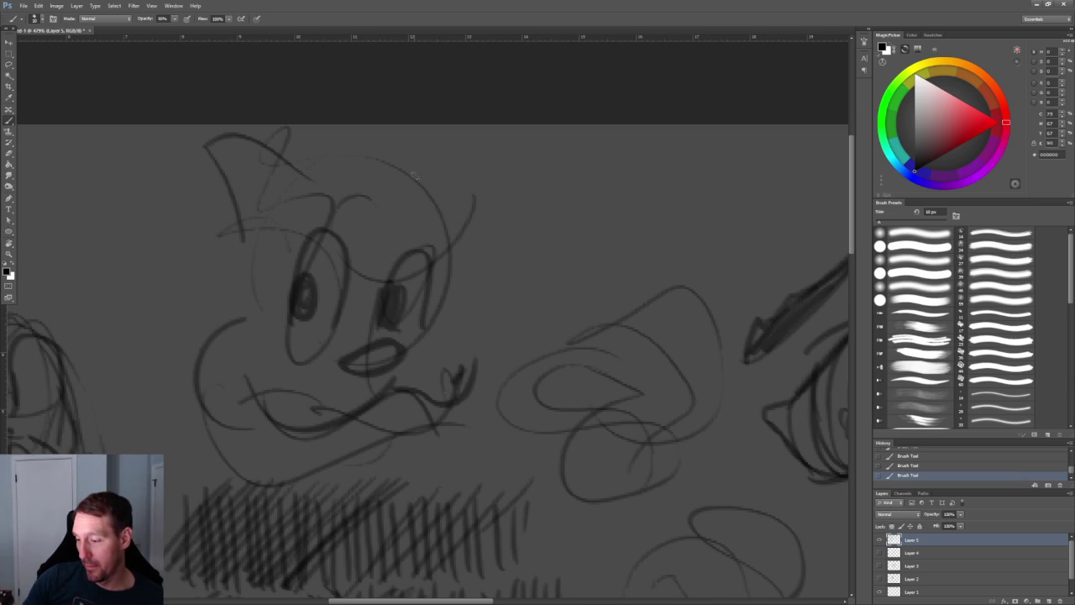
Add the head top, ear tuft, right cheek line, whiskers, chin line and right eye outline
{"action": "left_click_drag", "start_coordinate": [306, 175], "coordinate": [420, 173]}
{"action": "left_click_drag", "start_coordinate": [471, 202], "coordinate": [450, 252]}
{"action": "left_click_drag", "start_coordinate": [454, 248], "coordinate": [433, 412]}
{"action": "left_click_drag", "start_coordinate": [145, 441], "coordinate": [290, 380]}
{"action": "left_click_drag", "start_coordinate": [311, 458], "coordinate": [445, 426]}
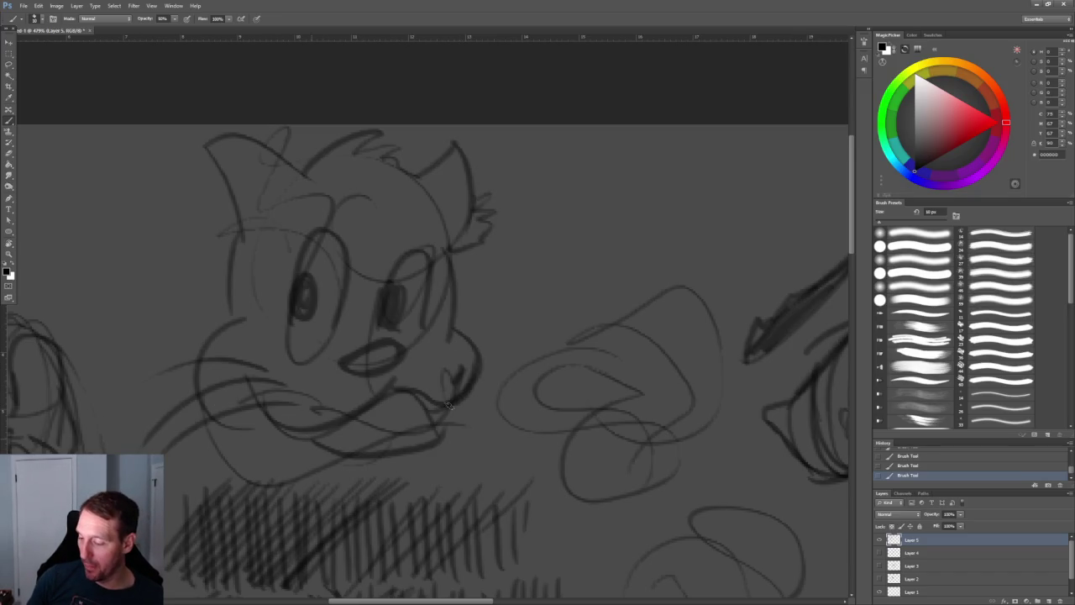
{"action": "left_click_drag", "start_coordinate": [470, 339], "coordinate": [564, 300]}
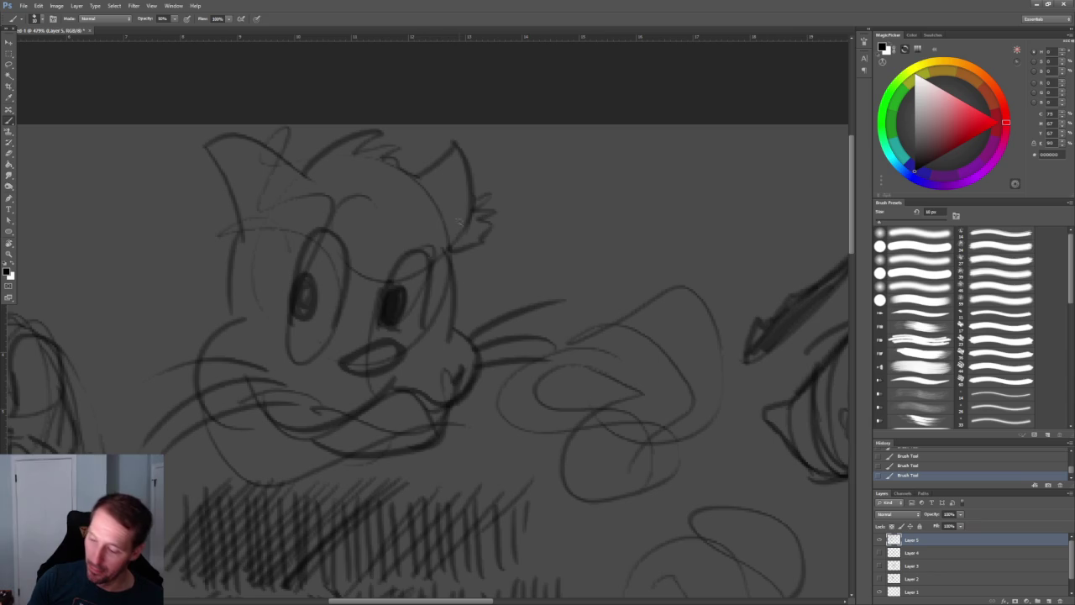
{"action": "left_click_drag", "start_coordinate": [375, 325], "coordinate": [425, 331]}
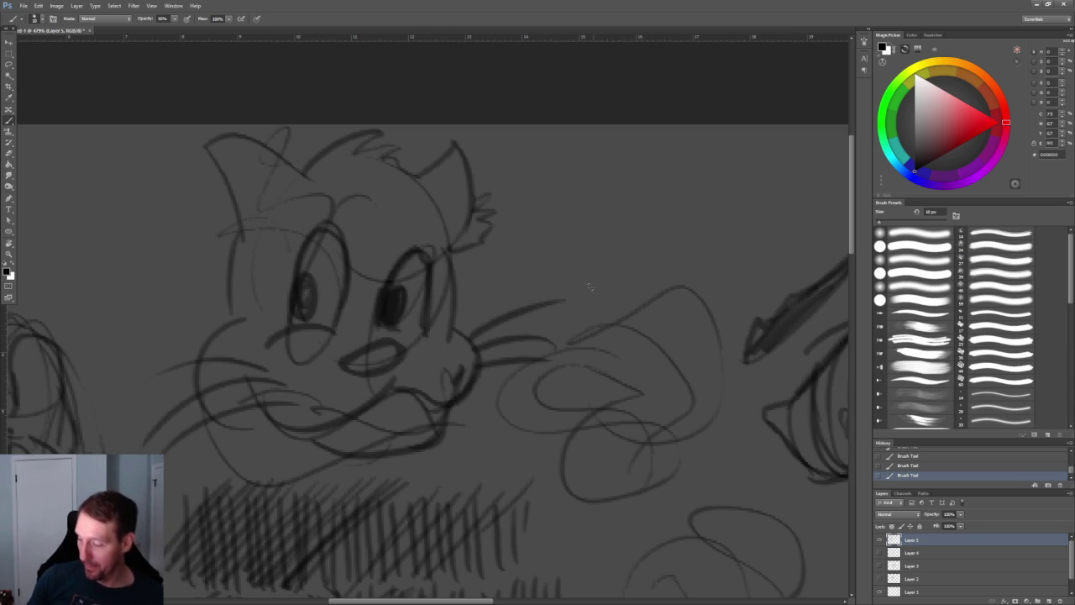
Tidy the cat face with the Eraser, return to a 10 px brush, and fit the sheet on screen
{"action": "key", "text": "ctrl+0"}
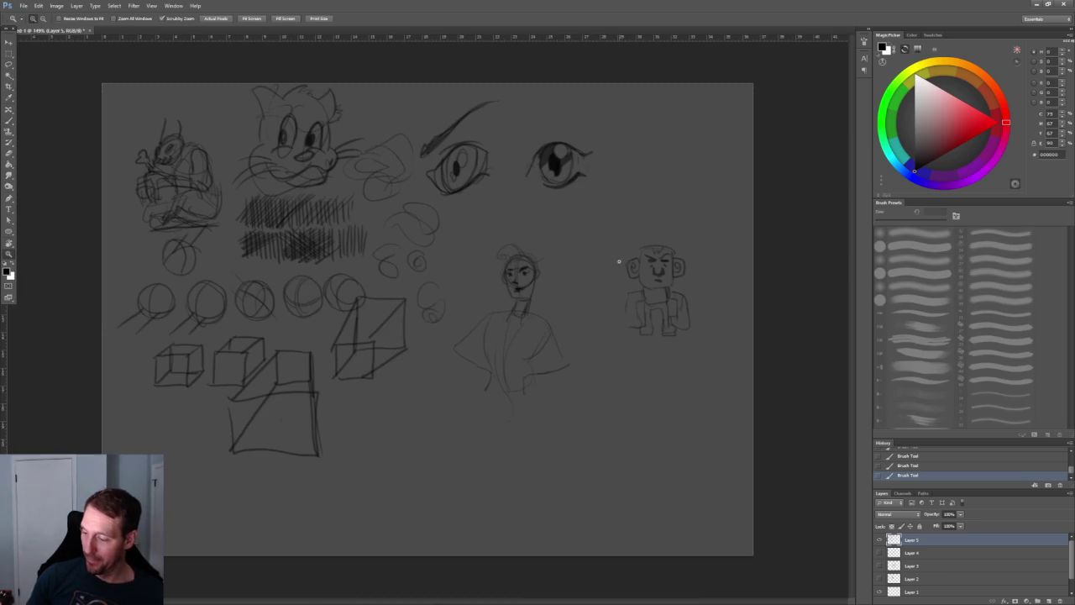
{"action": "key", "text": "z"}
{"action": "left_click", "coordinate": [347, 162]}
{"action": "left_click_drag", "start_coordinate": [308, 113], "coordinate": [387, 113]}
{"action": "key", "text": "b"}
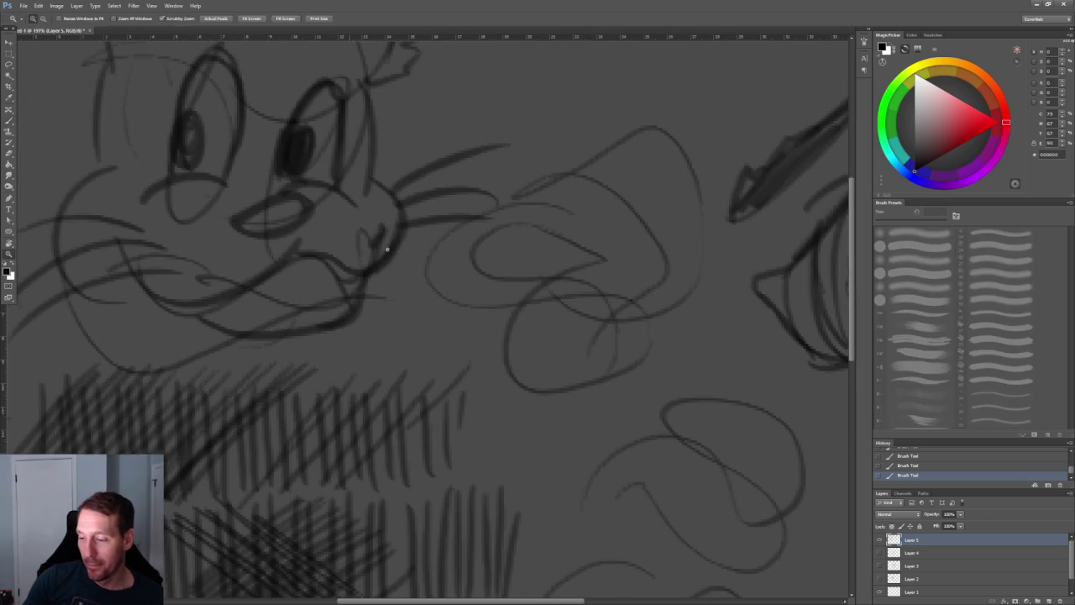
{"action": "key", "text": "ctrl+0"}
{"action": "scroll", "coordinate": [547, 278], "scroll_direction": "up", "scroll_amount": 5, "text": "alt"}
{"action": "key", "text": "e"}
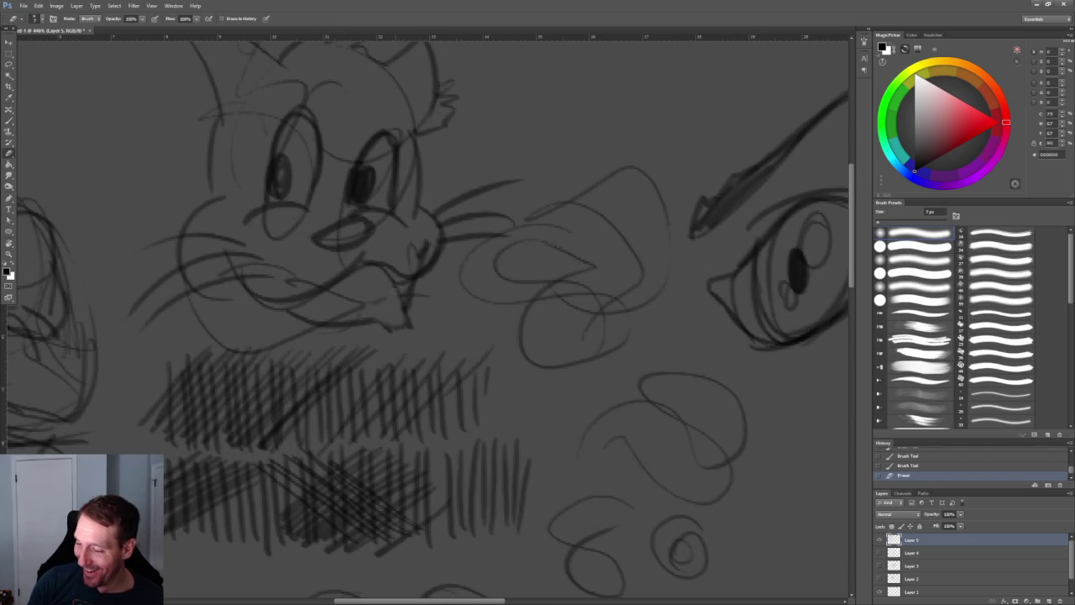
{"action": "key", "text": "b"}
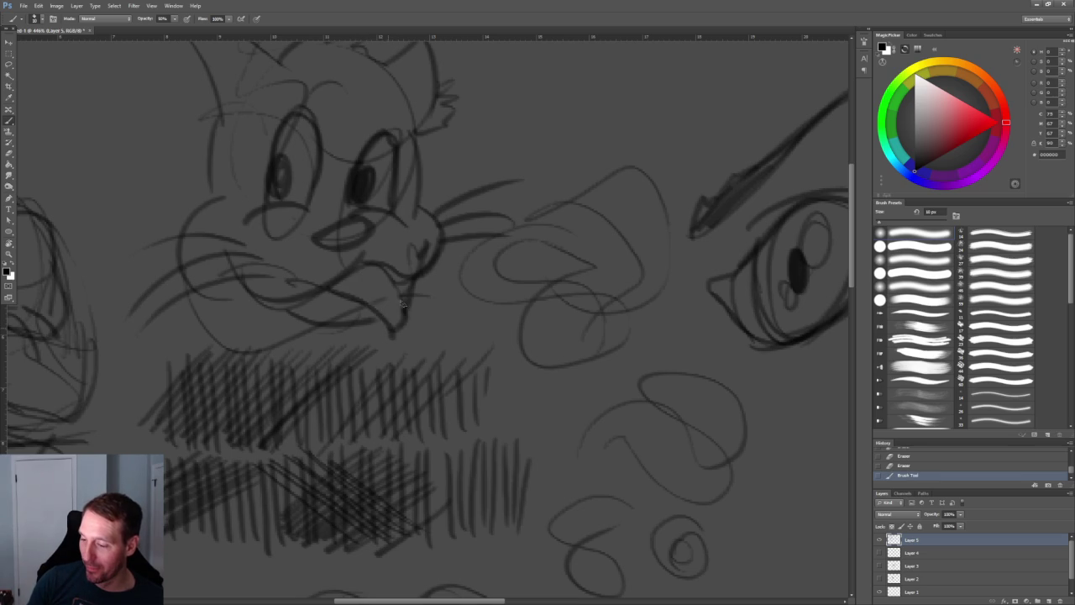
{"action": "key", "text": "ctrl+0"}
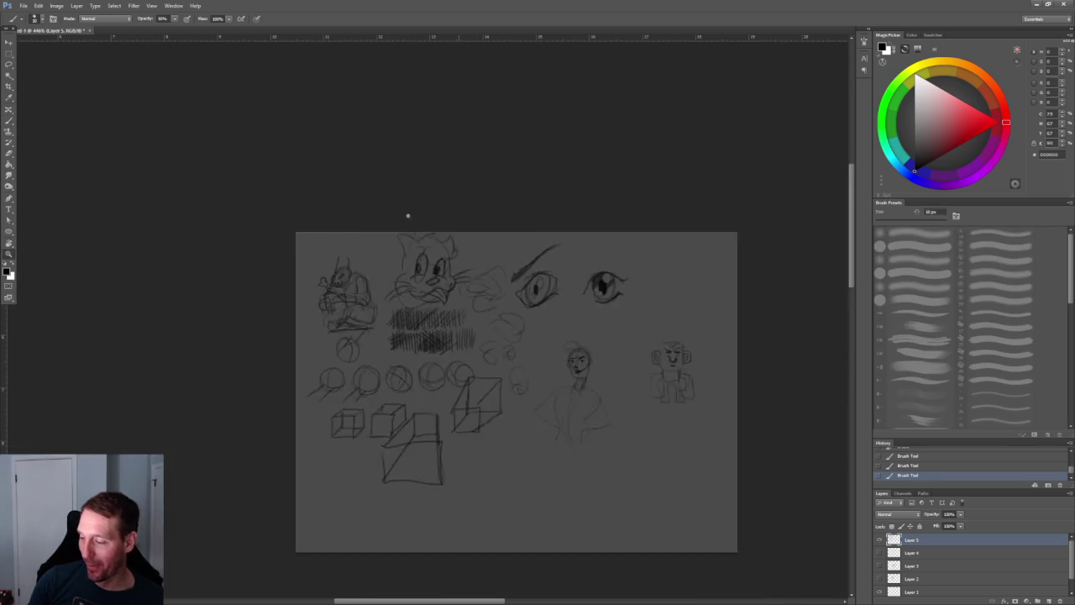
Zoom out and fit the whole practice-sketch page to the window with Ctrl+0
{"action": "scroll", "coordinate": [340, 301], "scroll_direction": "up", "scroll_amount": 3, "text": "alt"}
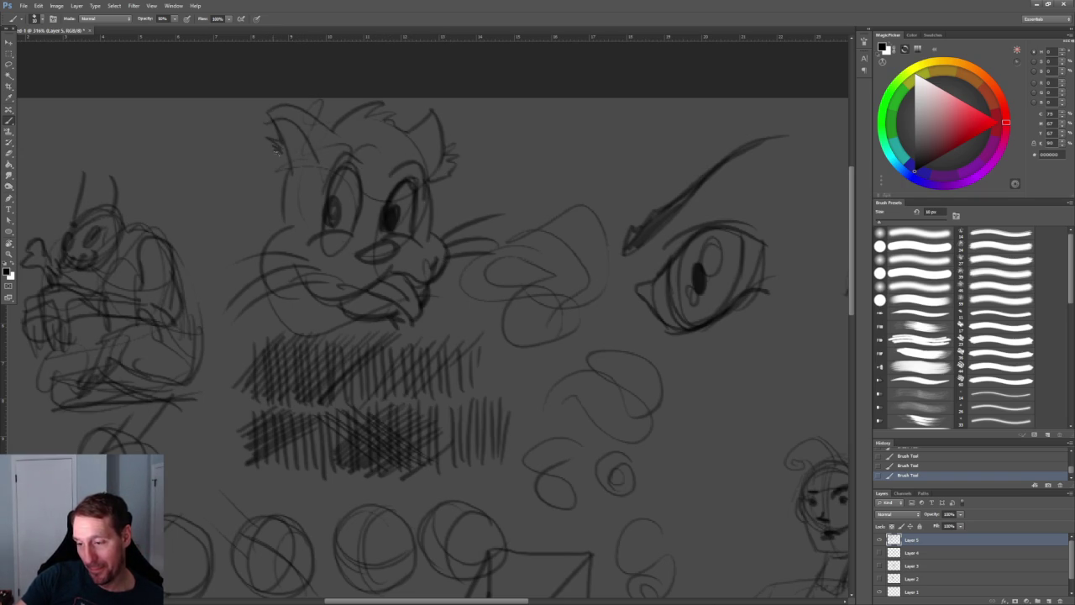
{"action": "key", "text": "ctrl+minus"}
{"action": "key", "text": "ctrl+minus"}
{"action": "key", "text": "ctrl+0"}
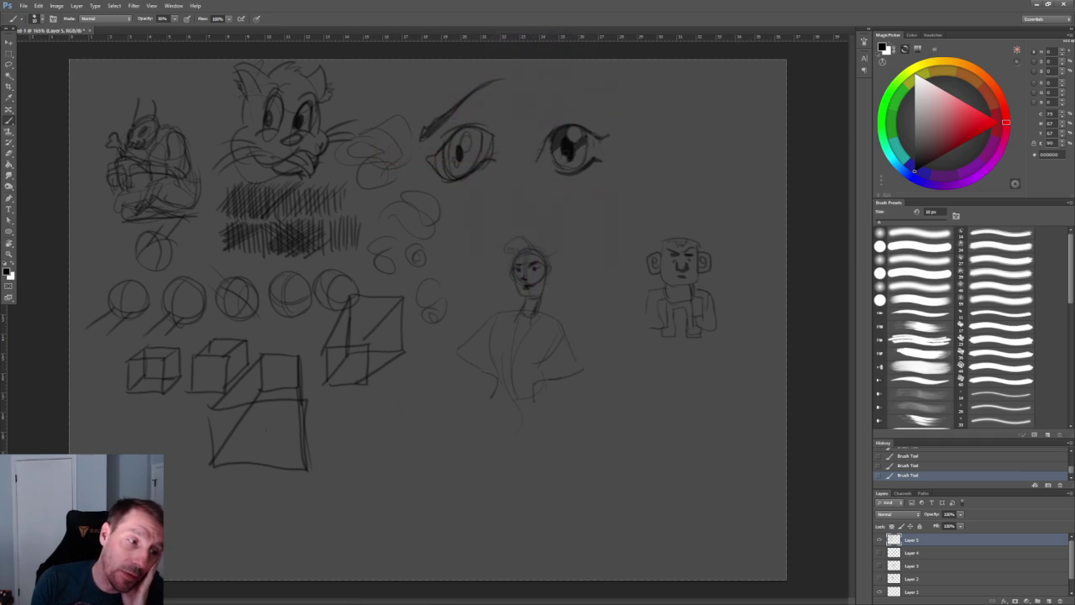
Switch to Blender and save the HumanHair_01.blend hair reference file
{"action": "left_click", "coordinate": [1036, 5]}
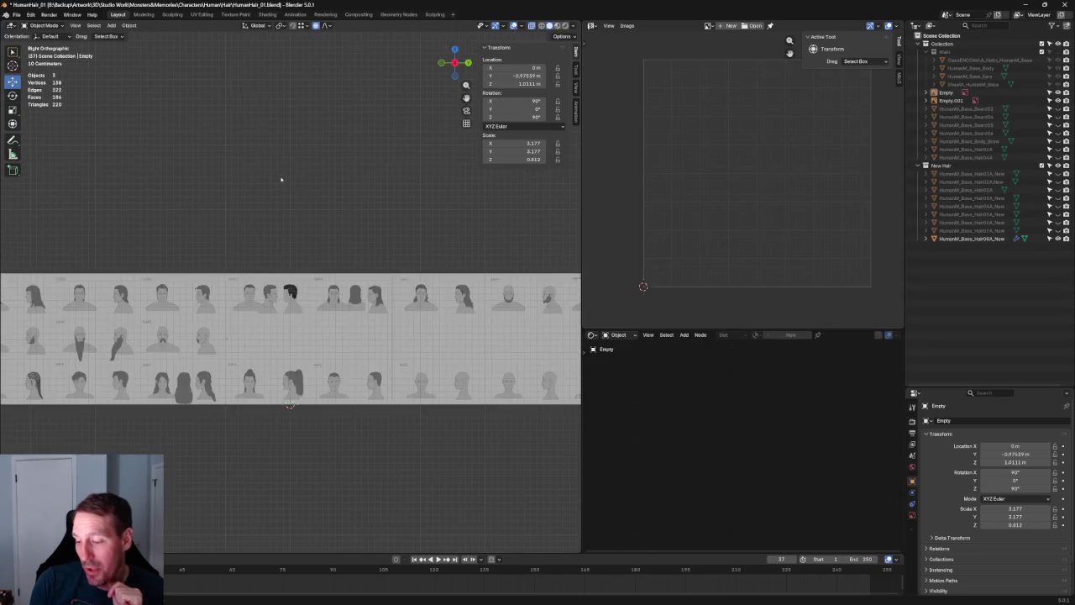
{"action": "scroll", "coordinate": [280, 179], "scroll_direction": "up", "scroll_amount": 3}
{"action": "scroll", "coordinate": [302, 210], "scroll_direction": "up", "scroll_amount": 2}
{"action": "scroll", "coordinate": [319, 231], "scroll_direction": "up", "scroll_amount": 3}
{"action": "scroll", "coordinate": [326, 239], "scroll_direction": "down", "scroll_amount": 3}
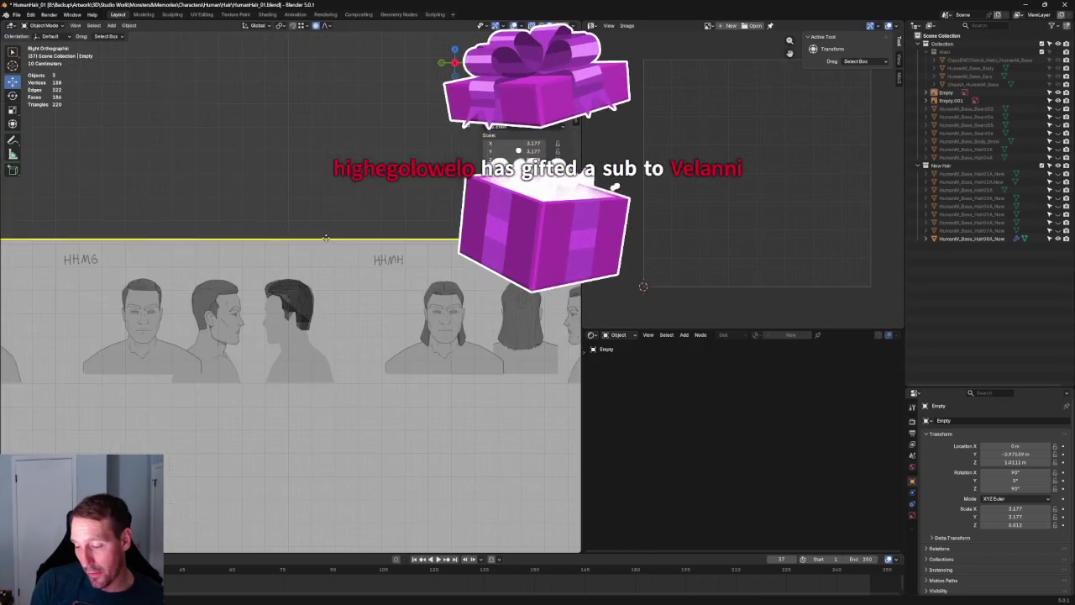
{"action": "scroll", "coordinate": [326, 238], "scroll_direction": "up", "scroll_amount": 6}
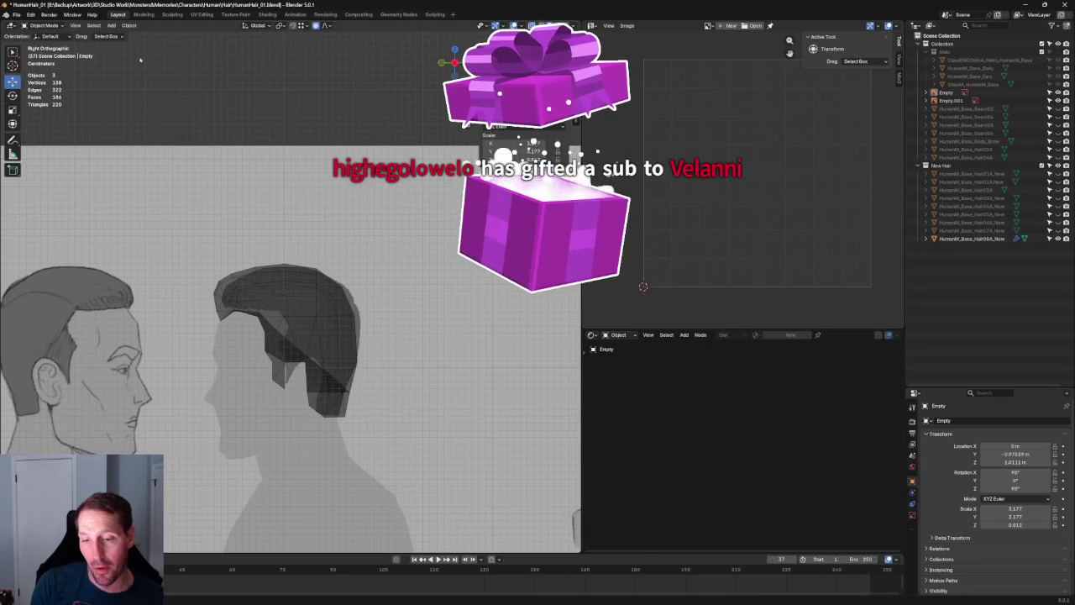
{"action": "left_click", "coordinate": [16, 14]}
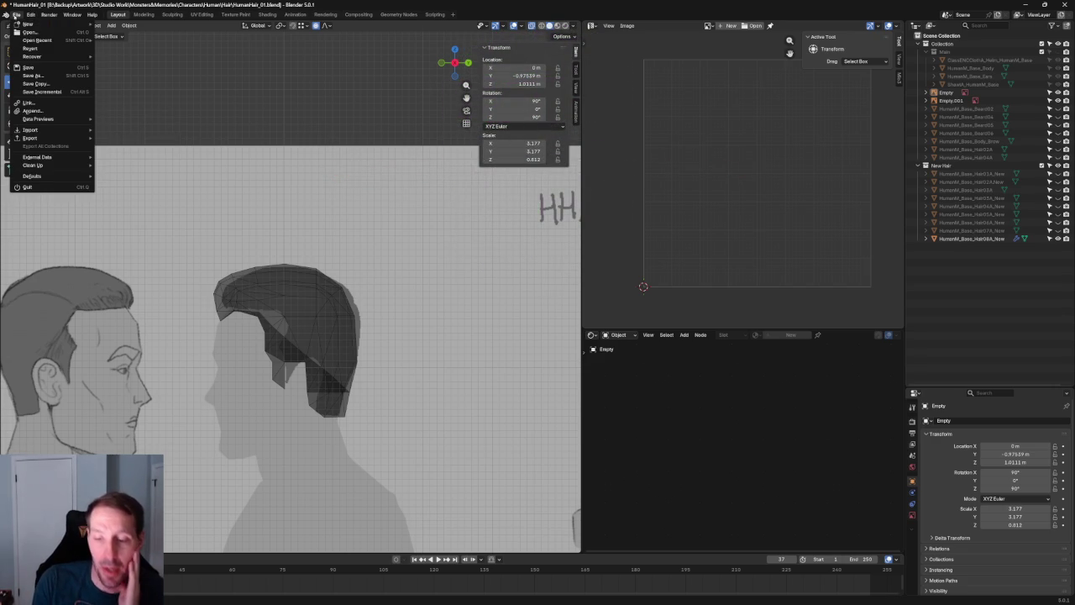
{"action": "mouse_move", "coordinate": [27, 24]}
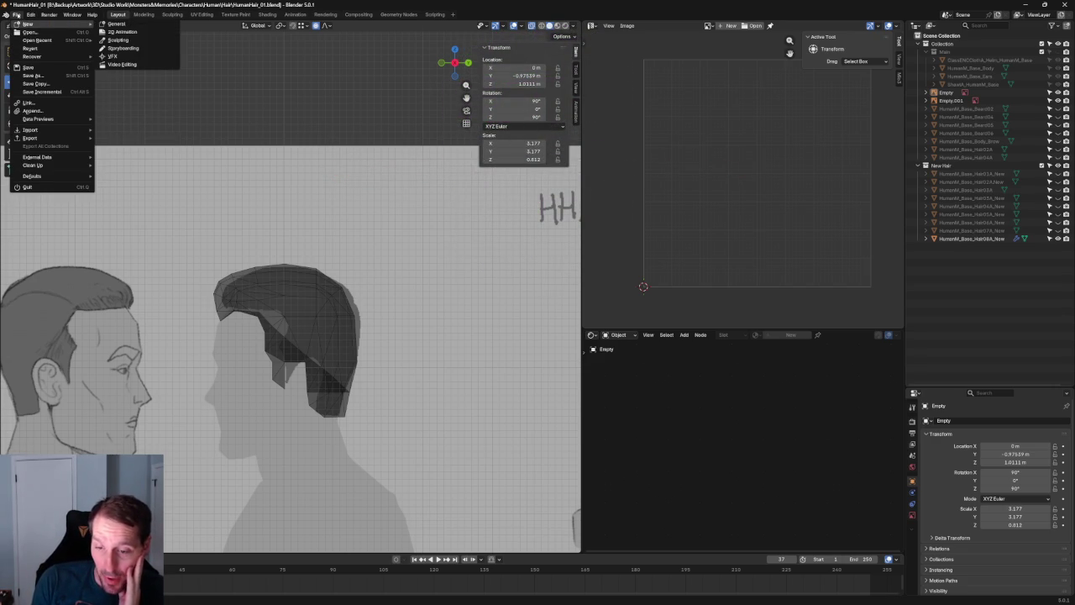
{"action": "left_click", "coordinate": [30, 67]}
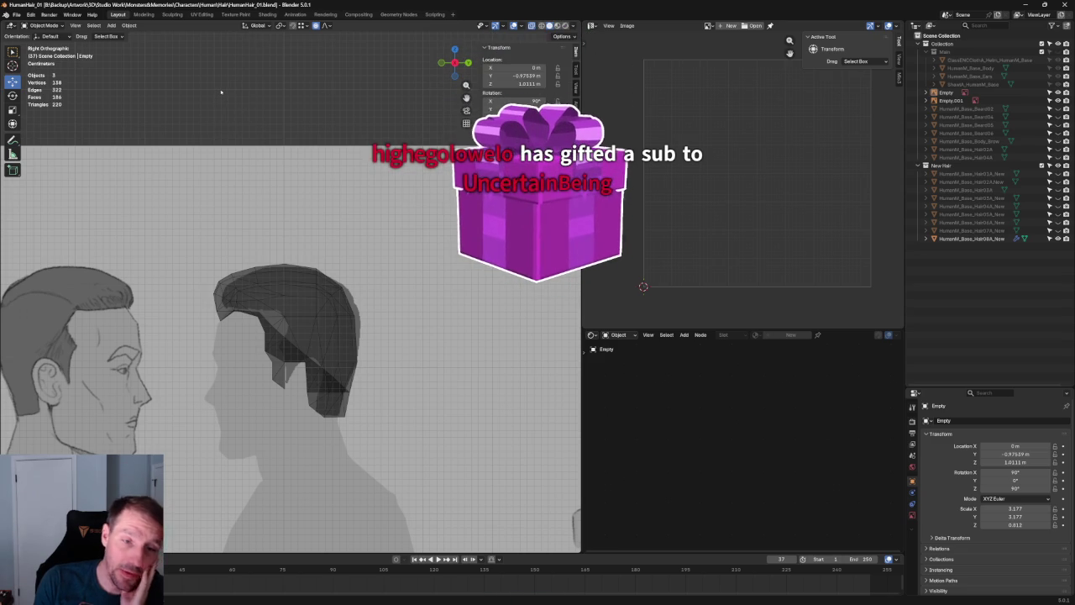
Save the hair file again and load the Ornn .blend from Open Recent
{"action": "left_click", "coordinate": [15, 15]}
{"action": "left_click", "coordinate": [33, 91]}
{"action": "left_click", "coordinate": [15, 15]}
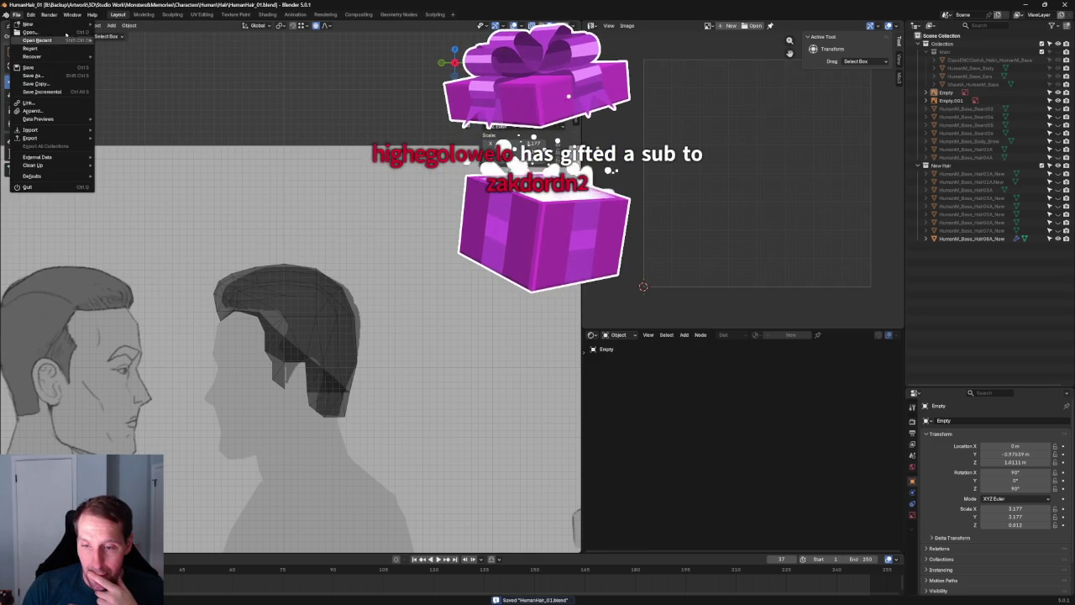
{"action": "mouse_move", "coordinate": [37, 41]}
{"action": "left_click", "coordinate": [120, 48]}
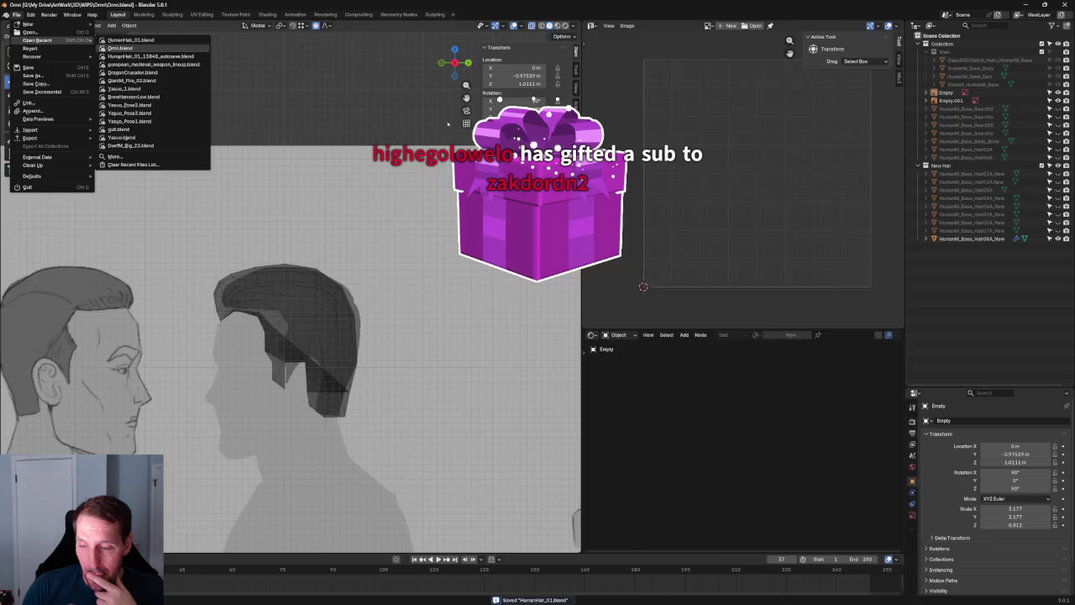
Add a Mirror modifier to Ornn's ChestArmor
{"action": "scroll", "coordinate": [323, 173], "scroll_direction": "down", "scroll_amount": 3}
{"action": "scroll", "coordinate": [323, 180], "scroll_direction": "up", "scroll_amount": 2}
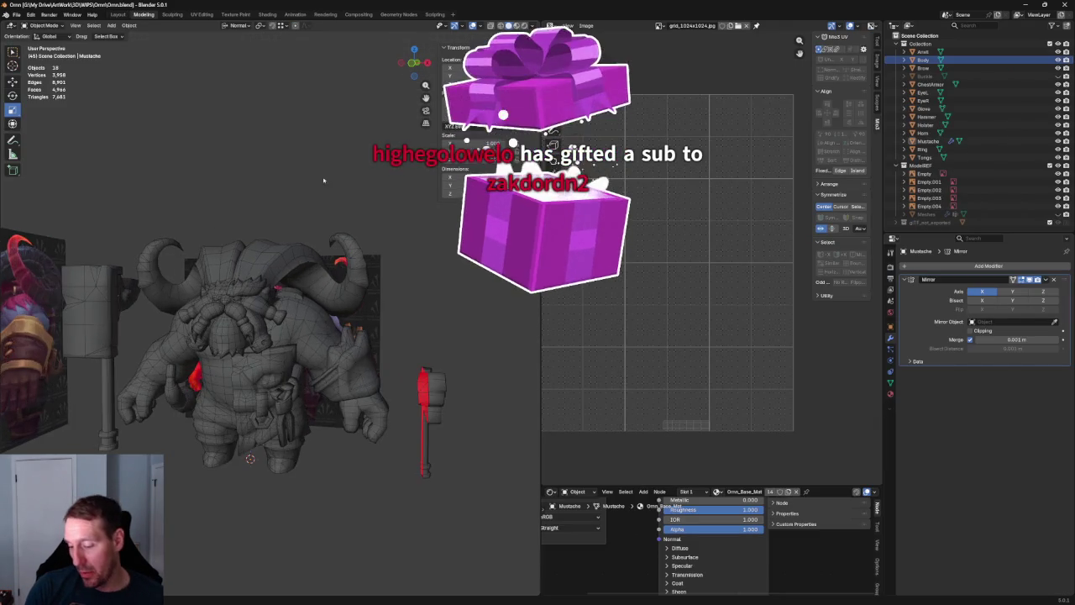
{"action": "mouse_move", "coordinate": [323, 179]}
{"action": "middle_mouse_down"}
{"action": "mouse_move", "coordinate": [312, 220]}
{"action": "mouse_move", "coordinate": [249, 229]}
{"action": "mouse_move", "coordinate": [277, 252]}
{"action": "middle_mouse_up"}
{"action": "scroll", "coordinate": [313, 220], "scroll_direction": "up", "scroll_amount": 4}
{"action": "scroll", "coordinate": [248, 228], "scroll_direction": "down", "scroll_amount": 3}
{"action": "scroll", "coordinate": [249, 228], "scroll_direction": "up", "scroll_amount": 3}
{"action": "left_click", "coordinate": [327, 319]}
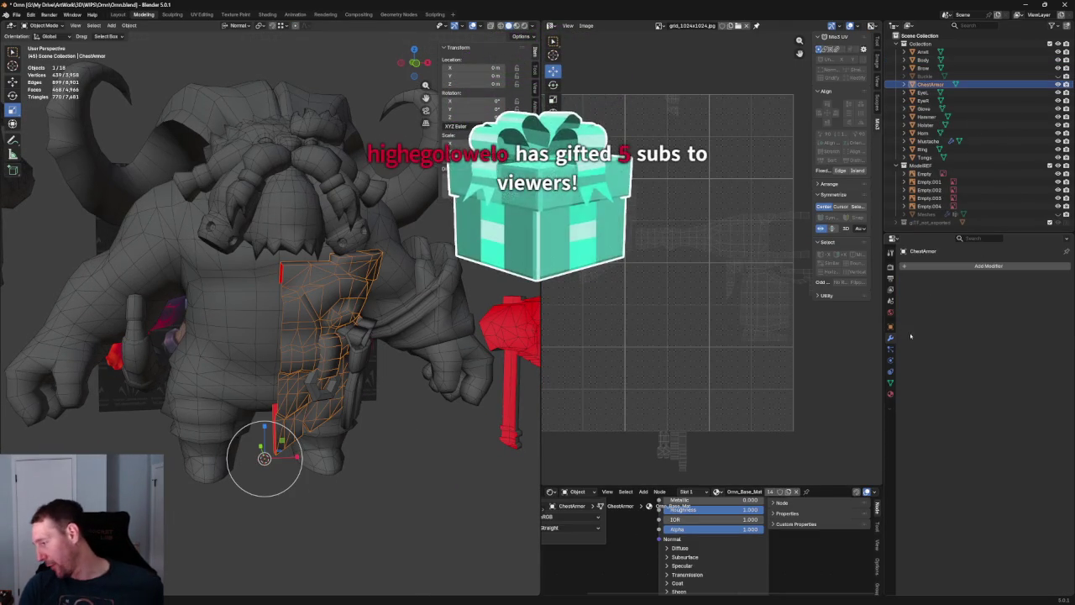
{"action": "left_click", "coordinate": [909, 266]}
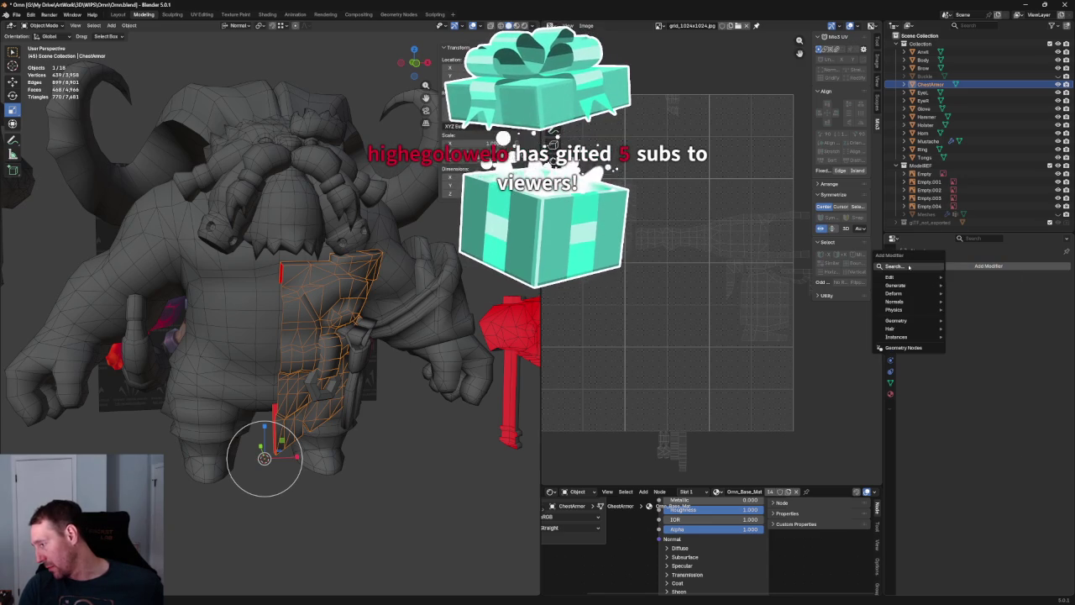
{"action": "type", "text": "mirror"}
{"action": "key", "text": "Return"}
Add a Mirror modifier to the Hammer
{"action": "mouse_move", "coordinate": [390, 531]}
{"action": "middle_mouse_down"}
{"action": "mouse_move", "coordinate": [420, 361]}
{"action": "mouse_move", "coordinate": [369, 336]}
{"action": "middle_mouse_up"}
{"action": "left_click", "coordinate": [486, 336]}
{"action": "left_click", "coordinate": [926, 266]}
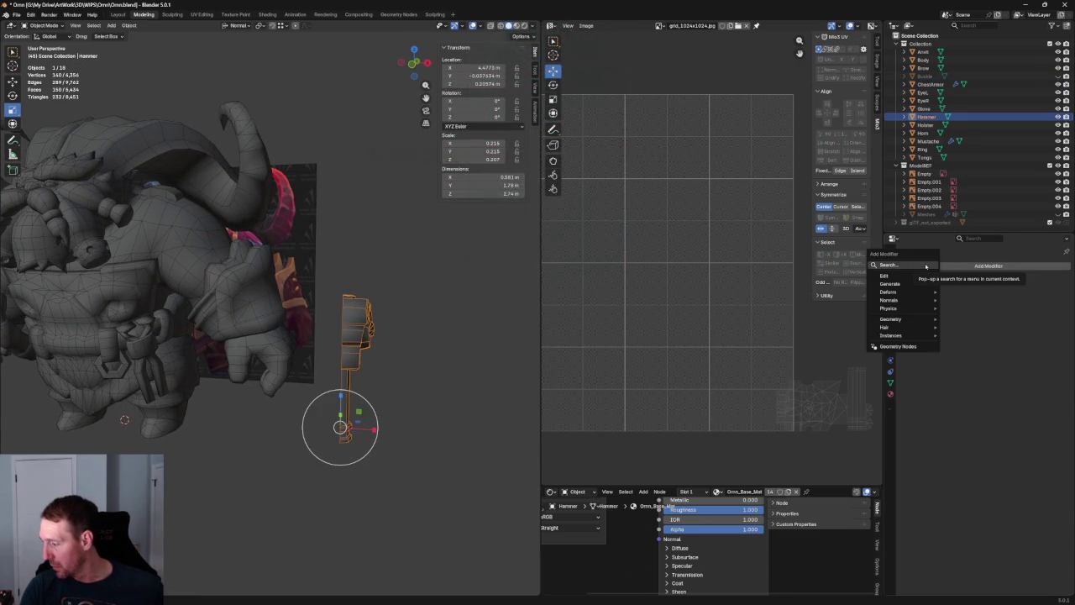
{"action": "type", "text": "mirror"}
{"action": "key", "text": "Return"}
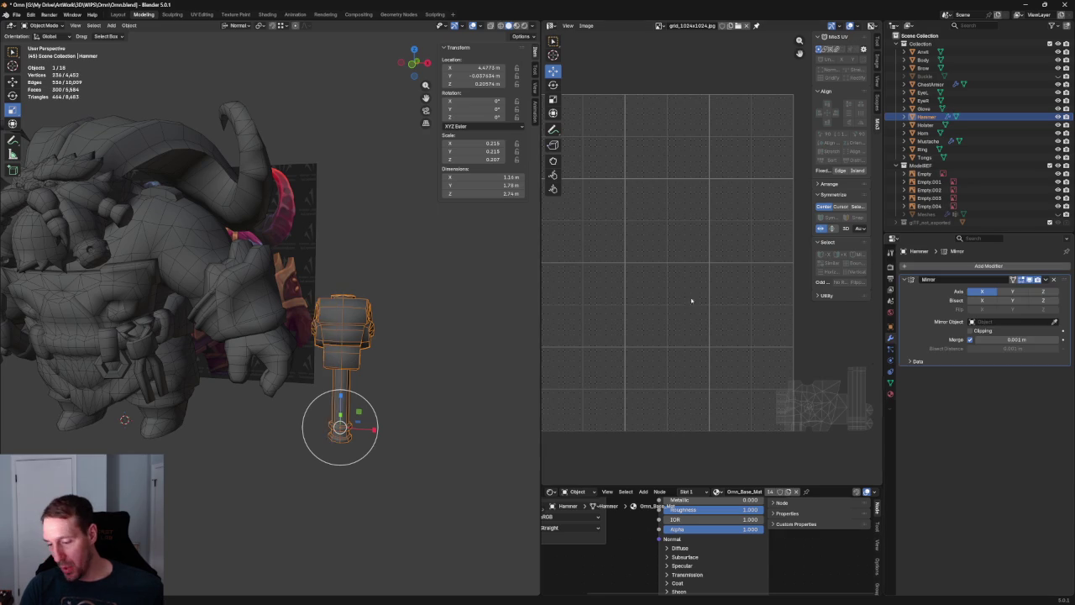
Add a Mirror modifier to the Brow and view the whole character at an angle
{"action": "middle_click_drag", "start_coordinate": [490, 347], "coordinate": [357, 319]}
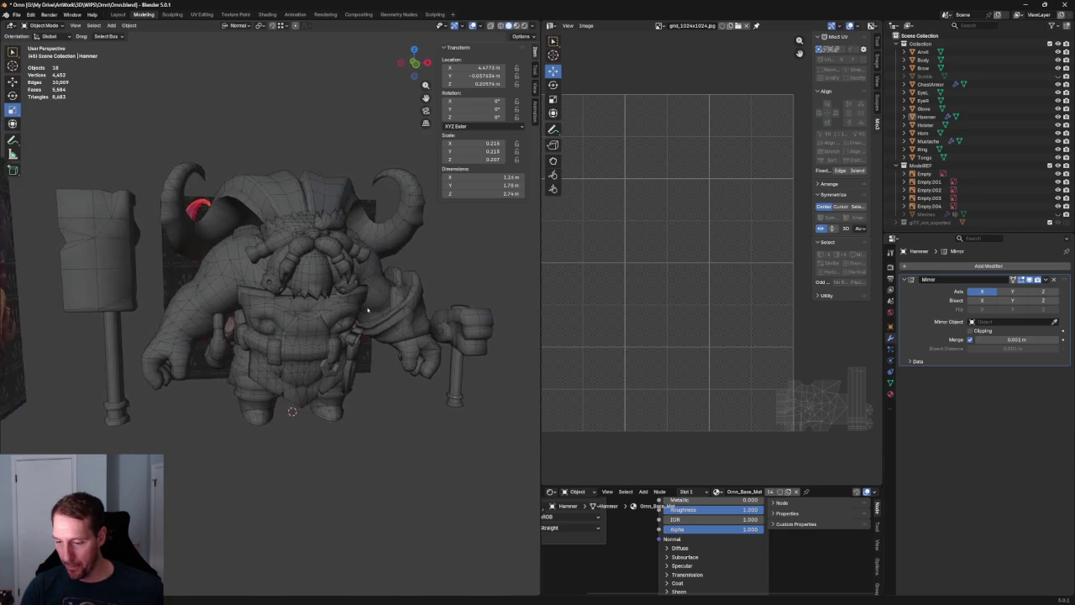
{"action": "scroll", "coordinate": [357, 319], "scroll_direction": "up", "scroll_amount": 2}
{"action": "scroll", "coordinate": [357, 319], "scroll_direction": "up", "scroll_amount": 3}
{"action": "left_click", "coordinate": [320, 195]}
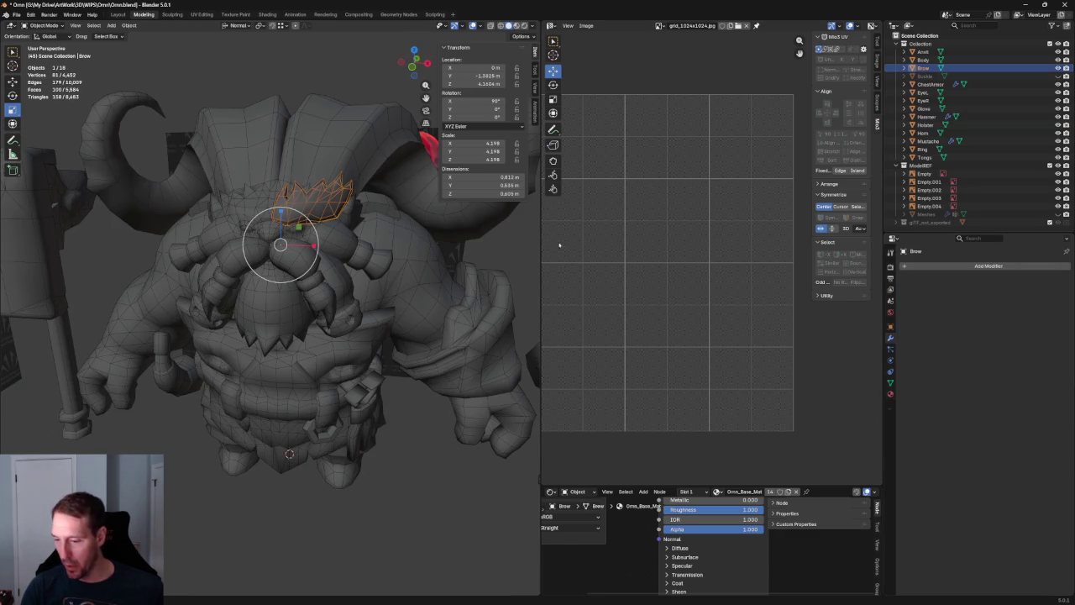
{"action": "left_click", "coordinate": [903, 265]}
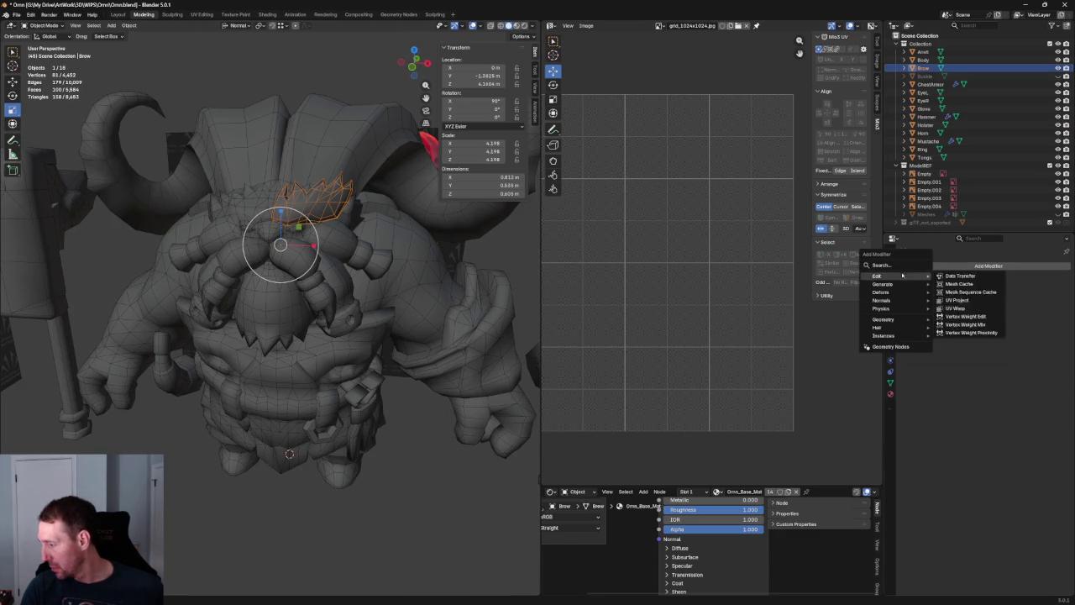
{"action": "type", "text": "mirror"}
{"action": "key", "text": "Return"}
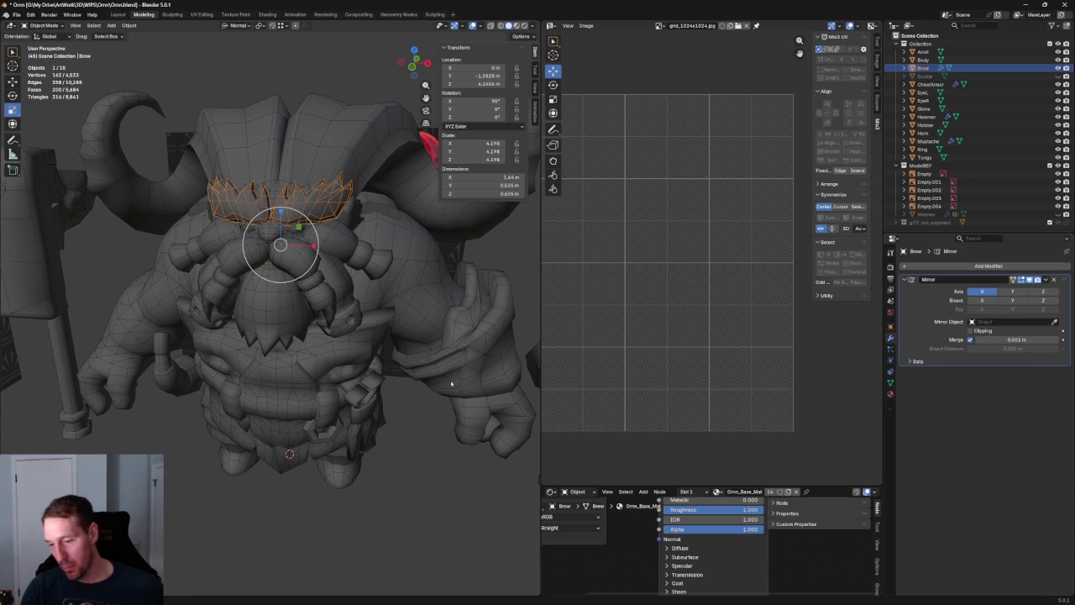
{"action": "scroll", "coordinate": [438, 487], "scroll_direction": "down", "scroll_amount": 3}
{"action": "mouse_move", "coordinate": [439, 487]}
{"action": "middle_mouse_down"}
{"action": "mouse_move", "coordinate": [436, 336]}
{"action": "mouse_move", "coordinate": [277, 340]}
{"action": "mouse_move", "coordinate": [399, 338]}
{"action": "mouse_move", "coordinate": [434, 297]}
{"action": "mouse_move", "coordinate": [453, 319]}
{"action": "mouse_move", "coordinate": [365, 315]}
{"action": "mouse_move", "coordinate": [261, 339]}
{"action": "middle_mouse_up"}
Hide the ModelREF reference collection and orbit Ornn to a three-quarter side view
{"action": "left_click", "coordinate": [1066, 165]}
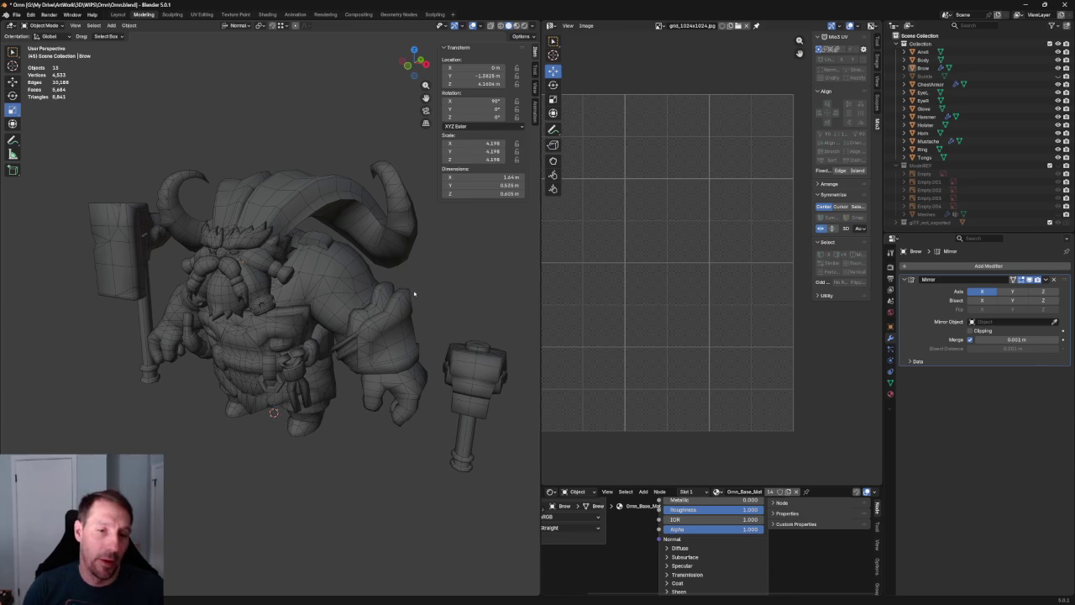
{"action": "scroll", "coordinate": [397, 292], "scroll_direction": "down", "scroll_amount": 2}
{"action": "mouse_move", "coordinate": [397, 292]}
{"action": "middle_mouse_down"}
{"action": "mouse_move", "coordinate": [253, 281]}
{"action": "mouse_move", "coordinate": [337, 301]}
{"action": "middle_mouse_up"}
{"action": "scroll", "coordinate": [336, 301], "scroll_direction": "up", "scroll_amount": 2}
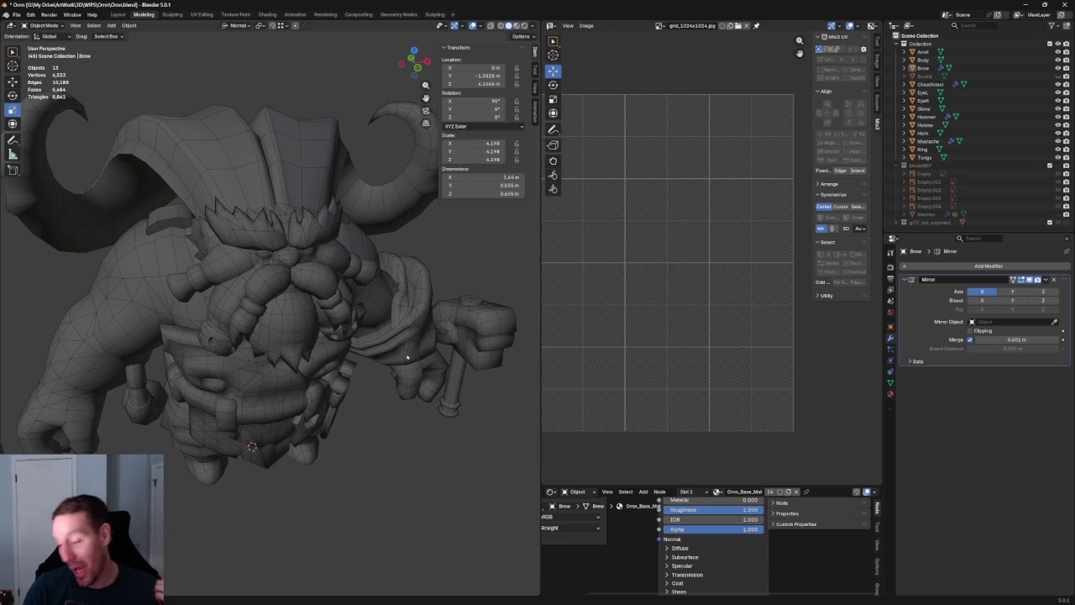
{"action": "mouse_move", "coordinate": [415, 466]}
{"action": "middle_mouse_down"}
{"action": "mouse_move", "coordinate": [420, 412]}
{"action": "mouse_move", "coordinate": [362, 371]}
{"action": "mouse_move", "coordinate": [377, 332]}
{"action": "middle_mouse_up"}
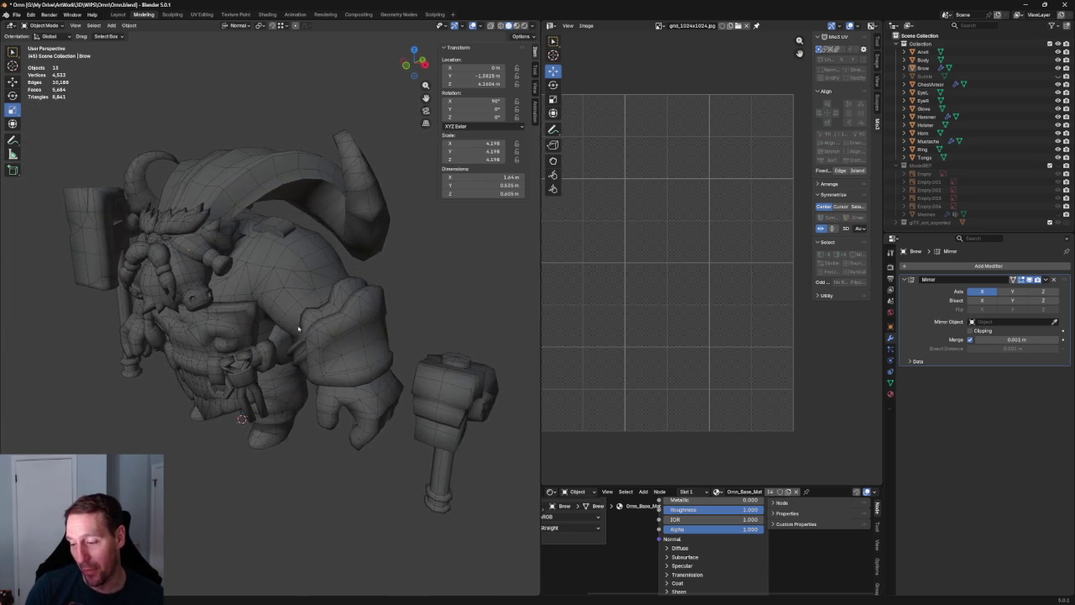
{"action": "scroll", "coordinate": [378, 323], "scroll_direction": "up", "scroll_amount": 3}
{"action": "scroll", "coordinate": [380, 345], "scroll_direction": "up", "scroll_amount": 2}
{"action": "scroll", "coordinate": [380, 344], "scroll_direction": "down", "scroll_amount": 6}
Orbit around the whole model back to a front view, then undo the last action
{"action": "mouse_move", "coordinate": [372, 378]}
{"action": "middle_mouse_down"}
{"action": "mouse_move", "coordinate": [429, 356]}
{"action": "mouse_move", "coordinate": [450, 370]}
{"action": "middle_mouse_up"}
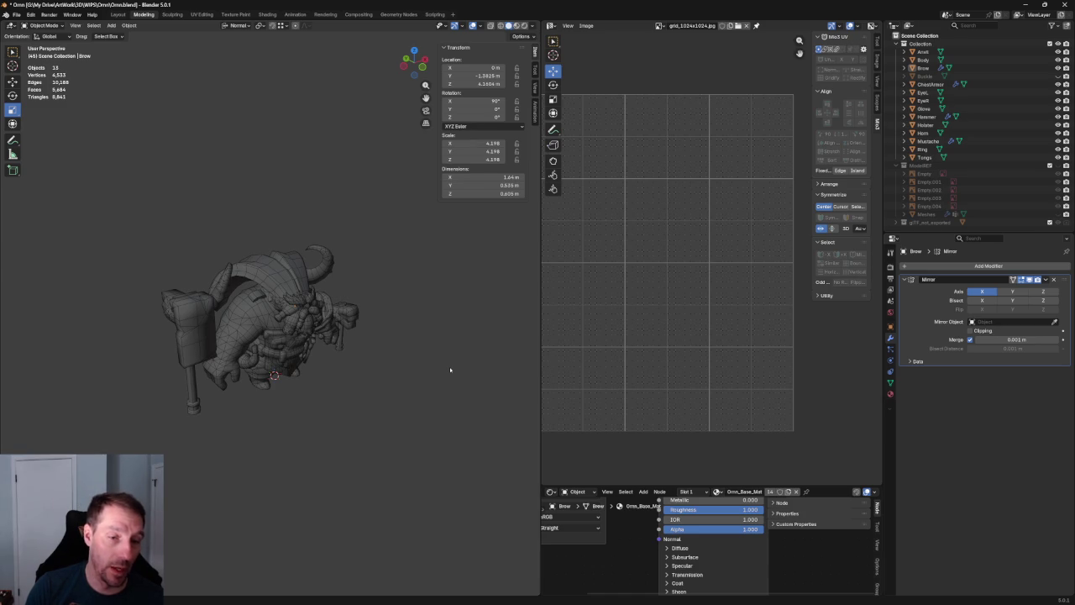
{"action": "scroll", "coordinate": [448, 367], "scroll_direction": "up", "scroll_amount": 4}
{"action": "mouse_move", "coordinate": [428, 361]}
{"action": "middle_mouse_down"}
{"action": "mouse_move", "coordinate": [368, 353]}
{"action": "mouse_move", "coordinate": [376, 347]}
{"action": "middle_mouse_up"}
{"action": "scroll", "coordinate": [386, 345], "scroll_direction": "up", "scroll_amount": 3}
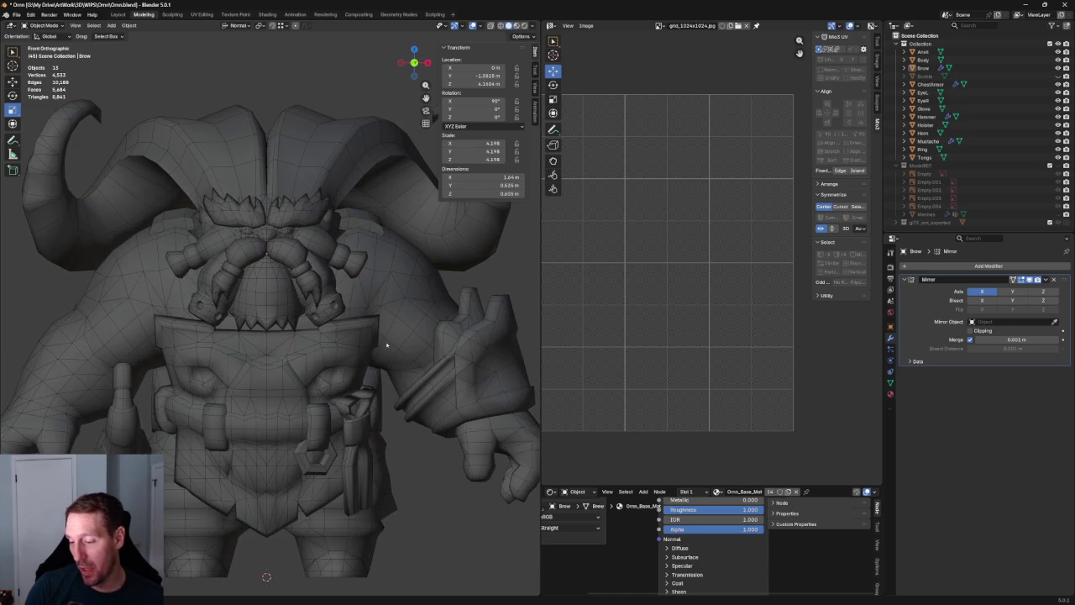
{"action": "scroll", "coordinate": [386, 344], "scroll_direction": "down", "scroll_amount": 4}
{"action": "scroll", "coordinate": [387, 345], "scroll_direction": "down", "scroll_amount": 1}
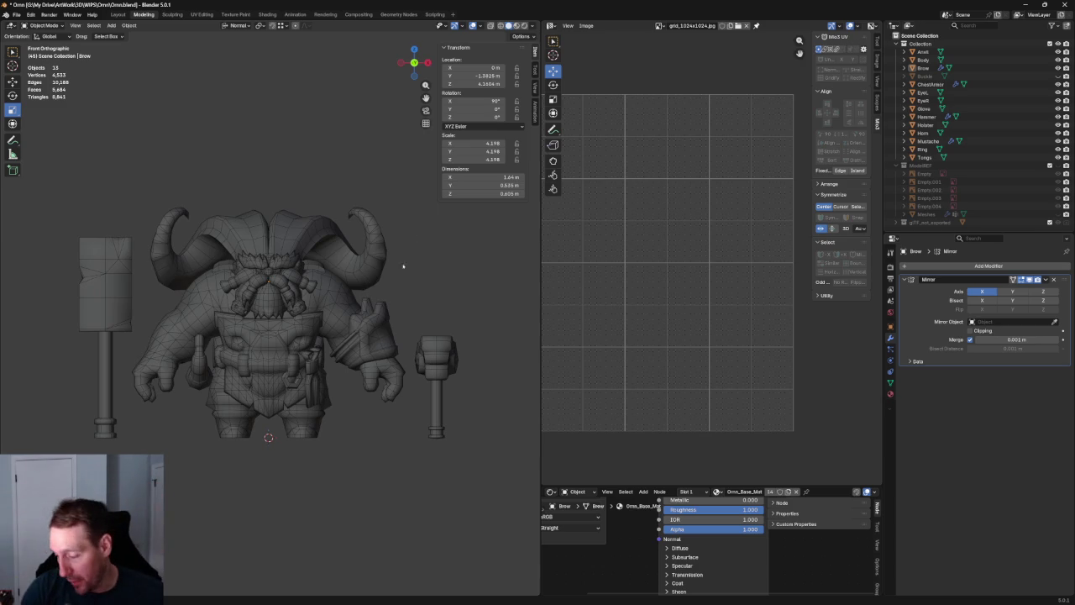
{"action": "scroll", "coordinate": [382, 220], "scroll_direction": "down", "scroll_amount": 2}
{"action": "key", "text": "ctrl+z"}
Add the glove and right-hand hammer to the selection and enter Edit Mode with nothing selected
{"action": "scroll", "coordinate": [329, 269], "scroll_direction": "up", "scroll_amount": 2}
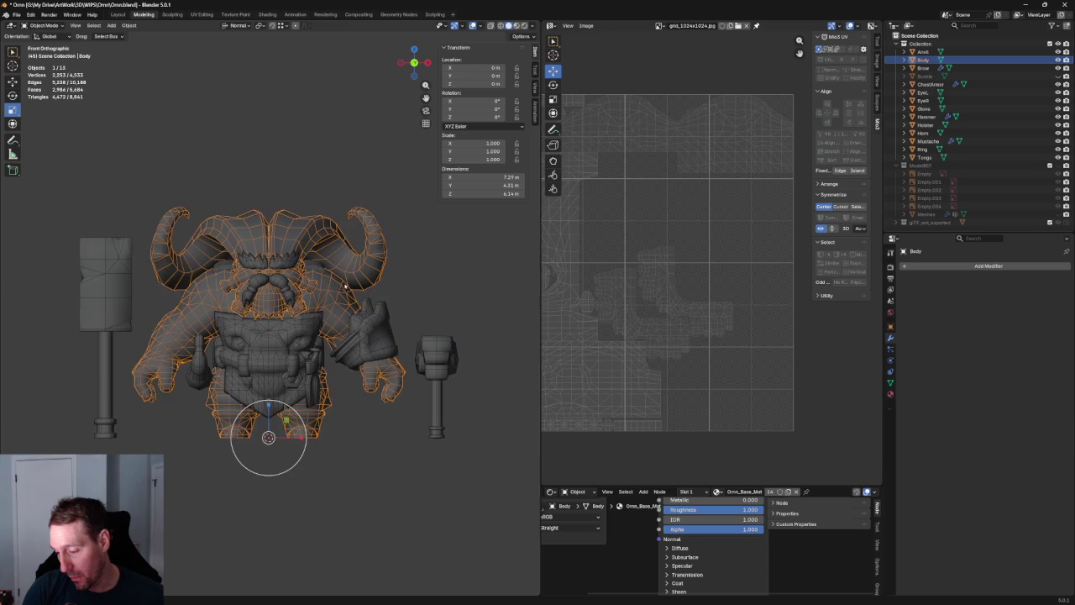
{"action": "left_click", "coordinate": [389, 383], "text": "shift"}
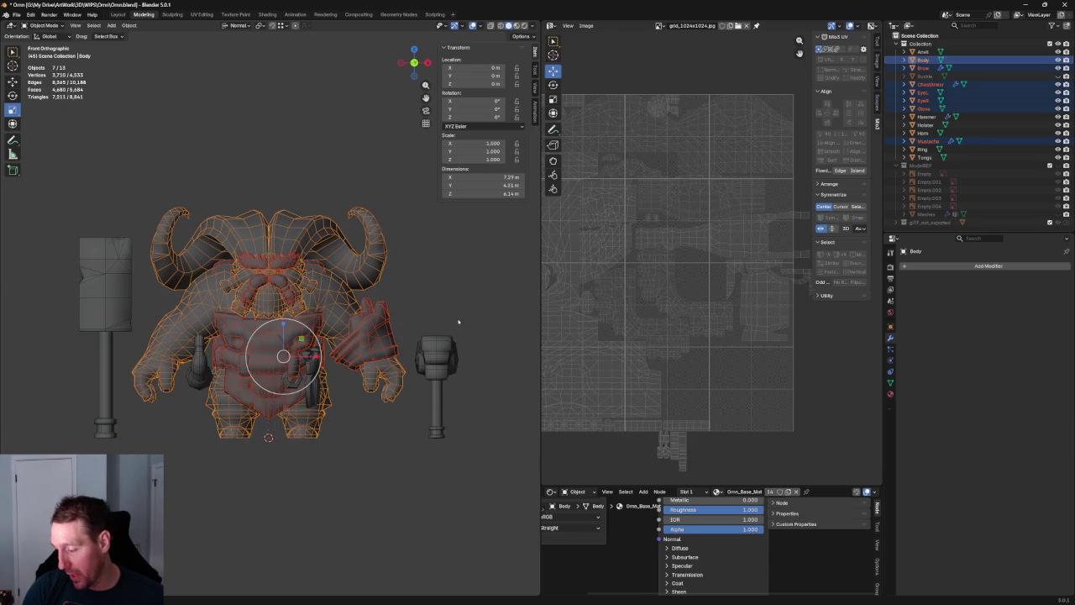
{"action": "left_click", "coordinate": [441, 357], "text": "shift"}
{"action": "scroll", "coordinate": [711, 292], "scroll_direction": "down", "scroll_amount": 2}
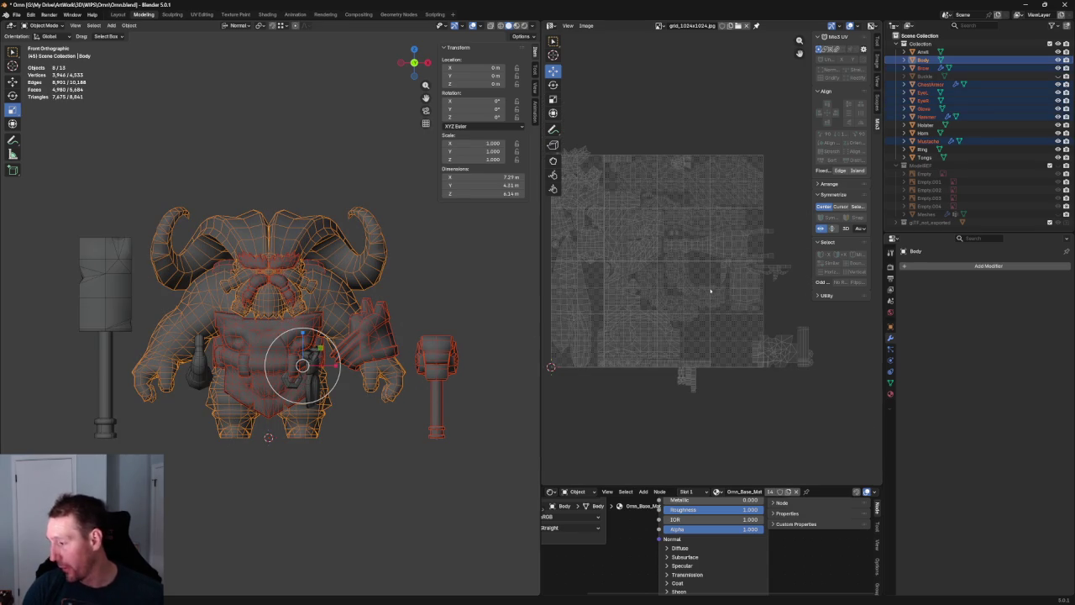
{"action": "key", "text": "Tab"}
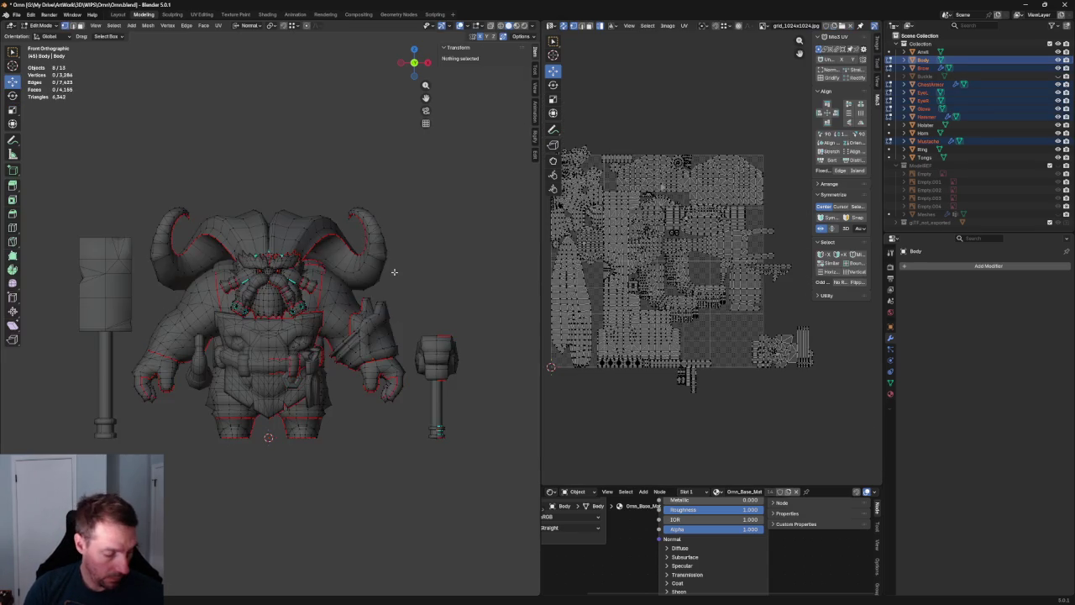
{"action": "key", "text": "a"}
{"action": "key", "text": "alt+a"}
Widen the UV editor and unlink the grid image from the UV view
{"action": "scroll", "coordinate": [722, 216], "scroll_direction": "up", "scroll_amount": 3}
{"action": "scroll", "coordinate": [722, 216], "scroll_direction": "down", "scroll_amount": 1}
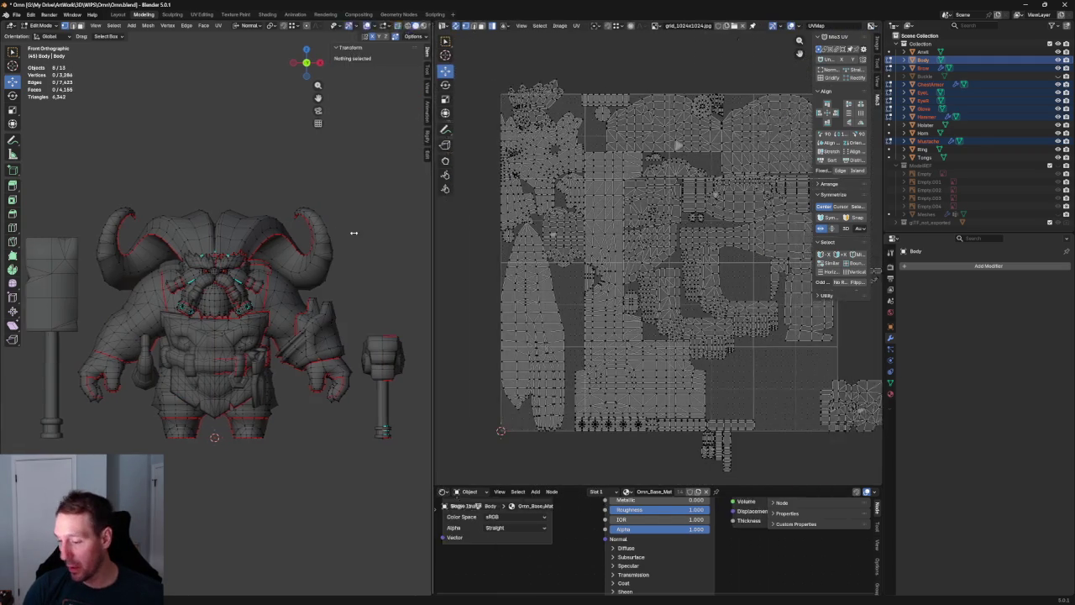
{"action": "left_click_drag", "start_coordinate": [539, 215], "coordinate": [233, 215]}
{"action": "scroll", "coordinate": [427, 202], "scroll_direction": "up", "scroll_amount": 2}
{"action": "scroll", "coordinate": [428, 202], "scroll_direction": "up", "scroll_amount": 1}
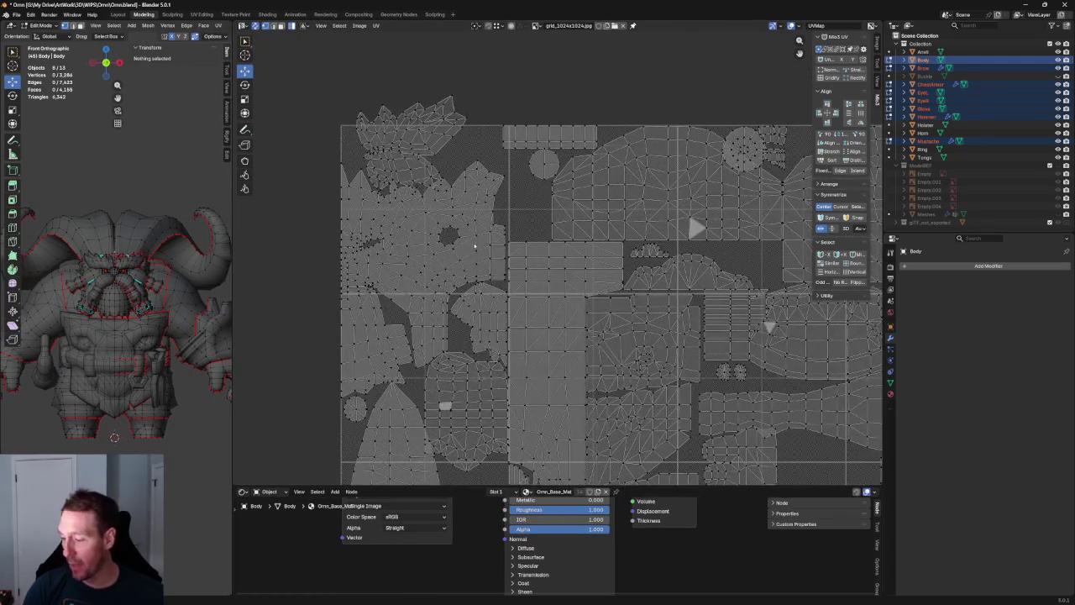
{"action": "scroll", "coordinate": [605, 289], "scroll_direction": "right", "scroll_amount": 1}
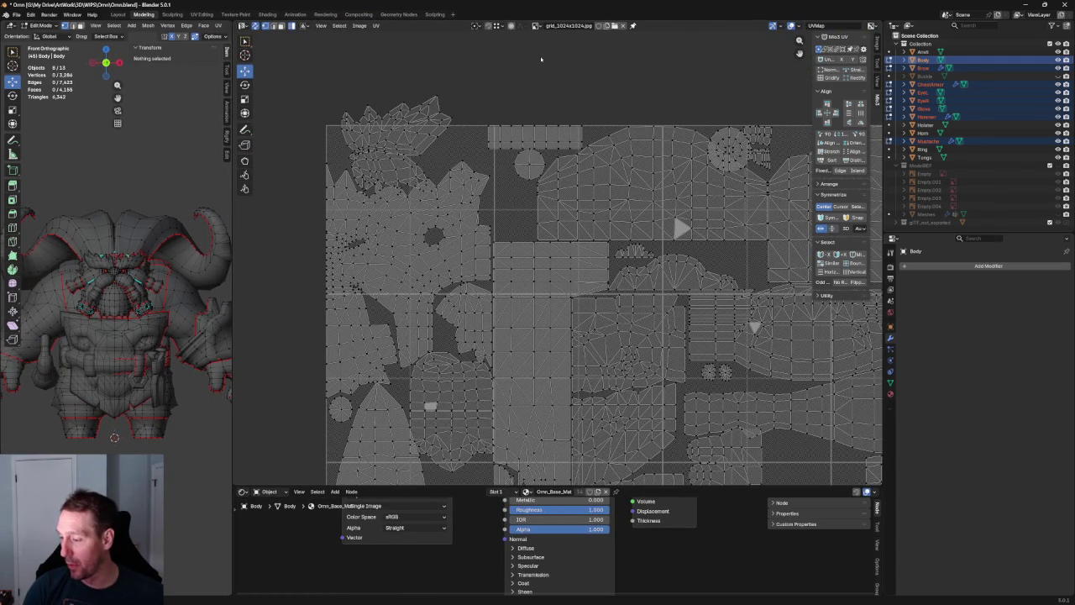
{"action": "left_click", "coordinate": [615, 25]}
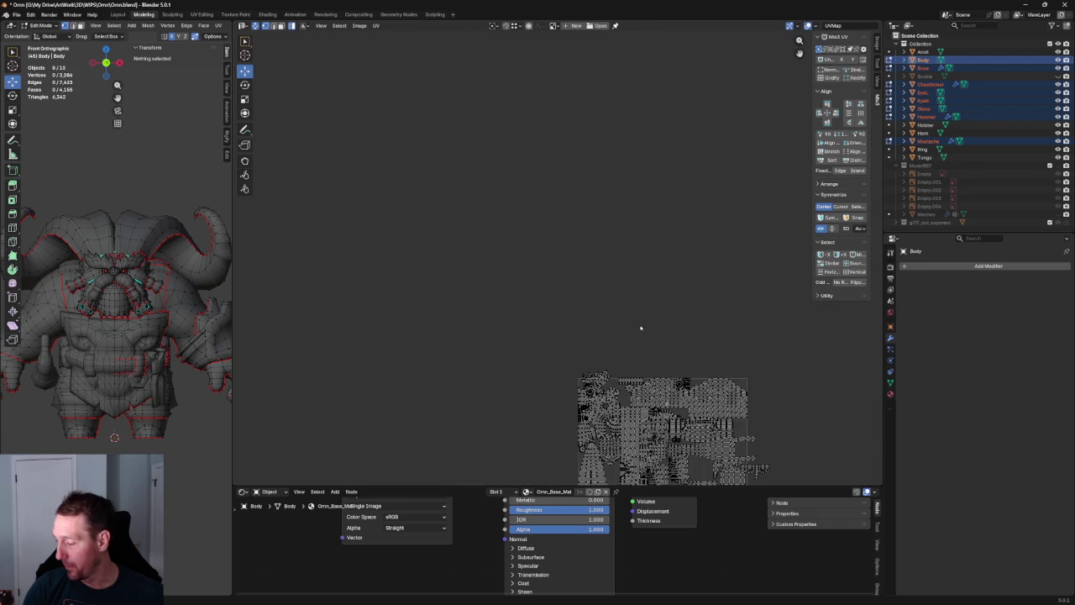
Zoom and pan the UV layout, briefly inspecting one island, to frame the round and strip islands
{"action": "scroll", "coordinate": [636, 323], "scroll_direction": "up", "scroll_amount": 4}
{"action": "scroll", "coordinate": [571, 269], "scroll_direction": "up", "scroll_amount": 3}
{"action": "scroll", "coordinate": [504, 244], "scroll_direction": "up", "scroll_amount": 3}
{"action": "scroll", "coordinate": [504, 219], "scroll_direction": "up", "scroll_amount": 2}
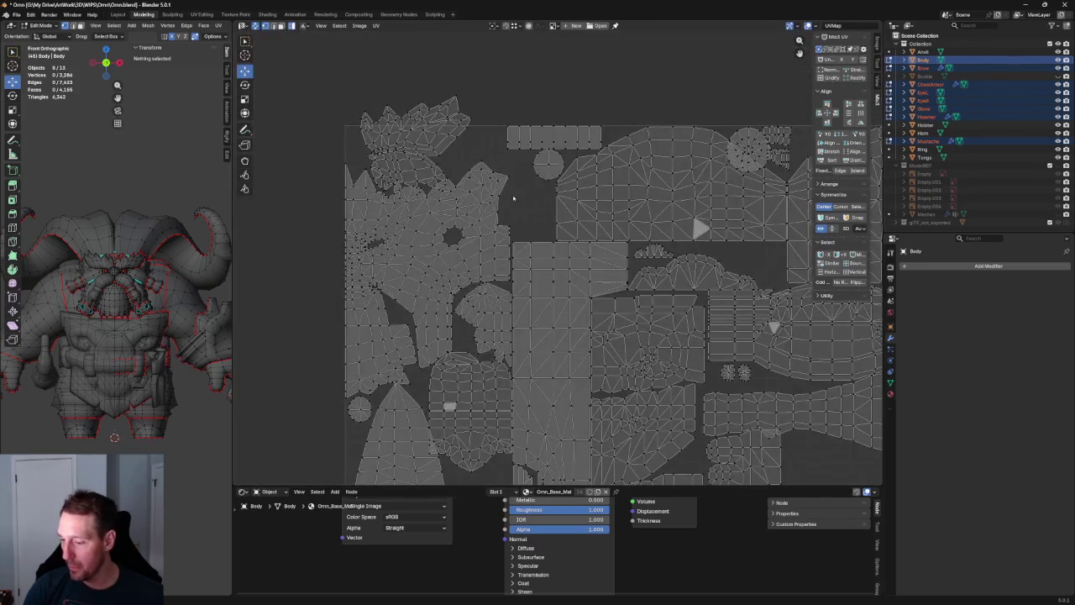
{"action": "left_click", "coordinate": [509, 201]}
{"action": "scroll", "coordinate": [517, 210], "scroll_direction": "down", "scroll_amount": 3}
{"action": "left_click", "coordinate": [572, 136]}
{"action": "scroll", "coordinate": [525, 238], "scroll_direction": "up", "scroll_amount": 2}
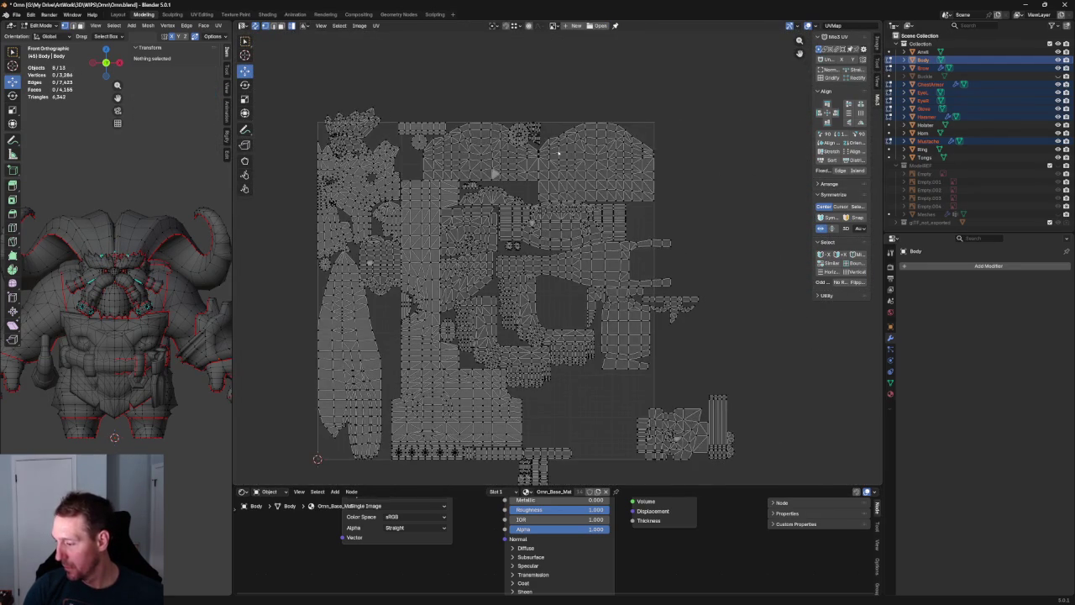
{"action": "scroll", "coordinate": [525, 238], "scroll_direction": "up", "scroll_amount": 3}
{"action": "scroll", "coordinate": [580, 252], "scroll_direction": "down", "scroll_amount": 2}
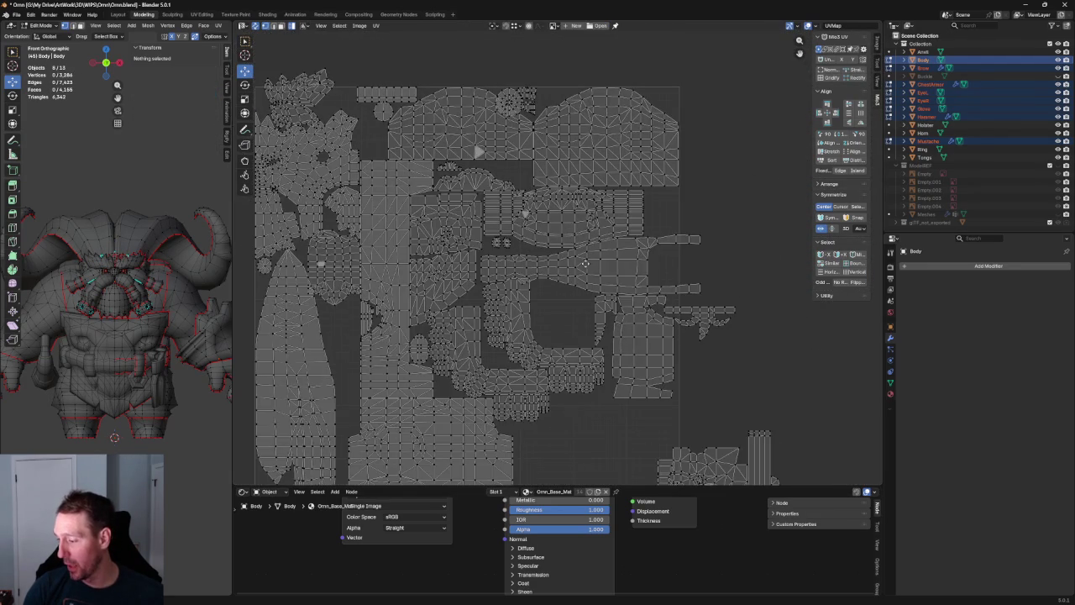
{"action": "scroll", "coordinate": [546, 223], "scroll_direction": "up", "scroll_amount": 1}
{"action": "scroll", "coordinate": [588, 336], "scroll_direction": "up", "scroll_amount": 1}
{"action": "scroll", "coordinate": [546, 227], "scroll_direction": "down", "scroll_amount": 1}
{"action": "scroll", "coordinate": [544, 223], "scroll_direction": "up", "scroll_amount": 1}
{"action": "scroll", "coordinate": [546, 227], "scroll_direction": "down", "scroll_amount": 1}
{"action": "middle_click_drag", "start_coordinate": [542, 240], "coordinate": [584, 241]}
{"action": "scroll", "coordinate": [550, 247], "scroll_direction": "up", "scroll_amount": 4}
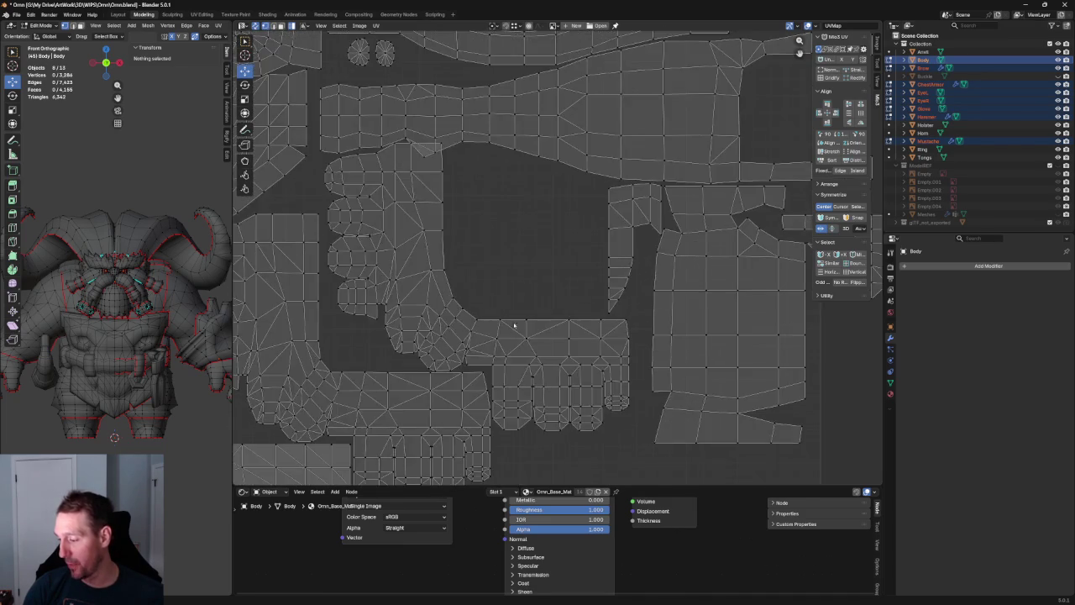
{"action": "scroll", "coordinate": [513, 311], "scroll_direction": "down", "scroll_amount": 1}
{"action": "scroll", "coordinate": [471, 290], "scroll_direction": "up", "scroll_amount": 1}
{"action": "scroll", "coordinate": [426, 277], "scroll_direction": "down", "scroll_amount": 5}
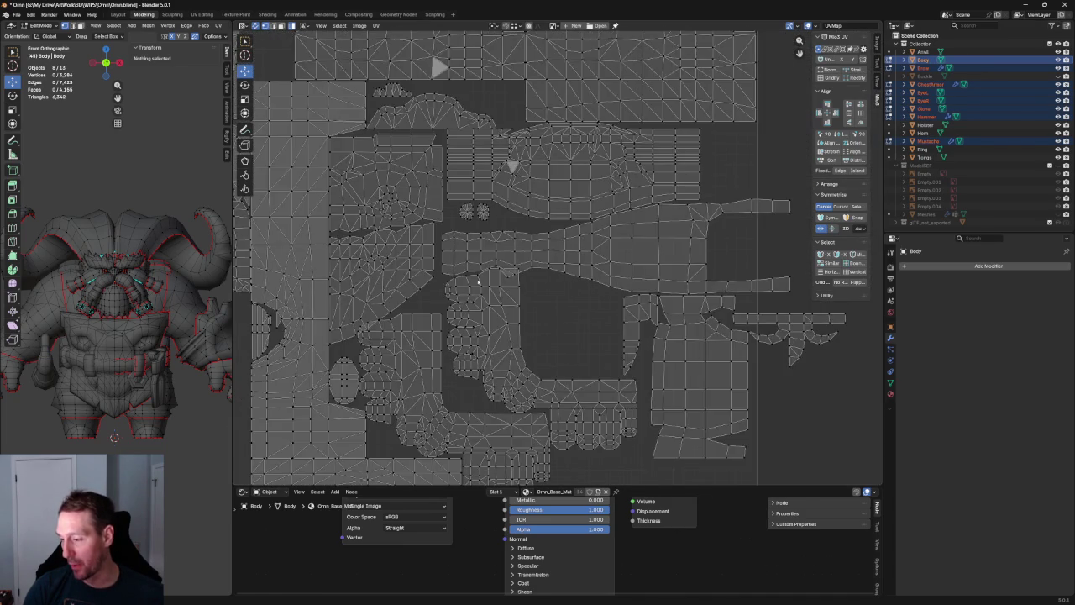
{"action": "scroll", "coordinate": [504, 235], "scroll_direction": "up", "scroll_amount": 1}
{"action": "middle_click_drag", "start_coordinate": [537, 224], "coordinate": [498, 238]}
{"action": "scroll", "coordinate": [504, 238], "scroll_direction": "up", "scroll_amount": 3}
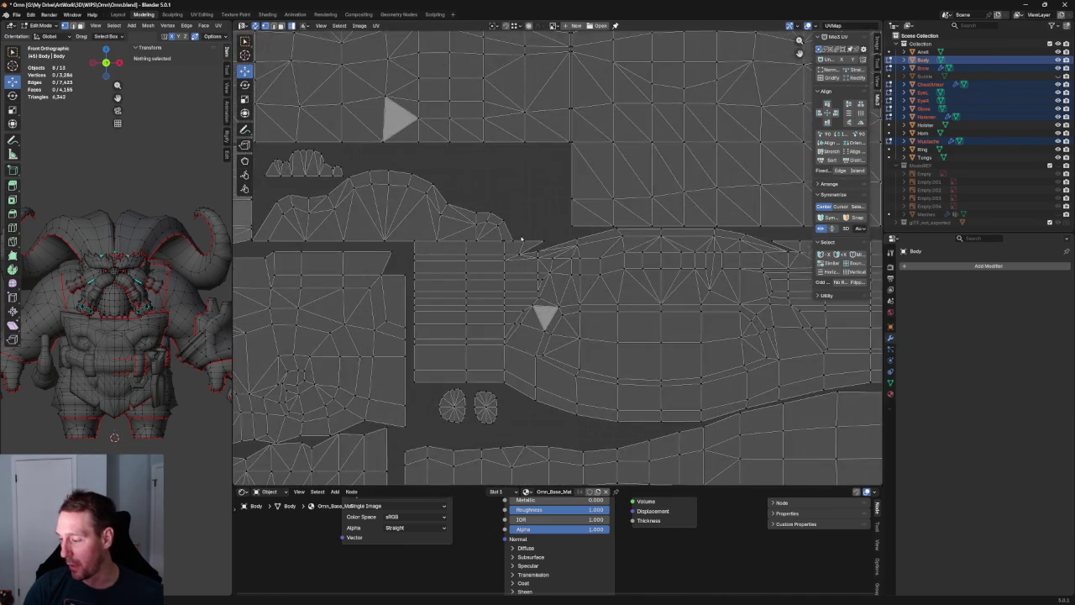
{"action": "scroll", "coordinate": [475, 236], "scroll_direction": "down", "scroll_amount": 3}
{"action": "scroll", "coordinate": [496, 184], "scroll_direction": "up", "scroll_amount": 1}
{"action": "scroll", "coordinate": [521, 126], "scroll_direction": "up", "scroll_amount": 4}
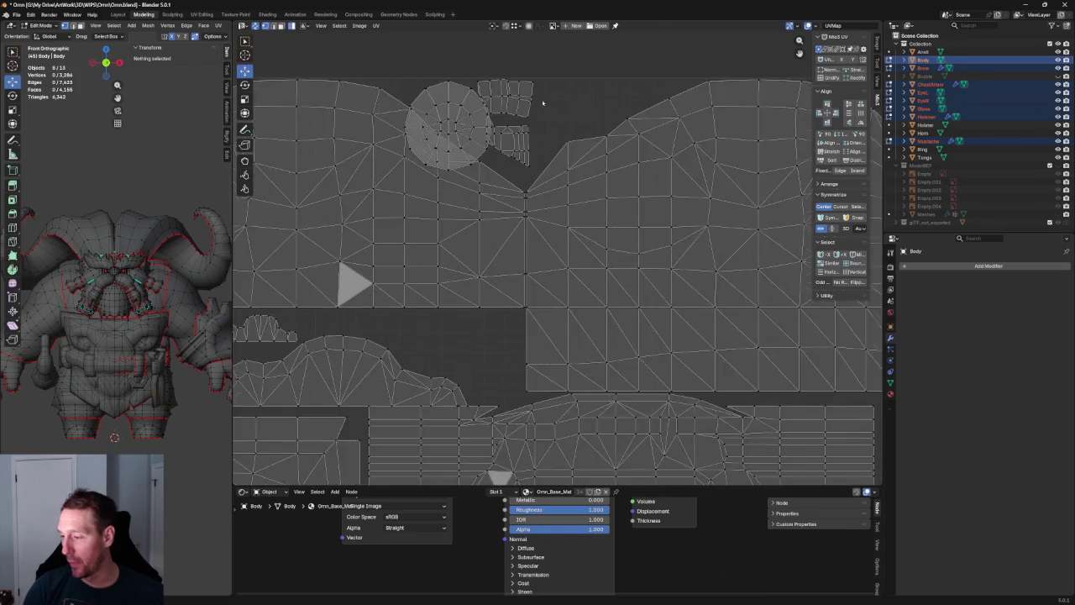
{"action": "scroll", "coordinate": [508, 137], "scroll_direction": "up", "scroll_amount": 1}
Move the round and strip islands higher, then drop the round island into a new spot
{"action": "left_click_drag", "start_coordinate": [507, 137], "coordinate": [395, 242]}
{"action": "key", "text": "g"}
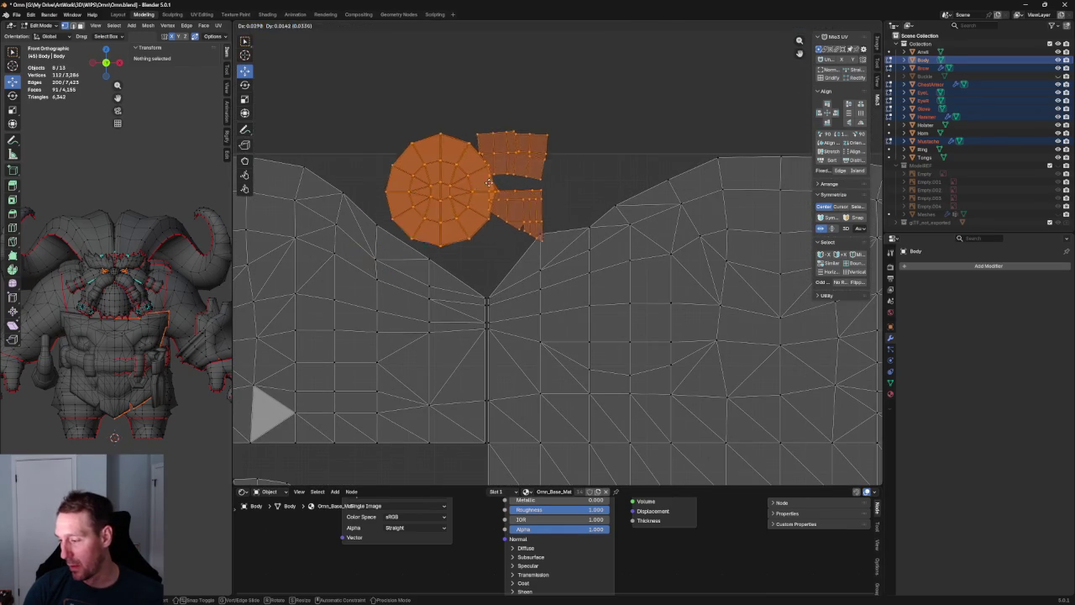
{"action": "left_click", "coordinate": [471, 101]}
{"action": "left_click_drag", "start_coordinate": [384, 84], "coordinate": [474, 135]}
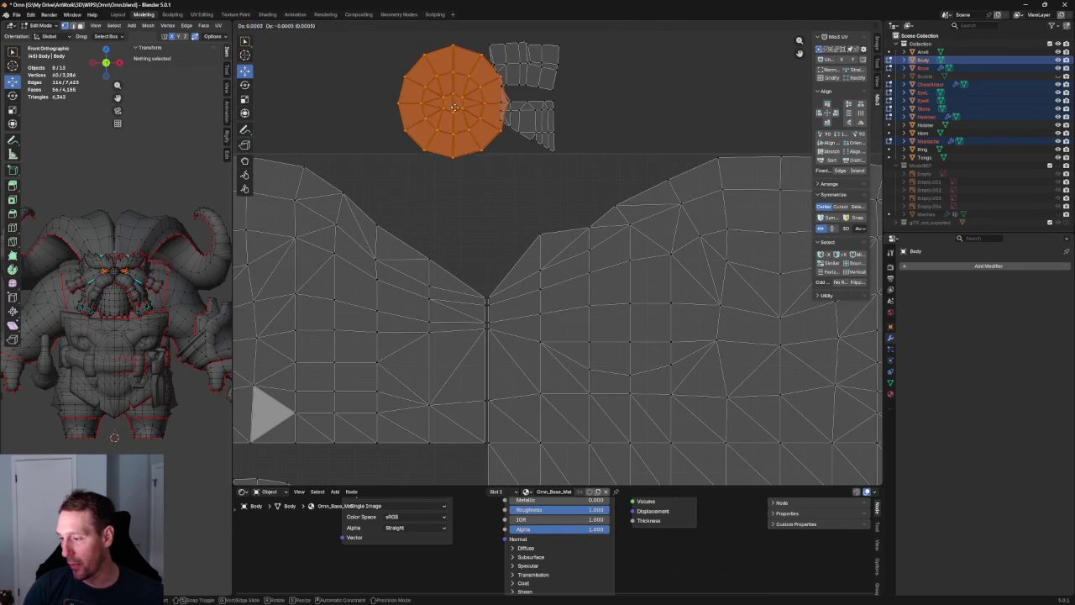
{"action": "key", "text": "g"}
{"action": "left_click", "coordinate": [475, 205]}
Reposition the strip and round islands together and deselect all UVs
{"action": "scroll", "coordinate": [449, 146], "scroll_direction": "down", "scroll_amount": 5}
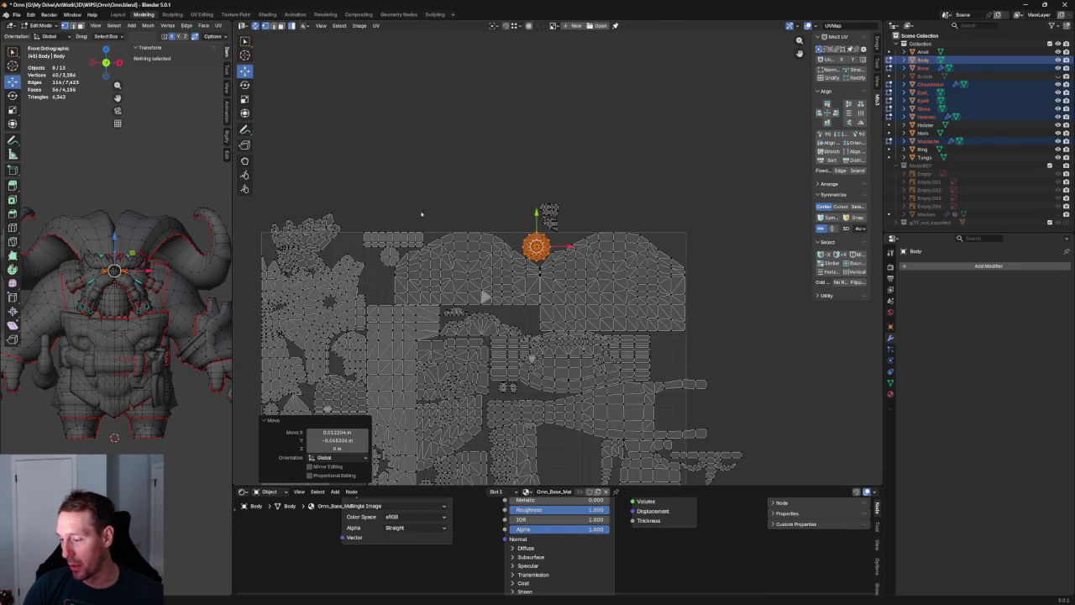
{"action": "scroll", "coordinate": [470, 218], "scroll_direction": "up", "scroll_amount": 2}
{"action": "scroll", "coordinate": [471, 219], "scroll_direction": "up", "scroll_amount": 4}
{"action": "left_click_drag", "start_coordinate": [434, 82], "coordinate": [496, 134], "text": "shift"}
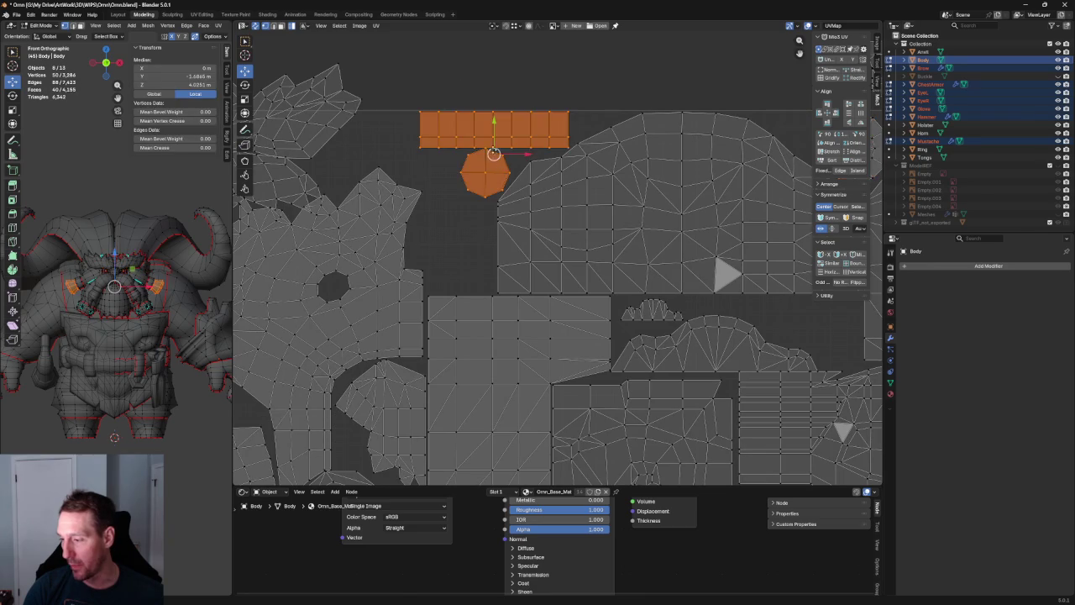
{"action": "key", "text": "g"}
{"action": "left_click", "coordinate": [458, 155]}
{"action": "key", "text": "alt+a"}
{"action": "scroll", "coordinate": [482, 245], "scroll_direction": "down", "scroll_amount": 4}
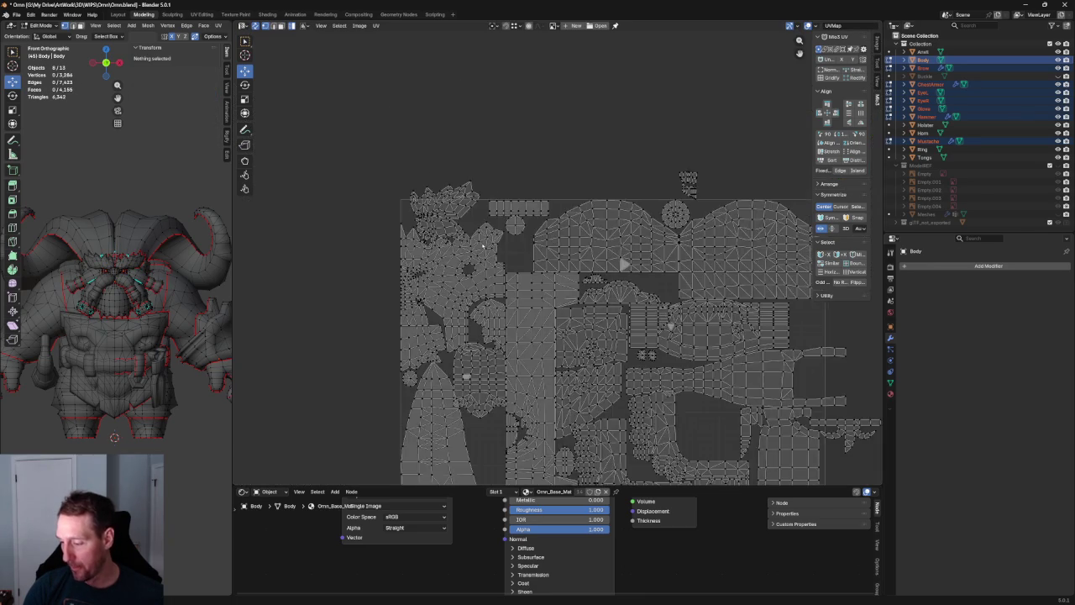
{"action": "middle_click_drag", "start_coordinate": [483, 245], "coordinate": [410, 206]}
{"action": "left_click_drag", "start_coordinate": [411, 207], "coordinate": [441, 252]}
Orbit to the back of the torso and pan the UV view to show the L-shaped island's lower part
{"action": "middle_click_drag", "start_coordinate": [187, 313], "coordinate": [197, 324]}
{"action": "scroll", "coordinate": [454, 227], "scroll_direction": "up", "scroll_amount": 1}
{"action": "scroll", "coordinate": [454, 227], "scroll_direction": "up", "scroll_amount": 2}
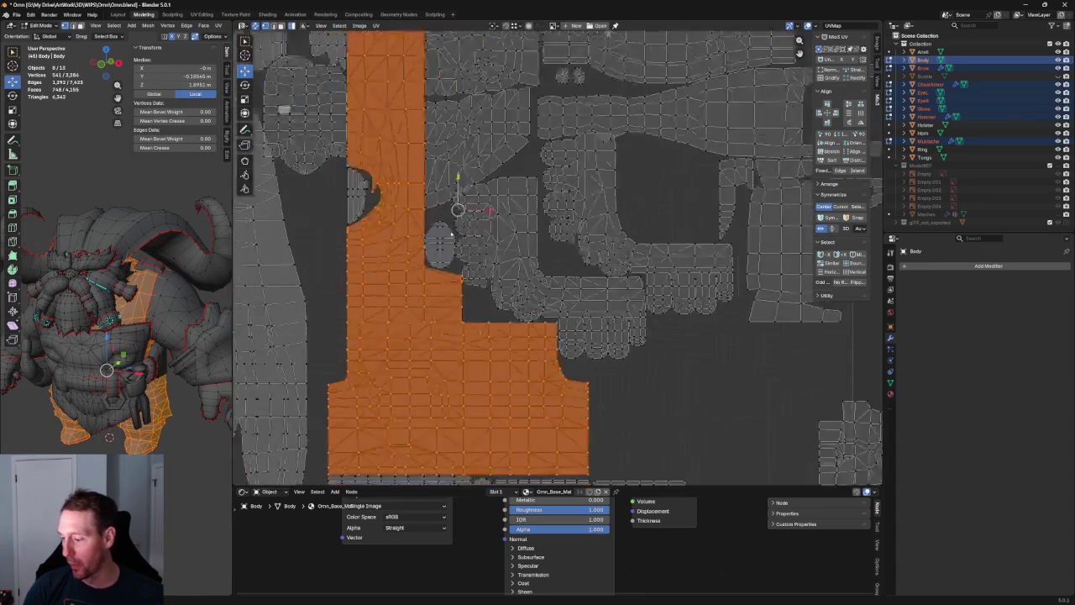
{"action": "middle_click_drag", "start_coordinate": [388, 208], "coordinate": [415, 303]}
{"action": "middle_click_drag", "start_coordinate": [405, 243], "coordinate": [380, 303]}
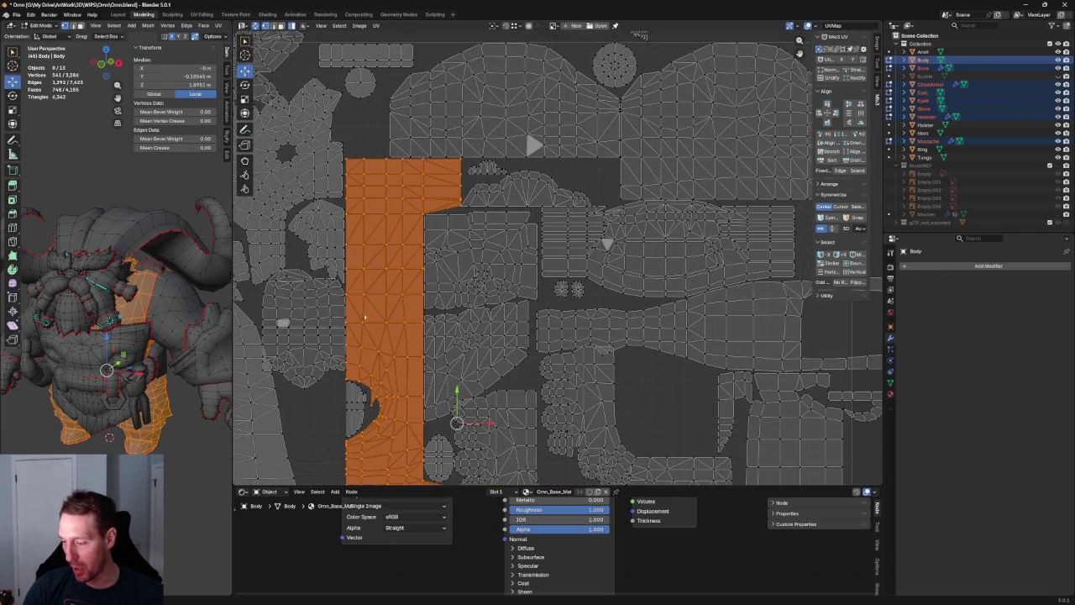
{"action": "mouse_move", "coordinate": [134, 302]}
{"action": "middle_mouse_down"}
{"action": "mouse_move", "coordinate": [100, 303]}
{"action": "mouse_move", "coordinate": [53, 181]}
{"action": "middle_mouse_up"}
{"action": "scroll", "coordinate": [101, 303], "scroll_direction": "up", "scroll_amount": 3}
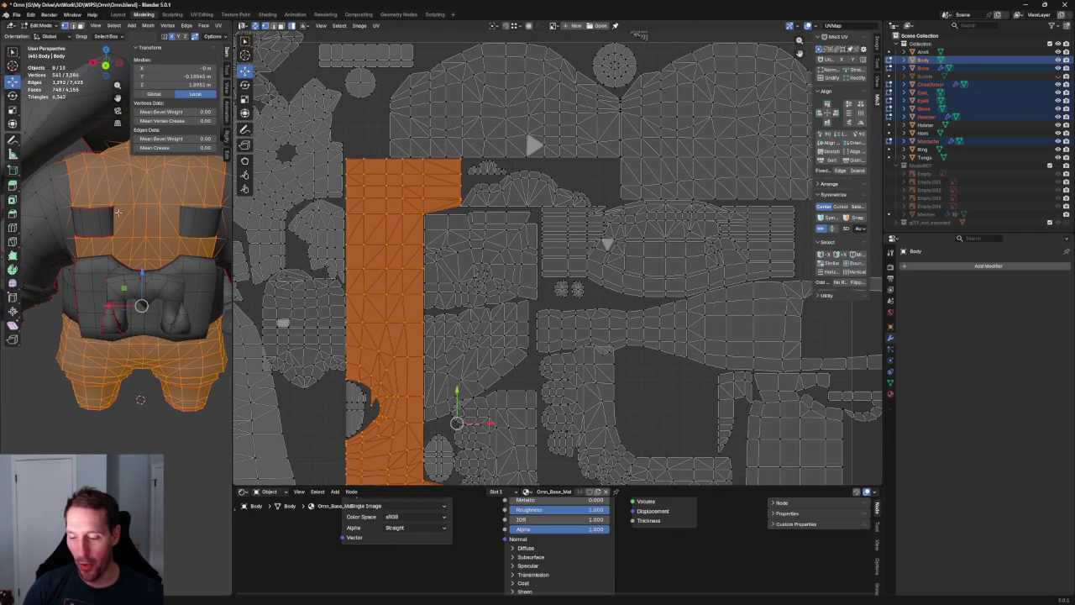
{"action": "scroll", "coordinate": [419, 331], "scroll_direction": "up", "scroll_amount": 4}
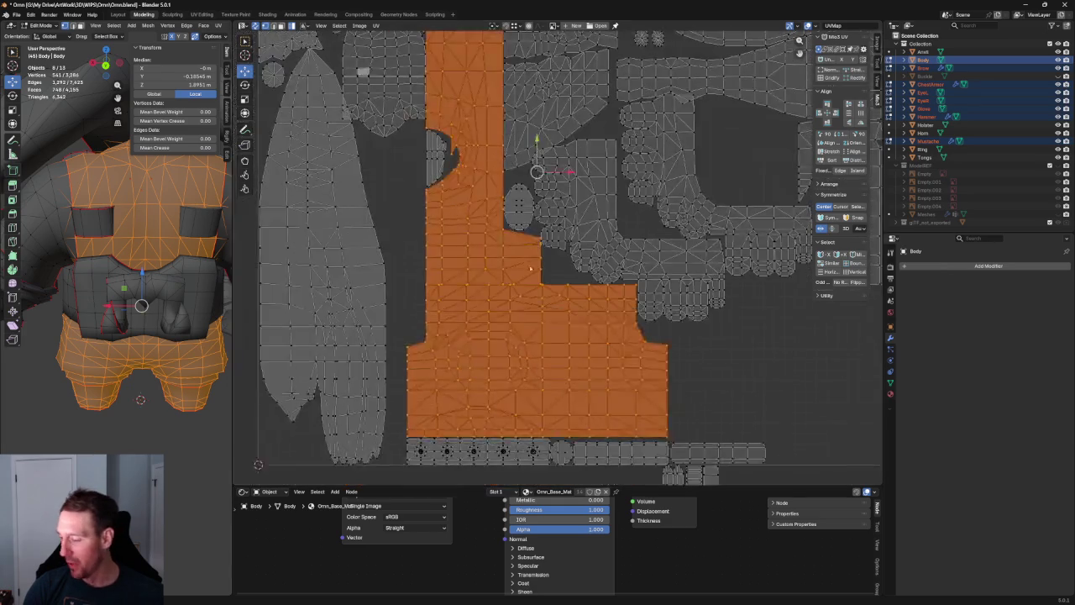
{"action": "middle_click_drag", "start_coordinate": [437, 361], "coordinate": [471, 202]}
{"action": "scroll", "coordinate": [416, 110], "scroll_direction": "down", "scroll_amount": 3}
{"action": "scroll", "coordinate": [414, 218], "scroll_direction": "down", "scroll_amount": 1}
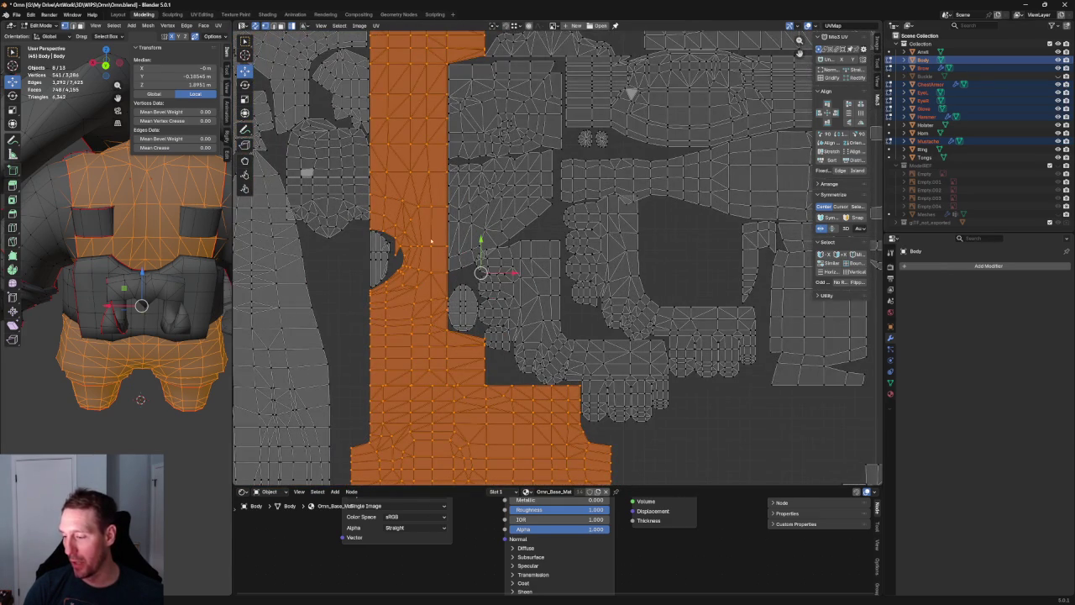
{"action": "middle_click_drag", "start_coordinate": [435, 262], "coordinate": [423, 326]}
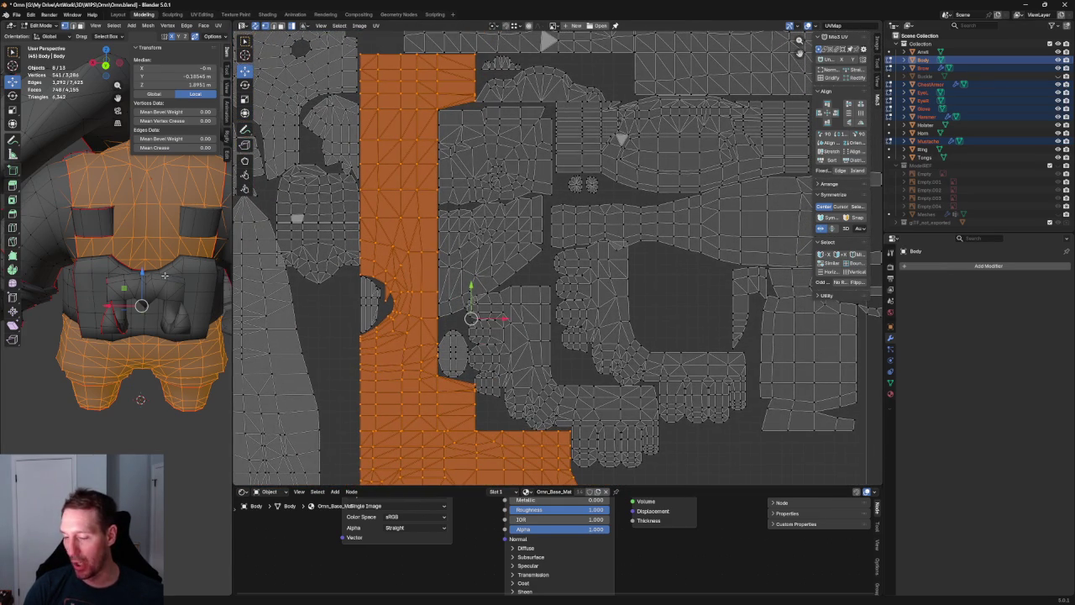
Inspect the highlighted torso faces from side and top angles, centre the island, and widen the 3D view
{"action": "middle_click_drag", "start_coordinate": [168, 252], "coordinate": [101, 252]}
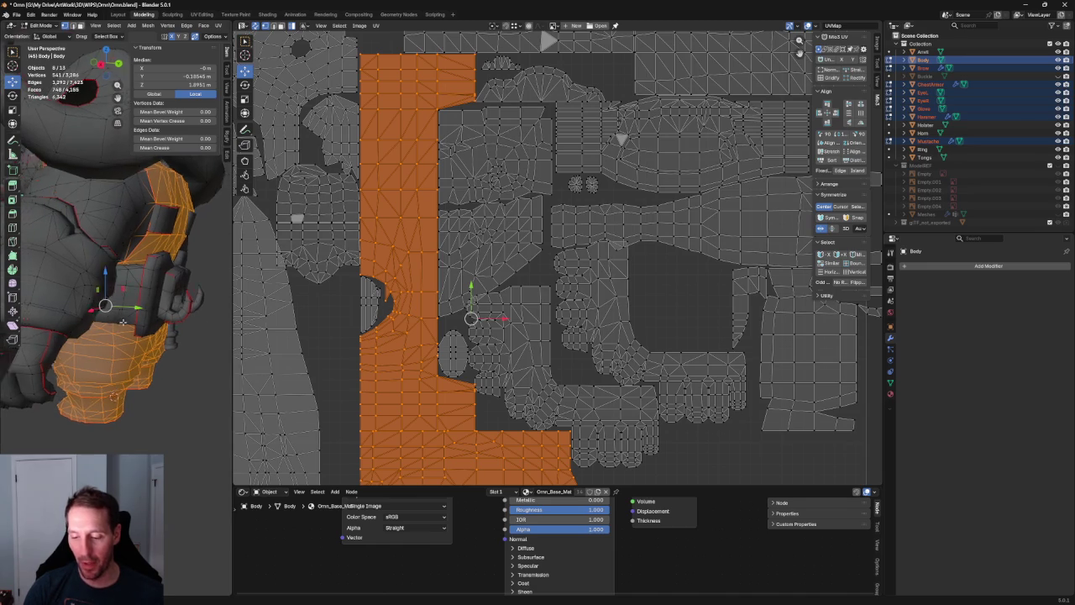
{"action": "scroll", "coordinate": [118, 311], "scroll_direction": "up", "scroll_amount": 3}
{"action": "scroll", "coordinate": [134, 286], "scroll_direction": "up", "scroll_amount": 2}
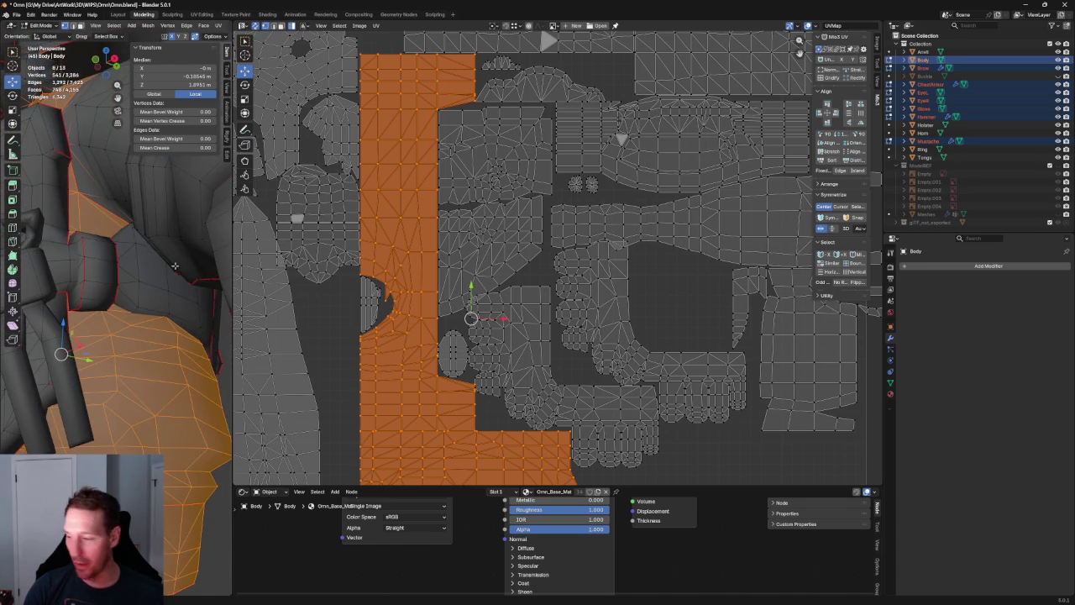
{"action": "scroll", "coordinate": [165, 260], "scroll_direction": "down", "scroll_amount": 5}
{"action": "mouse_move", "coordinate": [165, 261]}
{"action": "middle_mouse_down"}
{"action": "mouse_move", "coordinate": [31, 304]}
{"action": "mouse_move", "coordinate": [165, 250]}
{"action": "middle_mouse_up"}
{"action": "scroll", "coordinate": [165, 250], "scroll_direction": "up", "scroll_amount": 3}
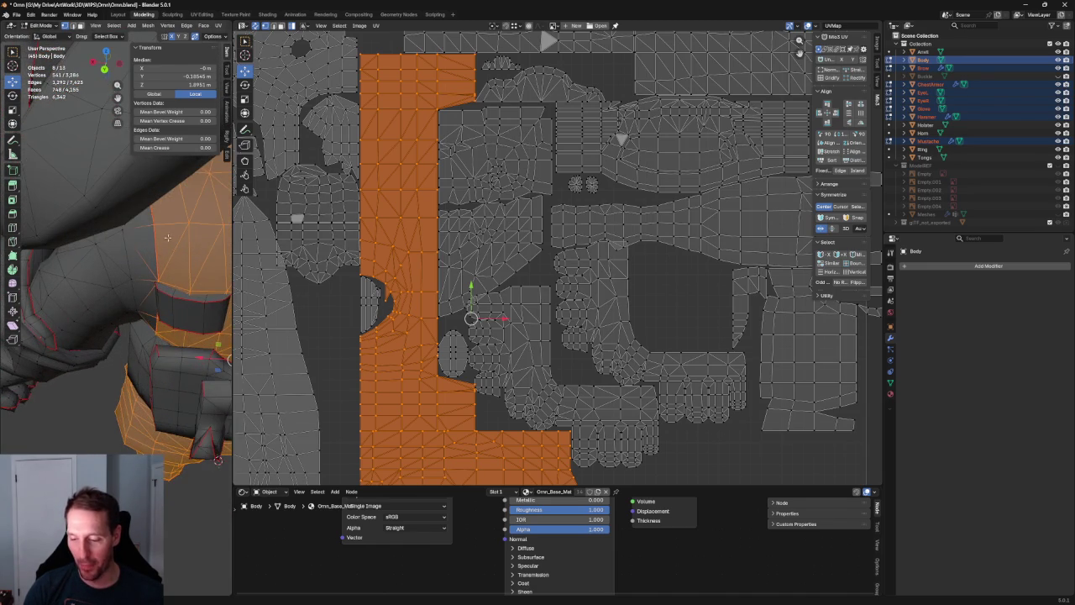
{"action": "scroll", "coordinate": [160, 293], "scroll_direction": "down", "scroll_amount": 5}
{"action": "mouse_move", "coordinate": [150, 268]}
{"action": "middle_mouse_down"}
{"action": "mouse_move", "coordinate": [143, 305]}
{"action": "mouse_move", "coordinate": [266, 257]}
{"action": "middle_mouse_up"}
{"action": "scroll", "coordinate": [586, 319], "scroll_direction": "down", "scroll_amount": 2}
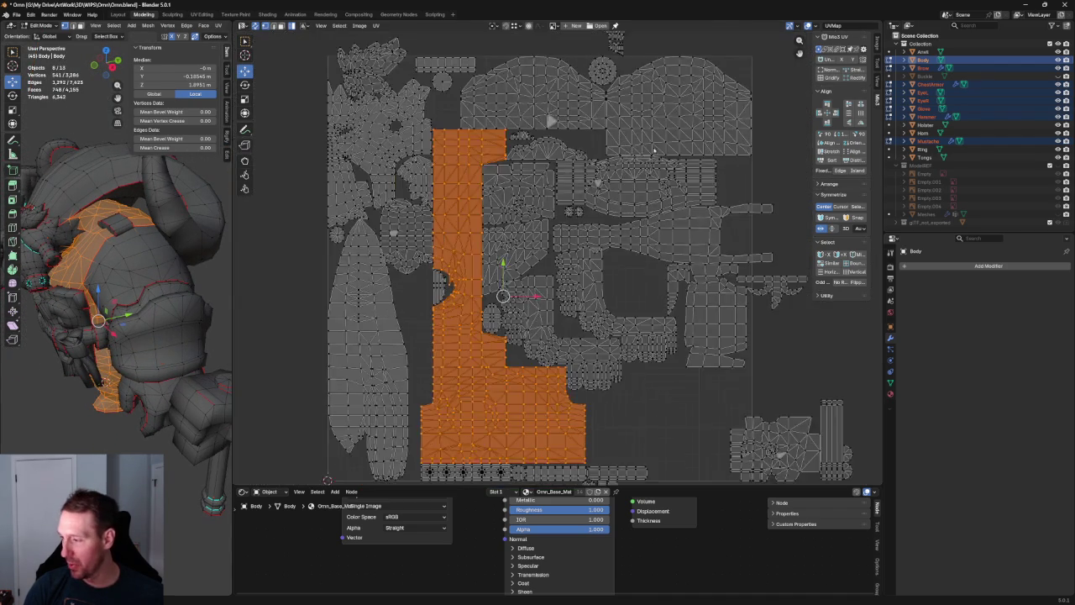
{"action": "scroll", "coordinate": [586, 301], "scroll_direction": "up", "scroll_amount": 4}
{"action": "scroll", "coordinate": [599, 269], "scroll_direction": "down", "scroll_amount": 2}
{"action": "mouse_move", "coordinate": [517, 275]}
{"action": "middle_mouse_down"}
{"action": "mouse_move", "coordinate": [629, 255]}
{"action": "mouse_move", "coordinate": [608, 149]}
{"action": "middle_mouse_up"}
{"action": "middle_click_drag", "start_coordinate": [213, 245], "coordinate": [201, 256]}
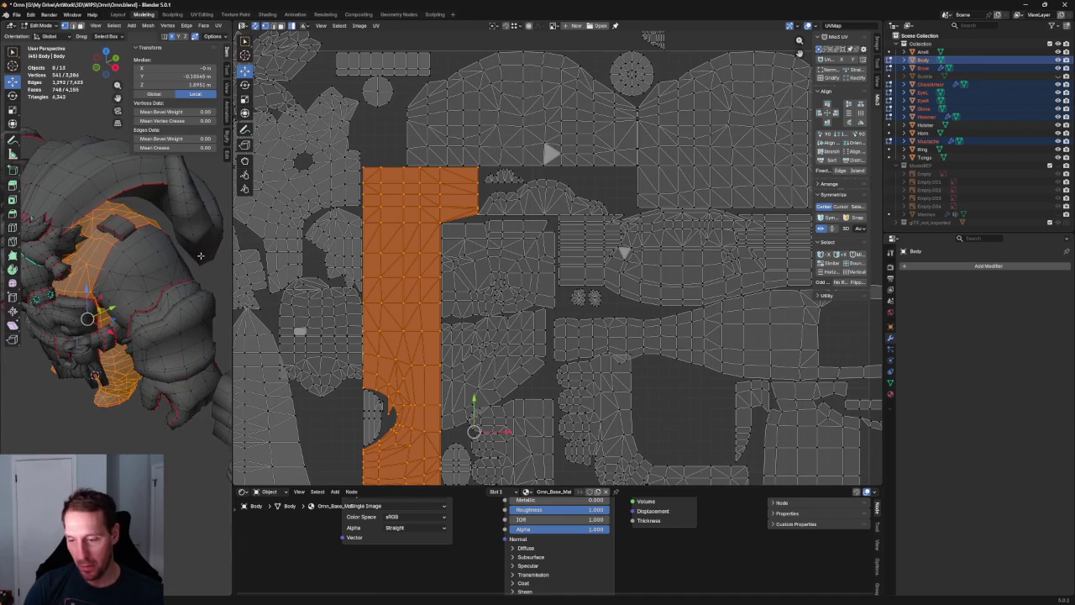
{"action": "left_click_drag", "start_coordinate": [232, 184], "coordinate": [401, 184]}
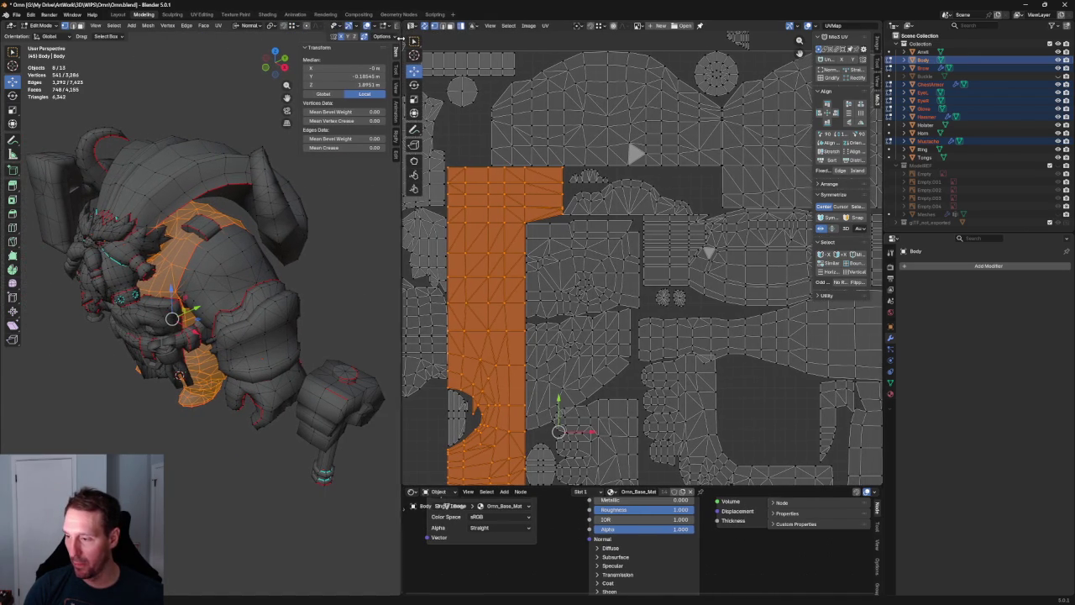
Widen the 3D view further and pan the UV view to the stretched torso area
{"action": "left_click_drag", "start_coordinate": [401, 39], "coordinate": [512, 40]}
{"action": "mouse_move", "coordinate": [277, 252]}
{"action": "middle_mouse_down"}
{"action": "mouse_move", "coordinate": [294, 240]}
{"action": "mouse_move", "coordinate": [276, 183]}
{"action": "mouse_move", "coordinate": [267, 206]}
{"action": "middle_mouse_up"}
{"action": "scroll", "coordinate": [297, 236], "scroll_direction": "up", "scroll_amount": 4}
{"action": "scroll", "coordinate": [267, 205], "scroll_direction": "up", "scroll_amount": 4}
{"action": "scroll", "coordinate": [259, 226], "scroll_direction": "down", "scroll_amount": 2}
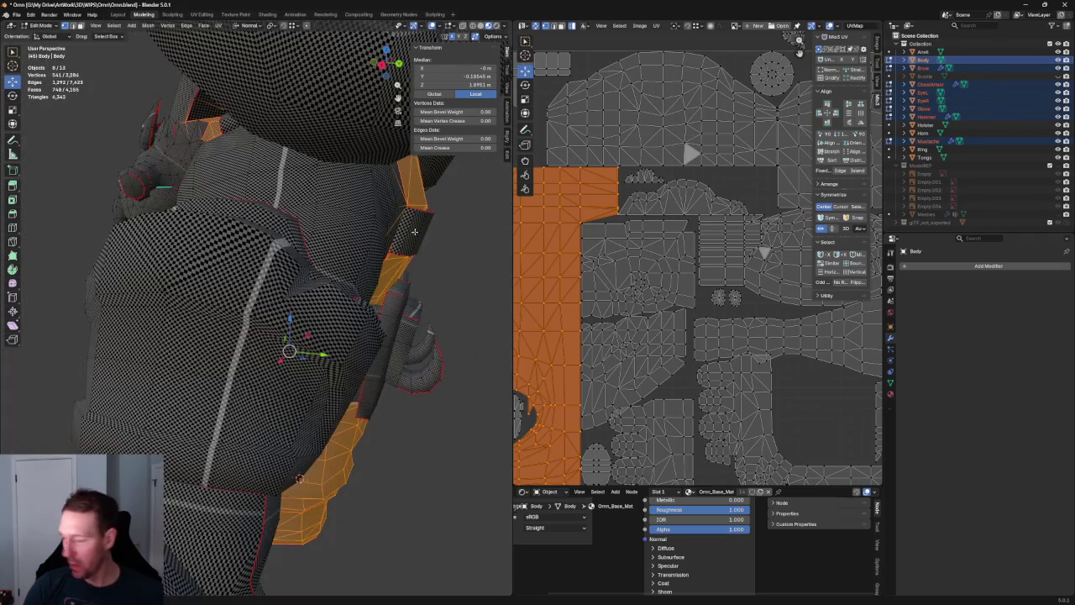
{"action": "middle_click_drag", "start_coordinate": [840, 210], "coordinate": [754, 204]}
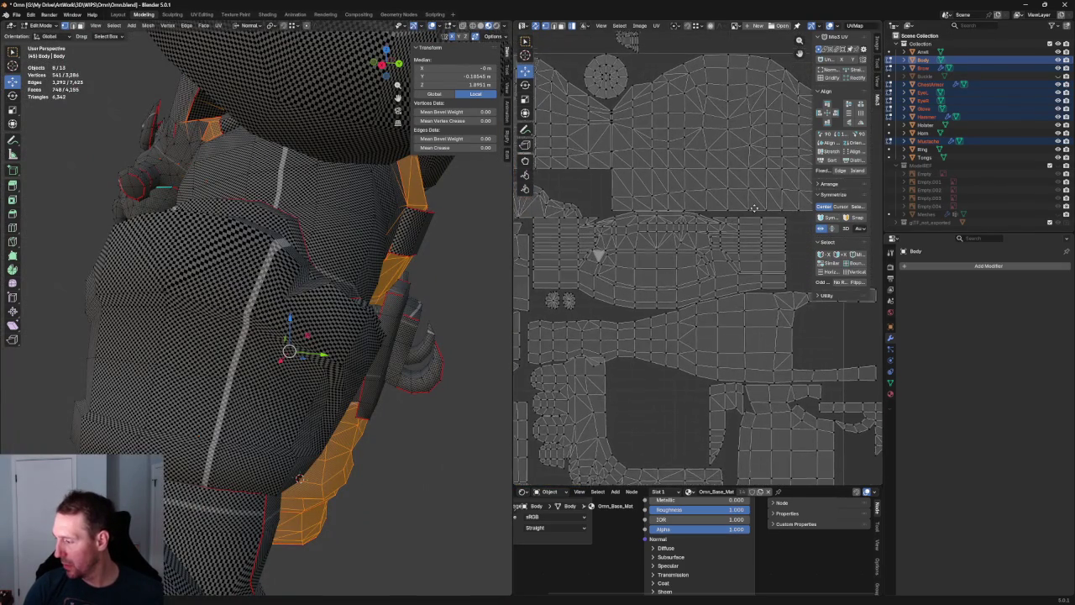
{"action": "scroll", "coordinate": [753, 203], "scroll_direction": "up", "scroll_amount": 3}
{"action": "scroll", "coordinate": [660, 203], "scroll_direction": "up", "scroll_amount": 2}
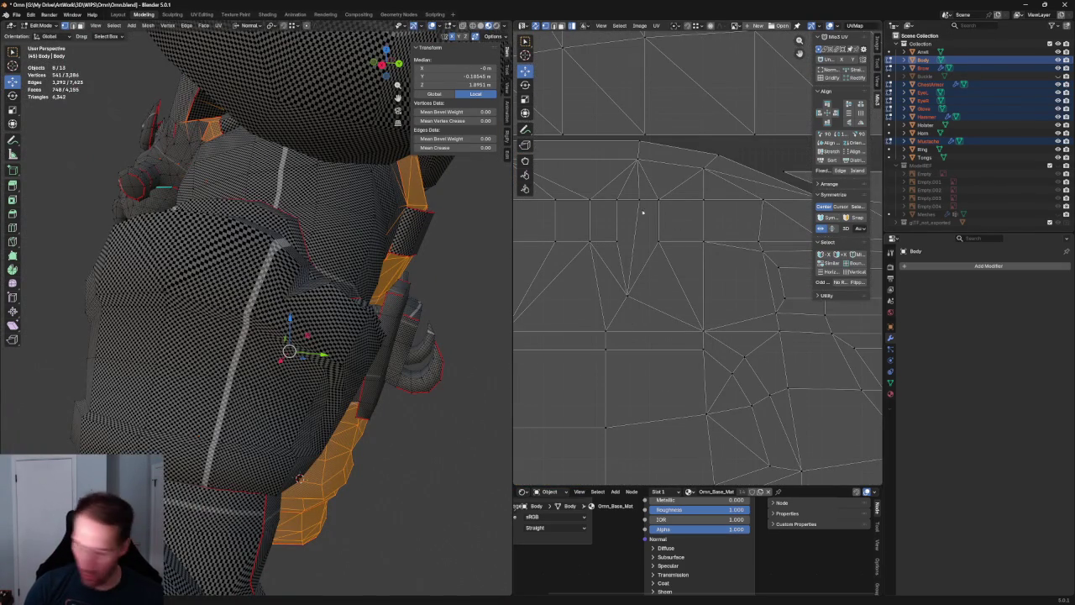
Select the stretched faces on the torso UV island and nudge them slightly
{"action": "key", "text": "l"}
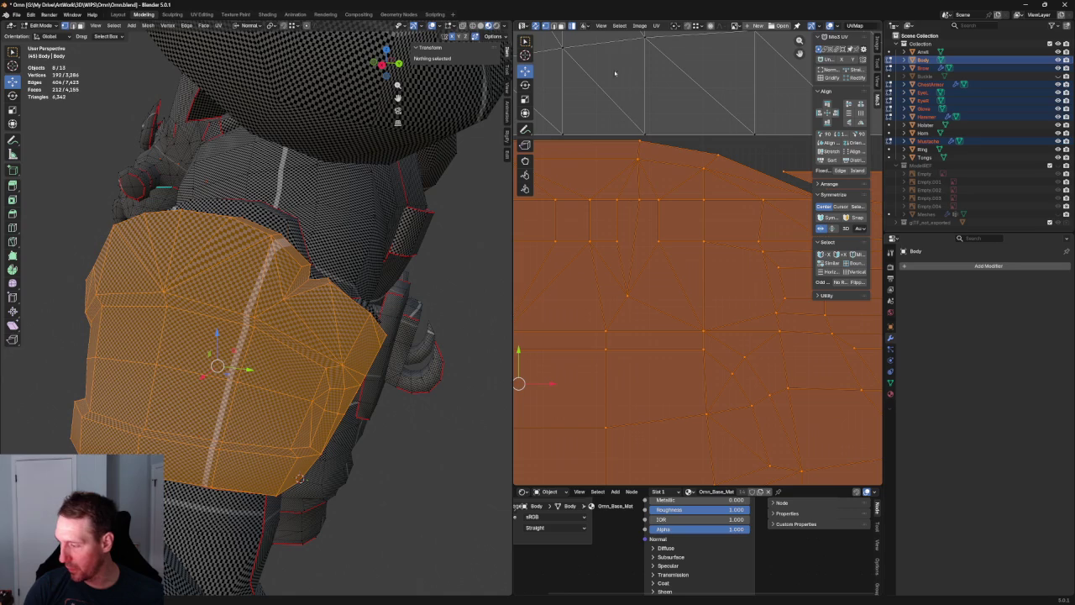
{"action": "left_click", "coordinate": [685, 92]}
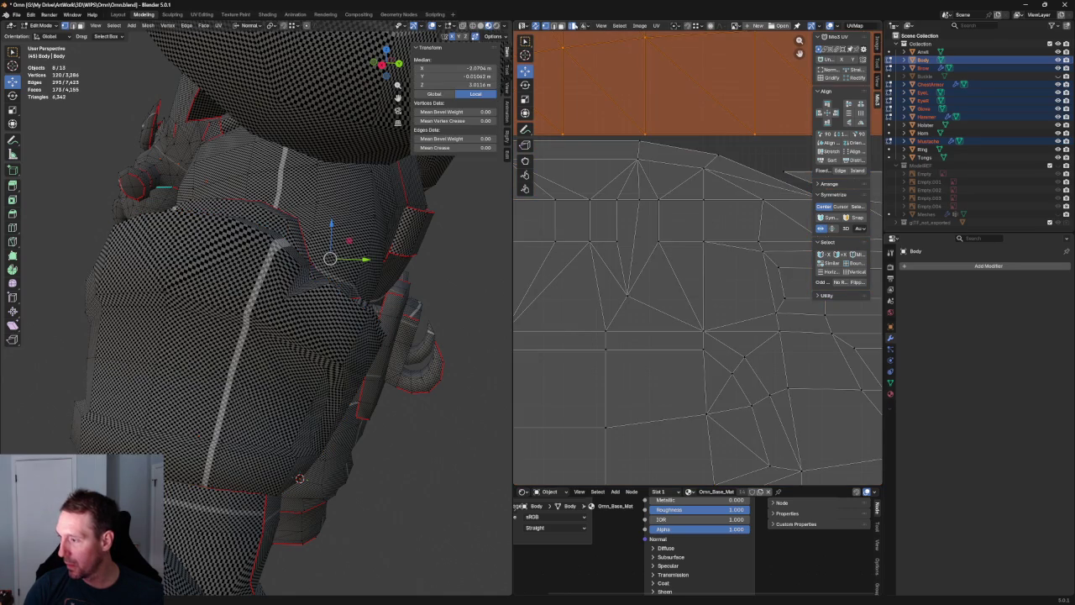
{"action": "left_click_drag", "start_coordinate": [672, 182], "coordinate": [606, 267]}
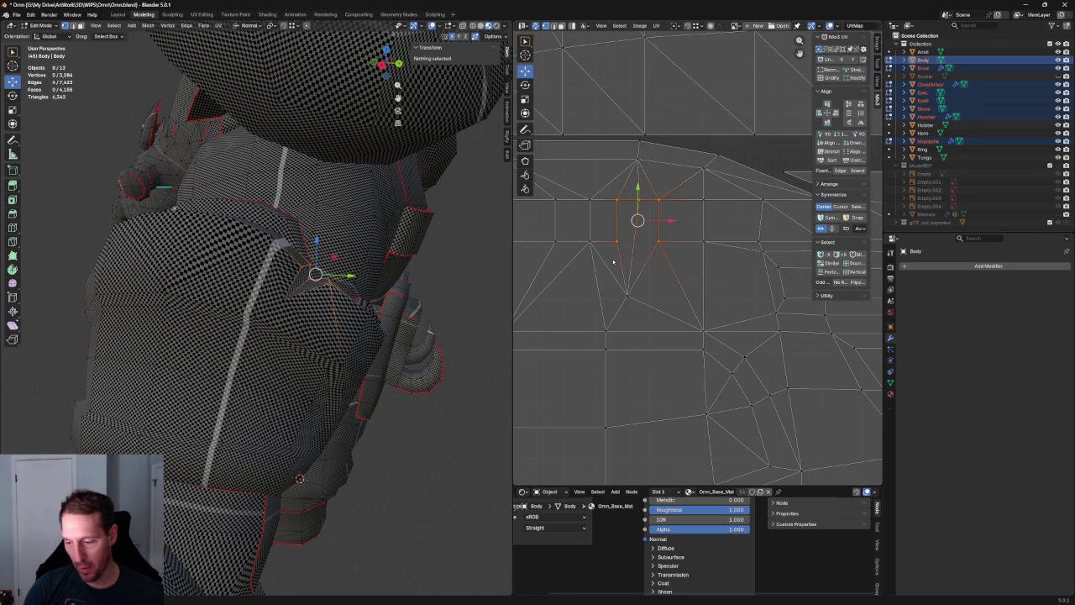
{"action": "scroll", "coordinate": [613, 261], "scroll_direction": "down", "scroll_amount": 2}
{"action": "middle_click_drag", "start_coordinate": [613, 261], "coordinate": [731, 228]}
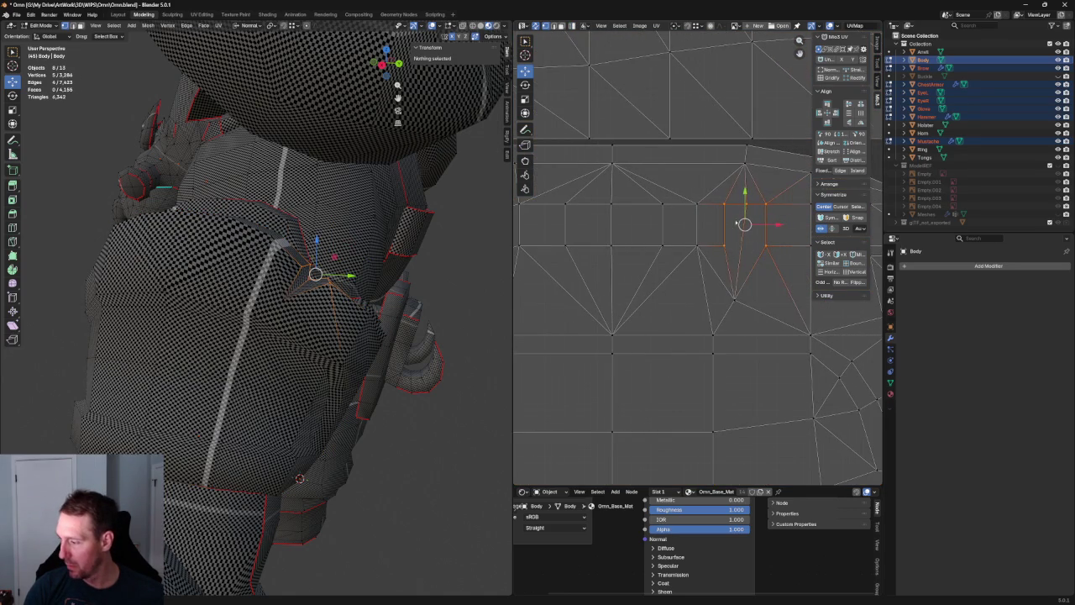
{"action": "left_click_drag", "start_coordinate": [779, 195], "coordinate": [685, 266]}
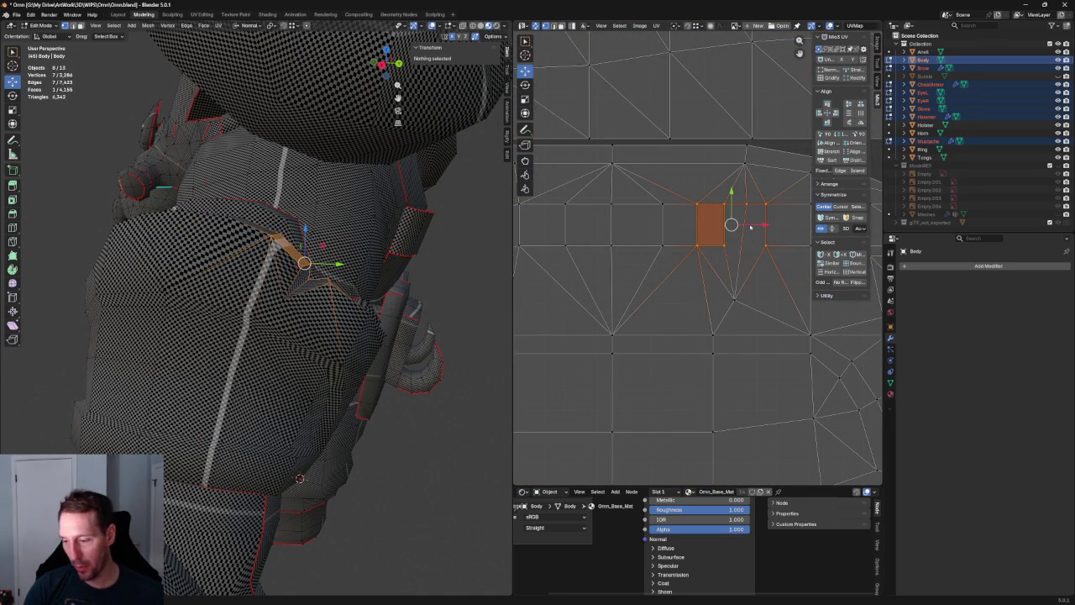
{"action": "key", "text": "g"}
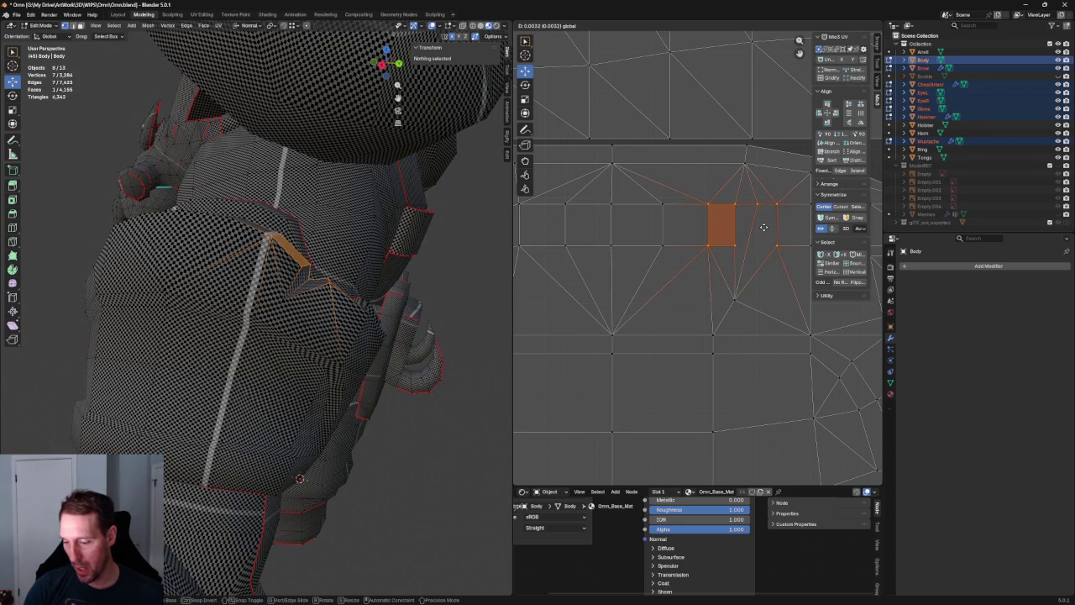
{"action": "left_click", "coordinate": [763, 226]}
Align the vertical chain of UV vertices with Align Vertically, then deselect and frame the model
{"action": "middle_click_drag", "start_coordinate": [759, 278], "coordinate": [719, 282]}
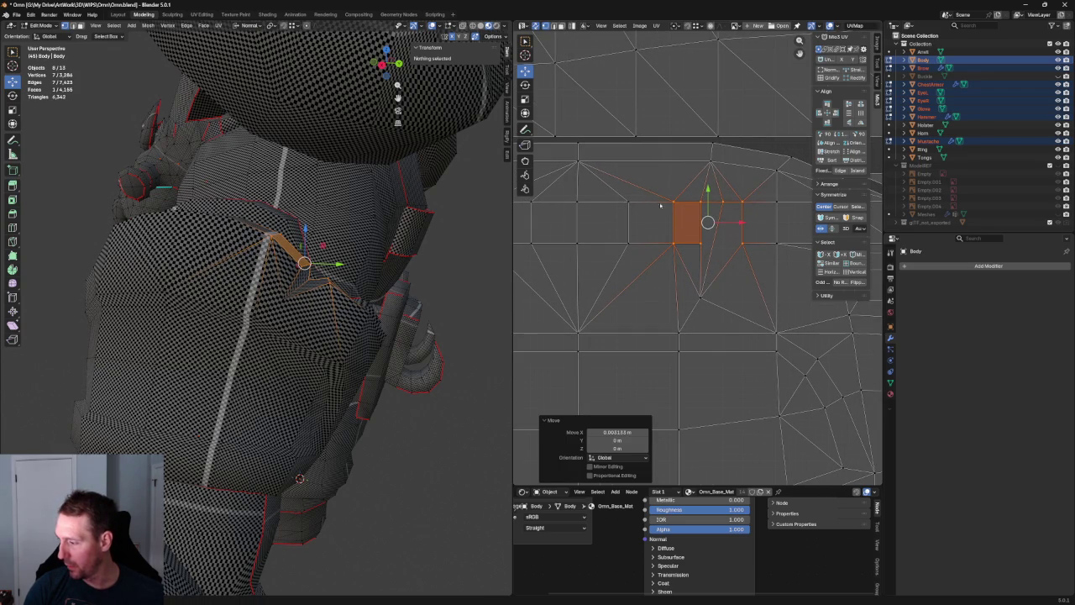
{"action": "left_click_drag", "start_coordinate": [650, 189], "coordinate": [690, 353]}
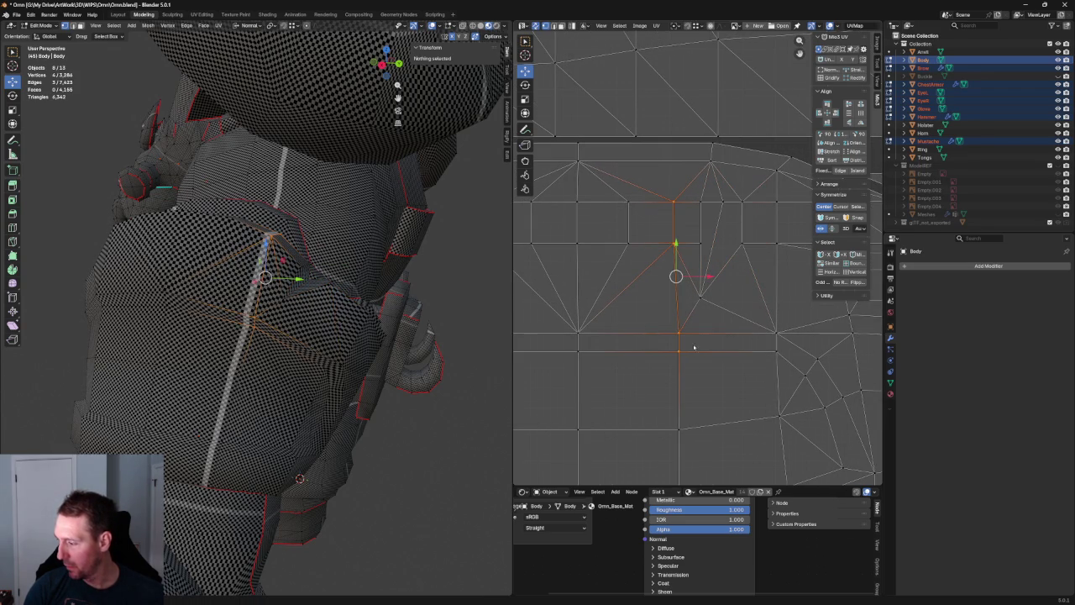
{"action": "key", "text": "shift+w"}
{"action": "left_click", "coordinate": [712, 290]}
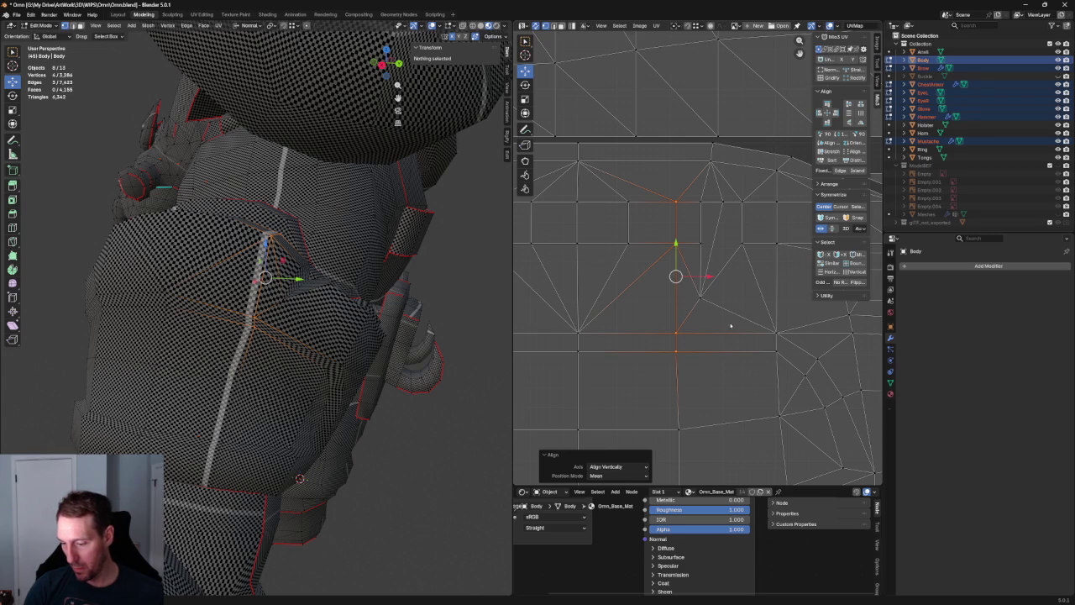
{"action": "key", "text": "alt+a"}
{"action": "key", "text": "Home"}
{"action": "middle_click_drag", "start_coordinate": [394, 360], "coordinate": [462, 389]}
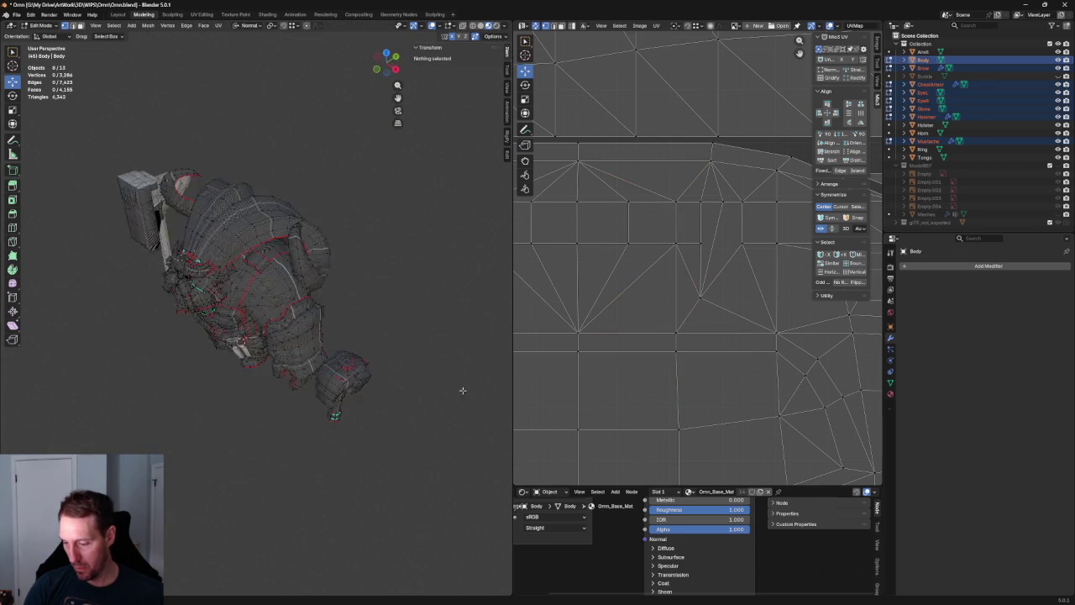
Box-select a group of UV islands, shift them slightly left, and deselect
{"action": "scroll", "coordinate": [429, 378], "scroll_direction": "up", "scroll_amount": 8}
{"action": "mouse_move", "coordinate": [397, 370]}
{"action": "middle_mouse_down"}
{"action": "mouse_move", "coordinate": [392, 252]}
{"action": "mouse_move", "coordinate": [401, 269]}
{"action": "mouse_move", "coordinate": [361, 252]}
{"action": "mouse_move", "coordinate": [326, 200]}
{"action": "mouse_move", "coordinate": [353, 205]}
{"action": "mouse_move", "coordinate": [336, 278]}
{"action": "mouse_move", "coordinate": [233, 269]}
{"action": "mouse_move", "coordinate": [314, 238]}
{"action": "mouse_move", "coordinate": [300, 276]}
{"action": "mouse_move", "coordinate": [328, 293]}
{"action": "mouse_move", "coordinate": [298, 330]}
{"action": "mouse_move", "coordinate": [355, 305]}
{"action": "middle_mouse_up"}
{"action": "scroll", "coordinate": [391, 244], "scroll_direction": "down", "scroll_amount": 5}
{"action": "scroll", "coordinate": [345, 252], "scroll_direction": "up", "scroll_amount": 5}
{"action": "scroll", "coordinate": [327, 201], "scroll_direction": "down", "scroll_amount": 4}
{"action": "scroll", "coordinate": [336, 277], "scroll_direction": "up", "scroll_amount": 3}
{"action": "scroll", "coordinate": [311, 248], "scroll_direction": "up", "scroll_amount": 3}
{"action": "scroll", "coordinate": [328, 294], "scroll_direction": "down", "scroll_amount": 3}
{"action": "scroll", "coordinate": [355, 304], "scroll_direction": "up", "scroll_amount": 3}
{"action": "scroll", "coordinate": [340, 309], "scroll_direction": "down", "scroll_amount": 3}
{"action": "scroll", "coordinate": [693, 220], "scroll_direction": "down", "scroll_amount": 2}
{"action": "scroll", "coordinate": [693, 221], "scroll_direction": "down", "scroll_amount": 4}
{"action": "scroll", "coordinate": [693, 229], "scroll_direction": "up", "scroll_amount": 3}
{"action": "middle_click_drag", "start_coordinate": [703, 271], "coordinate": [762, 211]}
{"action": "left_click_drag", "start_coordinate": [763, 211], "coordinate": [554, 363]}
{"action": "left_click_drag", "start_coordinate": [653, 284], "coordinate": [611, 289]}
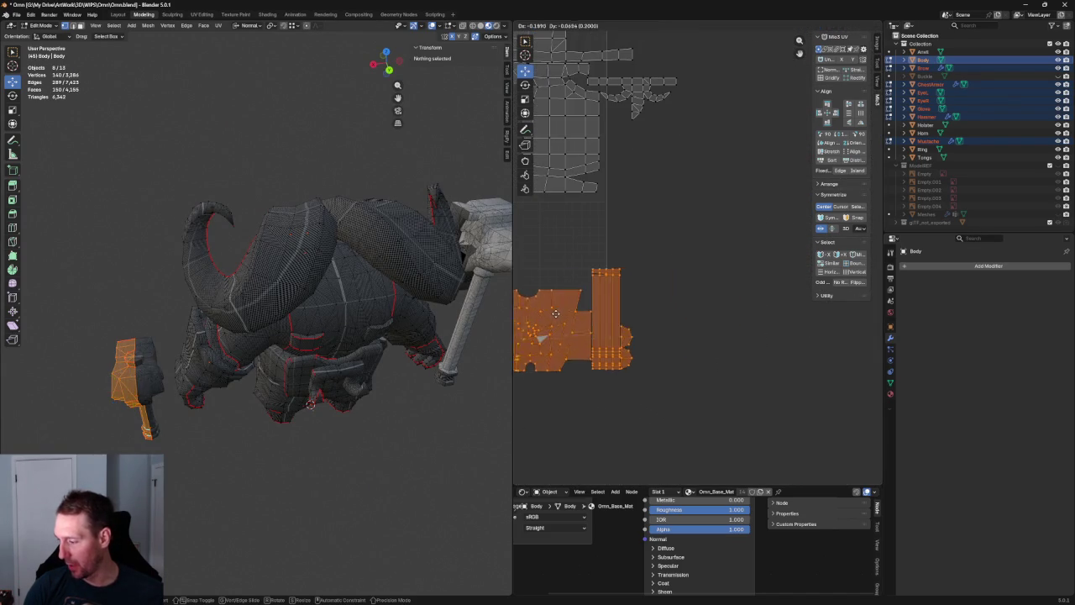
{"action": "scroll", "coordinate": [717, 319], "scroll_direction": "up", "scroll_amount": 2}
{"action": "scroll", "coordinate": [701, 357], "scroll_direction": "down", "scroll_amount": 2}
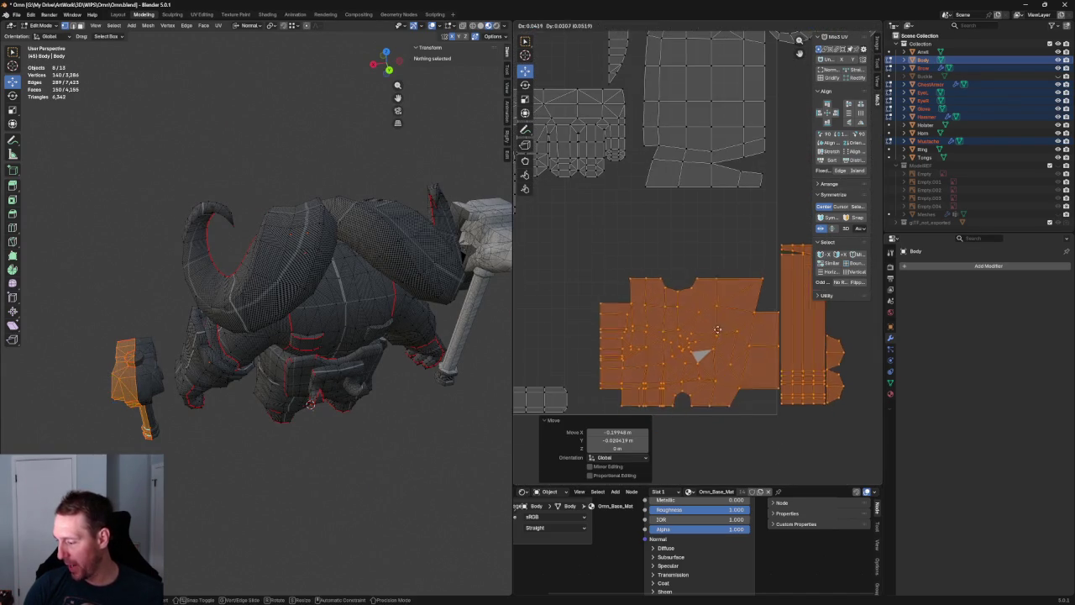
{"action": "scroll", "coordinate": [701, 357], "scroll_direction": "down", "scroll_amount": 3}
{"action": "scroll", "coordinate": [704, 365], "scroll_direction": "up", "scroll_amount": 1}
{"action": "left_click", "coordinate": [705, 368]}
Select the stray island below the grid and move it into the layout's upper right
{"action": "scroll", "coordinate": [705, 368], "scroll_direction": "up", "scroll_amount": 2}
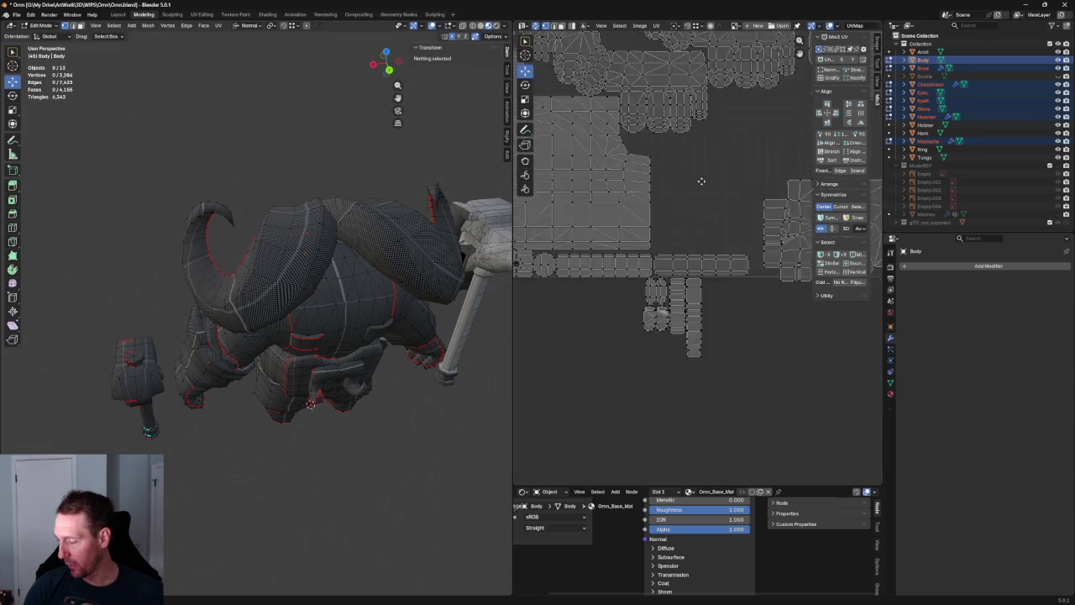
{"action": "mouse_move", "coordinate": [698, 180]}
{"action": "middle_mouse_down"}
{"action": "mouse_move", "coordinate": [768, 276]}
{"action": "mouse_move", "coordinate": [690, 203]}
{"action": "middle_mouse_up"}
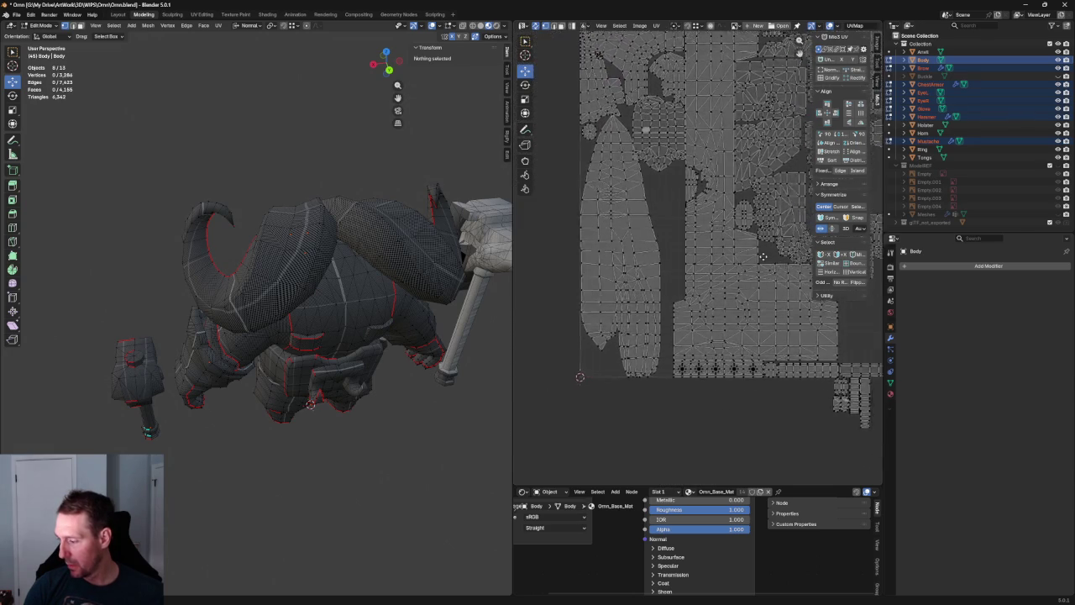
{"action": "left_click_drag", "start_coordinate": [795, 386], "coordinate": [697, 316]}
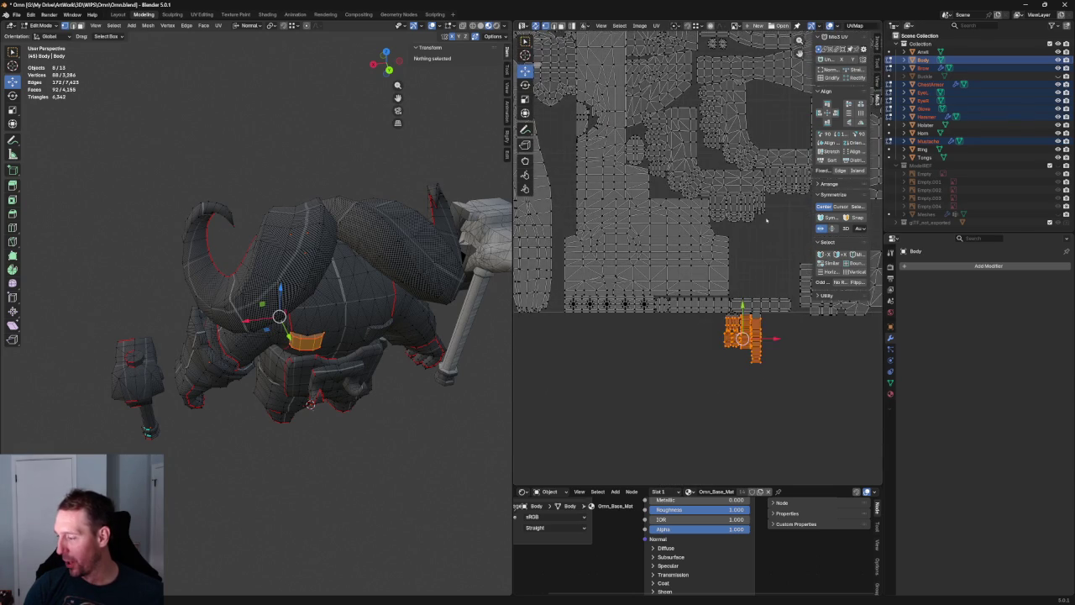
{"action": "middle_click_drag", "start_coordinate": [697, 316], "coordinate": [615, 326]}
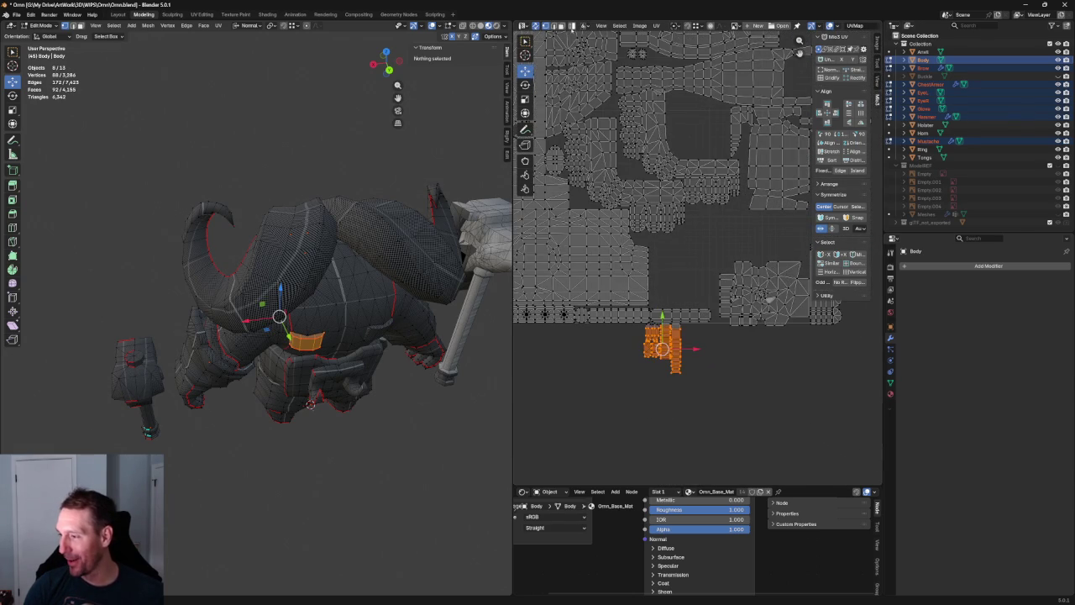
{"action": "scroll", "coordinate": [664, 369], "scroll_direction": "down", "scroll_amount": 1}
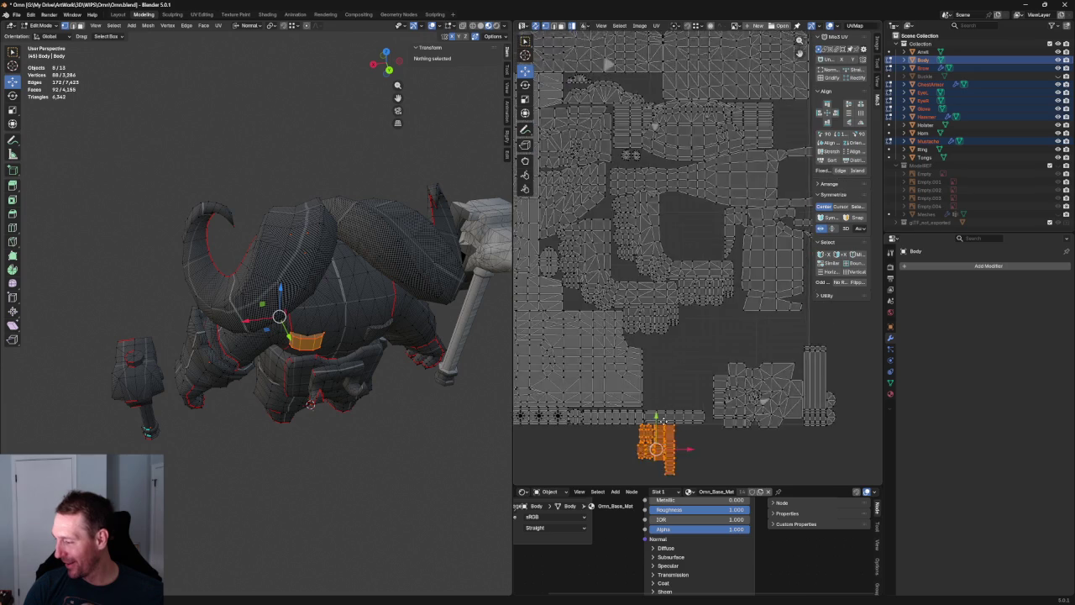
{"action": "scroll", "coordinate": [669, 409], "scroll_direction": "down", "scroll_amount": 1}
{"action": "left_click_drag", "start_coordinate": [670, 378], "coordinate": [759, 174]}
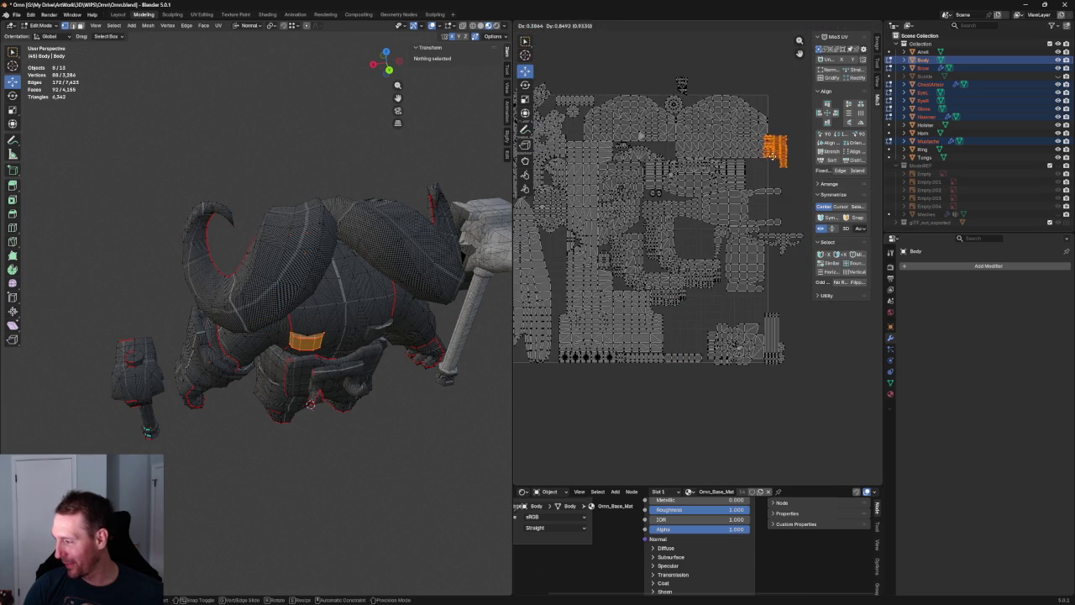
{"action": "scroll", "coordinate": [739, 218], "scroll_direction": "up", "scroll_amount": 3}
{"action": "scroll", "coordinate": [706, 278], "scroll_direction": "up", "scroll_amount": 3}
{"action": "scroll", "coordinate": [672, 336], "scroll_direction": "up", "scroll_amount": 2}
Nudge the column-shaped island up and right, then clear the selection
{"action": "mouse_move", "coordinate": [735, 294]}
{"action": "left_mouse_down"}
{"action": "mouse_move", "coordinate": [688, 387]}
{"action": "mouse_move", "coordinate": [698, 372]}
{"action": "left_mouse_up"}
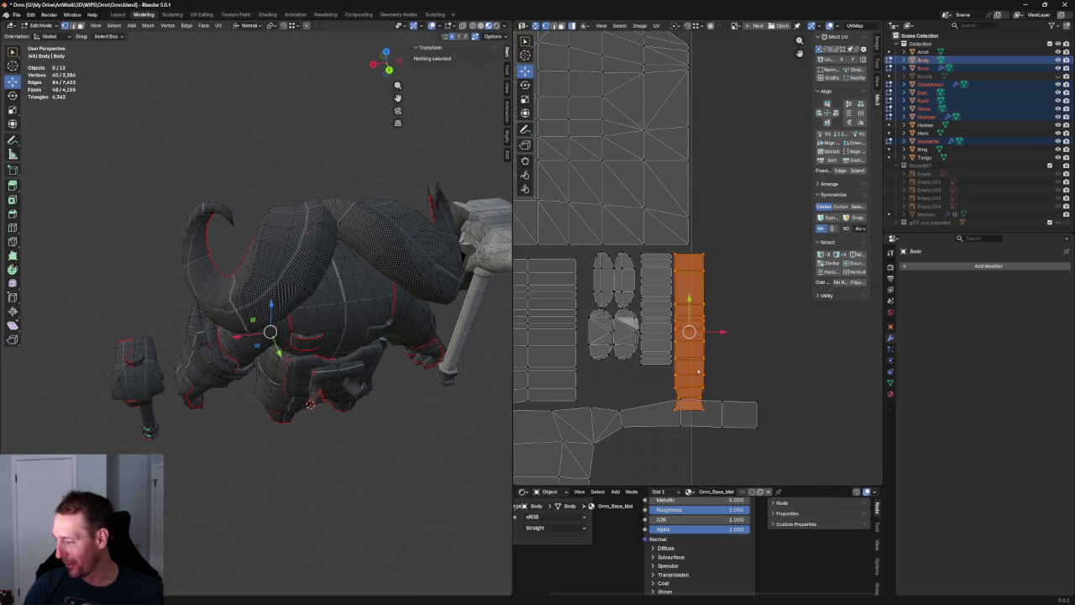
{"action": "left_click_drag", "start_coordinate": [689, 331], "coordinate": [709, 316]}
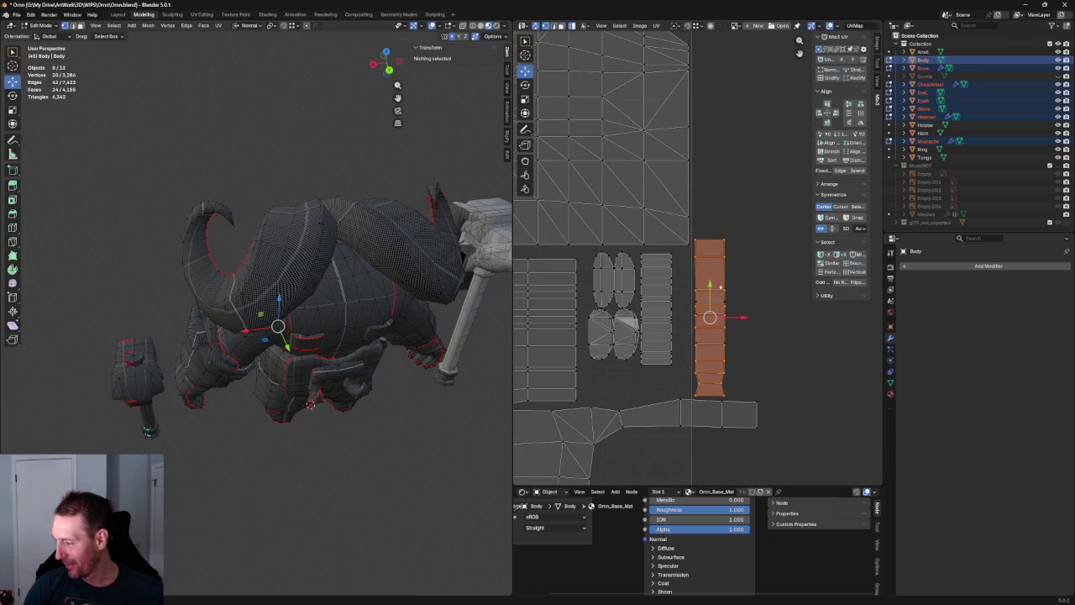
{"action": "mouse_move", "coordinate": [335, 463]}
{"action": "middle_mouse_down"}
{"action": "mouse_move", "coordinate": [312, 288]}
{"action": "mouse_move", "coordinate": [224, 384]}
{"action": "mouse_move", "coordinate": [407, 484]}
{"action": "middle_mouse_up"}
{"action": "scroll", "coordinate": [312, 288], "scroll_direction": "down", "scroll_amount": 3}
{"action": "left_click", "coordinate": [224, 385]}
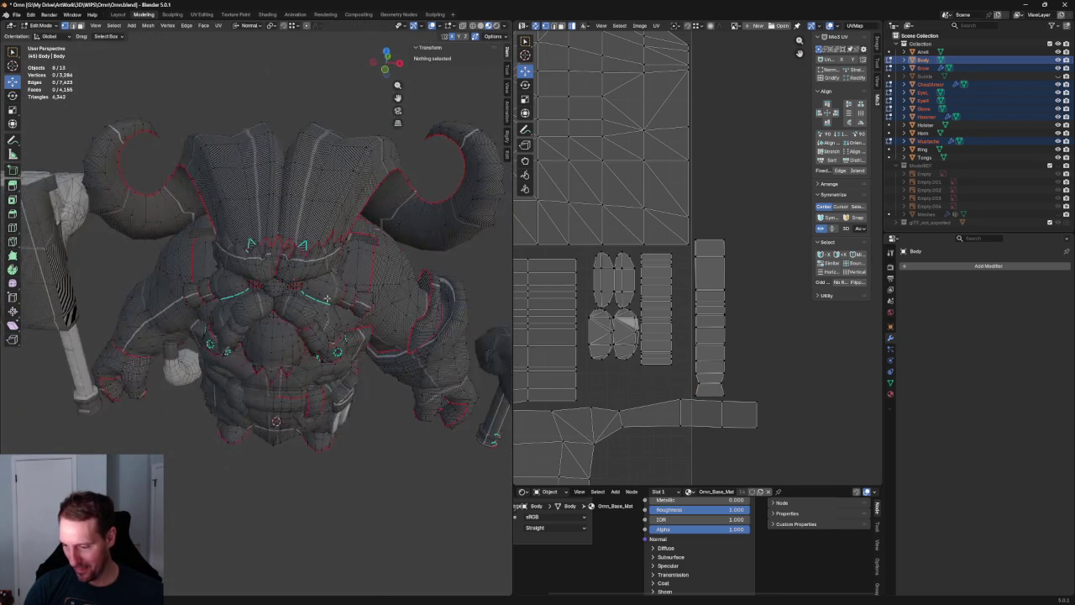
Select the orange shoulder-pad UV islands with L and zoom in on them
{"action": "scroll", "coordinate": [713, 300], "scroll_direction": "down", "scroll_amount": 4}
{"action": "scroll", "coordinate": [672, 285], "scroll_direction": "up", "scroll_amount": 2}
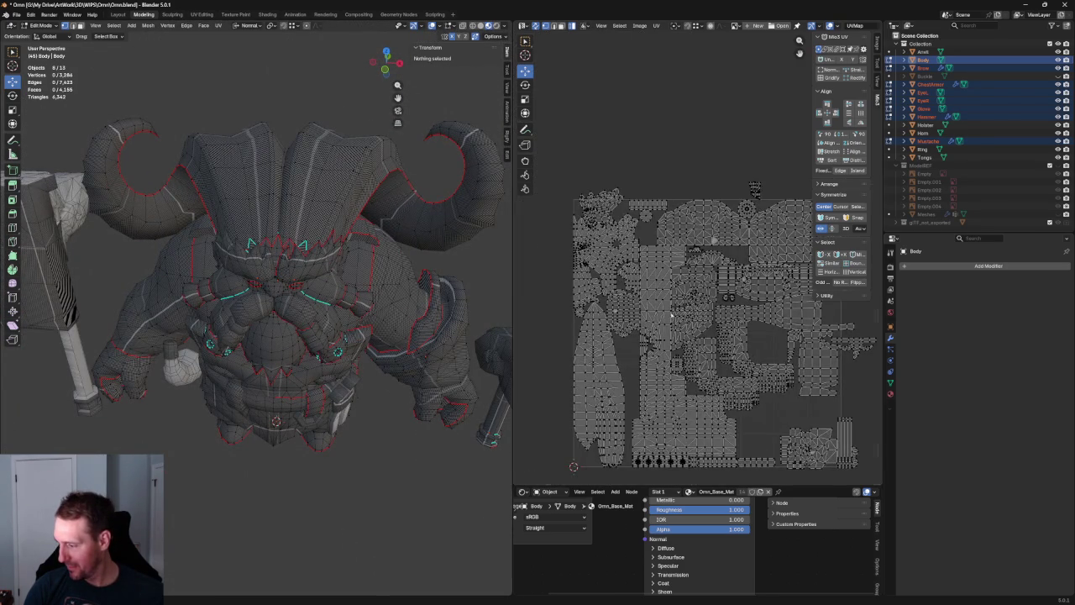
{"action": "scroll", "coordinate": [658, 280], "scroll_direction": "up", "scroll_amount": 2}
{"action": "scroll", "coordinate": [658, 280], "scroll_direction": "down", "scroll_amount": 2}
{"action": "scroll", "coordinate": [651, 277], "scroll_direction": "up", "scroll_amount": 2}
{"action": "scroll", "coordinate": [642, 275], "scroll_direction": "down", "scroll_amount": 2}
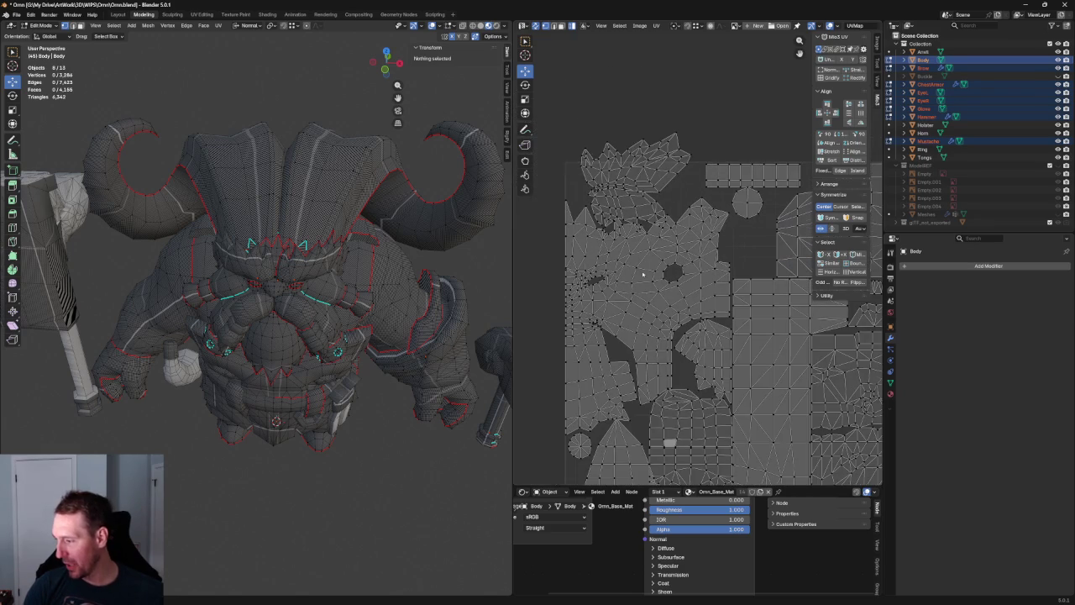
{"action": "scroll", "coordinate": [636, 276], "scroll_direction": "down", "scroll_amount": 2}
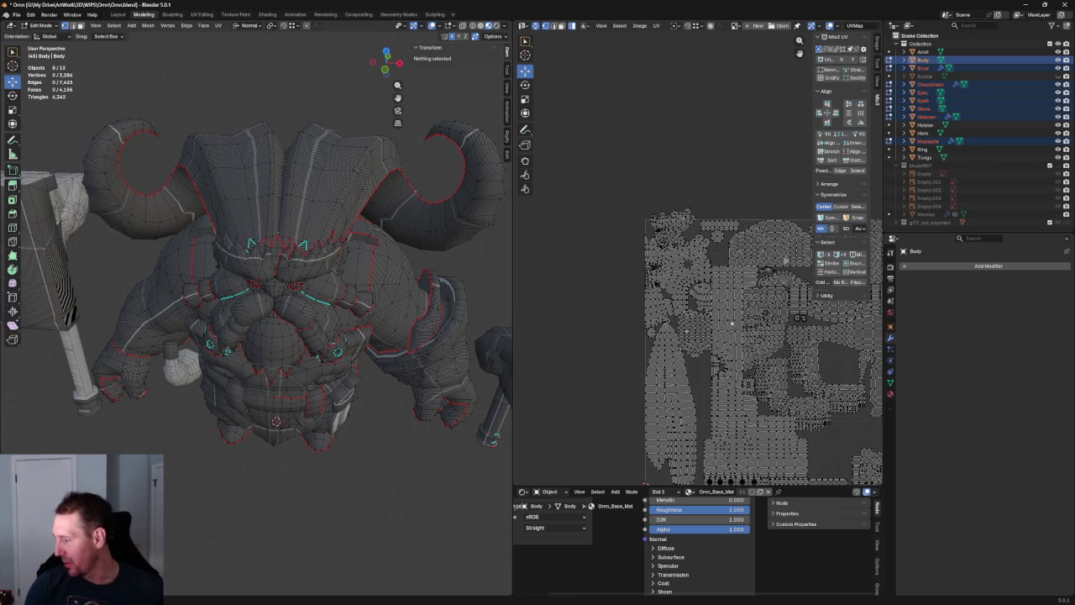
{"action": "scroll", "coordinate": [642, 281], "scroll_direction": "up", "scroll_amount": 3}
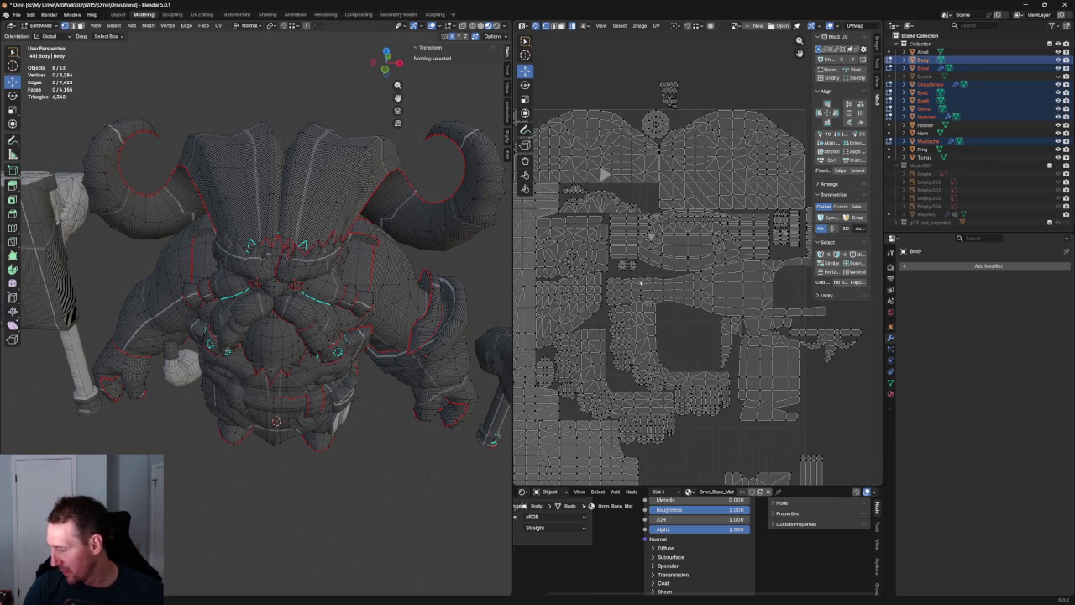
{"action": "scroll", "coordinate": [640, 287], "scroll_direction": "up", "scroll_amount": 2}
{"action": "key", "text": "l"}
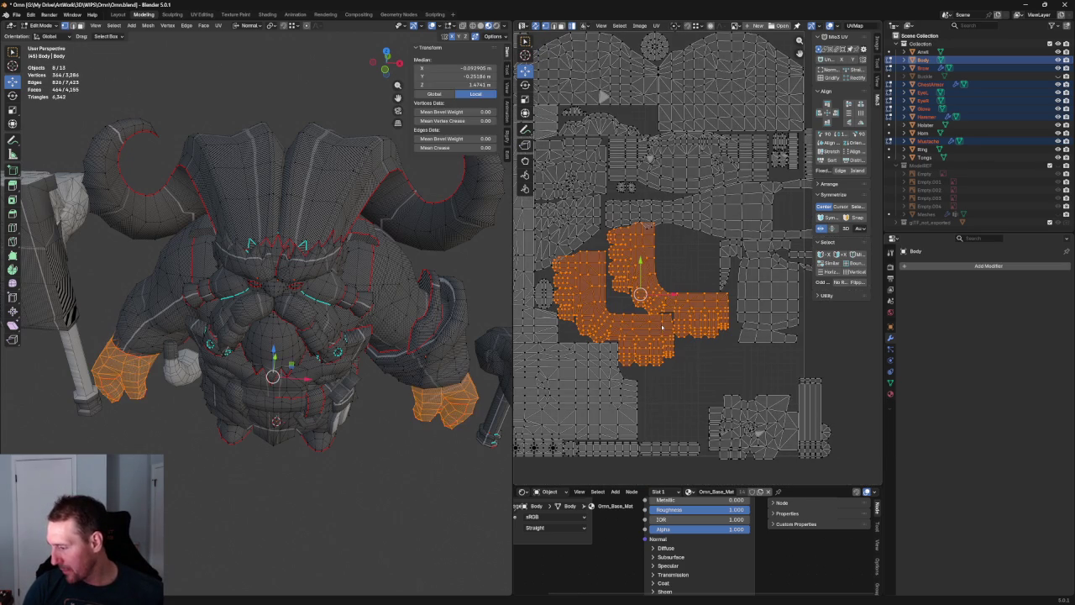
{"action": "middle_click_drag", "start_coordinate": [498, 313], "coordinate": [415, 312]}
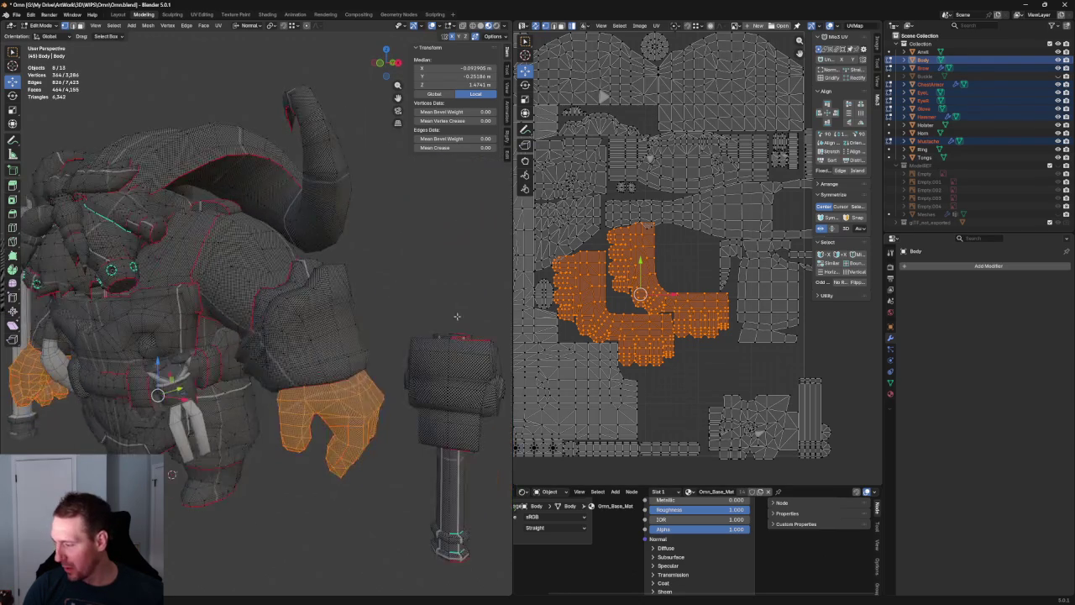
{"action": "middle_click_drag", "start_coordinate": [674, 282], "coordinate": [642, 303]}
{"action": "scroll", "coordinate": [642, 302], "scroll_direction": "up", "scroll_amount": 1}
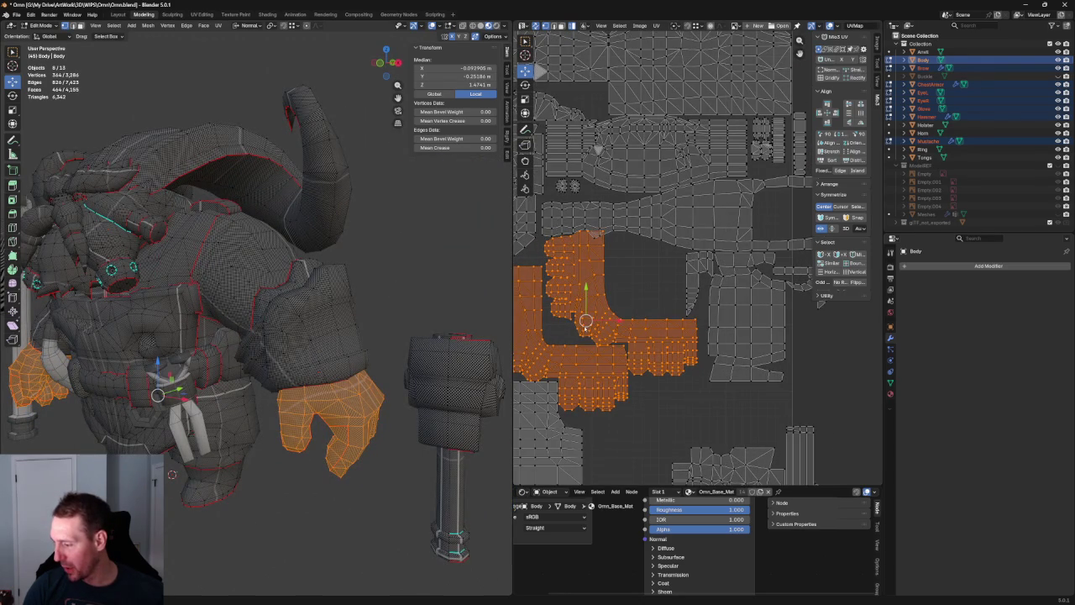
Grab the shoulder-pad islands, shift them right and down, then pick a chest armor vertex
{"action": "key", "text": "g"}
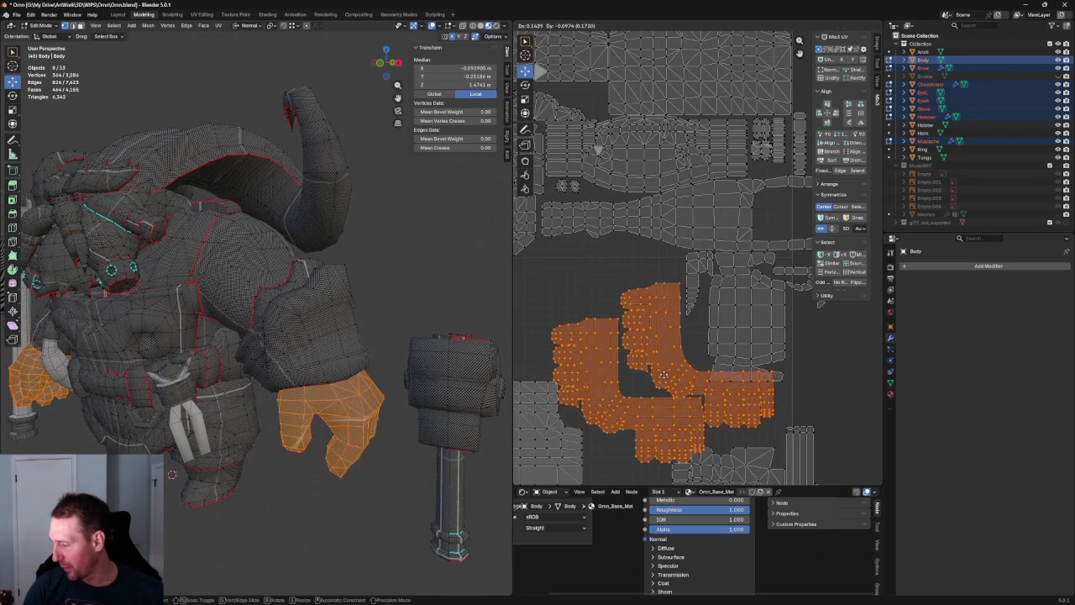
{"action": "left_click", "coordinate": [657, 368]}
{"action": "scroll", "coordinate": [655, 361], "scroll_direction": "down", "scroll_amount": 5}
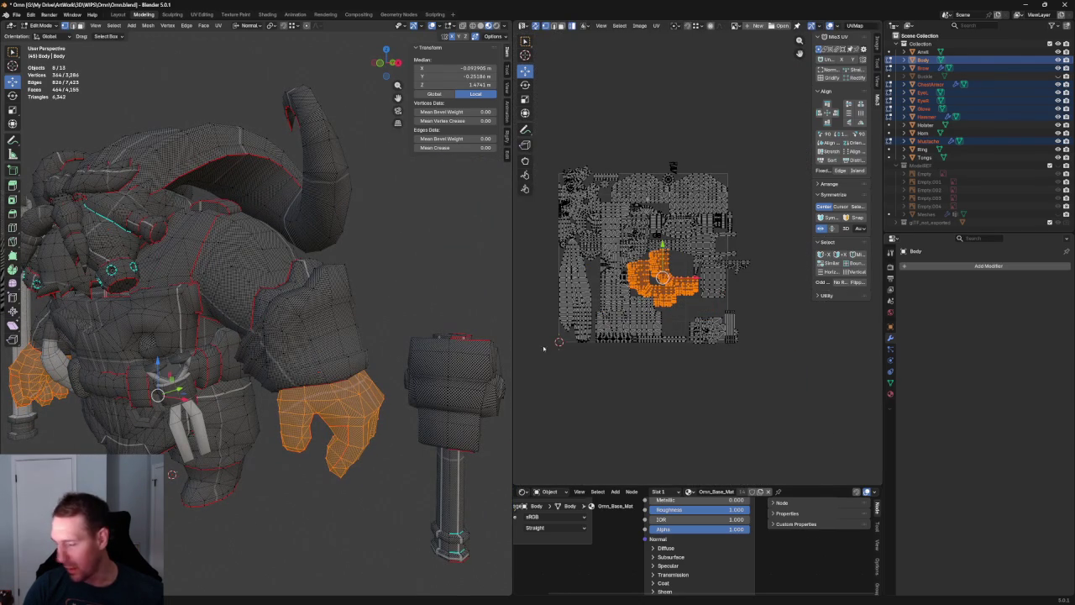
{"action": "mouse_move", "coordinate": [402, 301]}
{"action": "middle_mouse_down"}
{"action": "mouse_move", "coordinate": [437, 331]}
{"action": "mouse_move", "coordinate": [353, 365]}
{"action": "mouse_move", "coordinate": [381, 368]}
{"action": "mouse_move", "coordinate": [336, 327]}
{"action": "middle_mouse_up"}
{"action": "scroll", "coordinate": [319, 302], "scroll_direction": "up", "scroll_amount": 3}
{"action": "scroll", "coordinate": [308, 292], "scroll_direction": "up", "scroll_amount": 4}
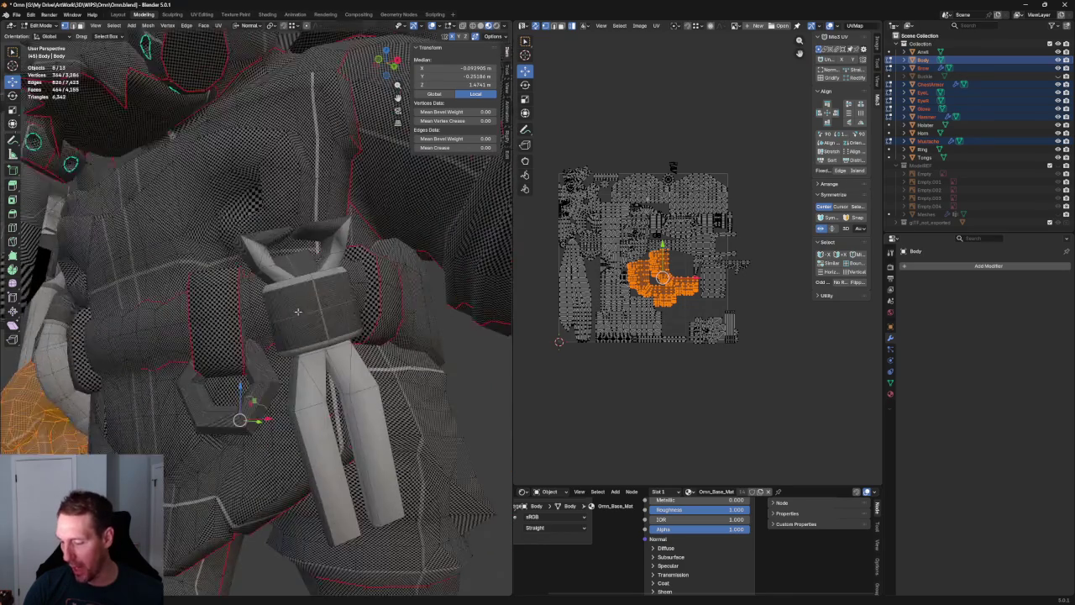
{"action": "left_click", "coordinate": [266, 375]}
Select the whole chest armor mesh to view its UVs, then deselect and orbit around
{"action": "key", "text": "a"}
{"action": "key", "text": "ctrl+z"}
{"action": "key", "text": "a"}
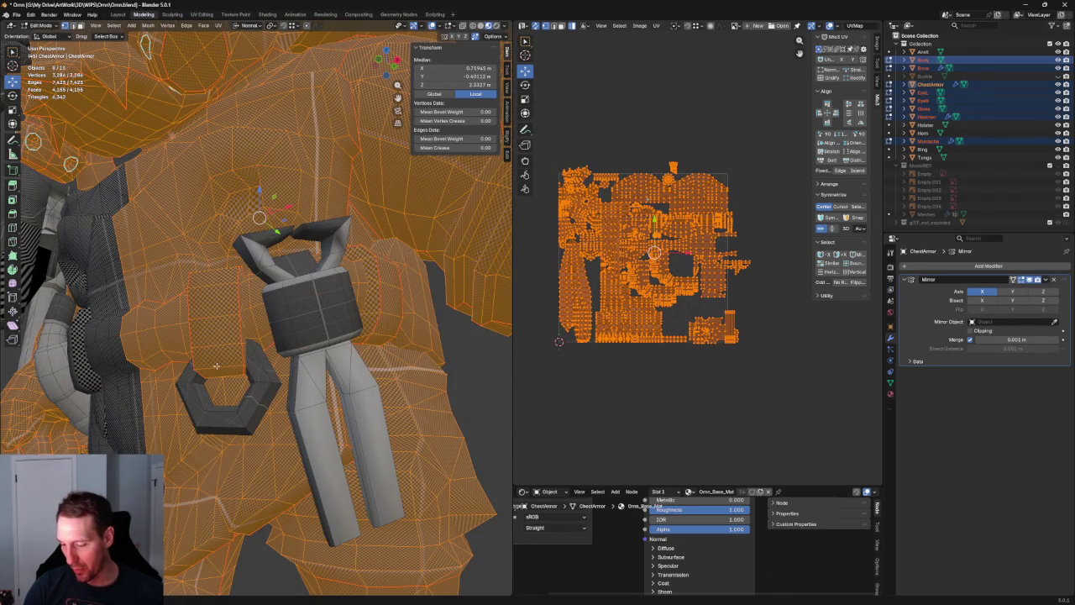
{"action": "scroll", "coordinate": [347, 310], "scroll_direction": "down", "scroll_amount": 5}
{"action": "key", "text": "alt+a"}
{"action": "middle_click_drag", "start_coordinate": [425, 388], "coordinate": [343, 280]}
{"action": "middle_click_drag", "start_coordinate": [332, 349], "coordinate": [329, 354]}
{"action": "mouse_move", "coordinate": [115, 218]}
{"action": "middle_mouse_down"}
{"action": "mouse_move", "coordinate": [215, 176]}
{"action": "mouse_move", "coordinate": [373, 261]}
{"action": "middle_mouse_up"}
Zoom the UV layout and select one chest armor island to locate it, then clear it
{"action": "scroll", "coordinate": [663, 259], "scroll_direction": "up", "scroll_amount": 3}
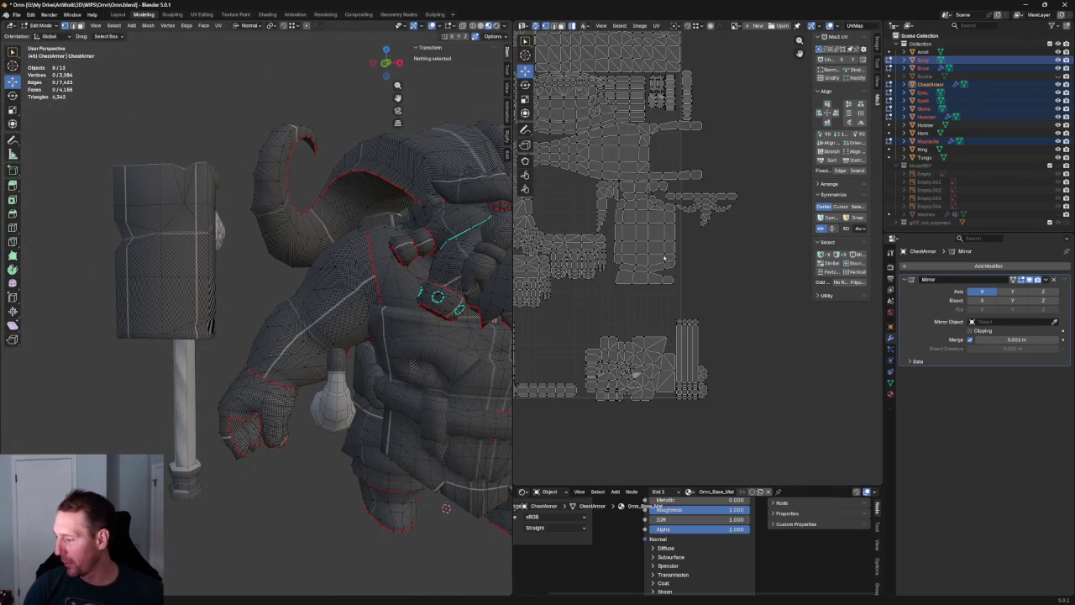
{"action": "scroll", "coordinate": [663, 259], "scroll_direction": "up", "scroll_amount": 1}
{"action": "scroll", "coordinate": [673, 222], "scroll_direction": "up", "scroll_amount": 1}
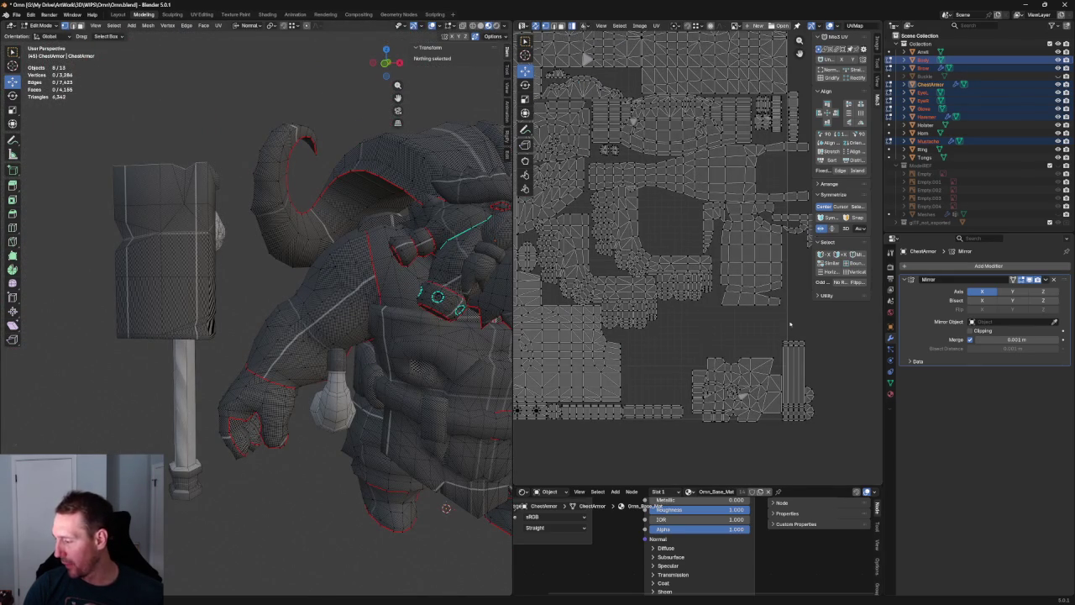
{"action": "scroll", "coordinate": [721, 387], "scroll_direction": "up", "scroll_amount": 1}
{"action": "scroll", "coordinate": [722, 378], "scroll_direction": "up", "scroll_amount": 1}
{"action": "scroll", "coordinate": [735, 340], "scroll_direction": "up", "scroll_amount": 1}
{"action": "scroll", "coordinate": [688, 314], "scroll_direction": "down", "scroll_amount": 1}
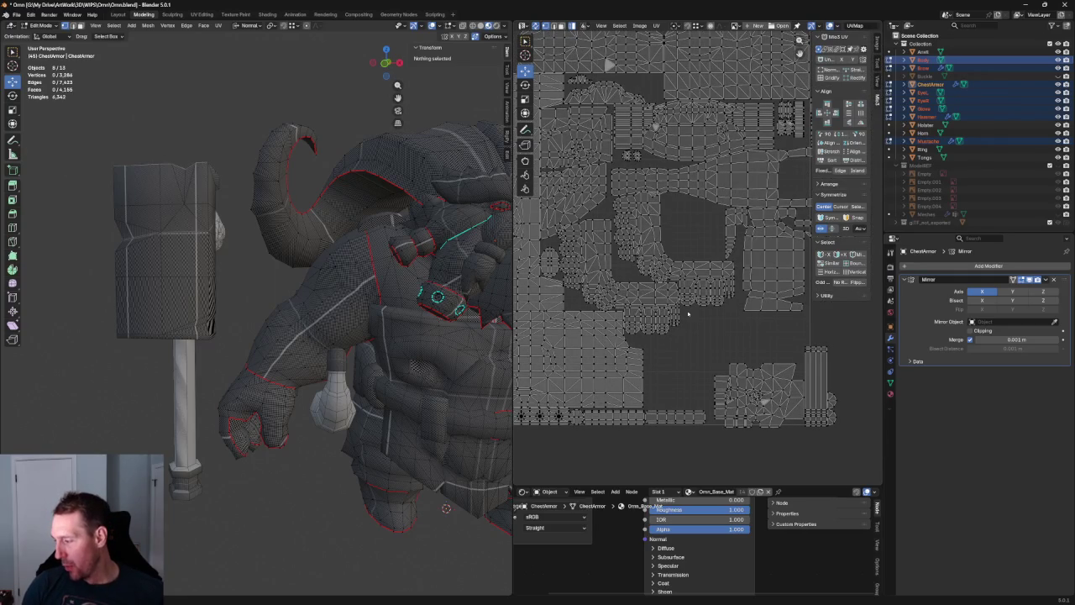
{"action": "scroll", "coordinate": [685, 290], "scroll_direction": "down", "scroll_amount": 1}
{"action": "scroll", "coordinate": [676, 277], "scroll_direction": "down", "scroll_amount": 1}
{"action": "scroll", "coordinate": [664, 260], "scroll_direction": "down", "scroll_amount": 1}
{"action": "scroll", "coordinate": [647, 239], "scroll_direction": "down", "scroll_amount": 1}
{"action": "scroll", "coordinate": [647, 238], "scroll_direction": "up", "scroll_amount": 2}
{"action": "scroll", "coordinate": [646, 268], "scroll_direction": "up", "scroll_amount": 2}
{"action": "left_click", "coordinate": [643, 299]}
{"action": "scroll", "coordinate": [643, 302], "scroll_direction": "down", "scroll_amount": 1}
{"action": "left_click", "coordinate": [664, 192]}
{"action": "scroll", "coordinate": [664, 191], "scroll_direction": "up", "scroll_amount": 3}
Orbit to a front three-quarter view of the character for a final look
{"action": "scroll", "coordinate": [735, 243], "scroll_direction": "down", "scroll_amount": 1}
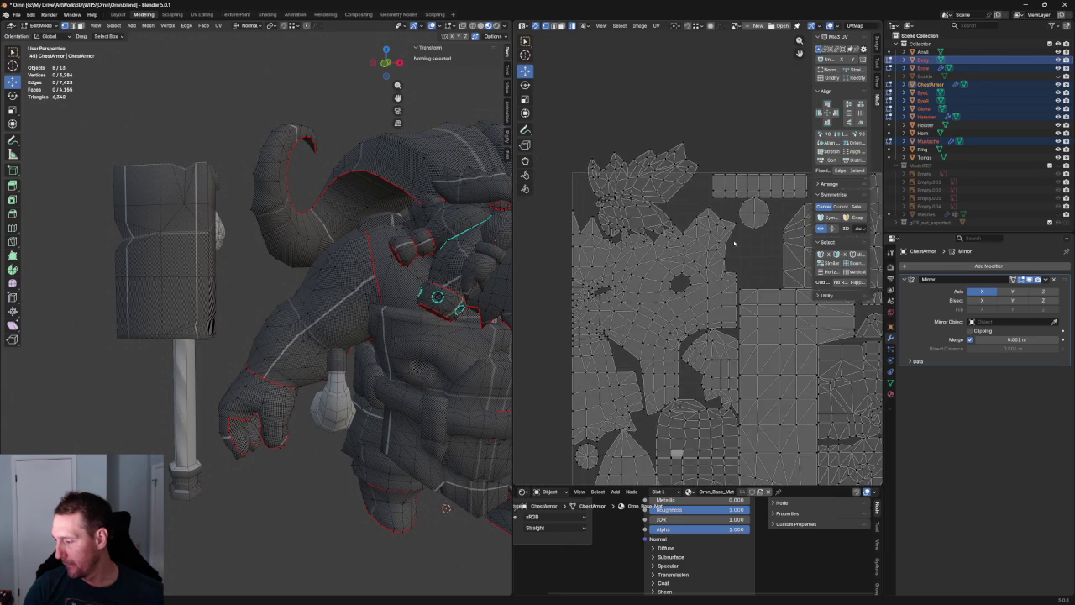
{"action": "scroll", "coordinate": [735, 243], "scroll_direction": "down", "scroll_amount": 1}
{"action": "scroll", "coordinate": [672, 230], "scroll_direction": "down", "scroll_amount": 1}
{"action": "mouse_move", "coordinate": [362, 252]}
{"action": "middle_mouse_down"}
{"action": "mouse_move", "coordinate": [384, 213]}
{"action": "mouse_move", "coordinate": [334, 239]}
{"action": "mouse_move", "coordinate": [363, 236]}
{"action": "middle_mouse_up"}
{"action": "scroll", "coordinate": [385, 214], "scroll_direction": "up", "scroll_amount": 2}
{"action": "scroll", "coordinate": [370, 220], "scroll_direction": "up", "scroll_amount": 2}
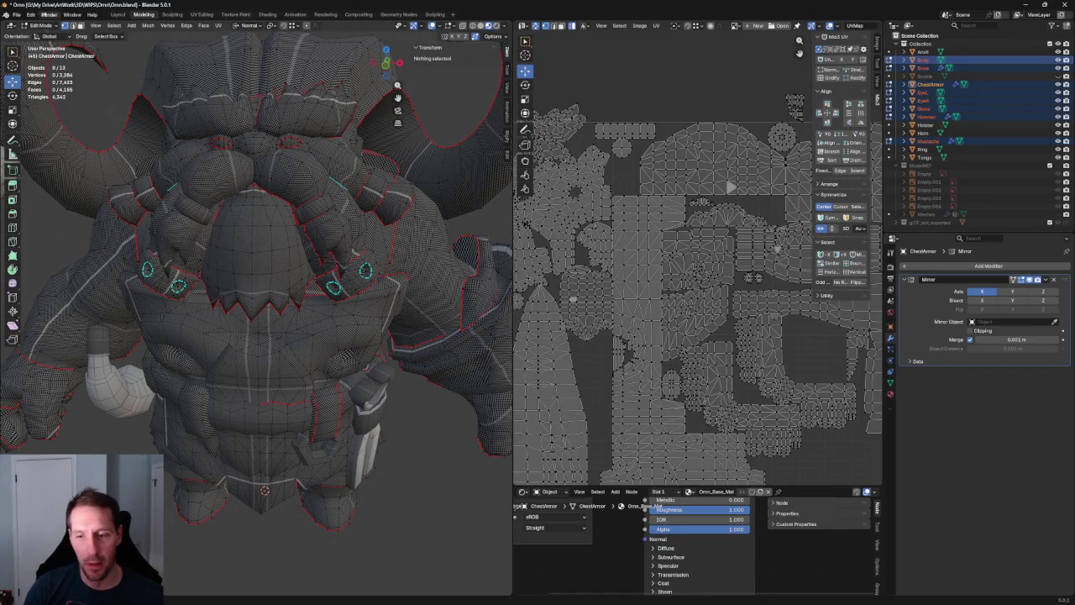
{"action": "left_click", "coordinate": [16, 15]}
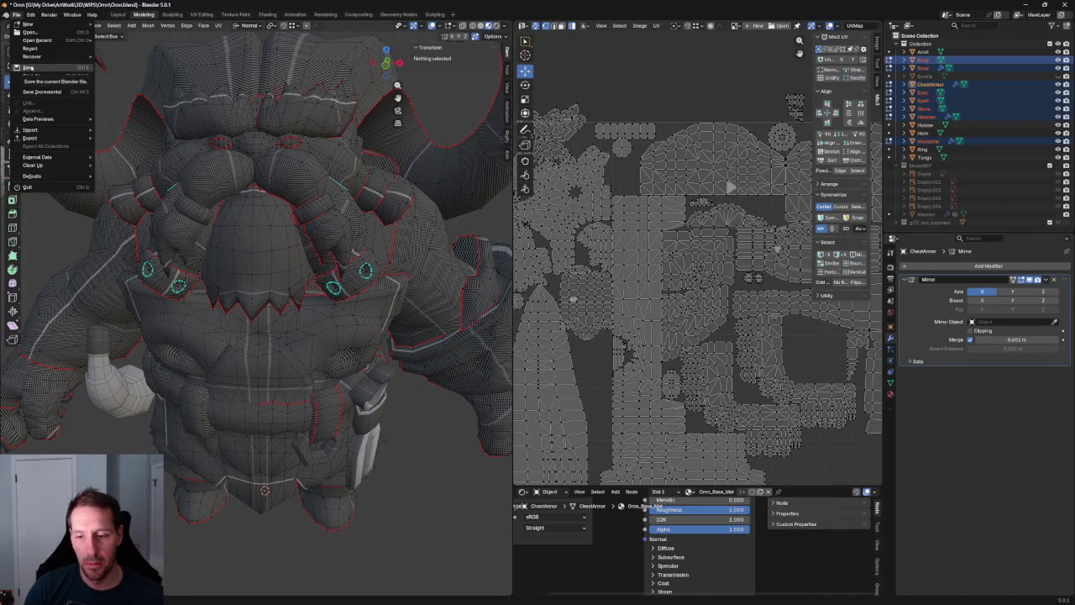
Save the Ornn blend file from the File menu, then select a body vertex
{"action": "left_click", "coordinate": [39, 67]}
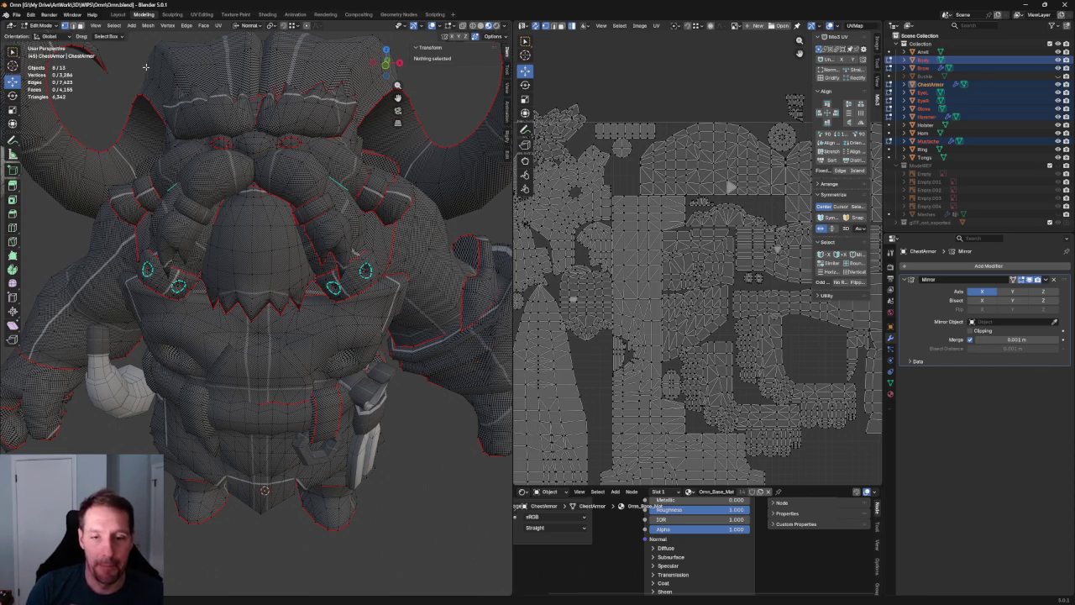
{"action": "left_click", "coordinate": [453, 413]}
{"action": "scroll", "coordinate": [453, 413], "scroll_direction": "down", "scroll_amount": 4}
Orbit around the head and horns, then out to the whole character, checking seams
{"action": "middle_click_drag", "start_coordinate": [454, 413], "coordinate": [442, 252]}
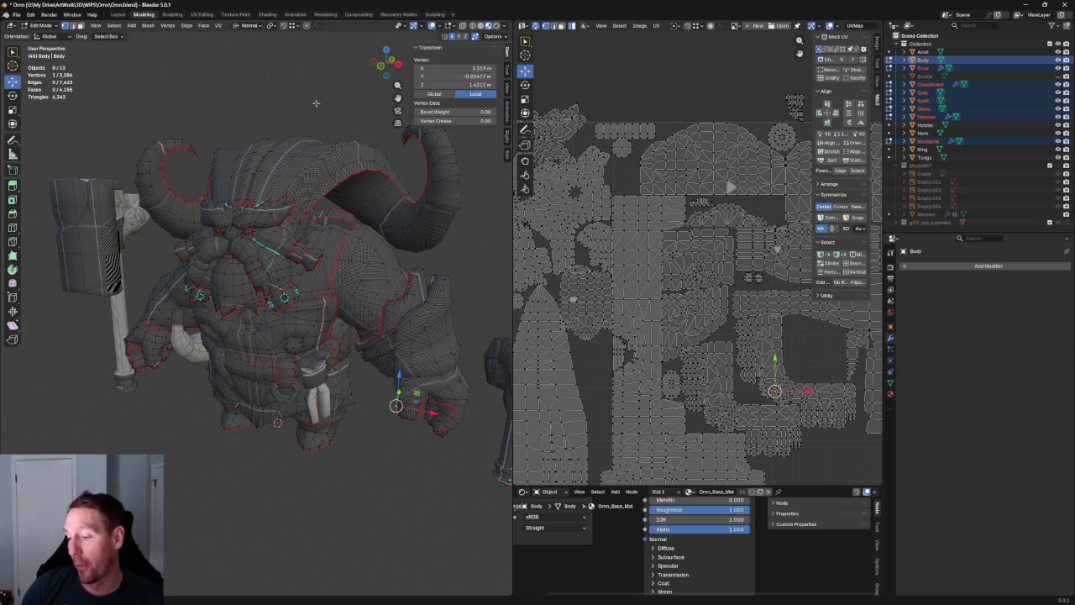
{"action": "scroll", "coordinate": [285, 135], "scroll_direction": "down", "scroll_amount": 2}
{"action": "scroll", "coordinate": [283, 141], "scroll_direction": "up", "scroll_amount": 4}
{"action": "middle_click_drag", "start_coordinate": [283, 142], "coordinate": [294, 164]}
{"action": "scroll", "coordinate": [294, 164], "scroll_direction": "down", "scroll_amount": 3}
{"action": "left_click", "coordinate": [391, 196]}
{"action": "middle_click_drag", "start_coordinate": [391, 197], "coordinate": [203, 117]}
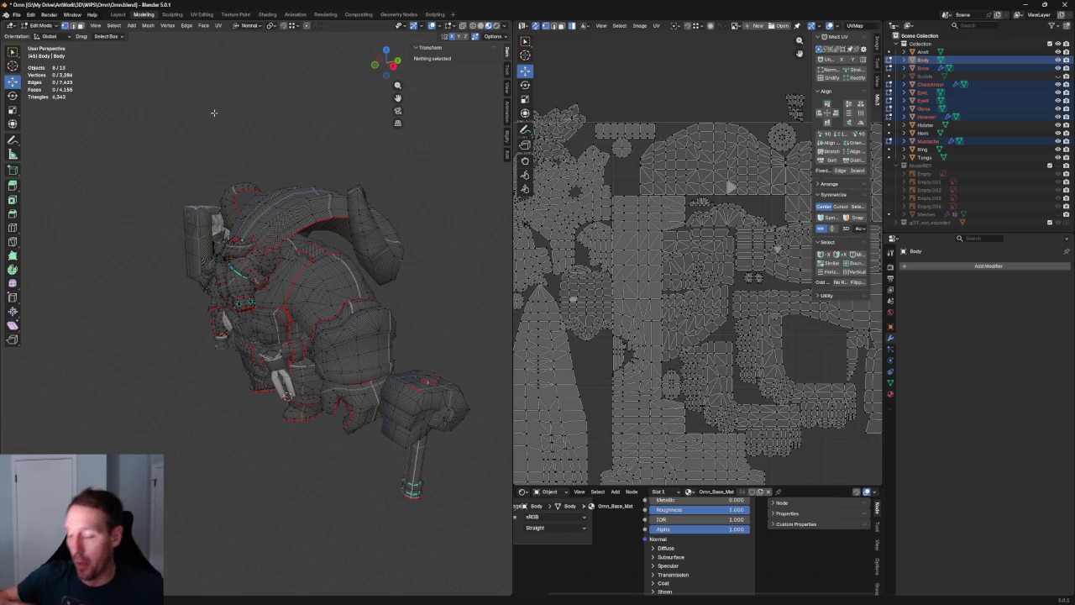
{"action": "scroll", "coordinate": [325, 104], "scroll_direction": "up", "scroll_amount": 3}
Check three-quarter and back views, then save Ornn.blend again
{"action": "mouse_move", "coordinate": [325, 103]}
{"action": "middle_mouse_down"}
{"action": "mouse_move", "coordinate": [243, 220]}
{"action": "mouse_move", "coordinate": [319, 234]}
{"action": "middle_mouse_up"}
{"action": "scroll", "coordinate": [297, 125], "scroll_direction": "down", "scroll_amount": 4}
{"action": "mouse_move", "coordinate": [297, 126]}
{"action": "middle_mouse_down"}
{"action": "mouse_move", "coordinate": [298, 113]}
{"action": "mouse_move", "coordinate": [311, 131]}
{"action": "mouse_move", "coordinate": [238, 109]}
{"action": "mouse_move", "coordinate": [305, 120]}
{"action": "mouse_move", "coordinate": [126, 145]}
{"action": "mouse_move", "coordinate": [324, 155]}
{"action": "mouse_move", "coordinate": [411, 193]}
{"action": "middle_mouse_up"}
{"action": "scroll", "coordinate": [294, 126], "scroll_direction": "up", "scroll_amount": 3}
{"action": "scroll", "coordinate": [288, 131], "scroll_direction": "down", "scroll_amount": 2}
{"action": "scroll", "coordinate": [326, 135], "scroll_direction": "up", "scroll_amount": 2}
{"action": "scroll", "coordinate": [326, 135], "scroll_direction": "down", "scroll_amount": 2}
{"action": "scroll", "coordinate": [126, 144], "scroll_direction": "up", "scroll_amount": 3}
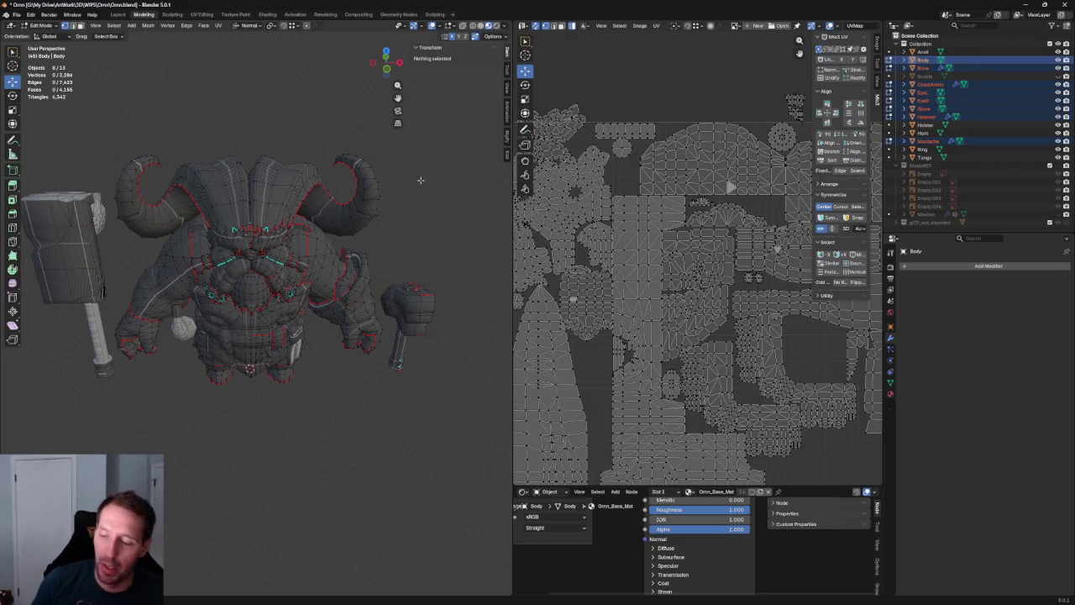
{"action": "mouse_move", "coordinate": [437, 173]}
{"action": "middle_mouse_down"}
{"action": "mouse_move", "coordinate": [252, 158]}
{"action": "mouse_move", "coordinate": [435, 168]}
{"action": "middle_mouse_up"}
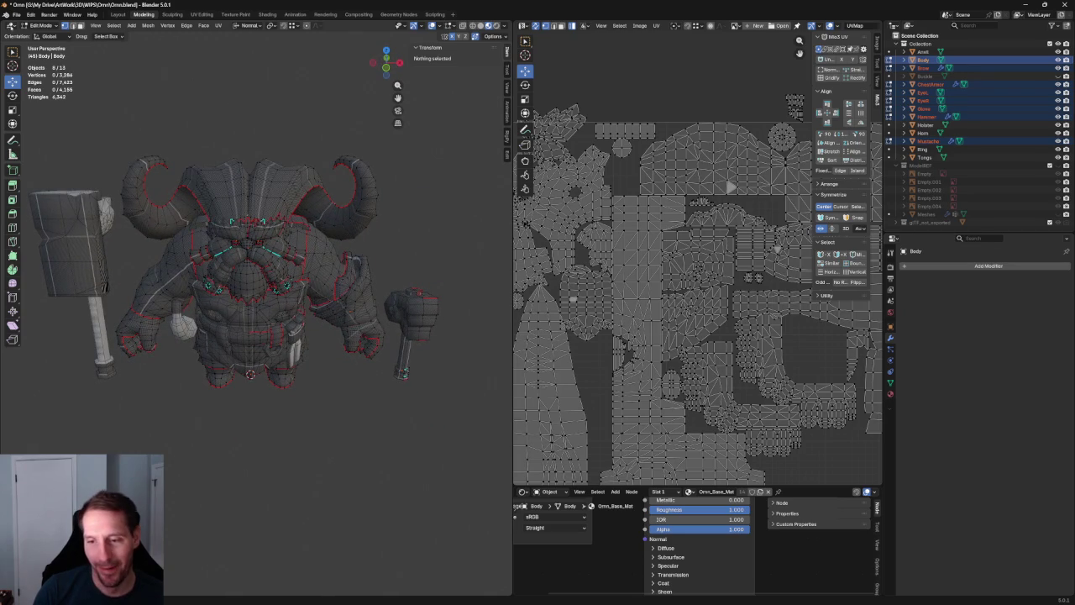
{"action": "left_click", "coordinate": [16, 15]}
{"action": "left_click", "coordinate": [33, 74]}
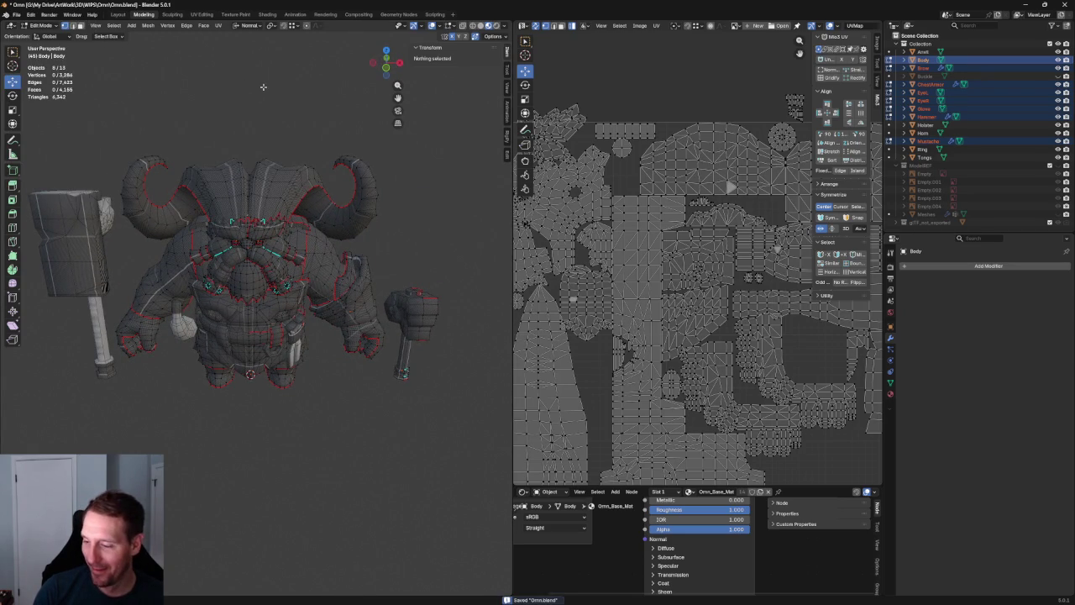
{"action": "mouse_move", "coordinate": [252, 146]}
{"action": "middle_mouse_down"}
{"action": "mouse_move", "coordinate": [252, 193]}
{"action": "mouse_move", "coordinate": [383, 144]}
{"action": "middle_mouse_up"}
{"action": "scroll", "coordinate": [252, 193], "scroll_direction": "up", "scroll_amount": 2}
{"action": "scroll", "coordinate": [252, 194], "scroll_direction": "up", "scroll_amount": 2}
{"action": "middle_click_drag", "start_coordinate": [313, 139], "coordinate": [202, 312]}
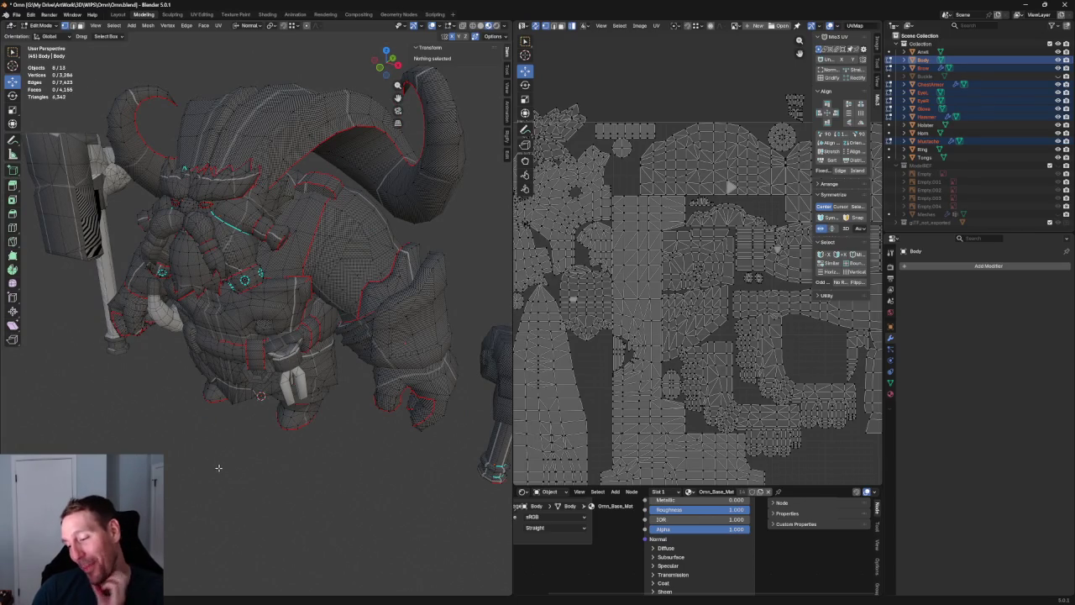
{"action": "middle_click_drag", "start_coordinate": [224, 449], "coordinate": [243, 470]}
{"action": "scroll", "coordinate": [244, 470], "scroll_direction": "down", "scroll_amount": 5}
{"action": "scroll", "coordinate": [325, 420], "scroll_direction": "down", "scroll_amount": 2}
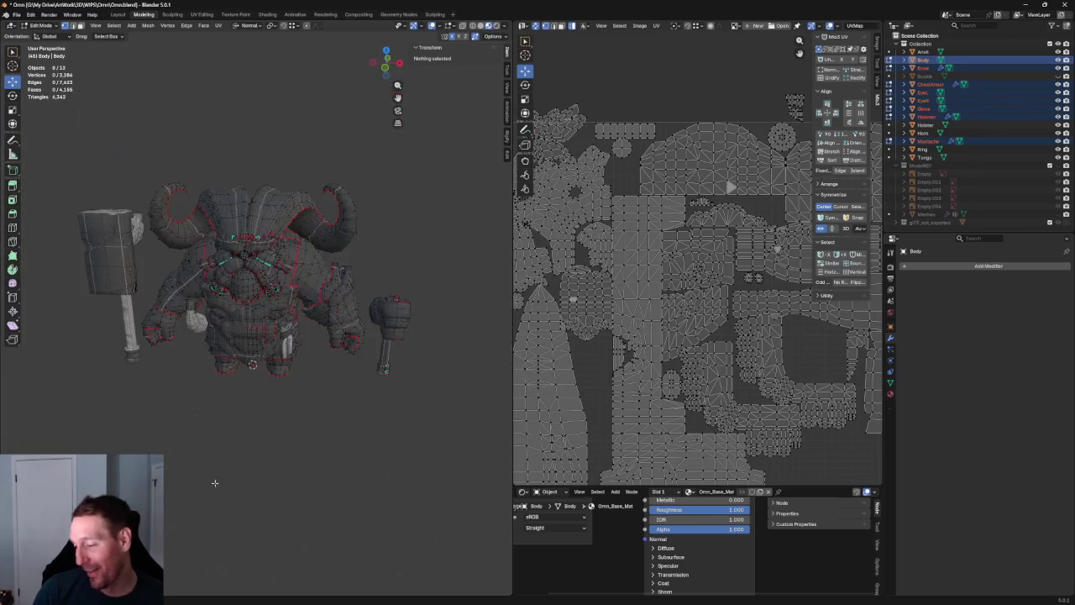
{"action": "middle_click_drag", "start_coordinate": [341, 427], "coordinate": [346, 436]}
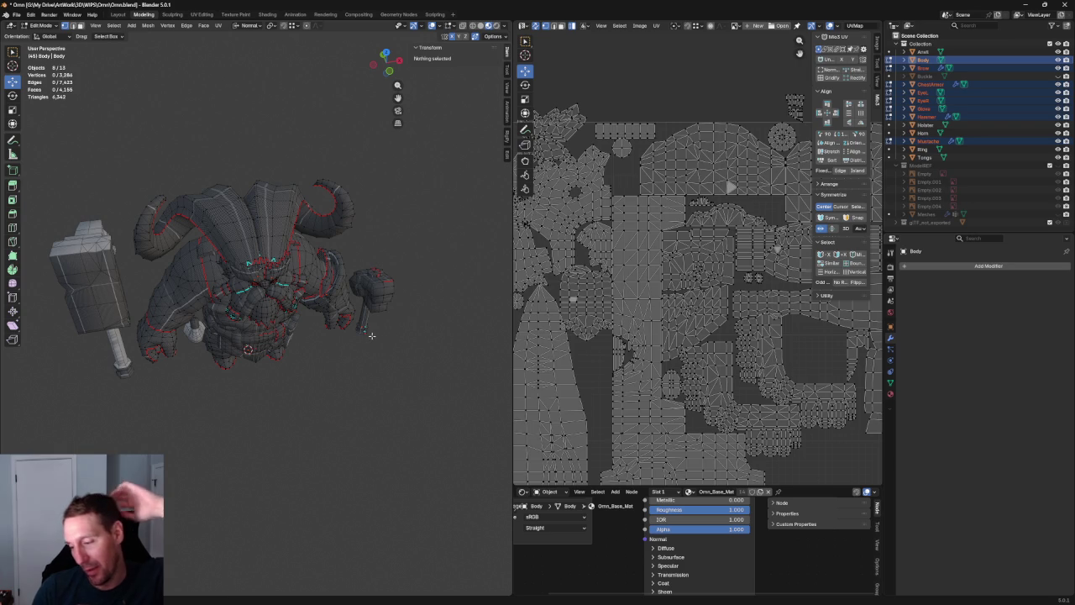
{"action": "scroll", "coordinate": [377, 377], "scroll_direction": "up", "scroll_amount": 3}
{"action": "mouse_move", "coordinate": [377, 377]}
{"action": "middle_mouse_down"}
{"action": "mouse_move", "coordinate": [283, 327]}
{"action": "mouse_move", "coordinate": [311, 332]}
{"action": "middle_mouse_up"}
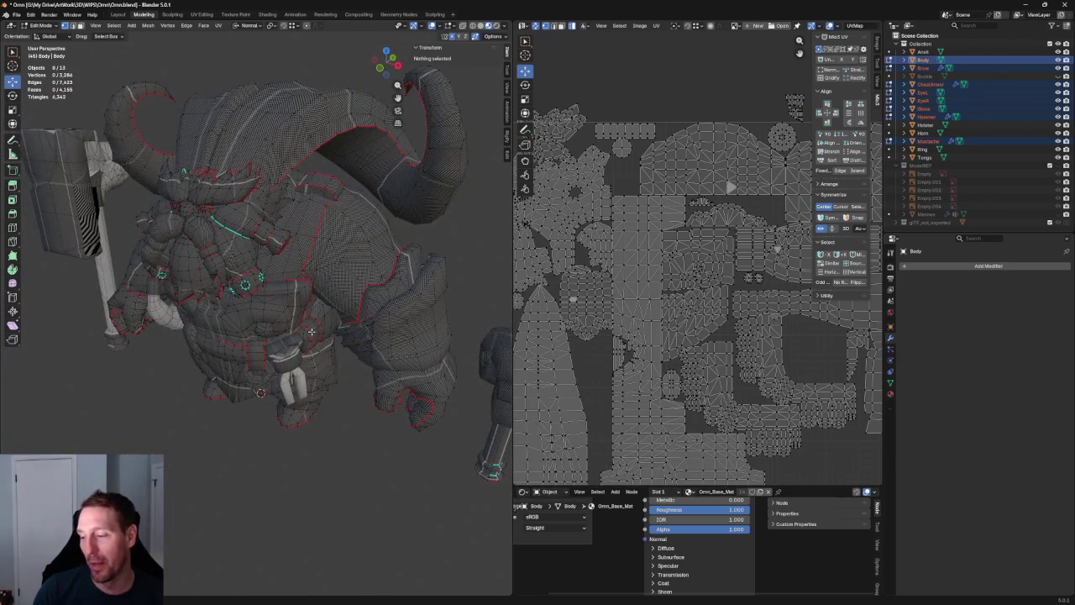
{"action": "scroll", "coordinate": [311, 332], "scroll_direction": "down", "scroll_amount": 3}
{"action": "middle_click_drag", "start_coordinate": [261, 406], "coordinate": [199, 316]}
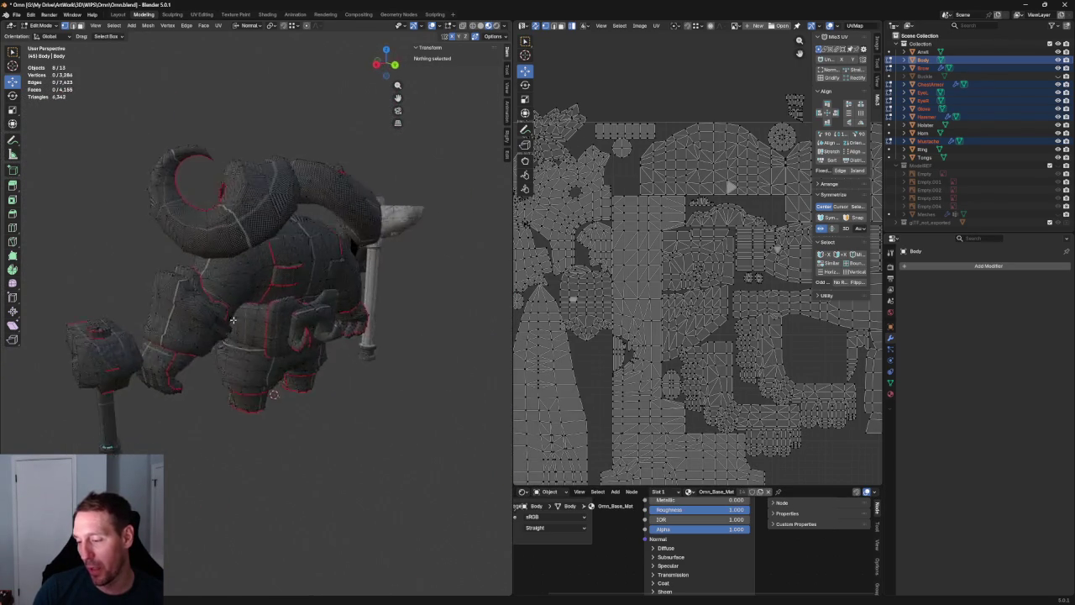
{"action": "mouse_move", "coordinate": [237, 310]}
{"action": "middle_mouse_down"}
{"action": "mouse_move", "coordinate": [372, 448]}
{"action": "mouse_move", "coordinate": [320, 434]}
{"action": "mouse_move", "coordinate": [370, 454]}
{"action": "mouse_move", "coordinate": [384, 425]}
{"action": "mouse_move", "coordinate": [406, 462]}
{"action": "mouse_move", "coordinate": [391, 428]}
{"action": "mouse_move", "coordinate": [294, 414]}
{"action": "middle_mouse_up"}
{"action": "scroll", "coordinate": [338, 416], "scroll_direction": "down", "scroll_amount": 3}
{"action": "scroll", "coordinate": [418, 202], "scroll_direction": "up", "scroll_amount": 2}
Orbit and zoom around the solid grey Ornn model, ending on a front view
{"action": "middle_click_drag", "start_coordinate": [418, 201], "coordinate": [302, 198]}
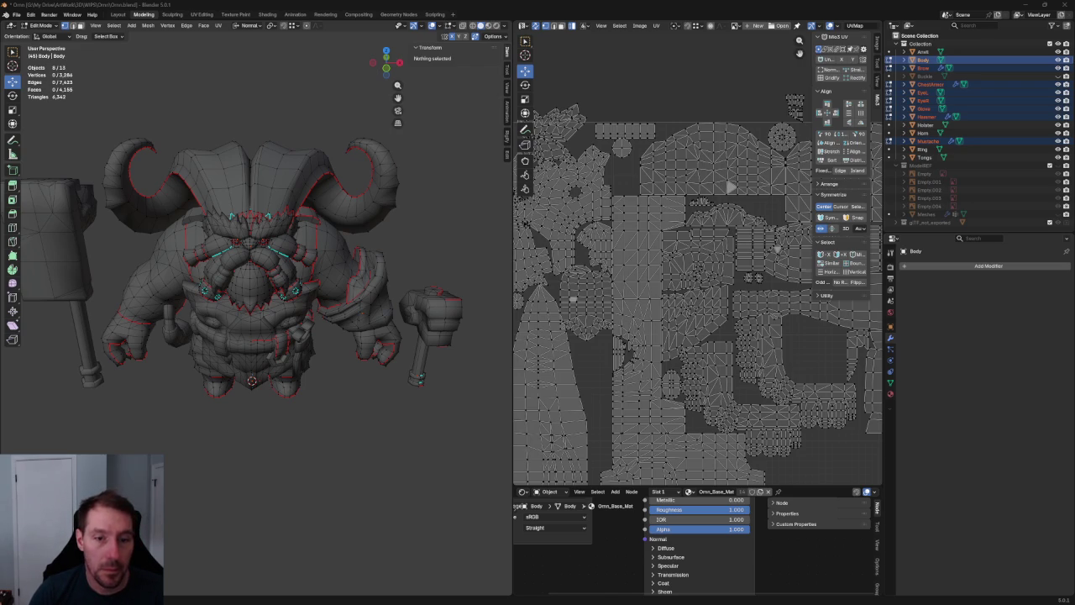
{"action": "middle_click_drag", "start_coordinate": [392, 478], "coordinate": [337, 234]}
{"action": "scroll", "coordinate": [367, 346], "scroll_direction": "up", "scroll_amount": 3}
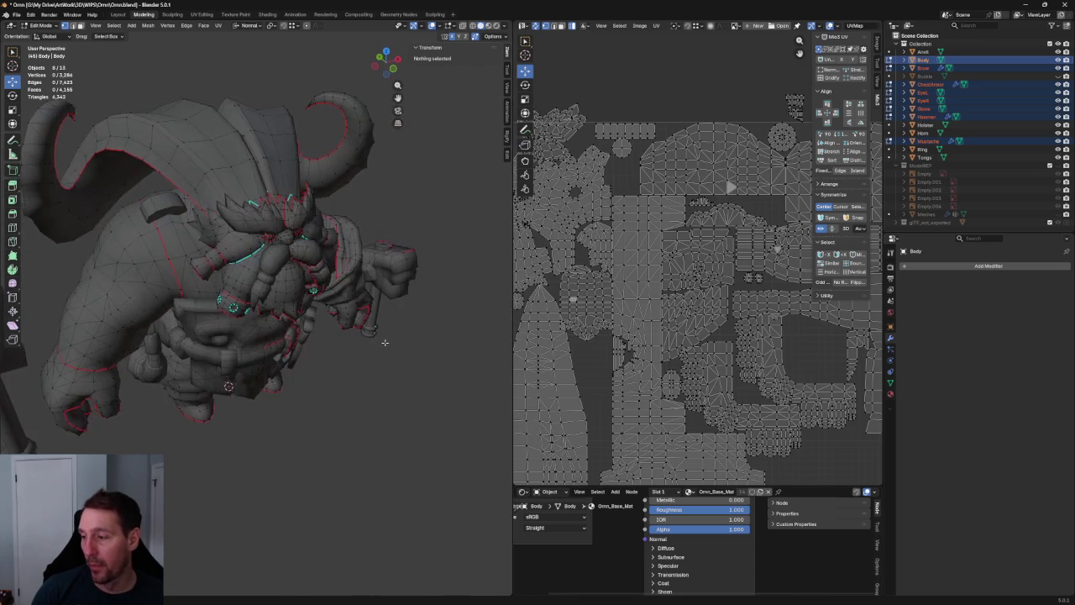
{"action": "scroll", "coordinate": [241, 185], "scroll_direction": "down", "scroll_amount": 5}
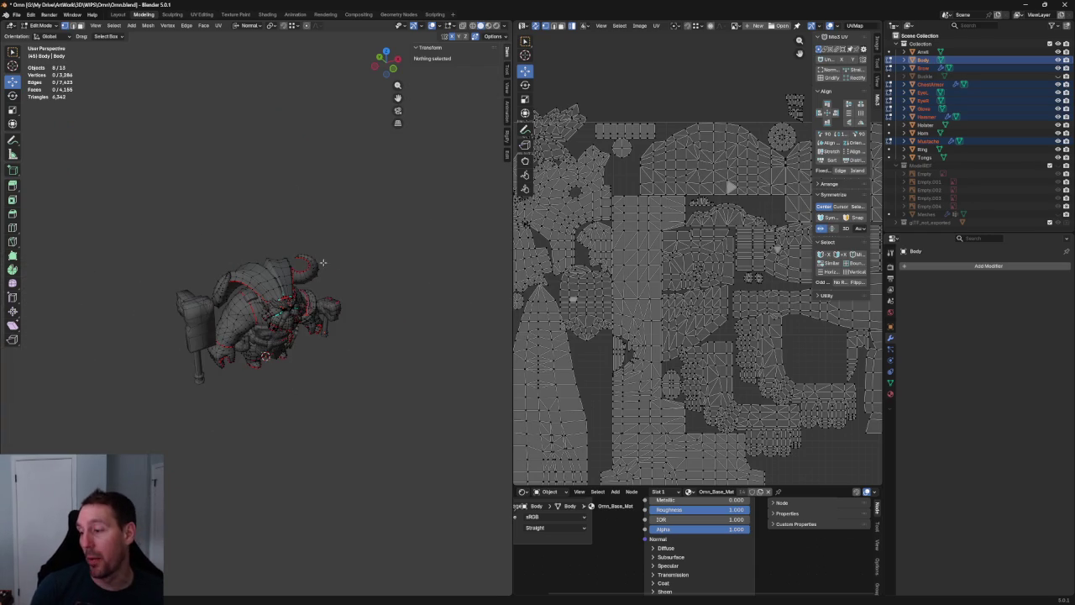
{"action": "scroll", "coordinate": [343, 254], "scroll_direction": "up", "scroll_amount": 6}
{"action": "scroll", "coordinate": [357, 352], "scroll_direction": "down", "scroll_amount": 3}
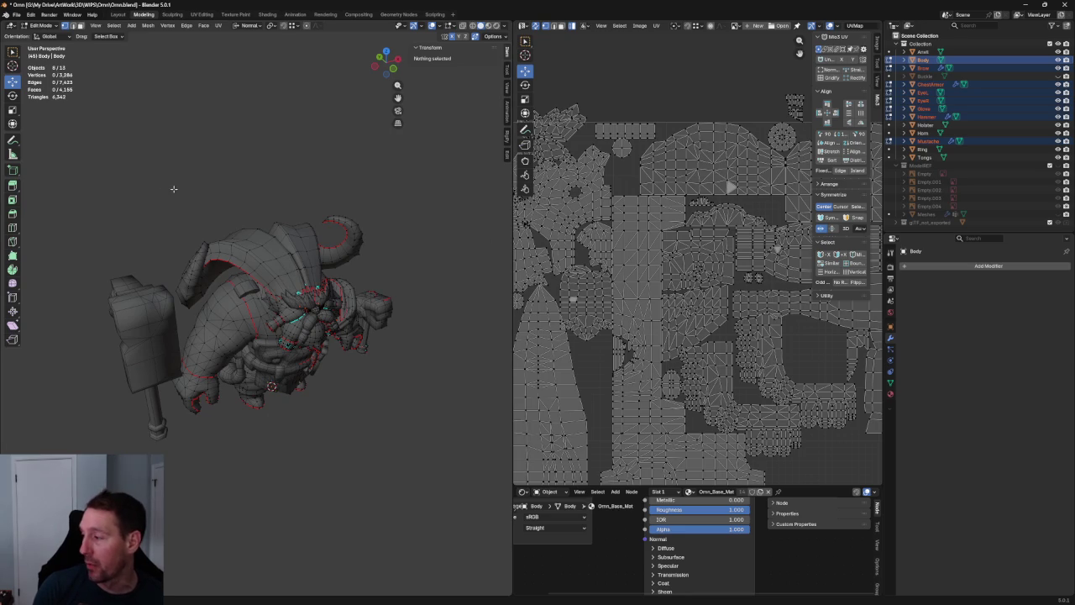
{"action": "middle_click_drag", "start_coordinate": [174, 189], "coordinate": [384, 228]}
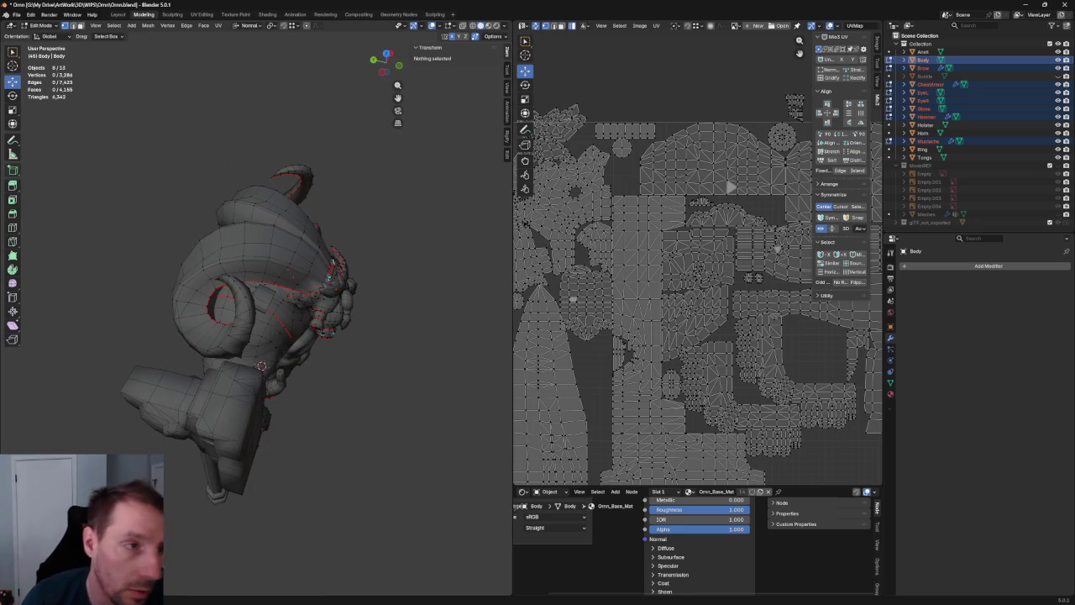